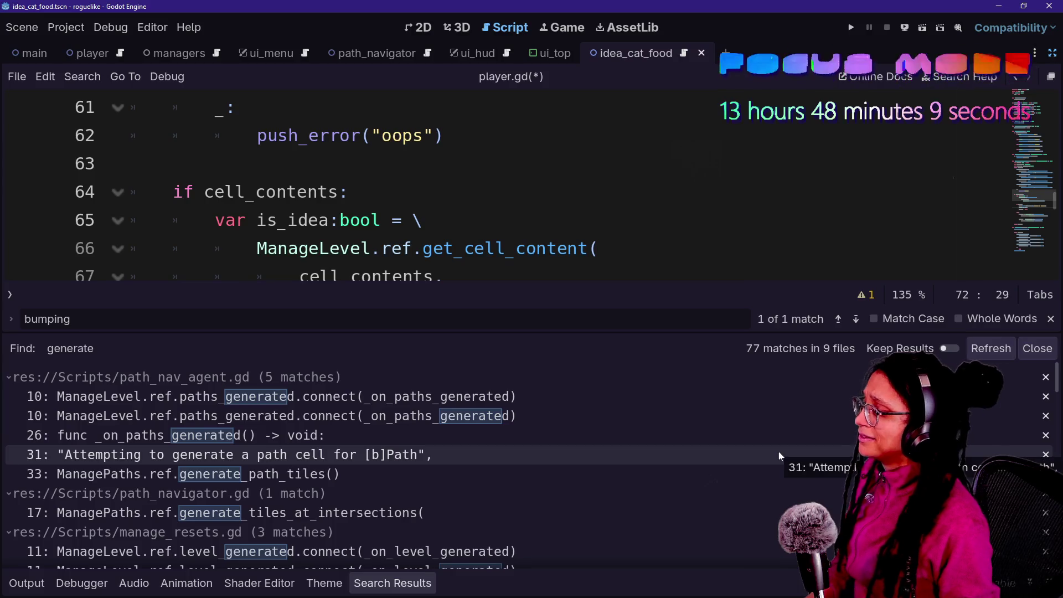
Open the path_nav_agent.gd search match and hide the search results panel.
scroll(366, 476, down, 15)
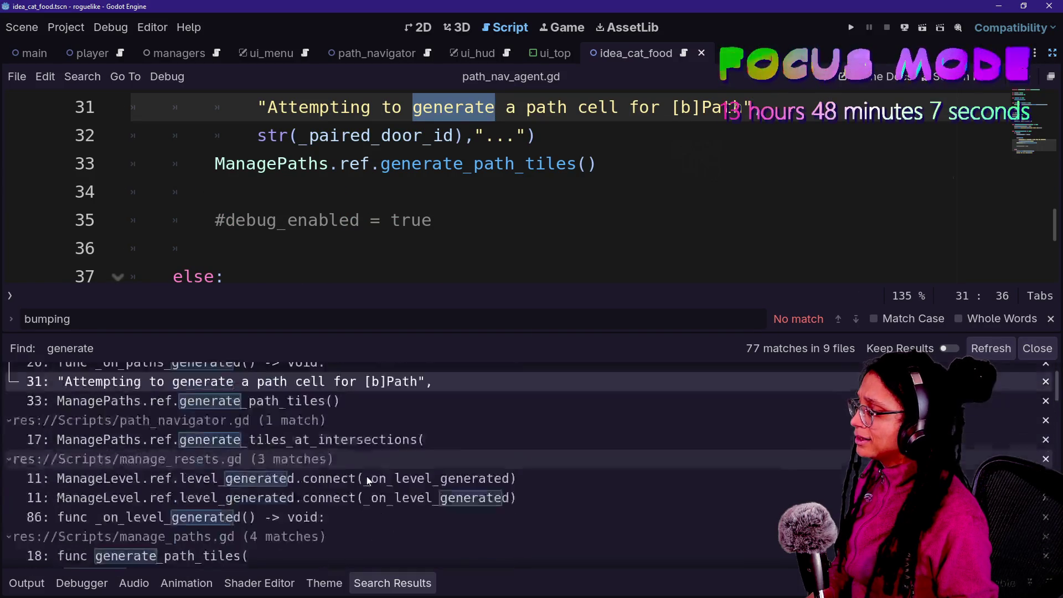
scroll(367, 480, down, 5)
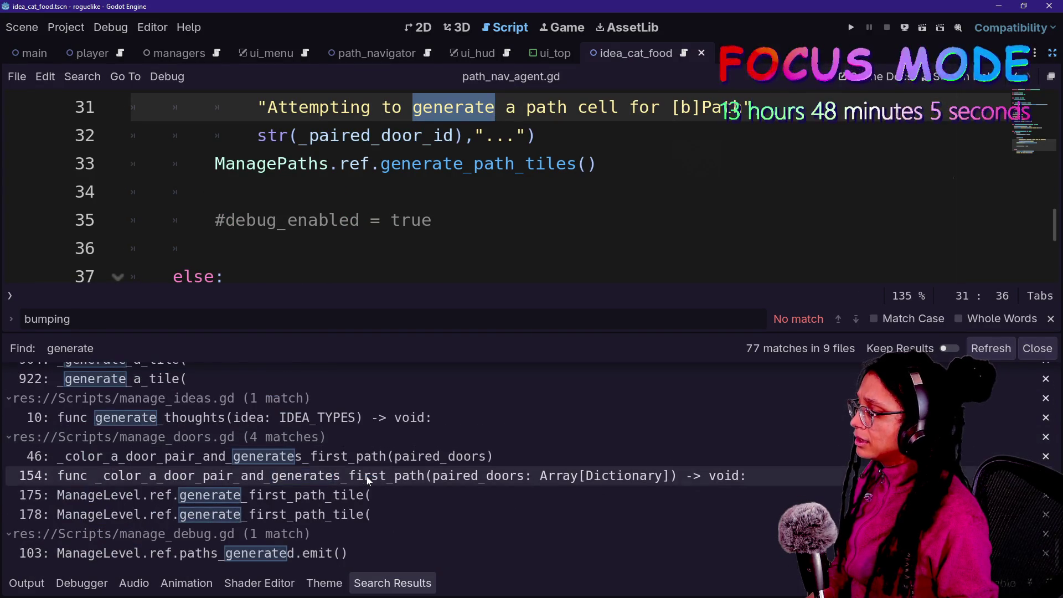
click(416, 477)
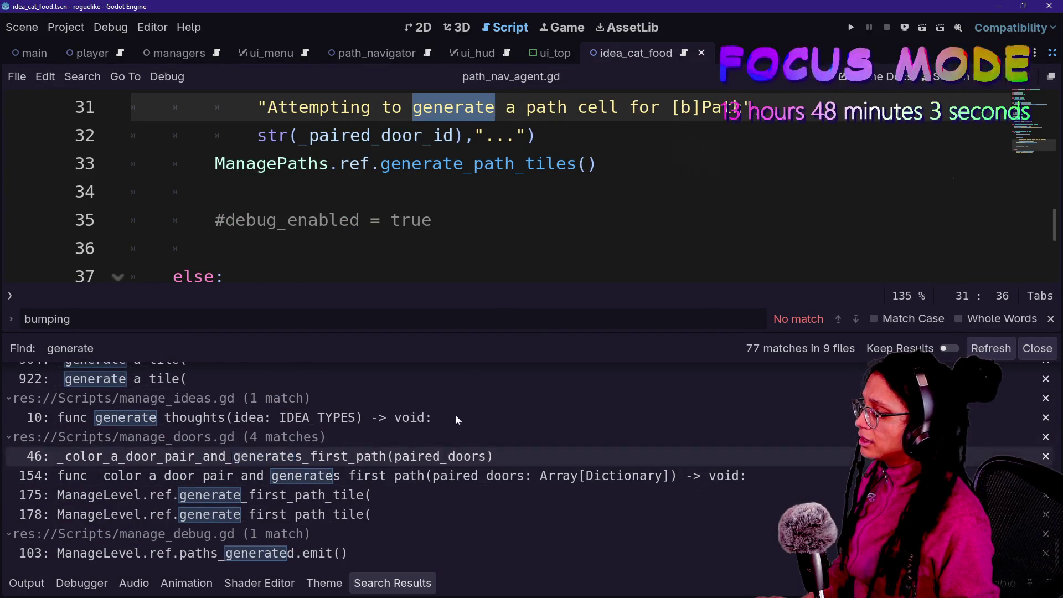
click(215, 248)
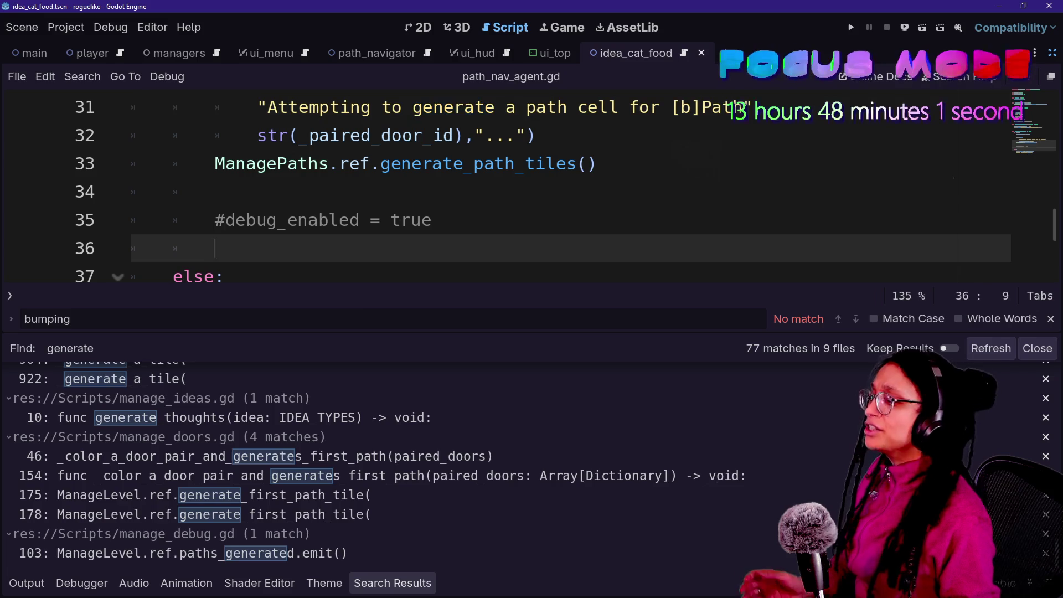
key(alt+o)
key(alt+o)
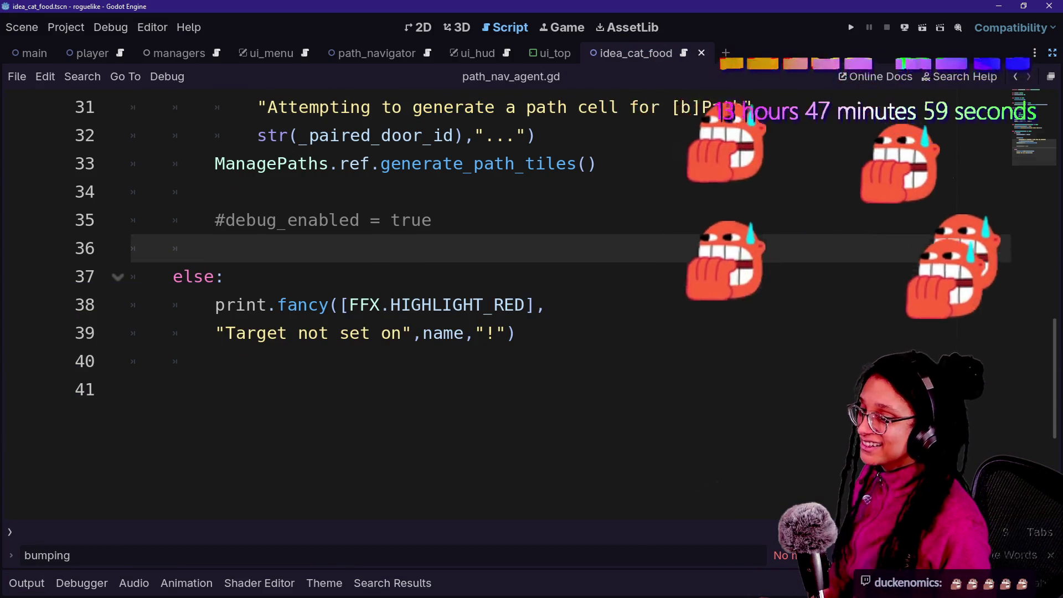
Scroll to _on_paths_generated and place the caret on its print.fancy line 30.
scroll(498, 304, up, 4)
click(492, 305)
scroll(498, 305, up, 3)
scroll(499, 305, down, 5)
click(339, 248)
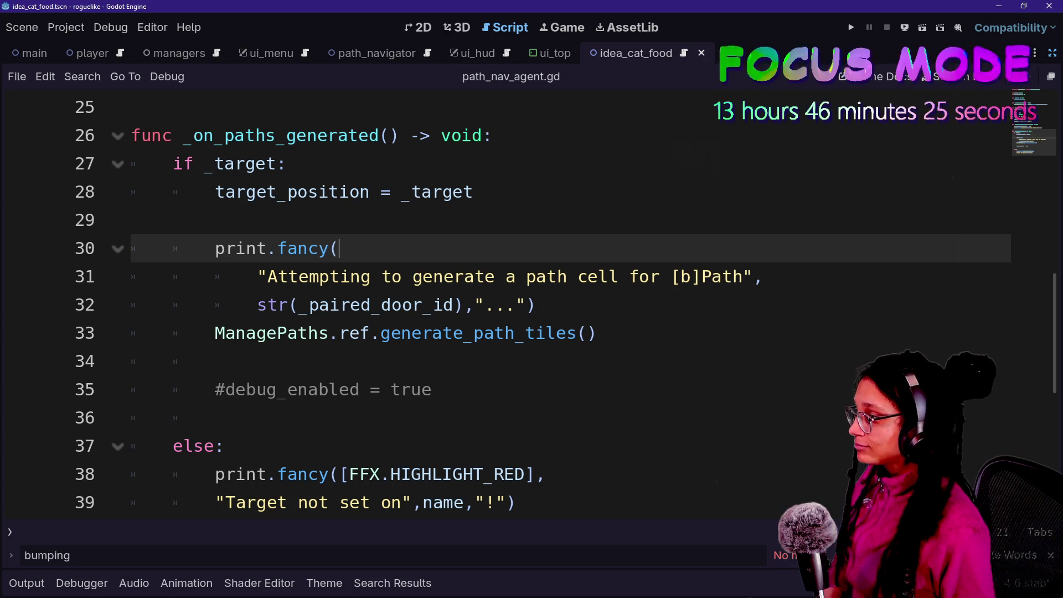
key(Down)
key(Down)
key(Up)
key(Up)
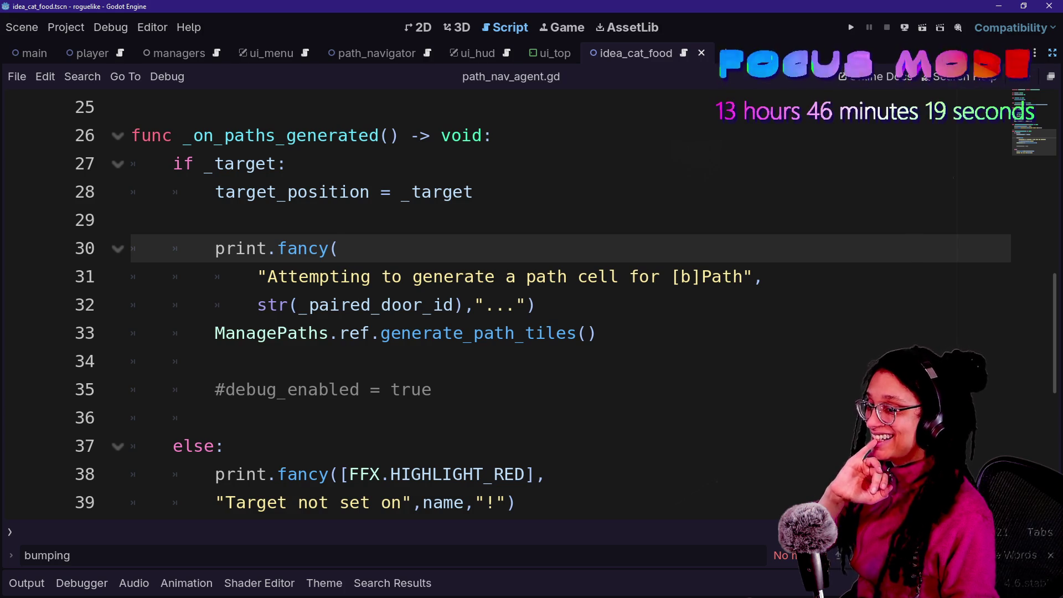
key(Down)
key(Down)
key(Up)
key(Up)
key(Up)
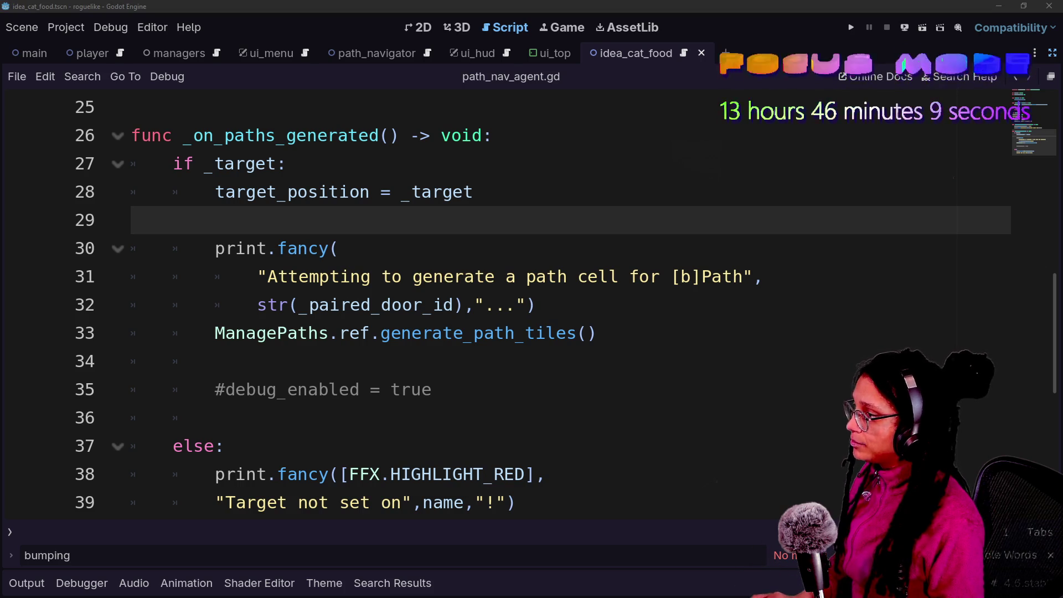
Open player.gd and complete the ManageIdeas.ref.generate_thoughts call on line 72.
key(shift+alt+o)
text(player.gd)
key(Return)
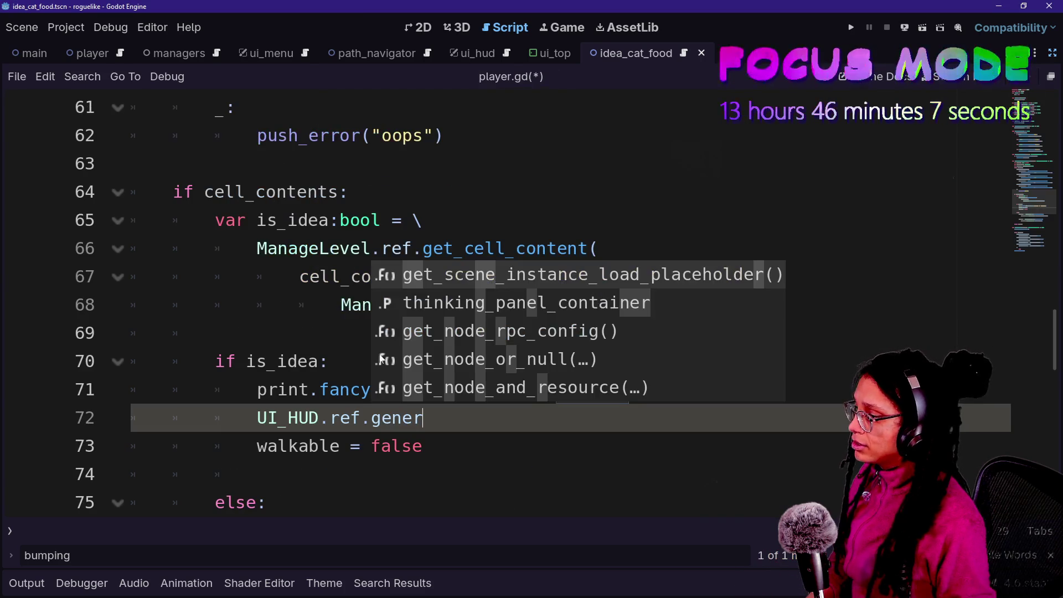
key(Escape)
key(BackSpace)
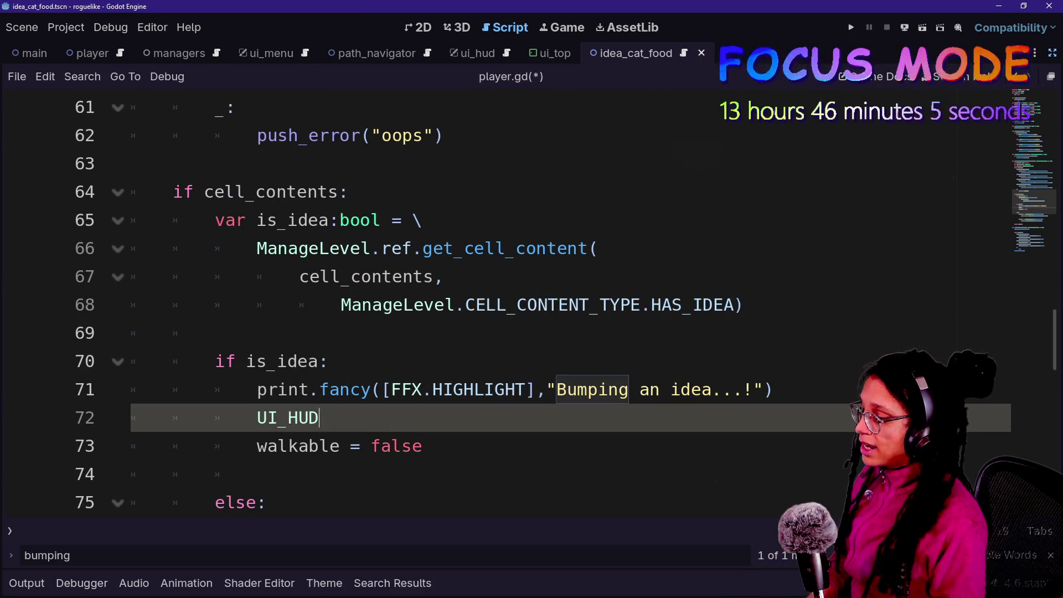
text(ManageIdeas.)
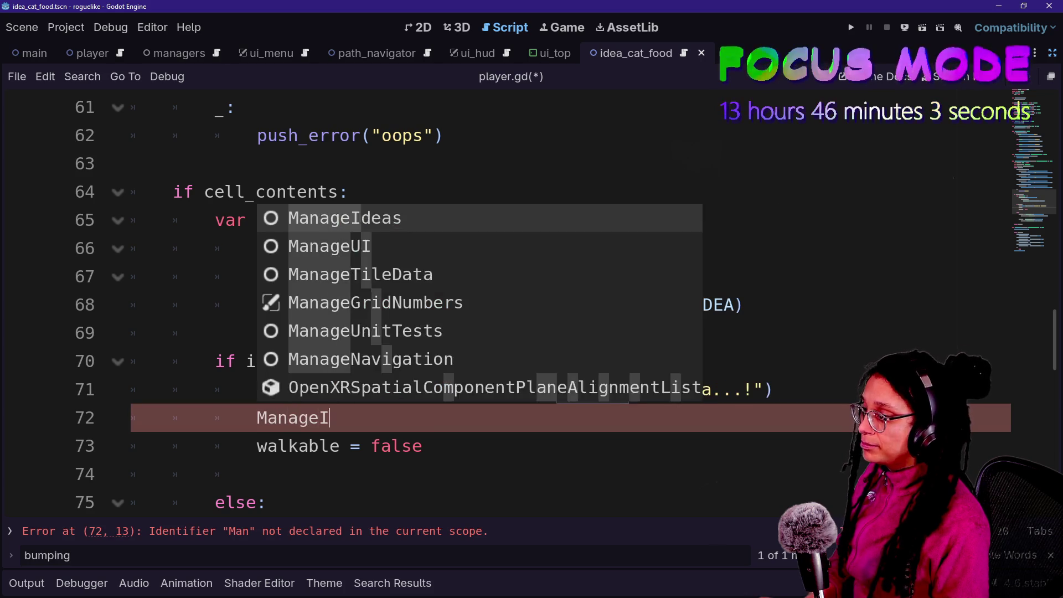
text(ref.gene)
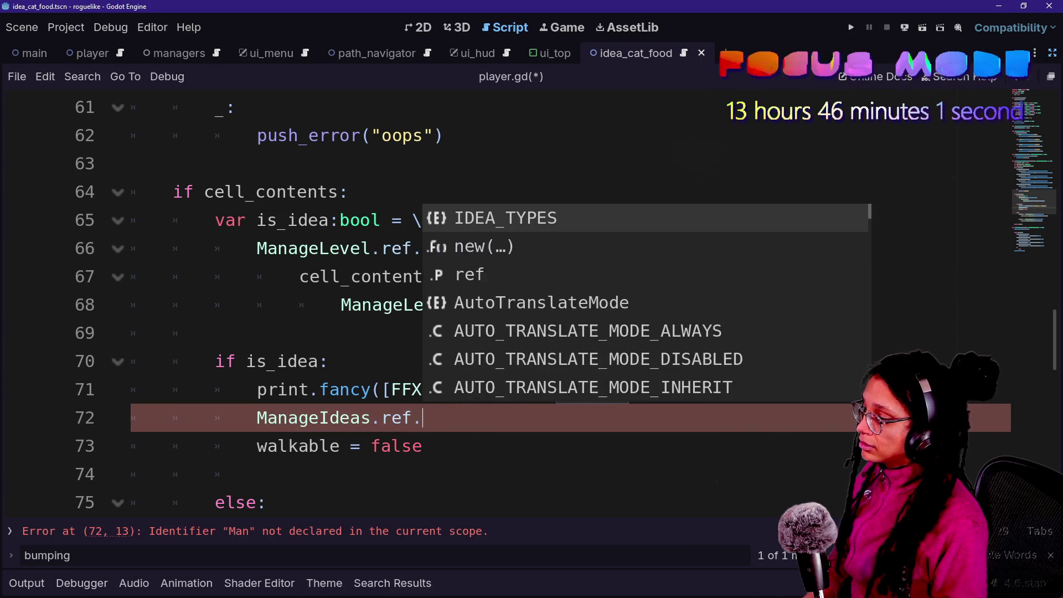
key(Return)
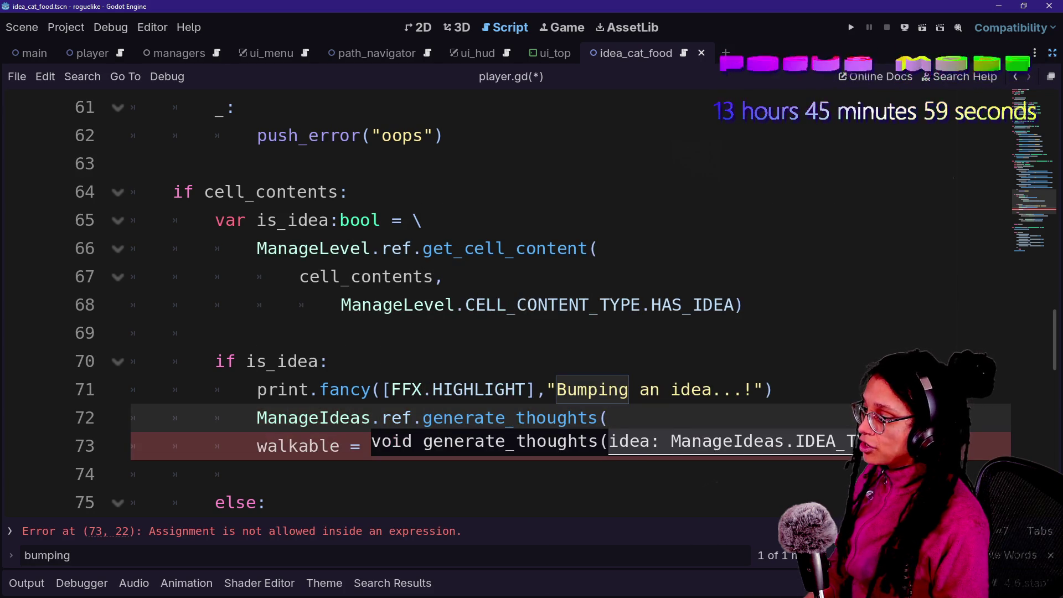
scroll(565, 303, down, 1)
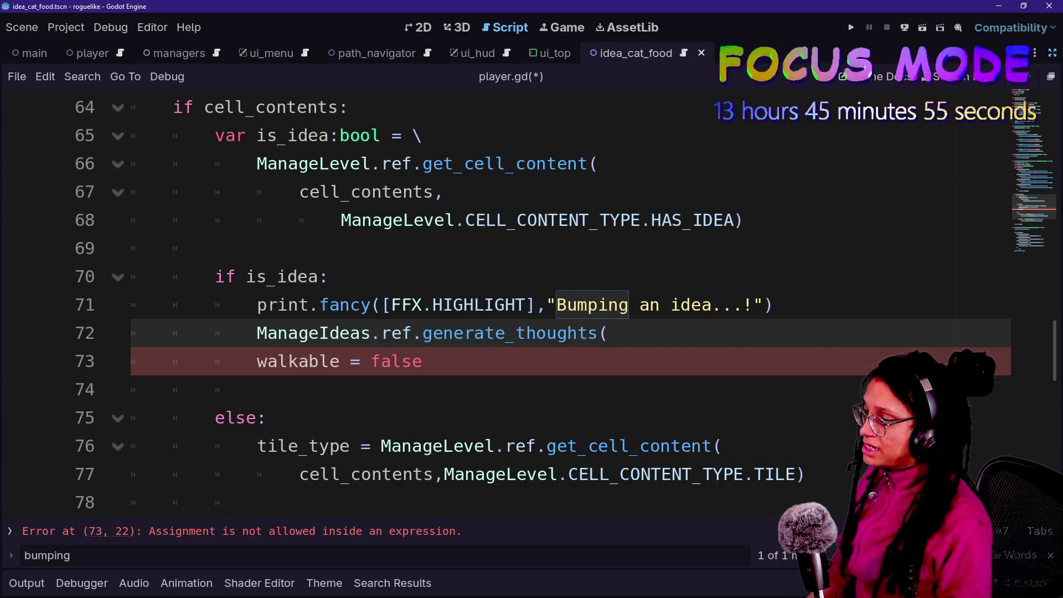
Above the call, declare idea_type typed as ManageIdeas.IDEA_TYPES.
key(Return)
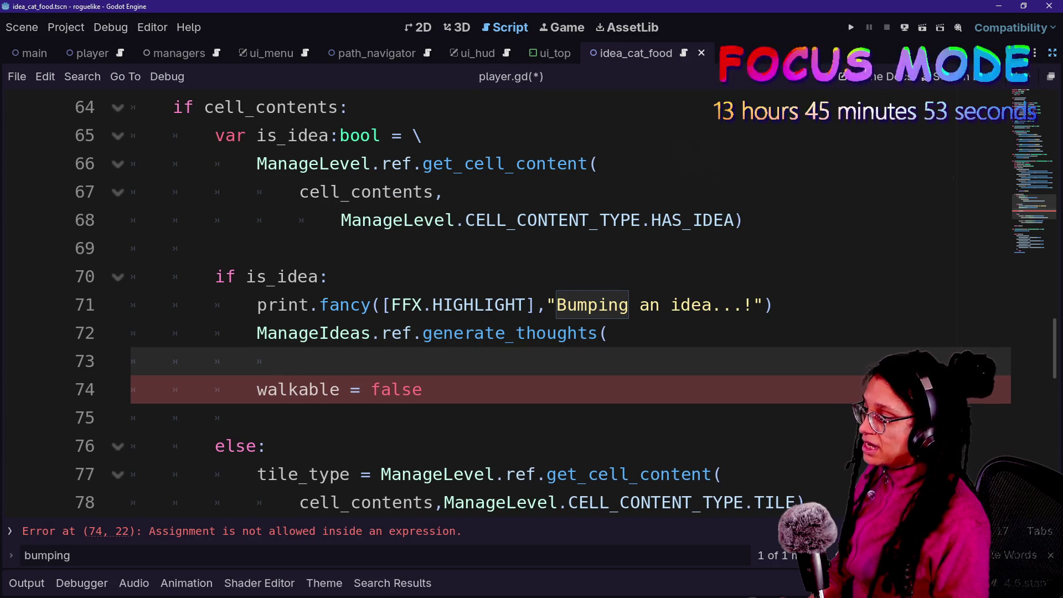
key(Up)
key(ctrl+shift+Return)
text(var )
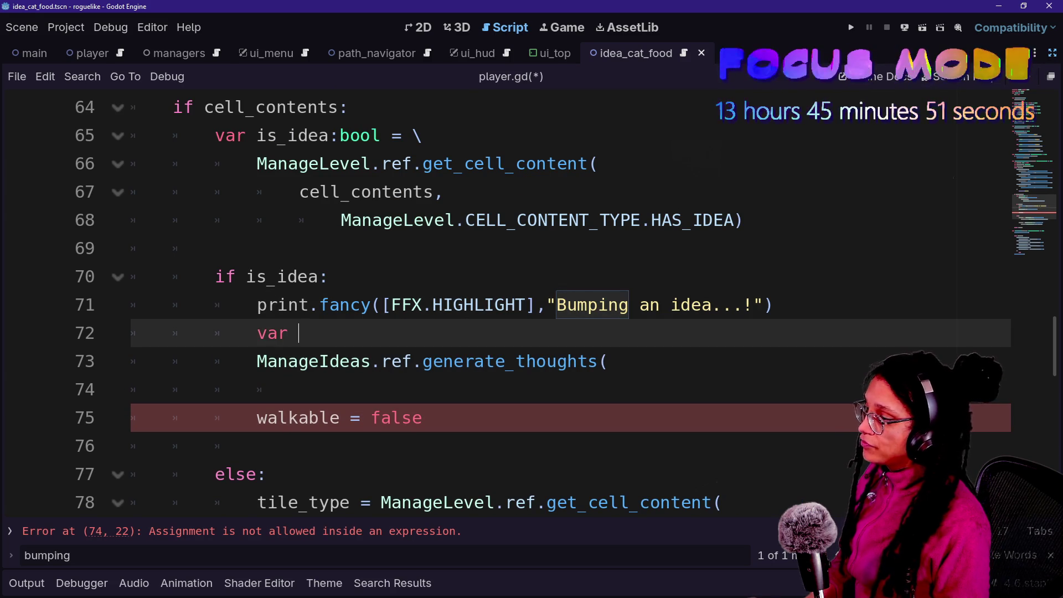
text(_tu)
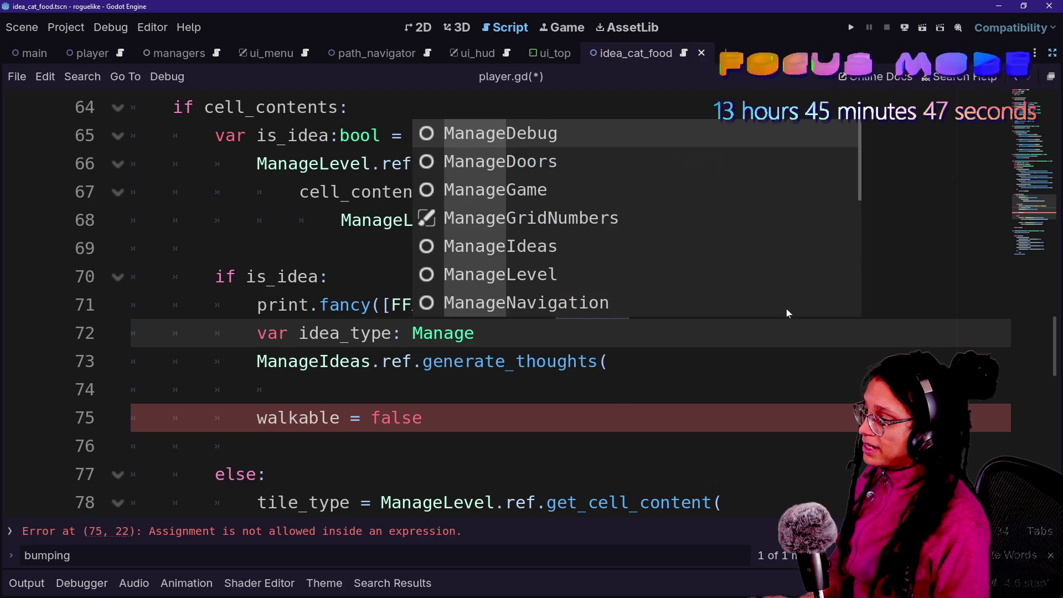
text(Ide)
key(Return)
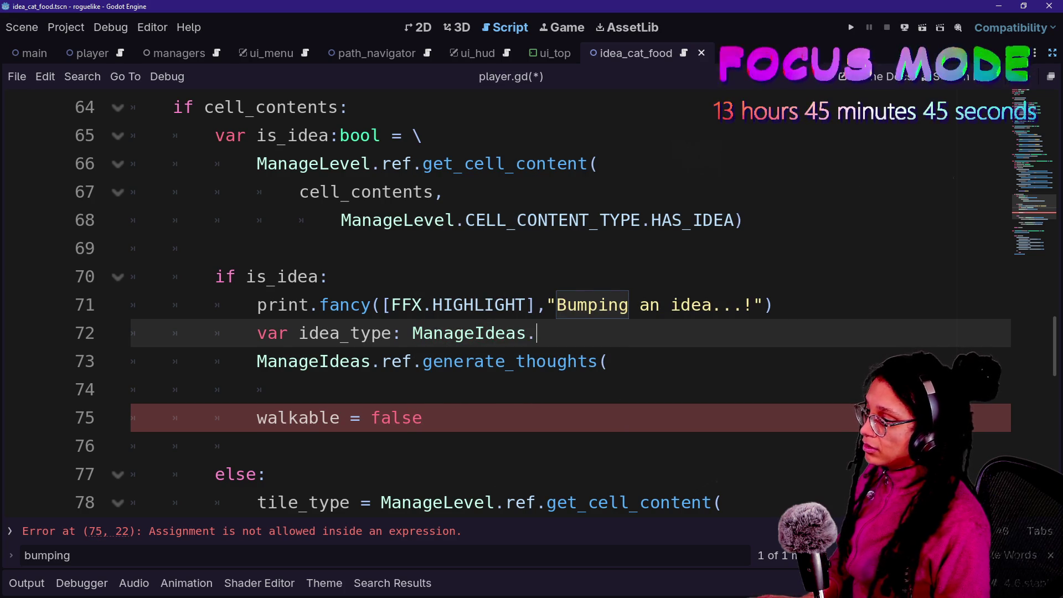
key(Return)
key(Return)
text(idea_type =)
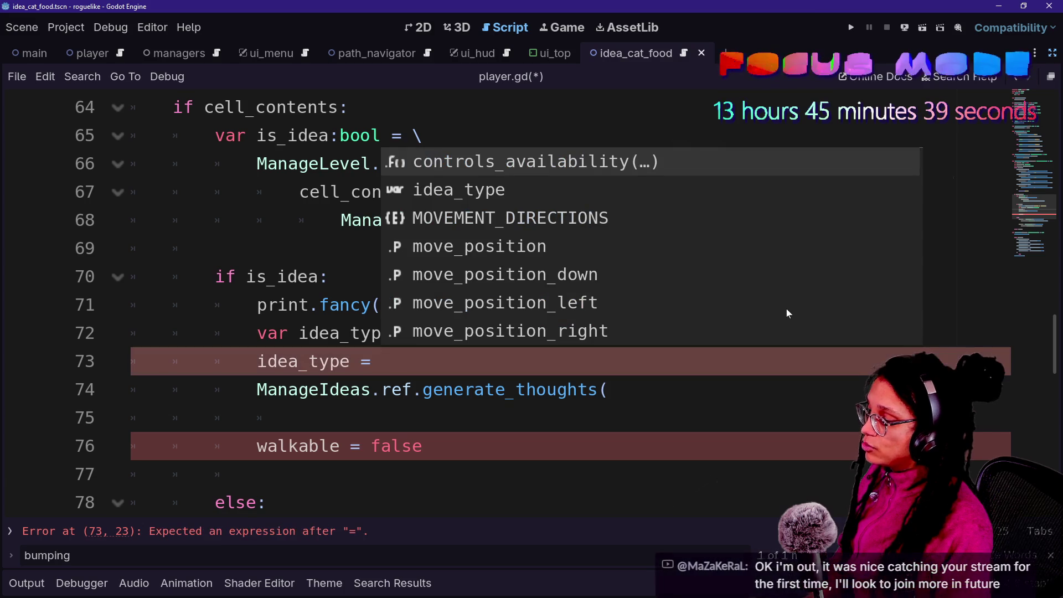
Assign idea_type from ManageLevel.ref.get_cell_content with cell_contents as first argument.
text(g)
key(BackSpace)
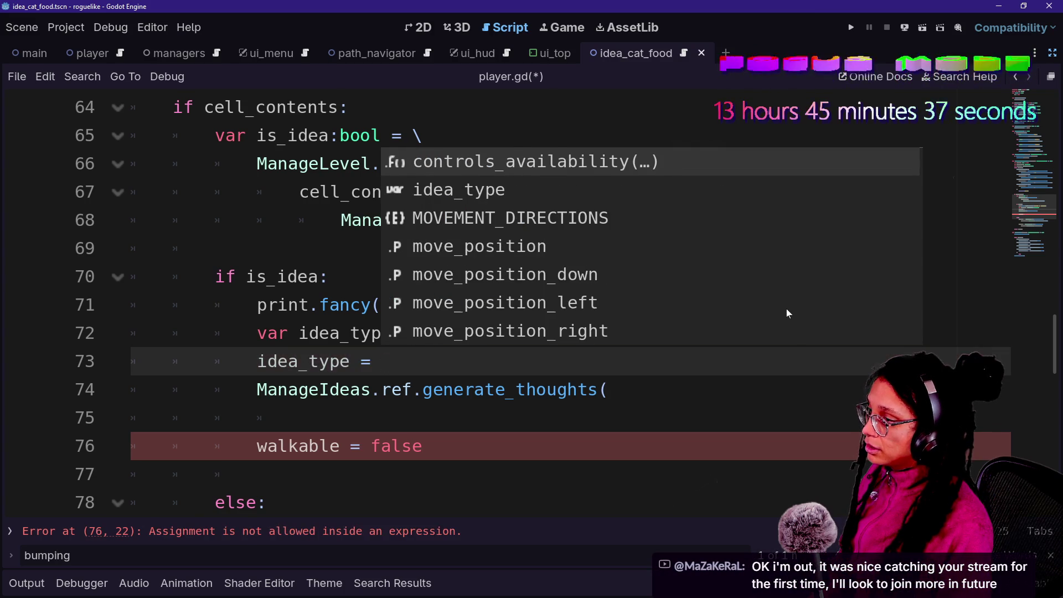
text(L)
key(BackSpace)
text(ManageL)
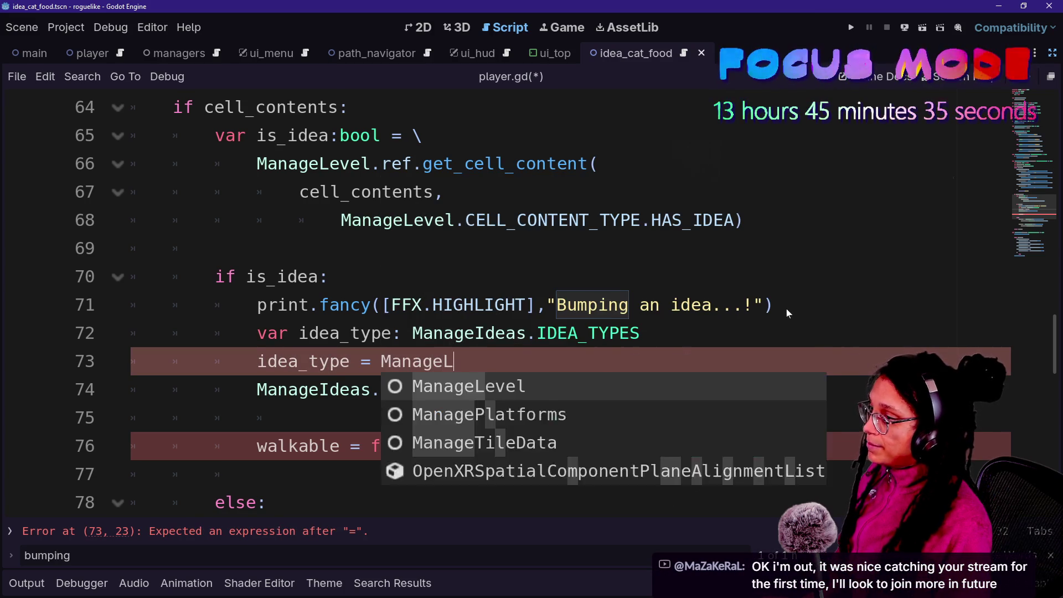
key(Return)
text(.ref.get_cell)
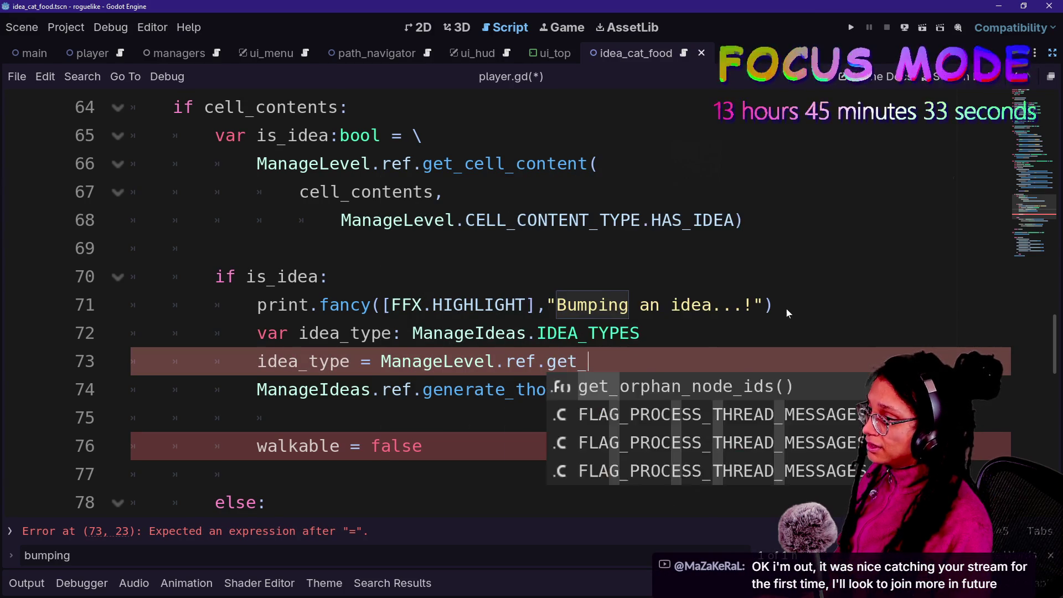
key(Return)
key(Return)
text(cell_content)
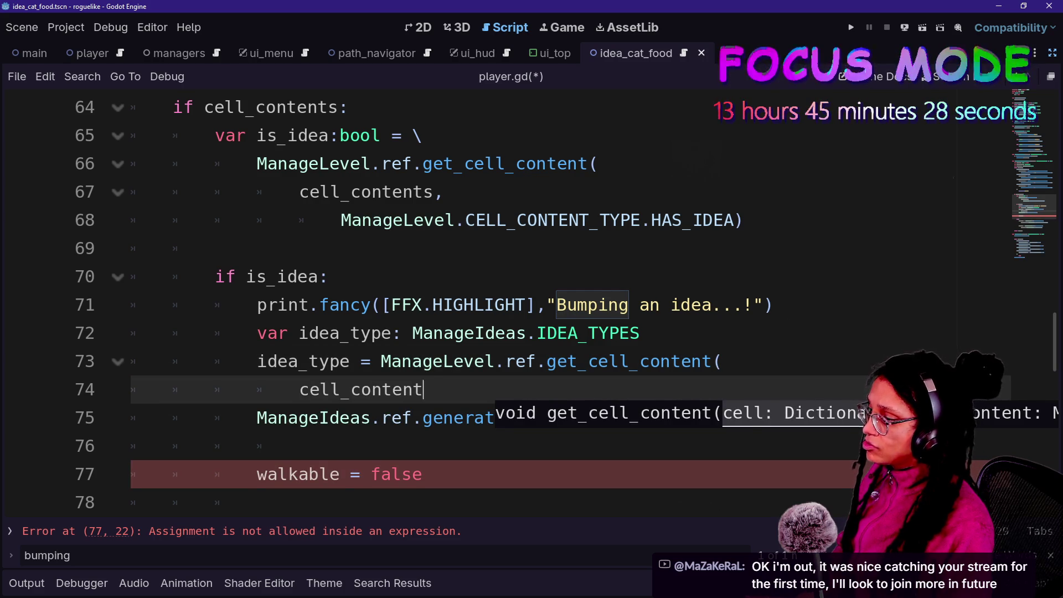
text(s)
key(Return)
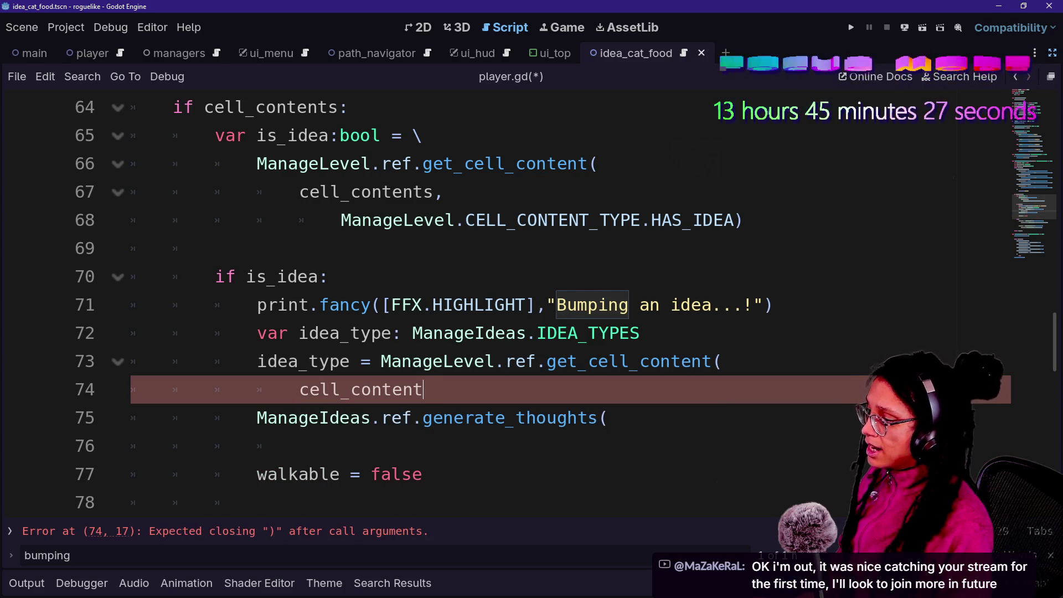
key(Return)
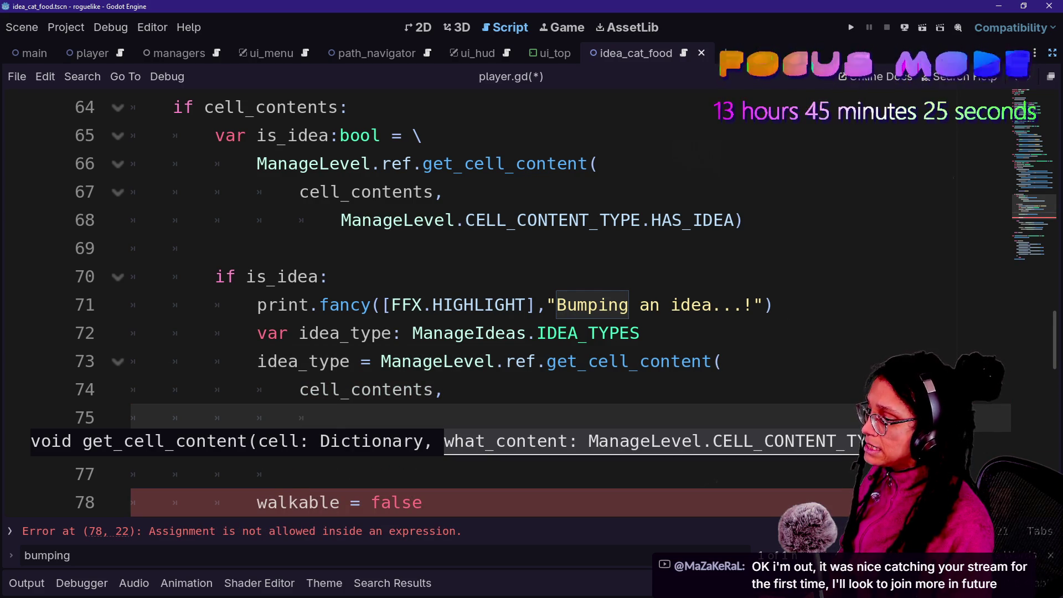
Give get_cell_content the second argument ManageLevel.CELL_CONTENT_TYPE.IDEA and close it.
text(ManageLevel.CE)
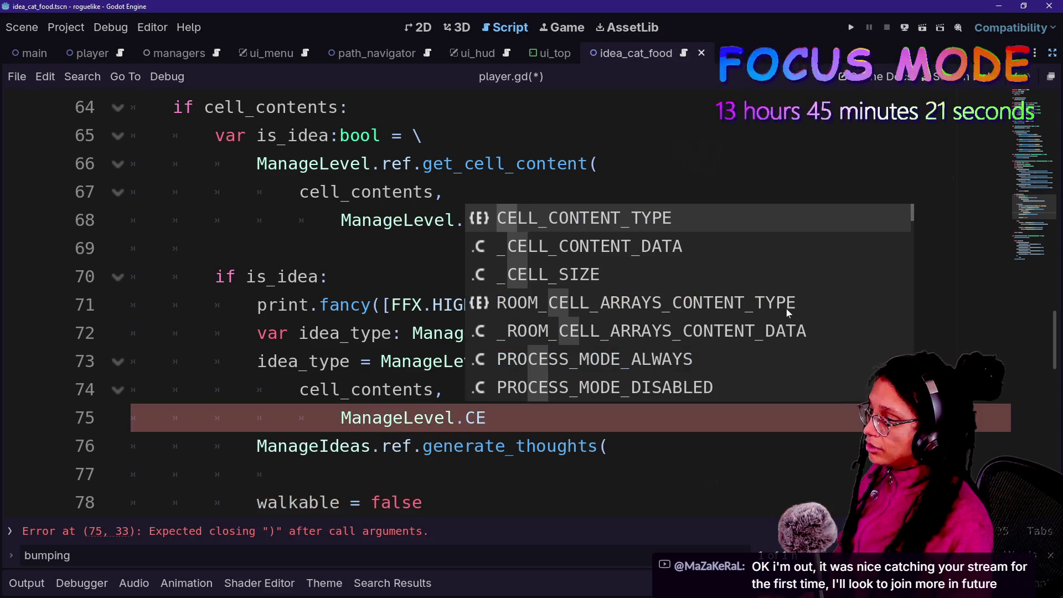
key(Return)
text(.)
key(Down)
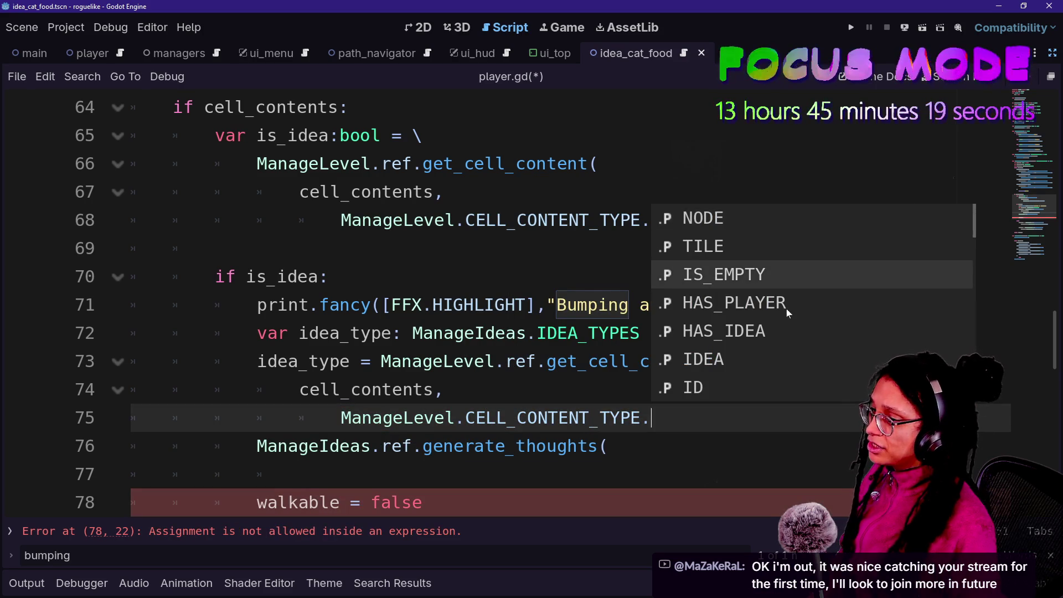
scroll(786, 308, down, 6)
scroll(786, 308, up, 2)
text(IDEA)
key(Return)
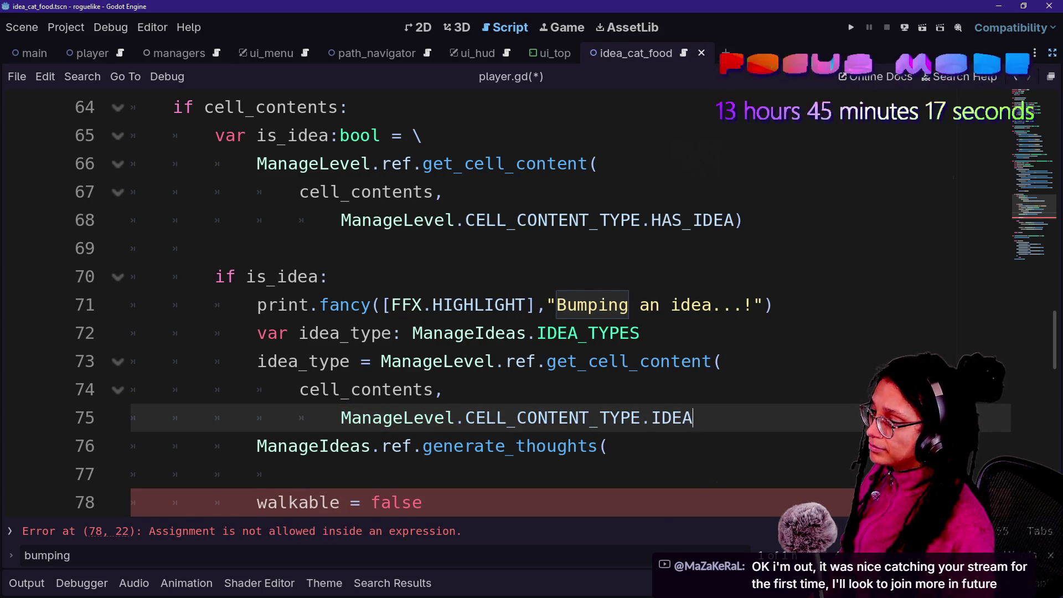
text())
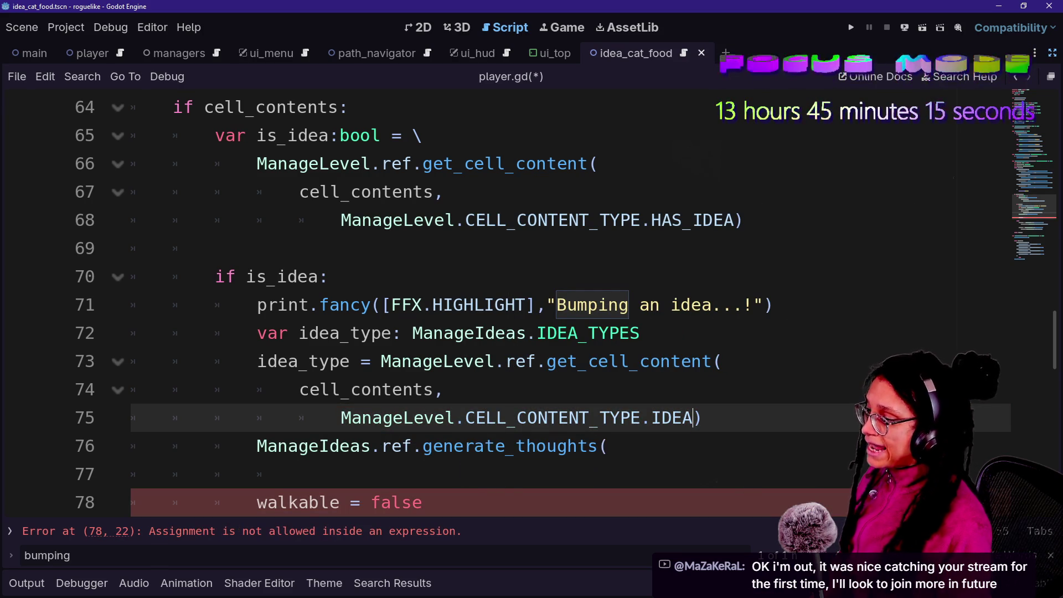
Pass idea_type into generate_thoughts and run the project.
click(604, 447)
text(ide)
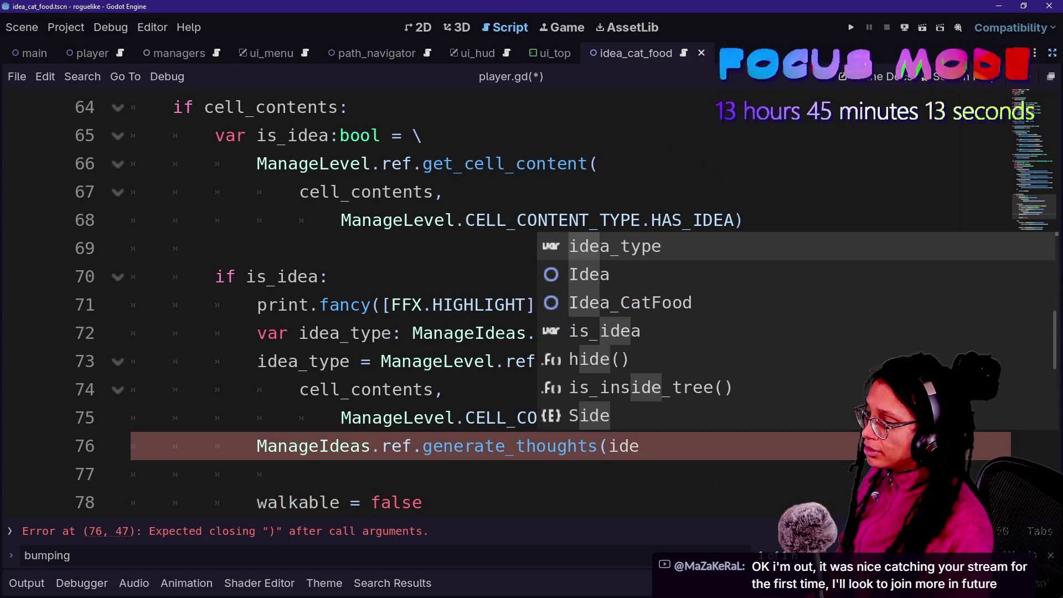
text(a_type))
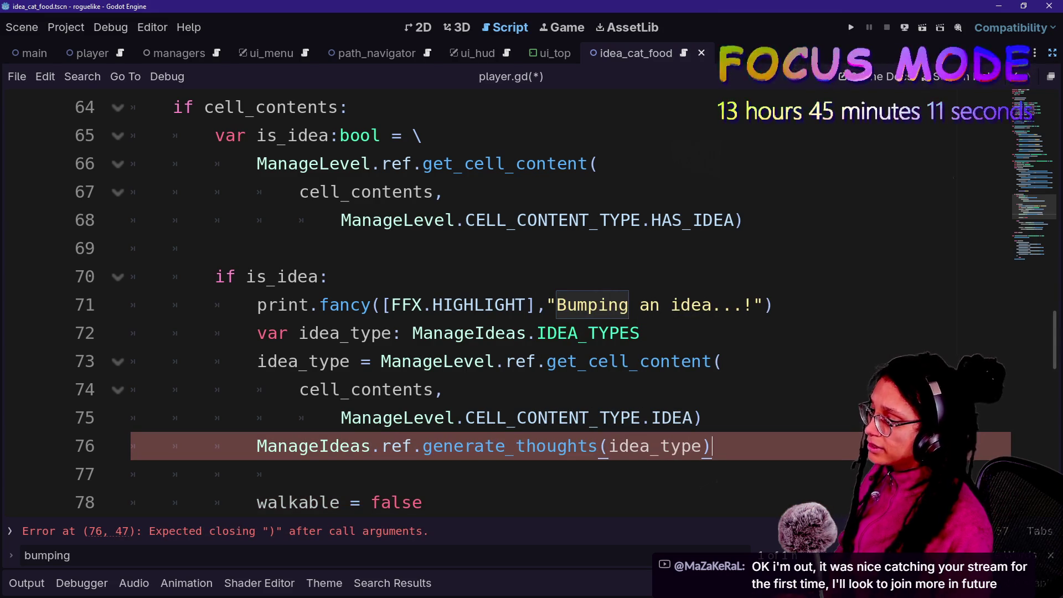
click(853, 30)
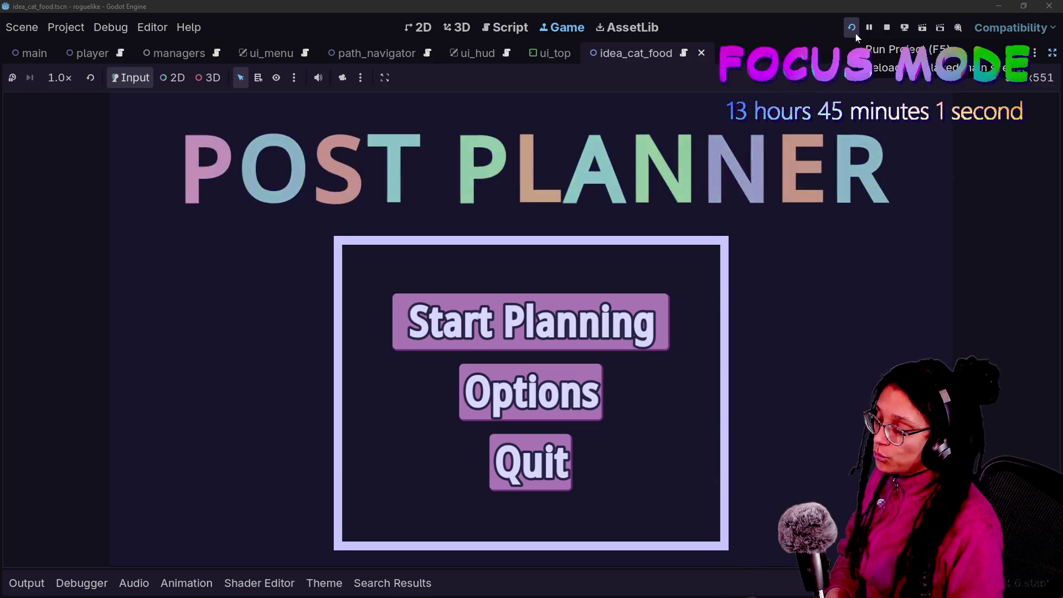
Start a Catstagram planning run and walk the player out of the room and down the staircase.
click(579, 340)
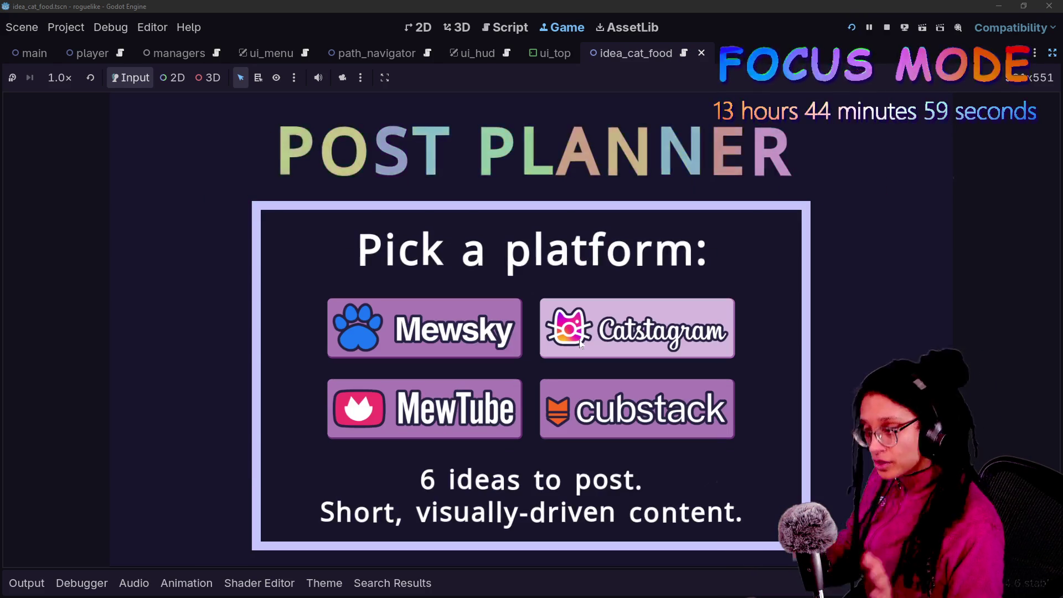
click(582, 346)
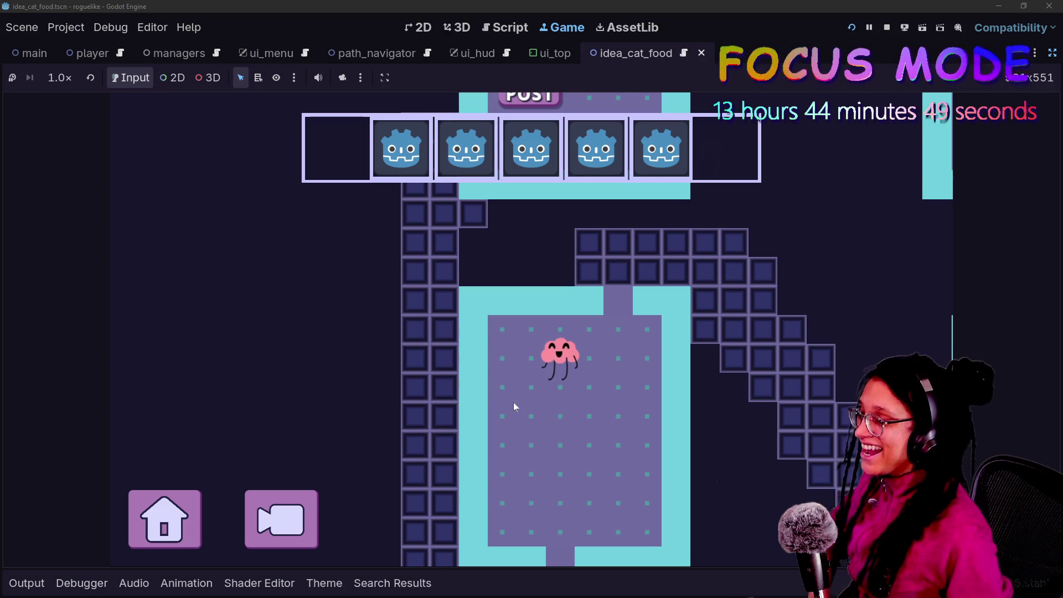
key(Right)
key(Right)
key(Up)
key(Up)
key(Up)
key(Right)
key(Right)
key(Right)
key(Down)
key(Right)
key(Down)
key(Right)
key(Down)
key(Down)
Walk through the lower corridor and bump the cat-food can, showing 'Thinking about NULL'.
key(Right)
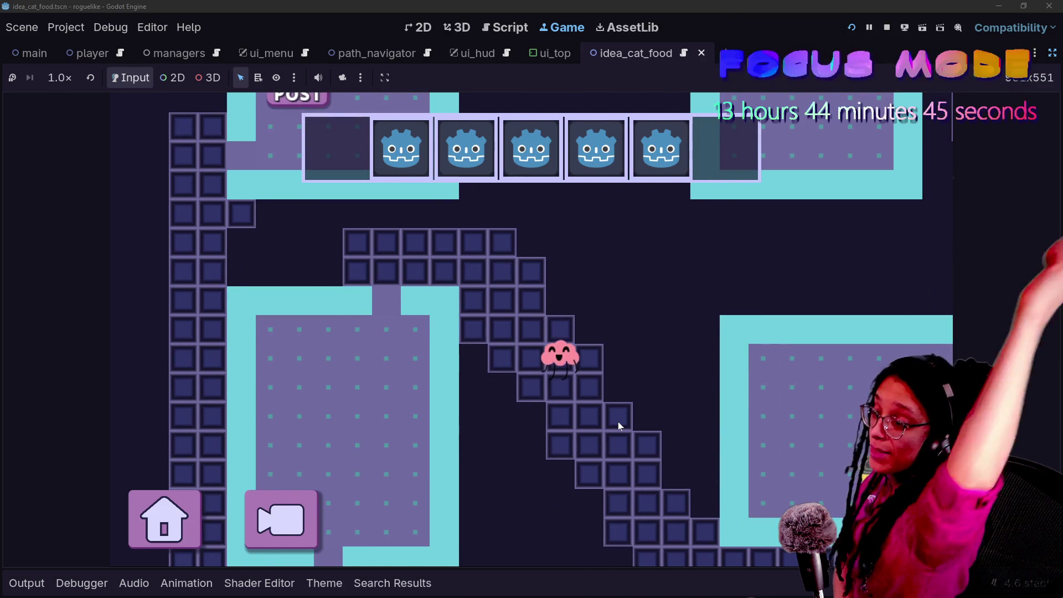
key(Down)
key(Down)
key(Down)
key(Right)
key(Right)
key(Right)
key(Down)
key(Right)
key(Down)
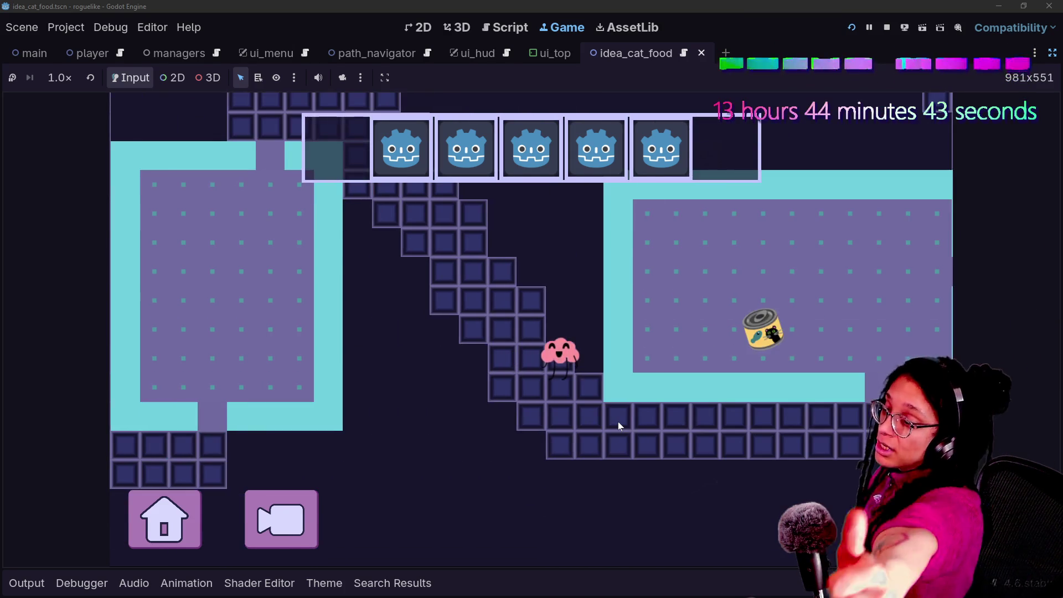
key(Down)
key(Right)
key(Down)
key(Down)
key(Right)
key(Right)
key(Right)
key(Right)
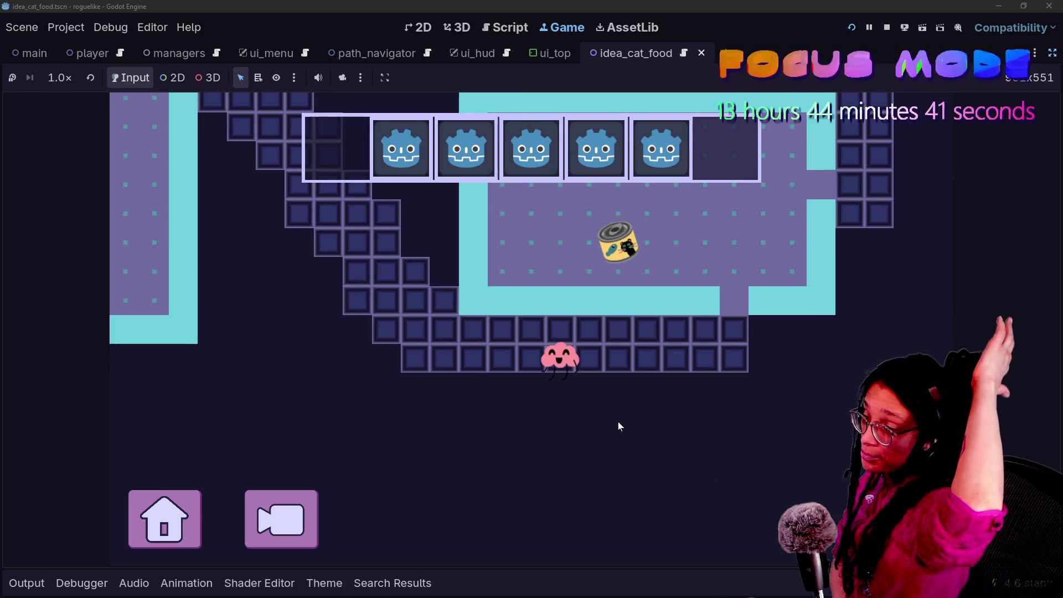
key(Up)
key(Right)
key(Right)
key(Right)
key(Right)
key(Right)
key(Right)
key(Up)
key(Up)
key(Up)
key(Up)
key(Left)
key(Left)
key(Left)
key(Left)
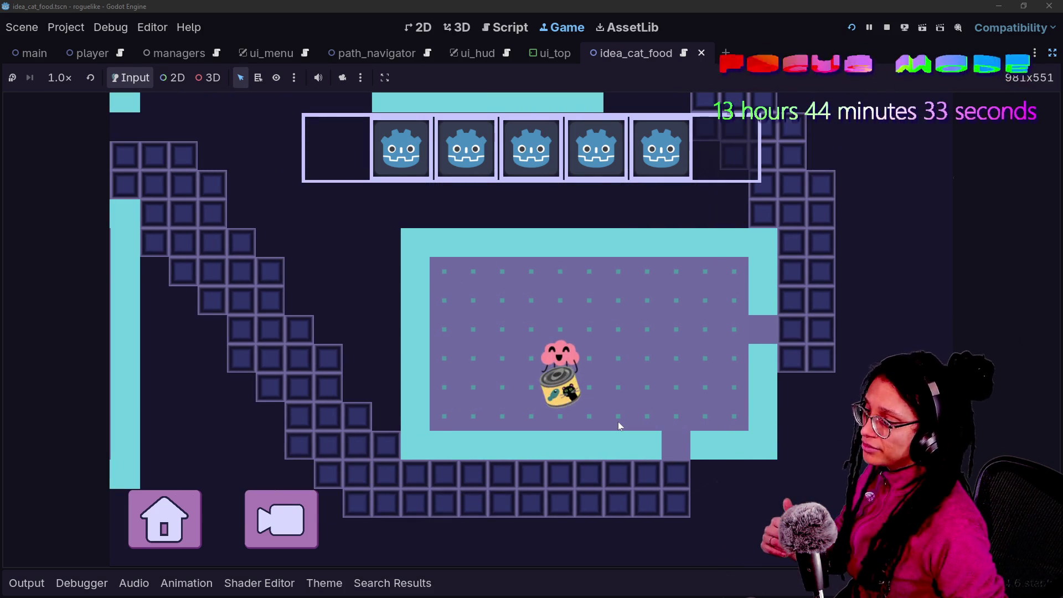
key(space)
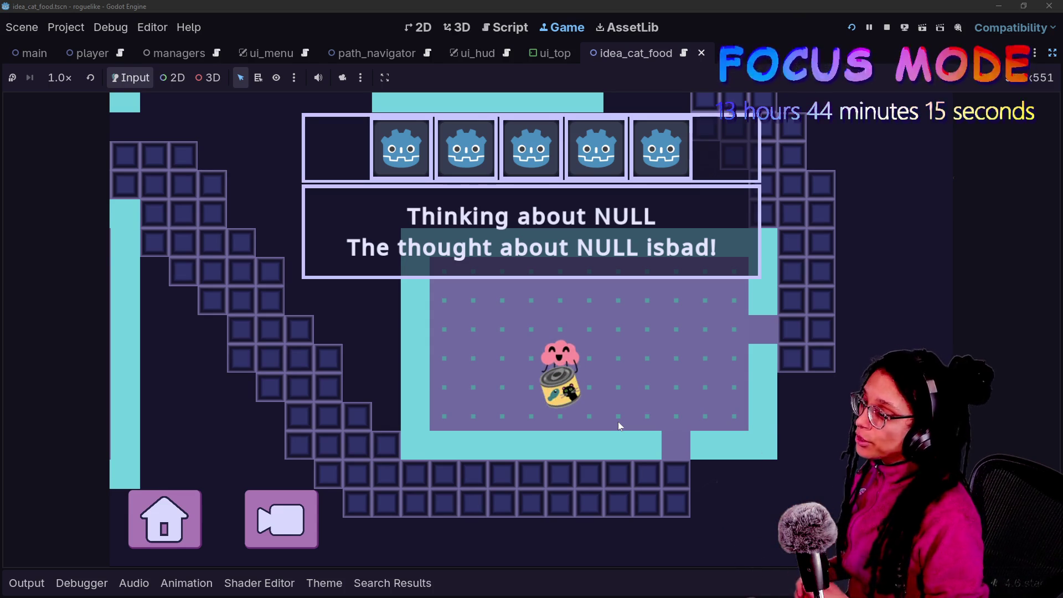
key(Up)
key(alt+Tab)
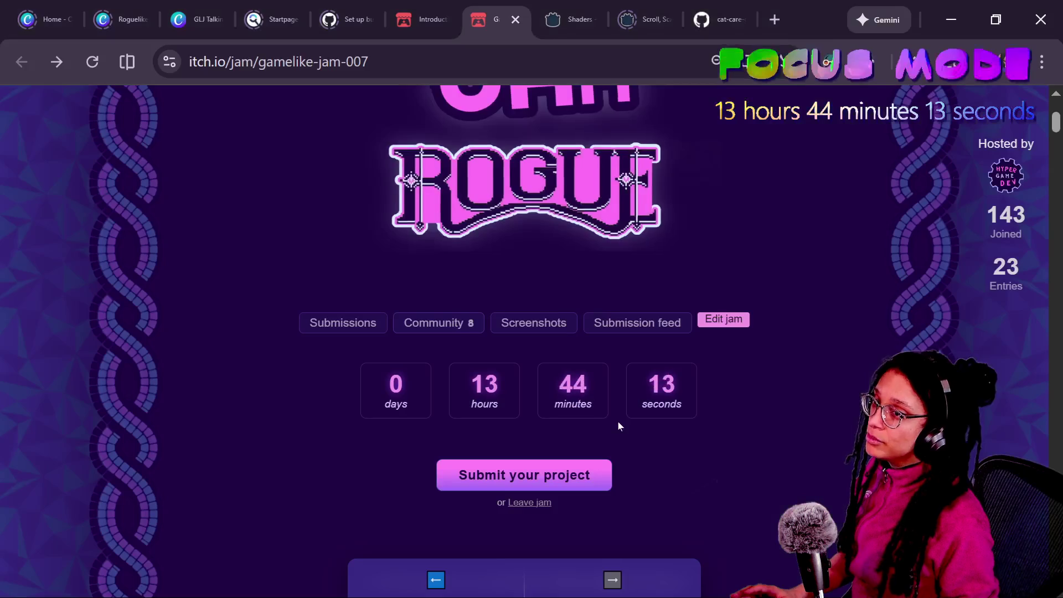
Scroll the jam page down to the Rogue embed and grab the page link.
scroll(495, 237, down, 5)
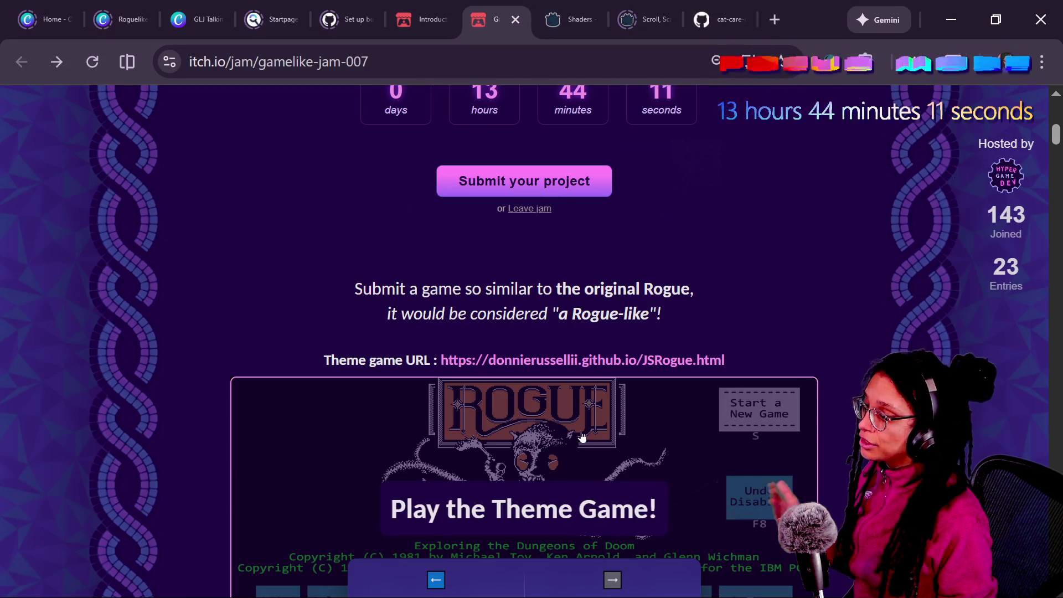
scroll(581, 435, down, 3)
key(ctrl+l)
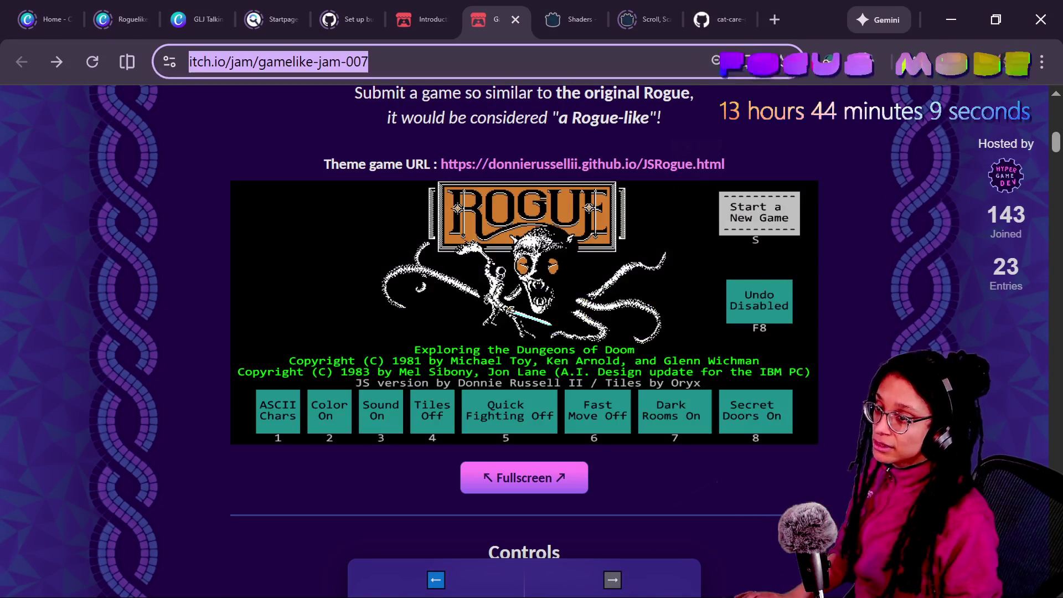
key(alt+Tab)
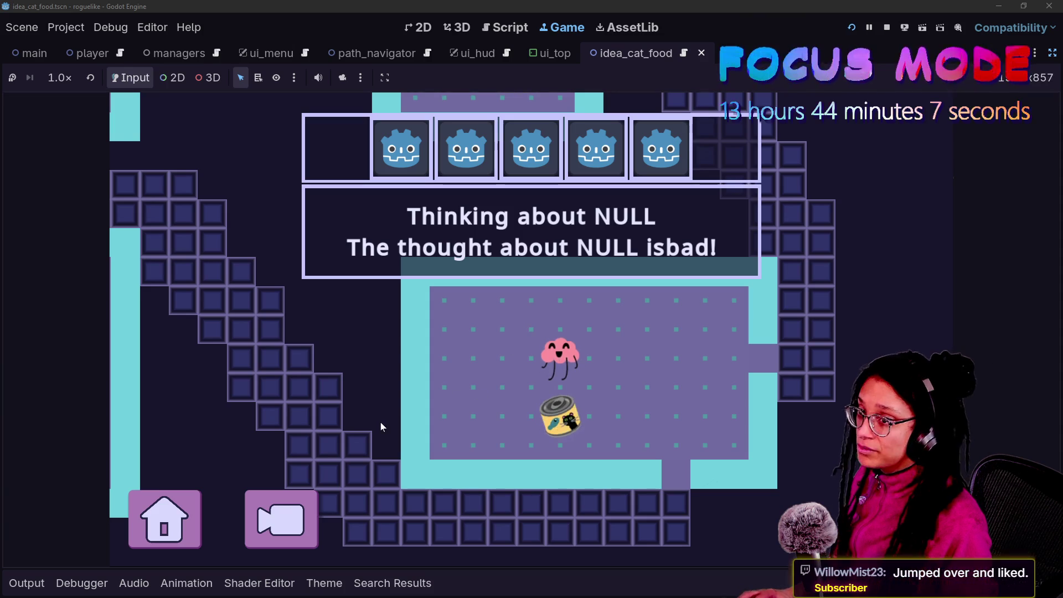
key(alt+Tab)
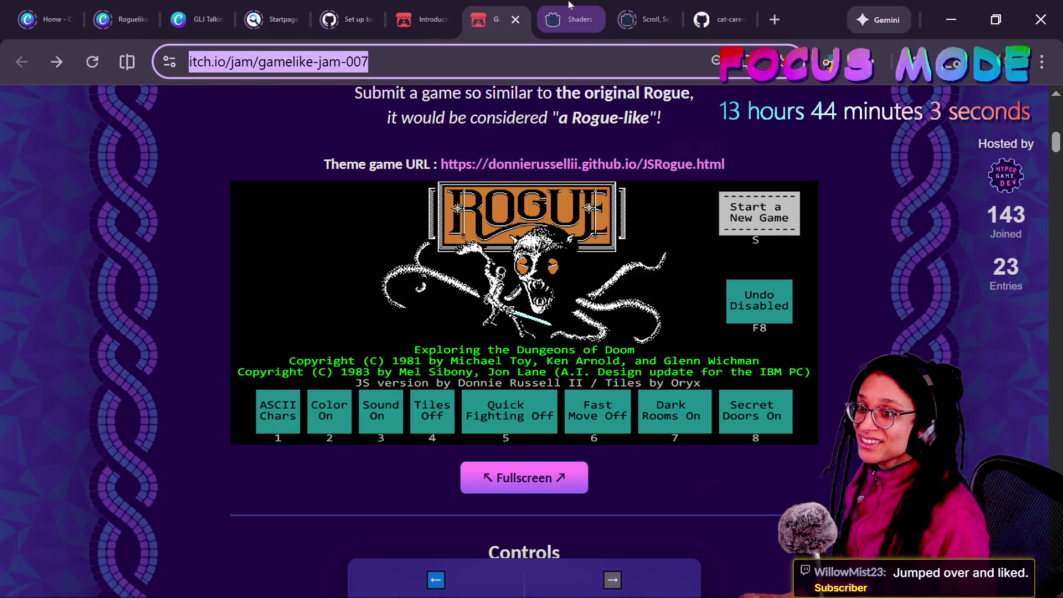
Post the jam link in Twitch chat, then launch the Rogue game fullscreen.
key(alt+Tab)
click(166, 518)
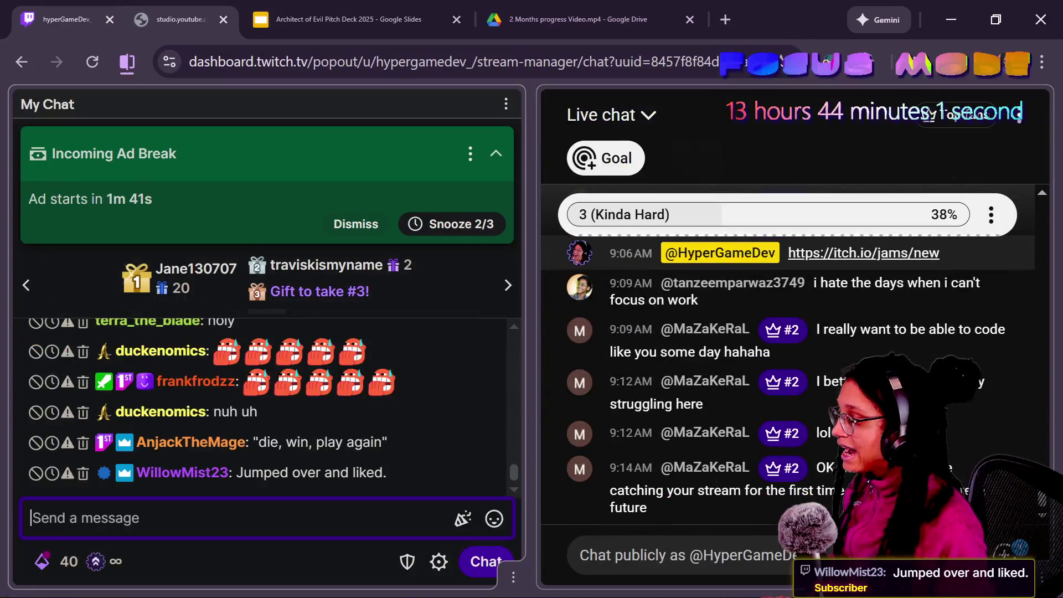
key(alt+Tab)
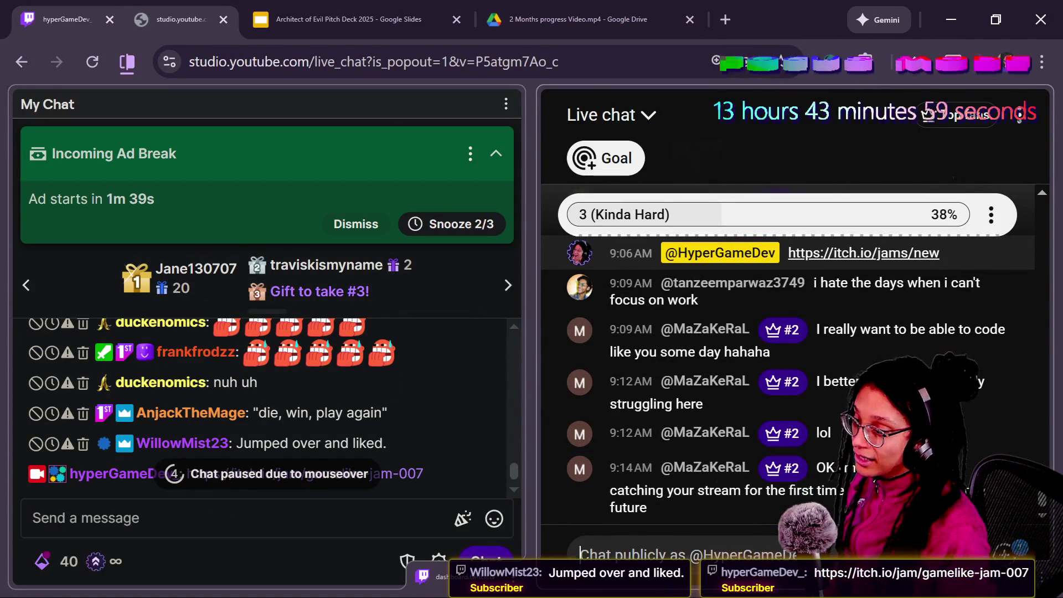
key(alt+Tab)
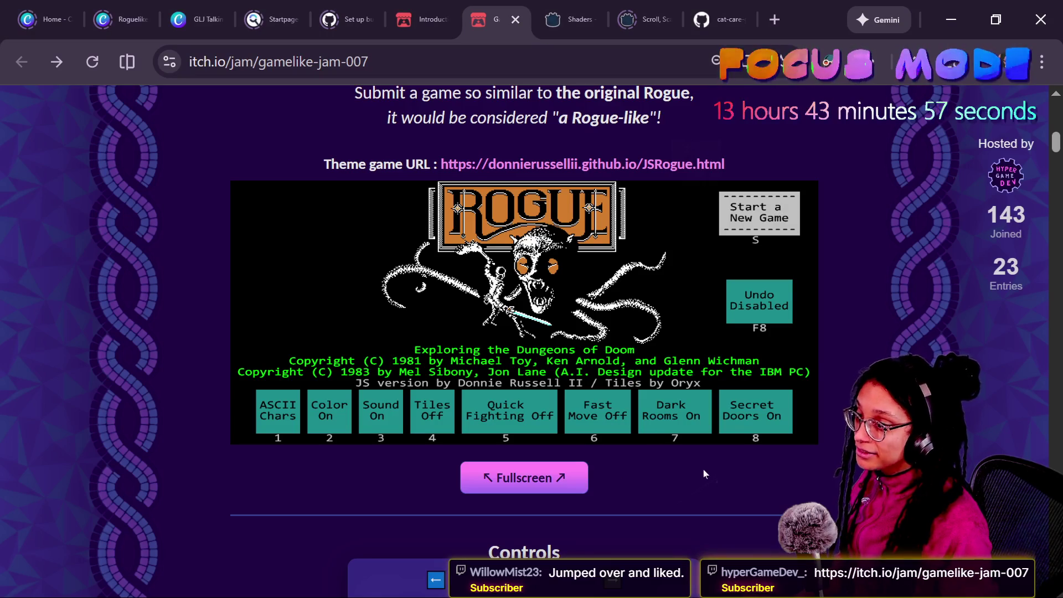
key(s)
click(524, 477)
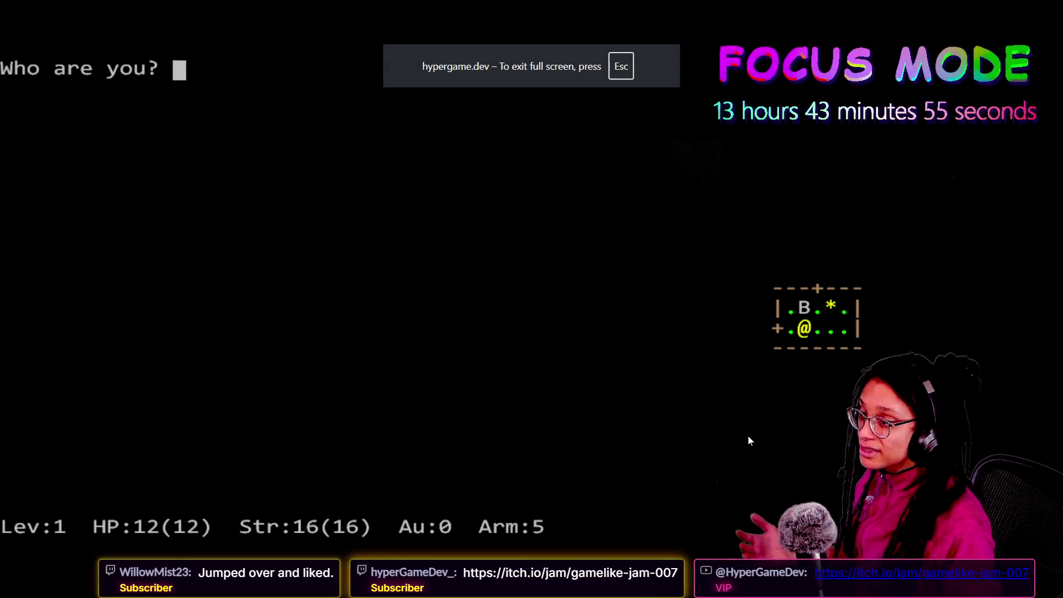
Accept the default name and defeat the first bat beside the door.
key(Return)
key(Return)
key(Return)
key(space)
key(h)
key(h)
key(l)
key(k)
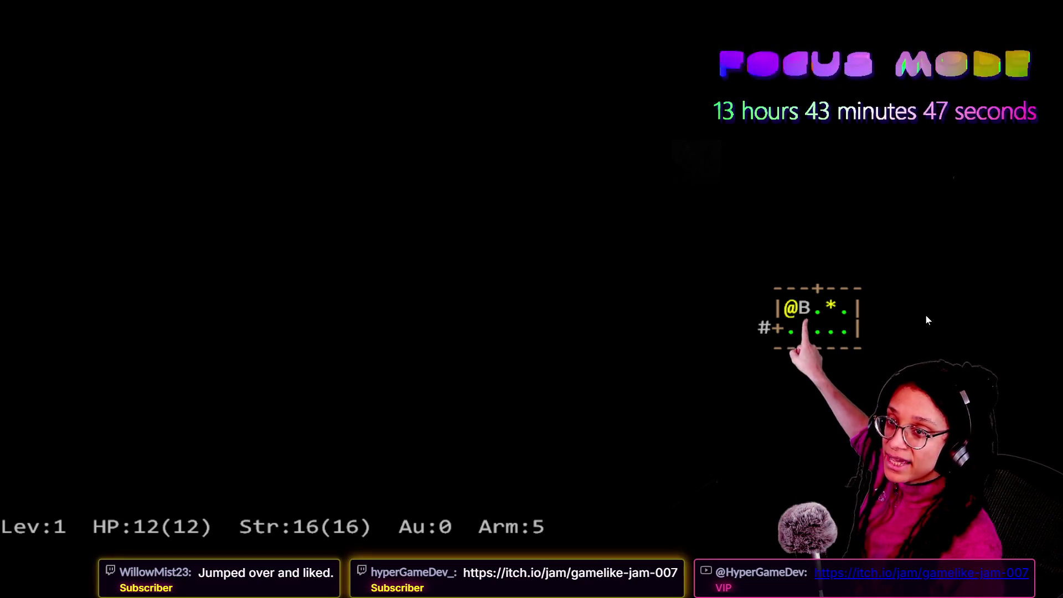
key(l)
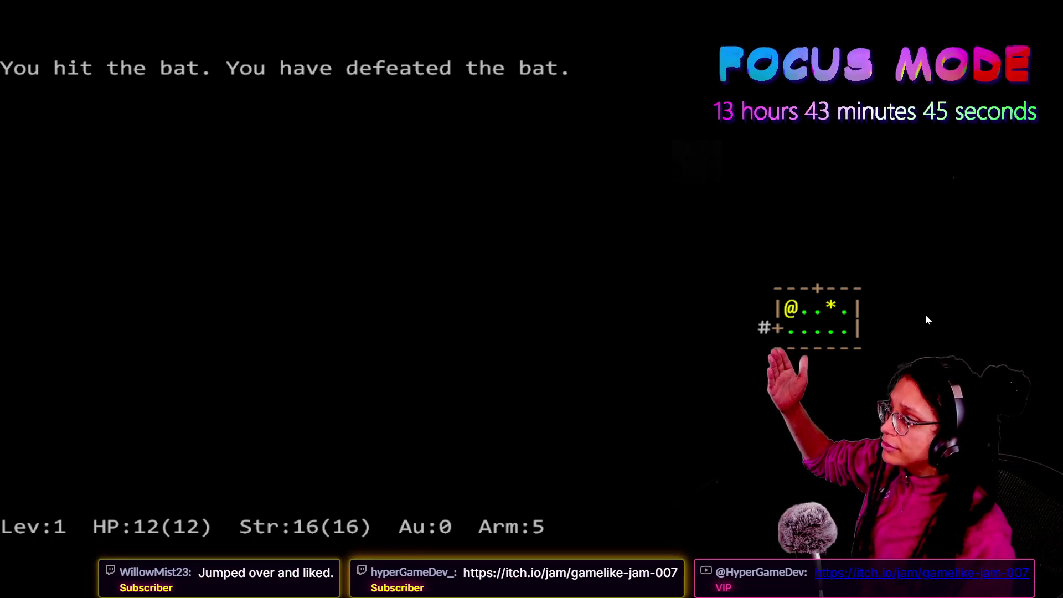
key(l)
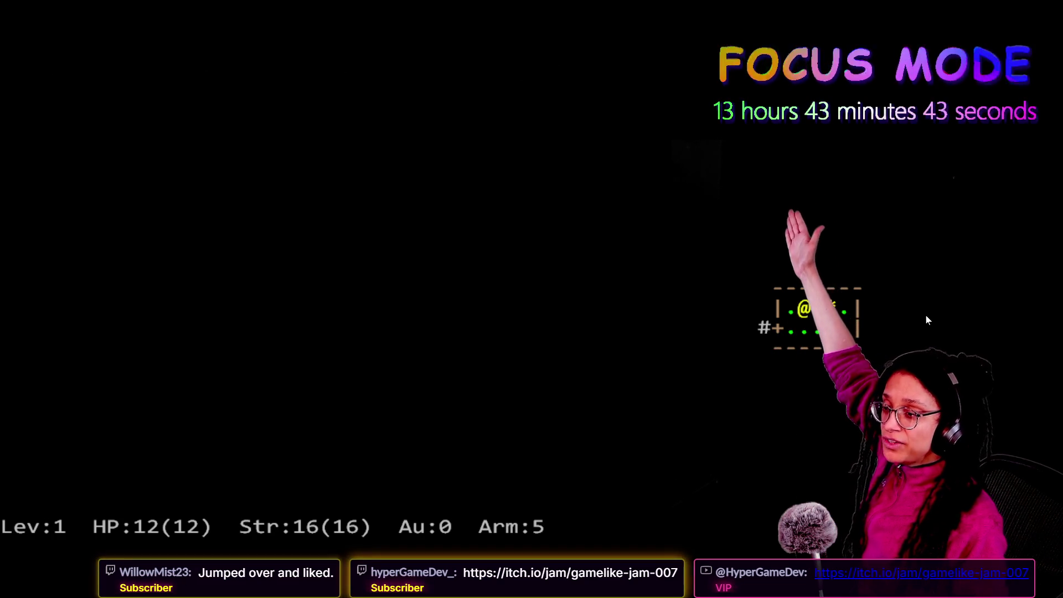
Head out the west door and fight the bat in the next room.
key(b)
key(h)
key(h)
key(h)
key(k)
key(k)
key(k)
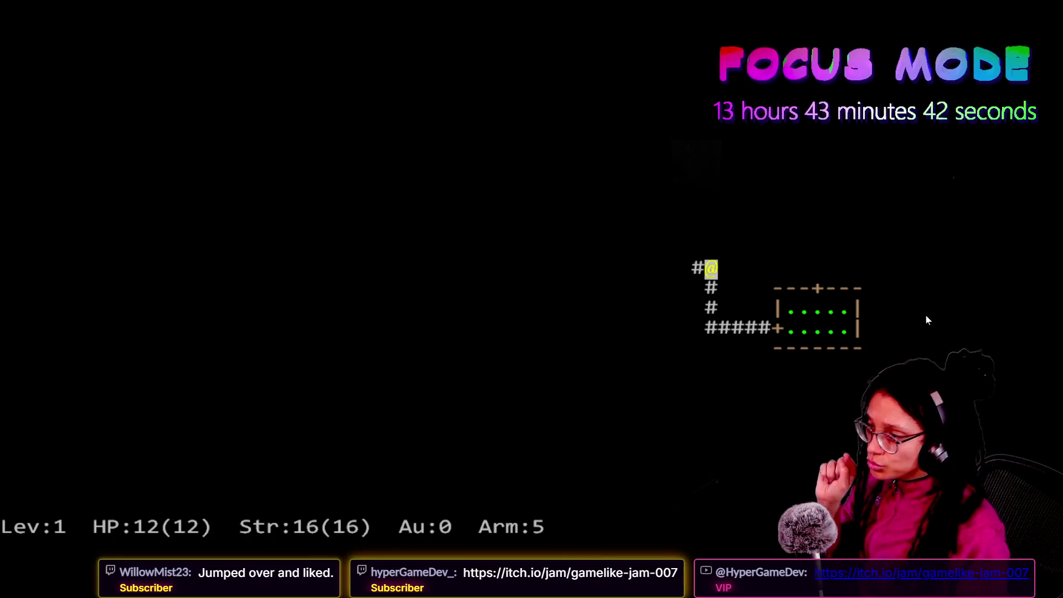
key(h)
key(h)
key(h)
key(h)
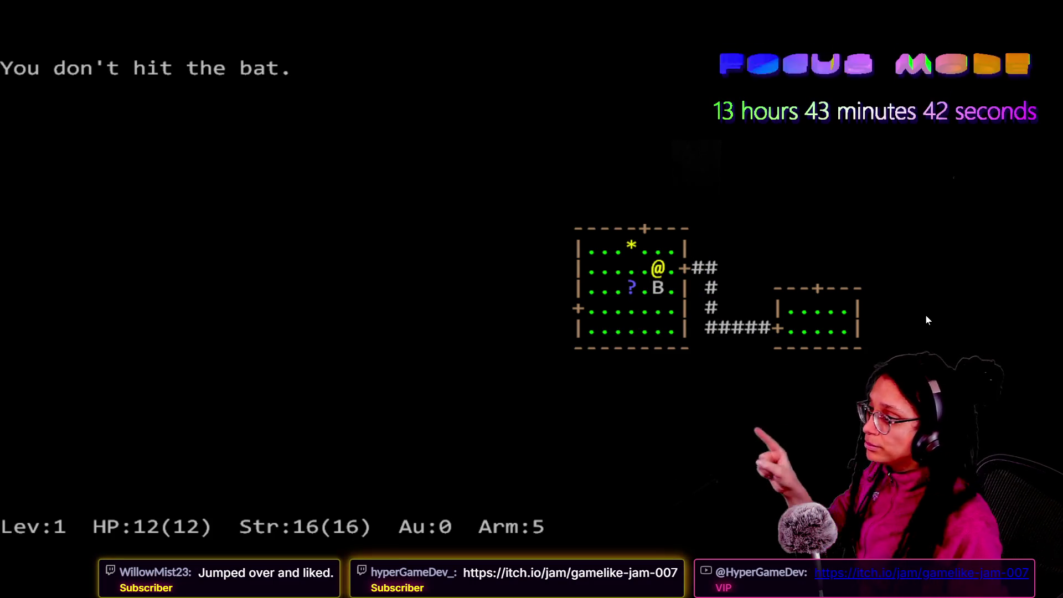
key(j)
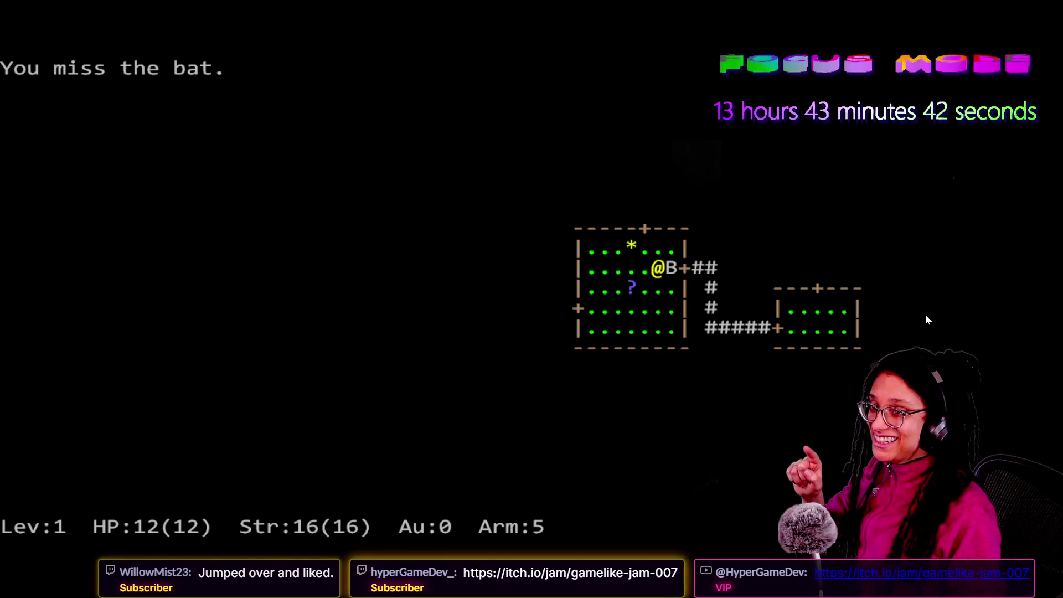
key(l)
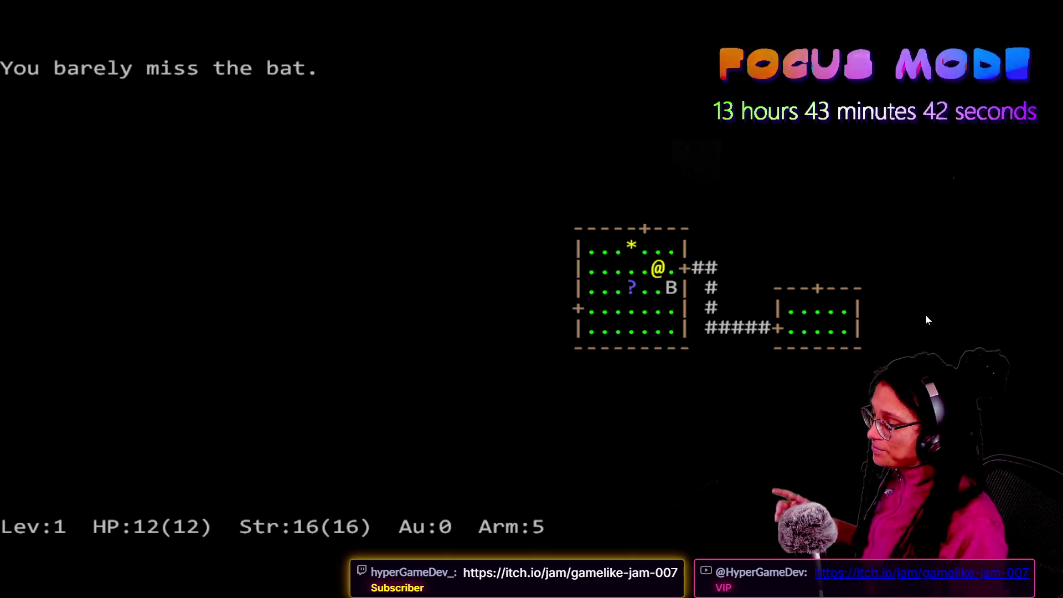
key(l)
key(j)
key(j)
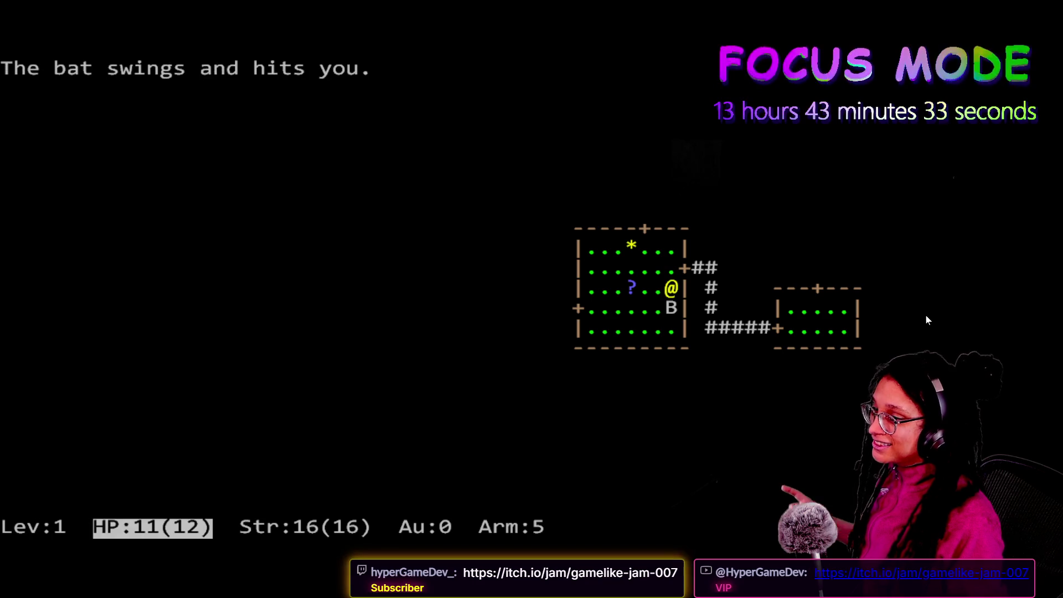
key(j)
key(j)
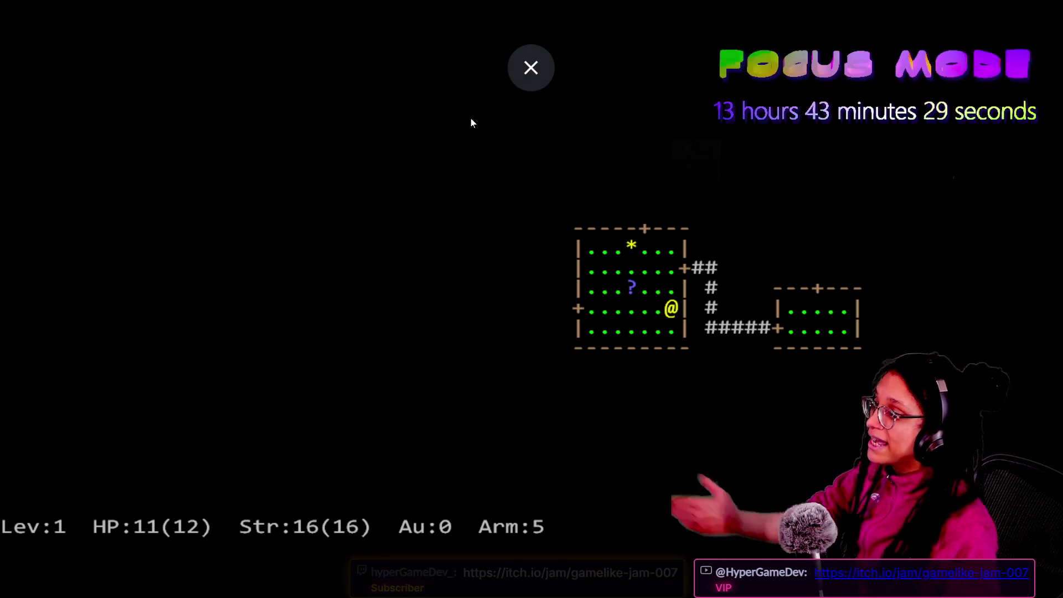
Exit fullscreen and switch back to the running Post Planner game.
key(Escape)
key(alt+Tab)
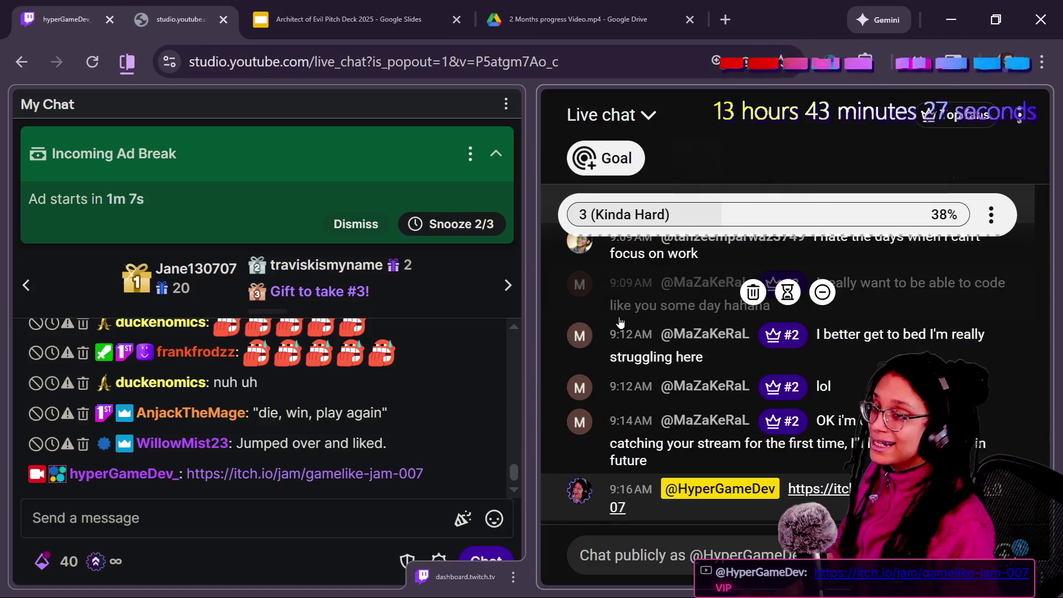
key(alt+Tab)
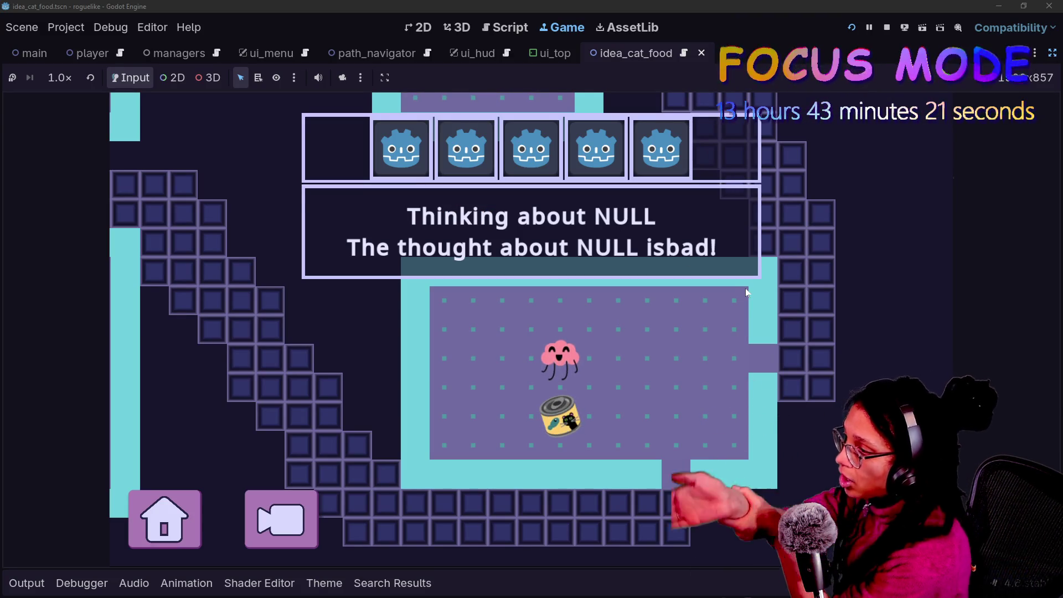
Bump the cat food can several times for thought popups, then stop the game with F8.
key(Down)
key(Down)
key(Right)
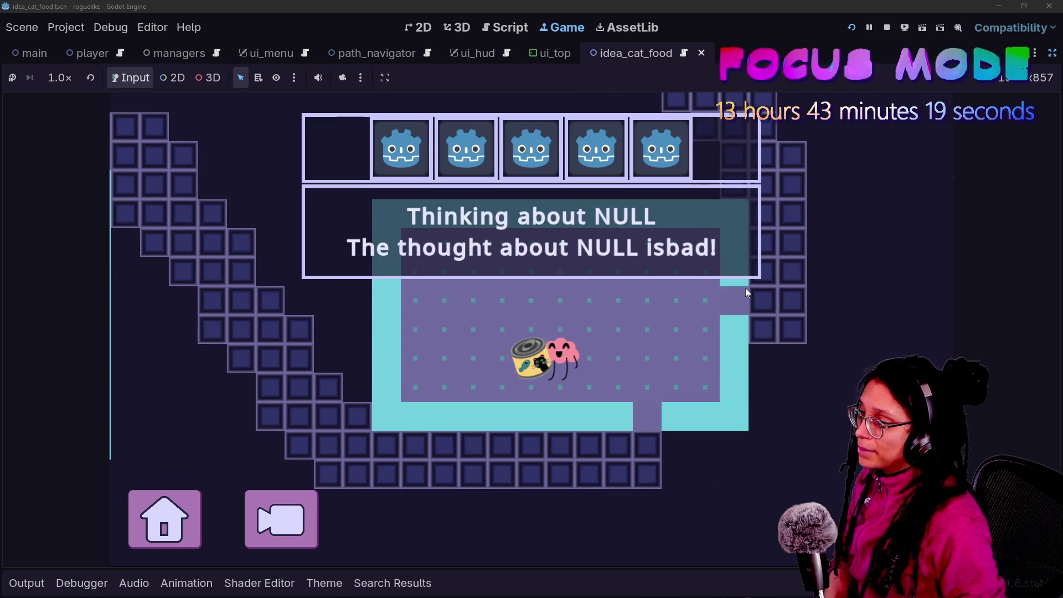
key(Up)
key(Left)
key(Left)
key(Up)
key(Right)
key(Down)
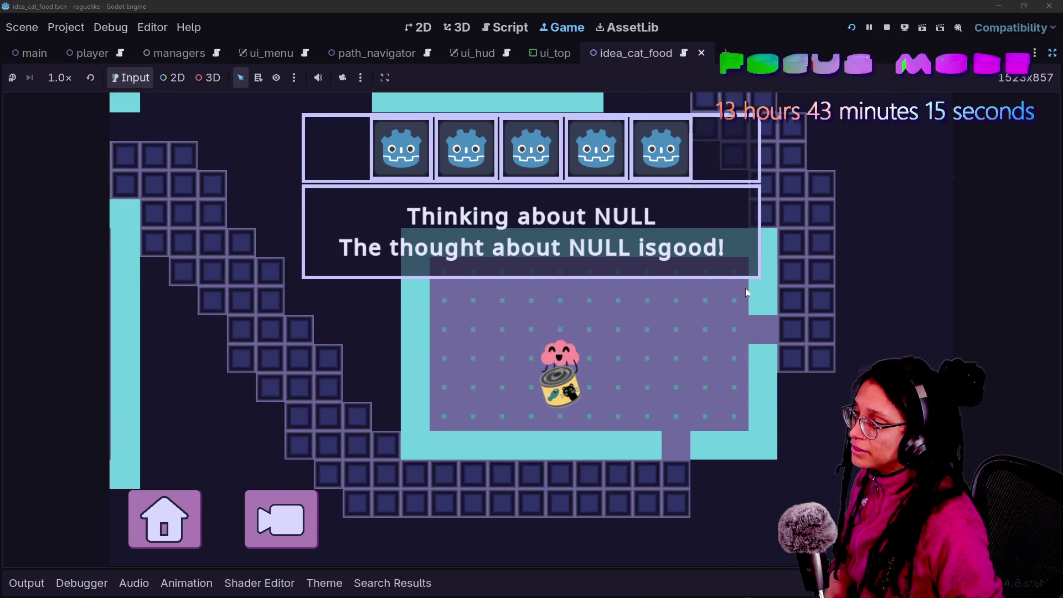
key(Right)
key(Down)
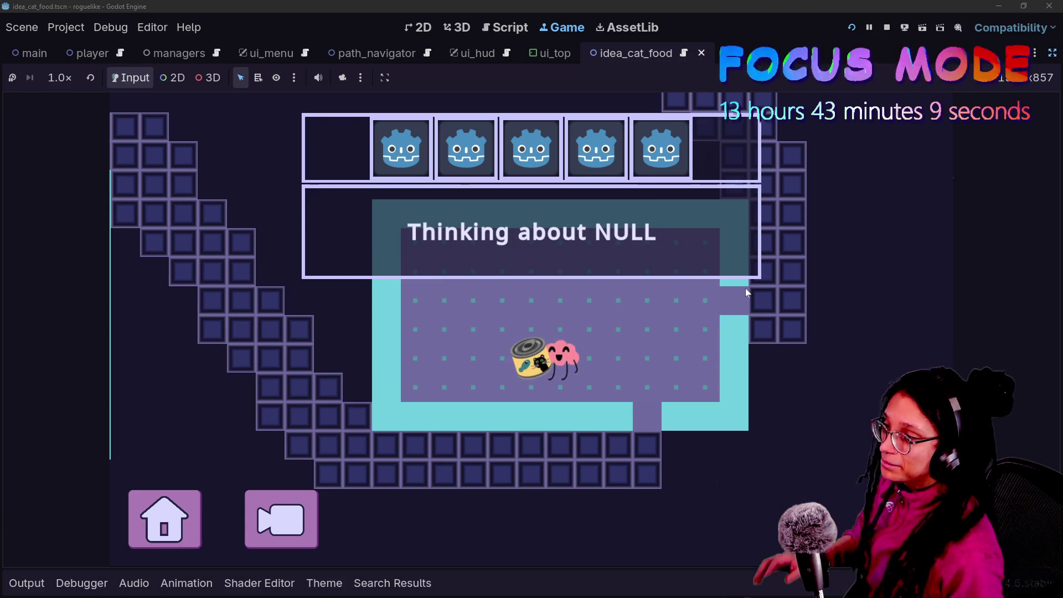
key(Right)
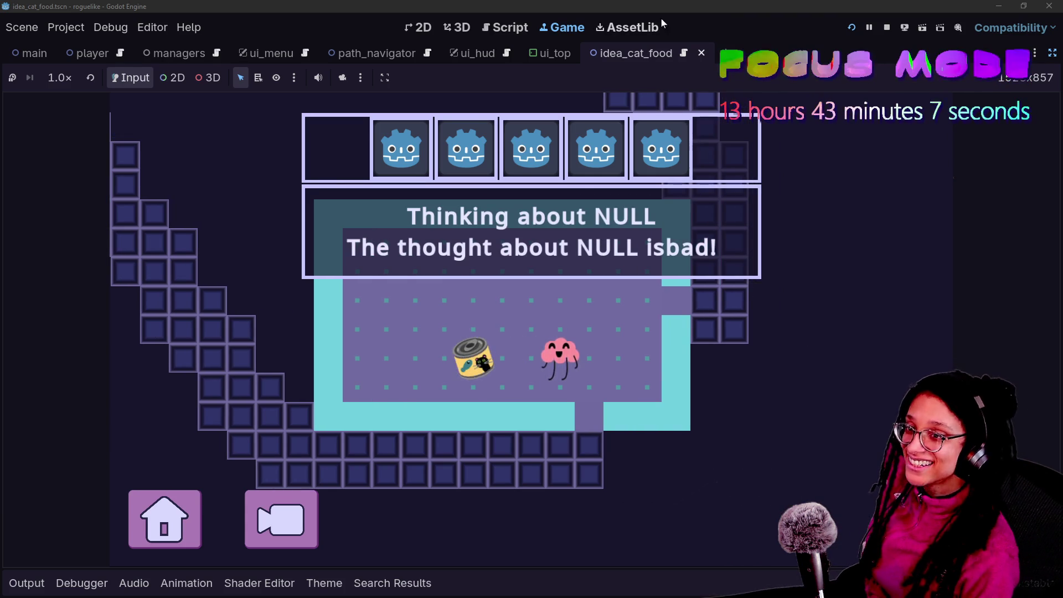
key(F8)
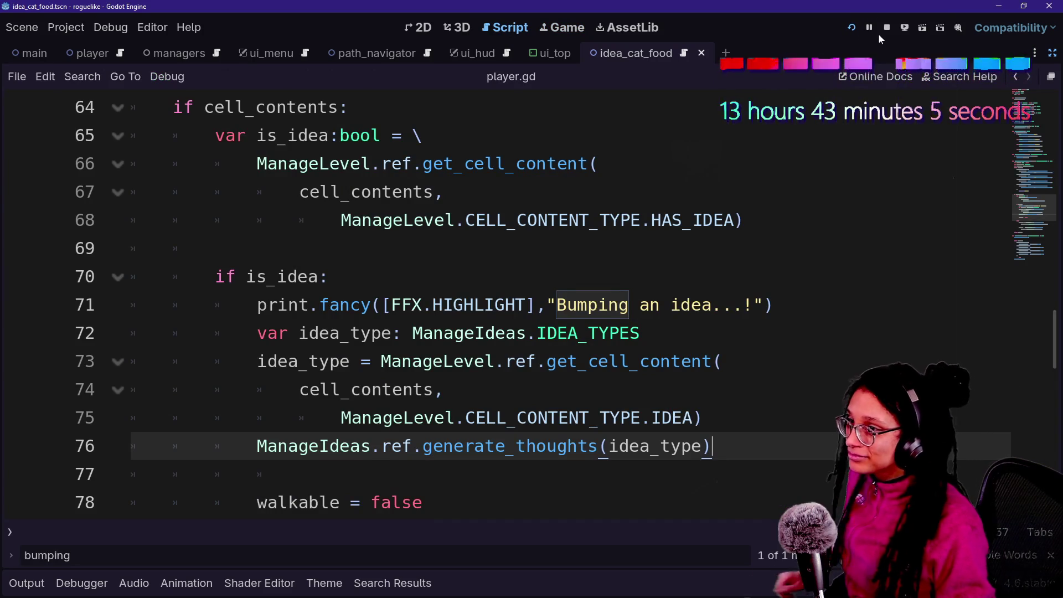
Inspect the HAS_IDEA check on line 68 and the IDEA_TYPES type on line 72.
click(692, 219)
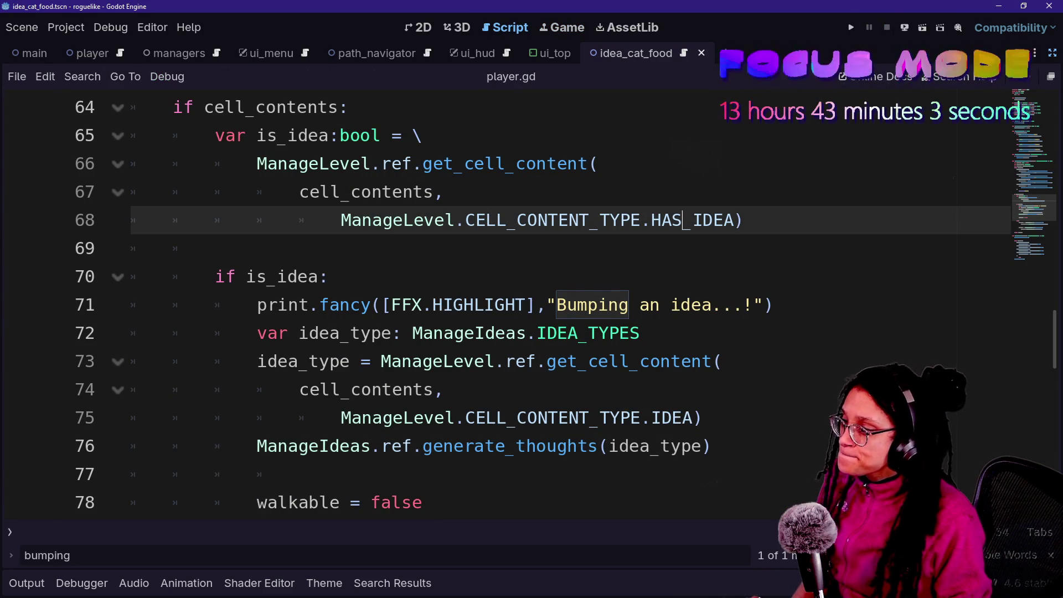
click(557, 333)
mouse_move(557, 332)
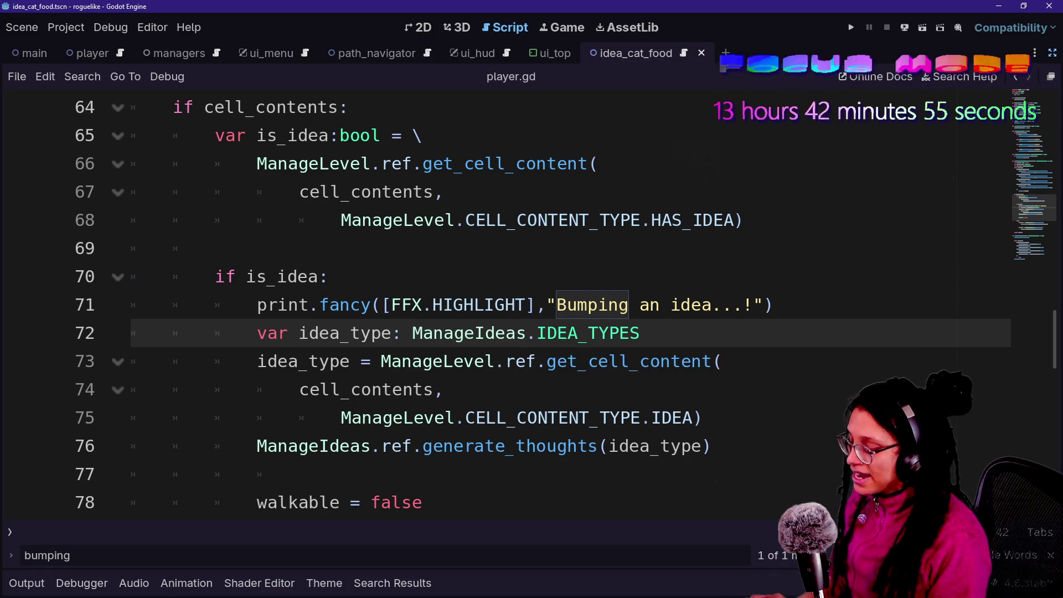
Open idea.gd and examine IDEA_TYPES and the idea_type variable on line 3.
key(shift+alt+o)
text(var ide)
key(Return)
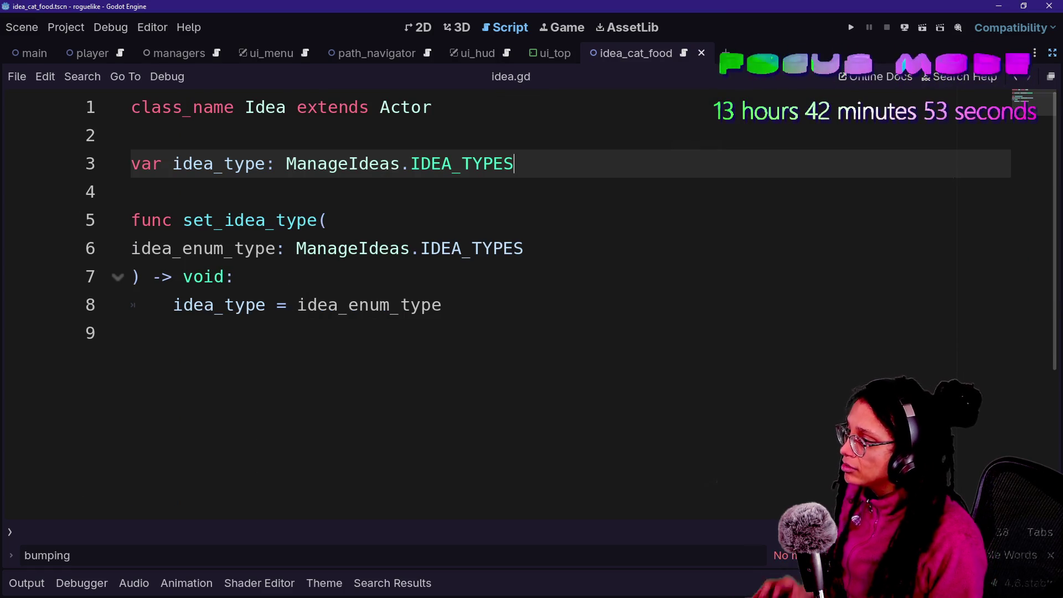
key(Up)
key(Down)
key(ctrl+shift+Left)
key(Down)
key(Down)
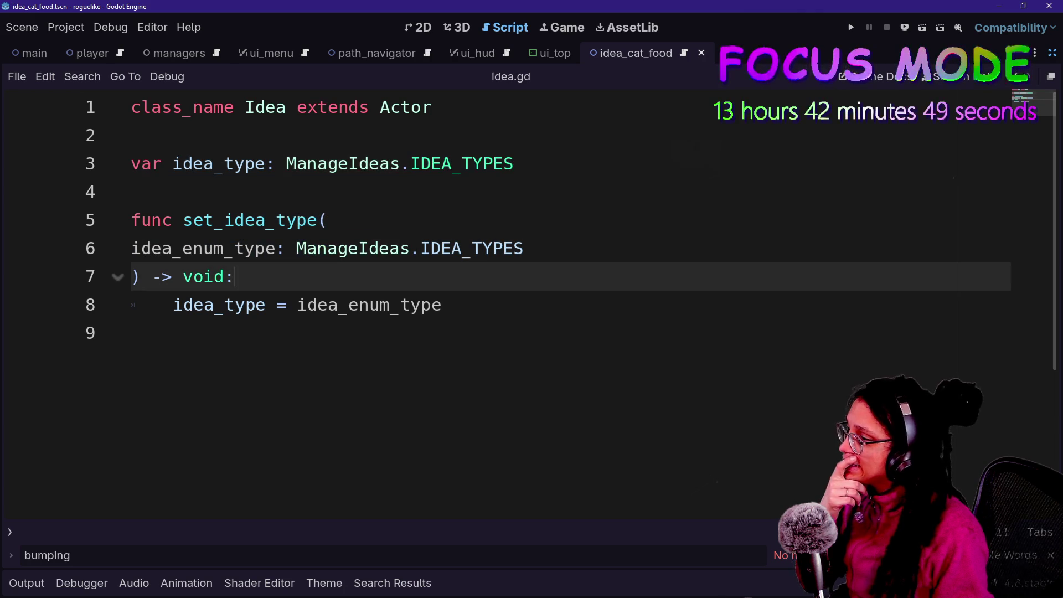
drag(183, 163, 255, 163)
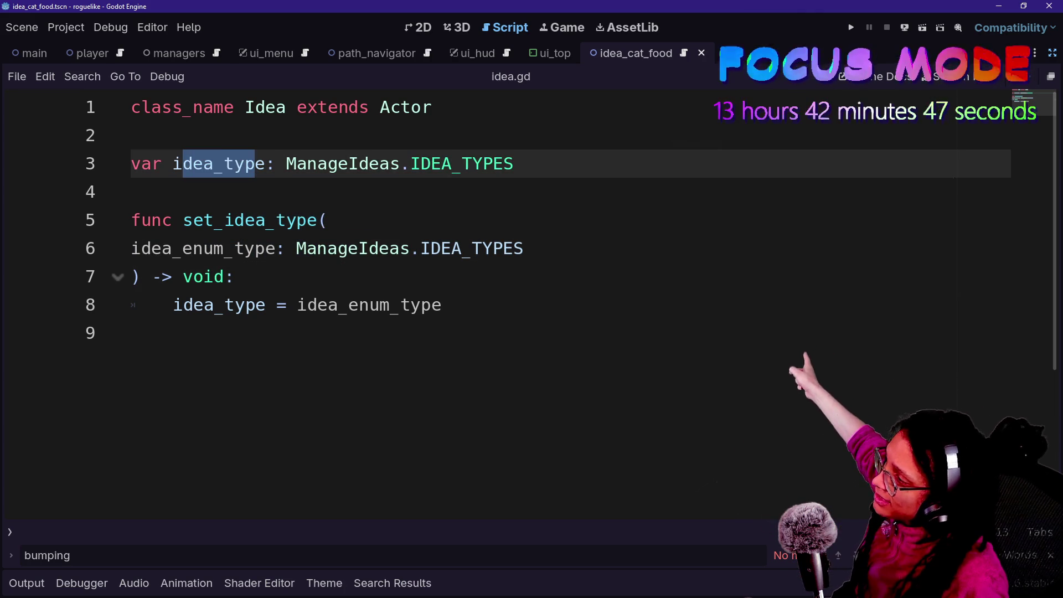
Add and remove a blank line after the idea_type assignment, then search for manage_spawns.gd.
key(Down)
key(Down)
key(Down)
key(Down)
key(End)
key(Return)
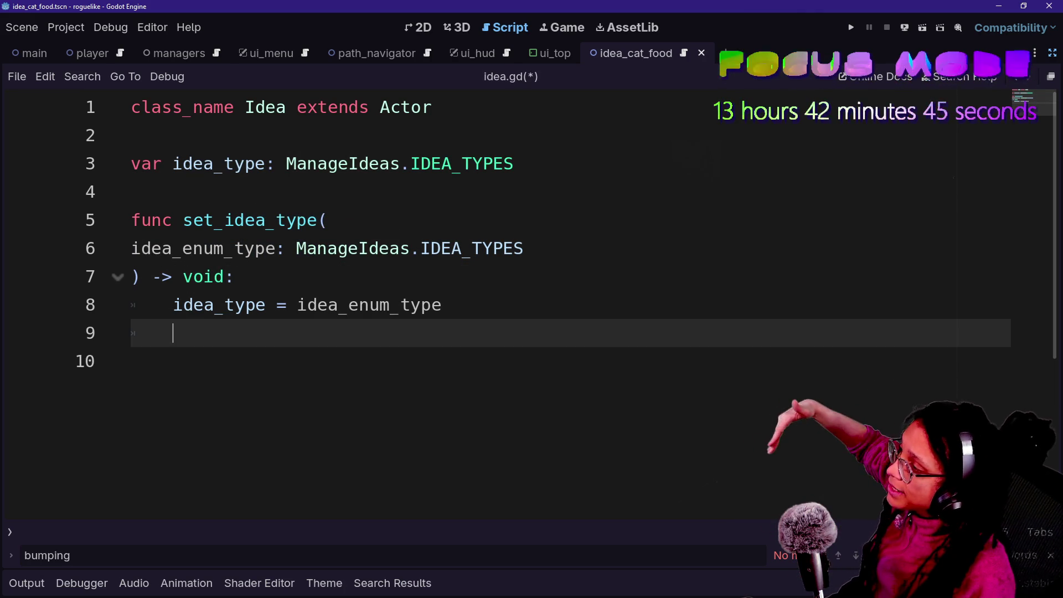
key(BackSpace)
key(BackSpace)
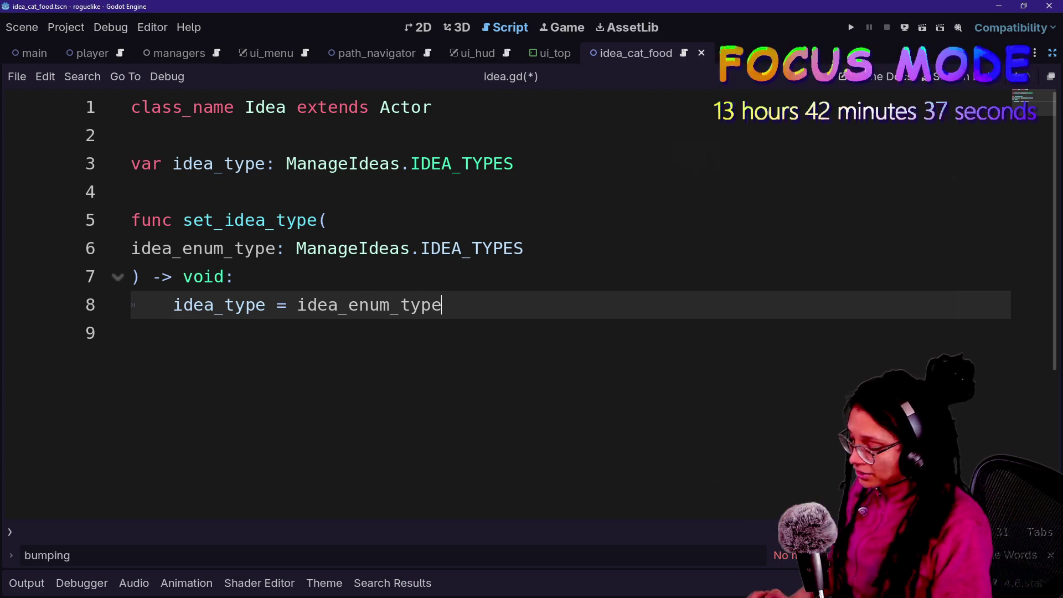
key(shift+alt+o)
Open manage_spawns.gd and highlight the spawning code on lines 34–43.
text(manage_spawn)
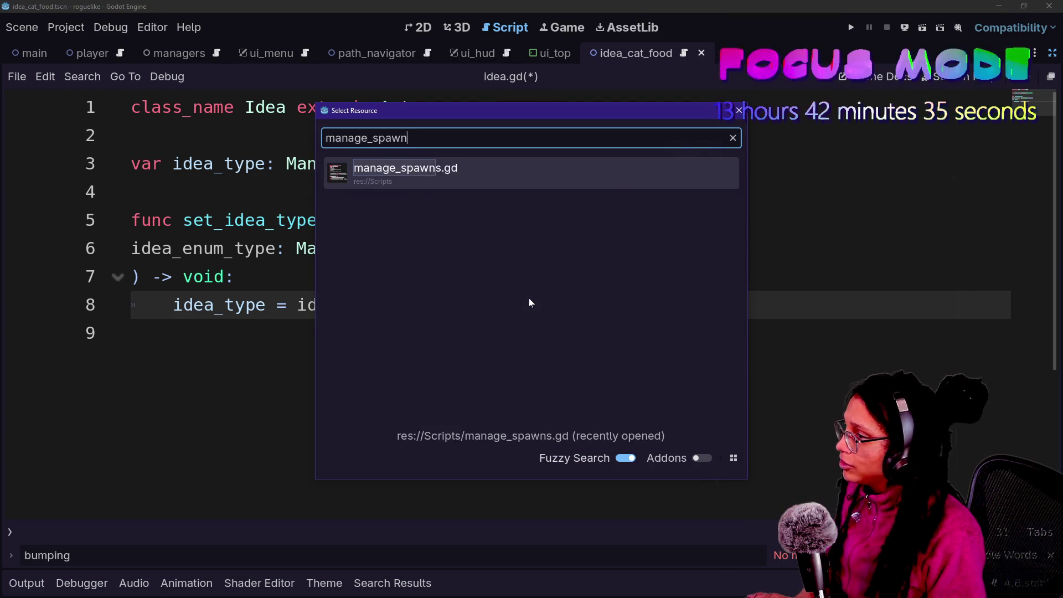
key(Return)
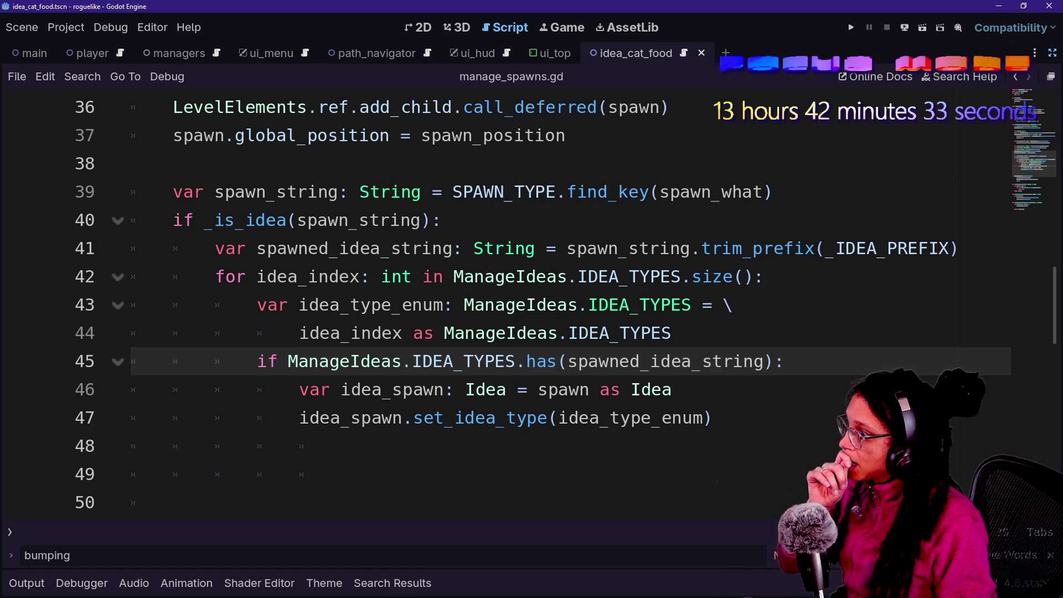
scroll(360, 338, up, 2)
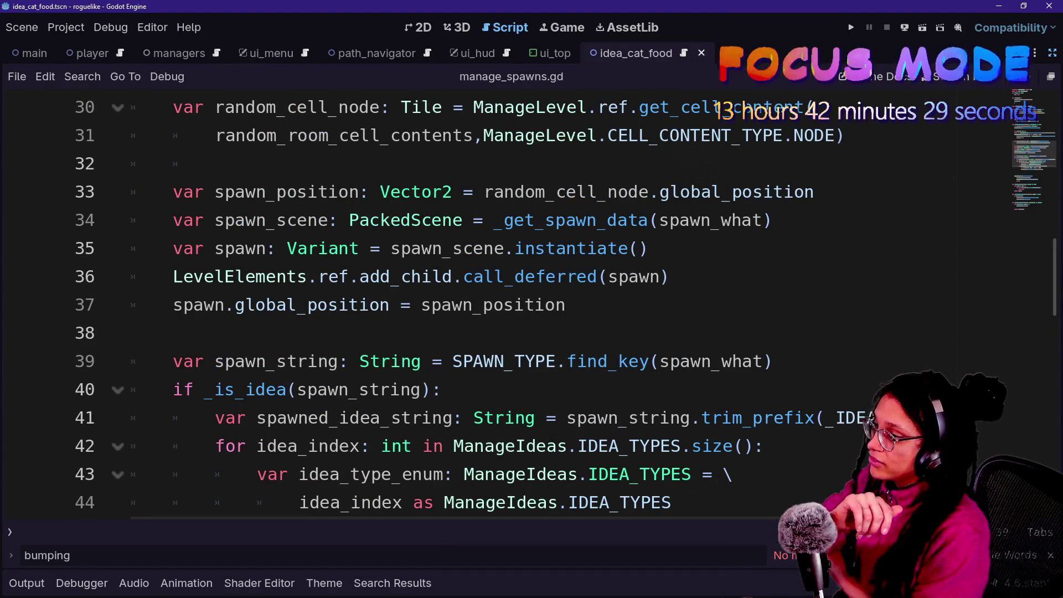
drag(280, 361, 360, 418)
click(360, 417)
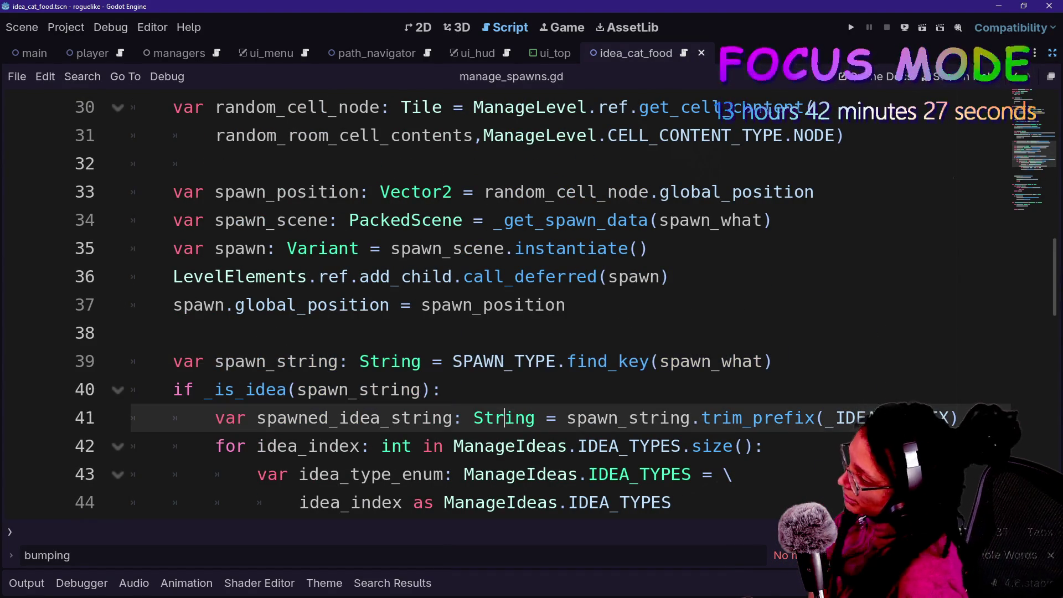
drag(318, 220, 496, 473)
click(514, 446)
Tidy the blank lines after set_idea_type, leaving a new indented line below line 48.
scroll(514, 445, up, 5)
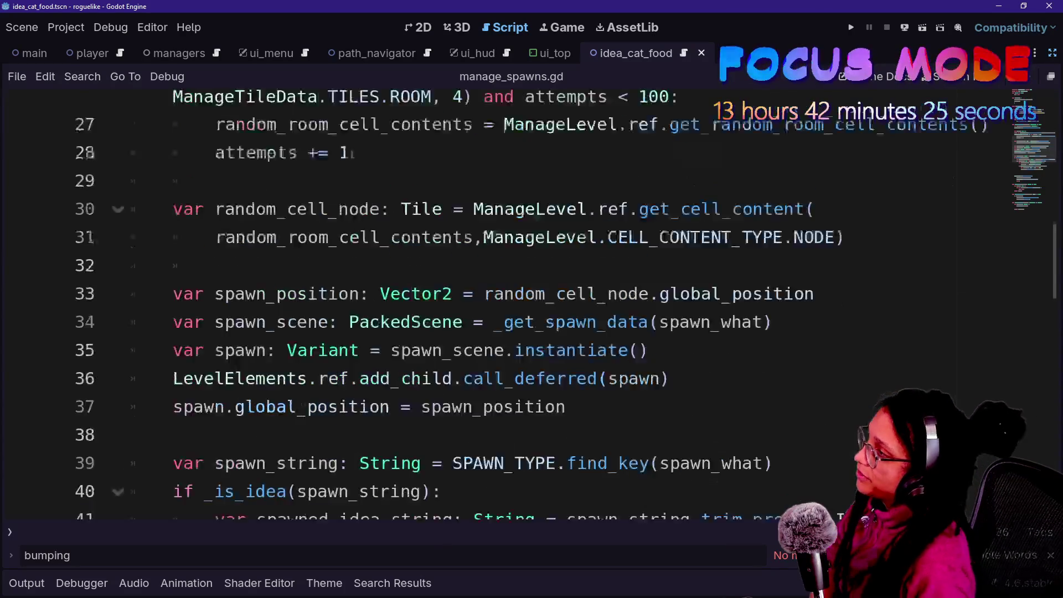
scroll(436, 304, up, 1)
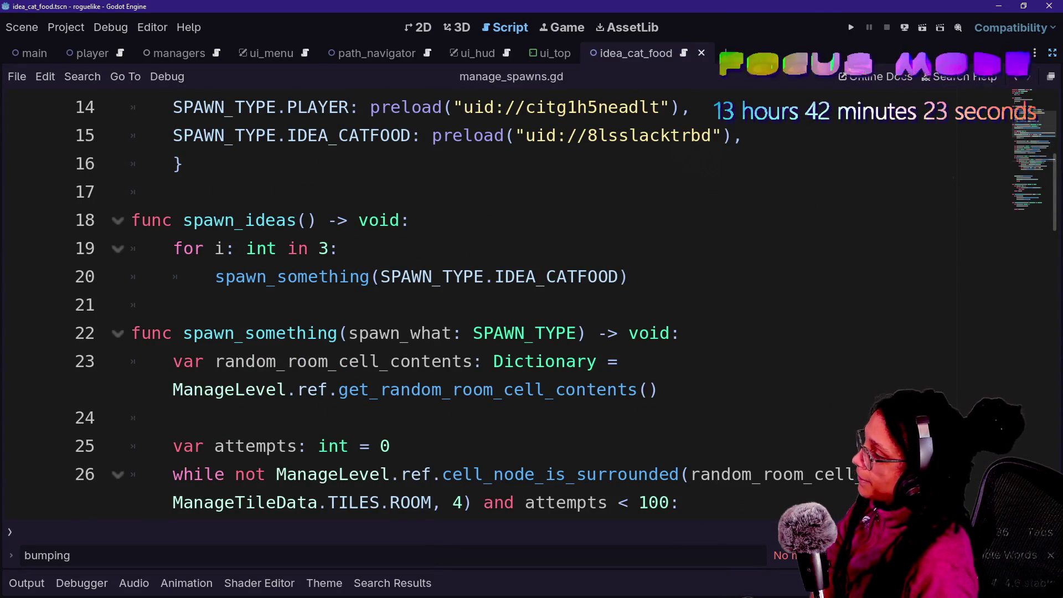
scroll(435, 304, down, 10)
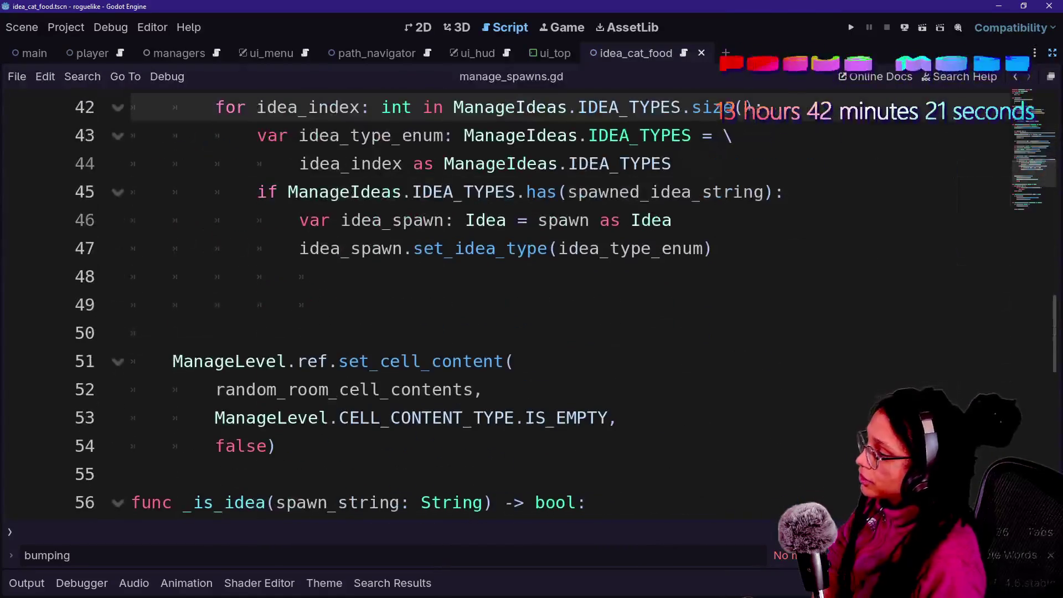
scroll(382, 249, up, 3)
click(256, 276)
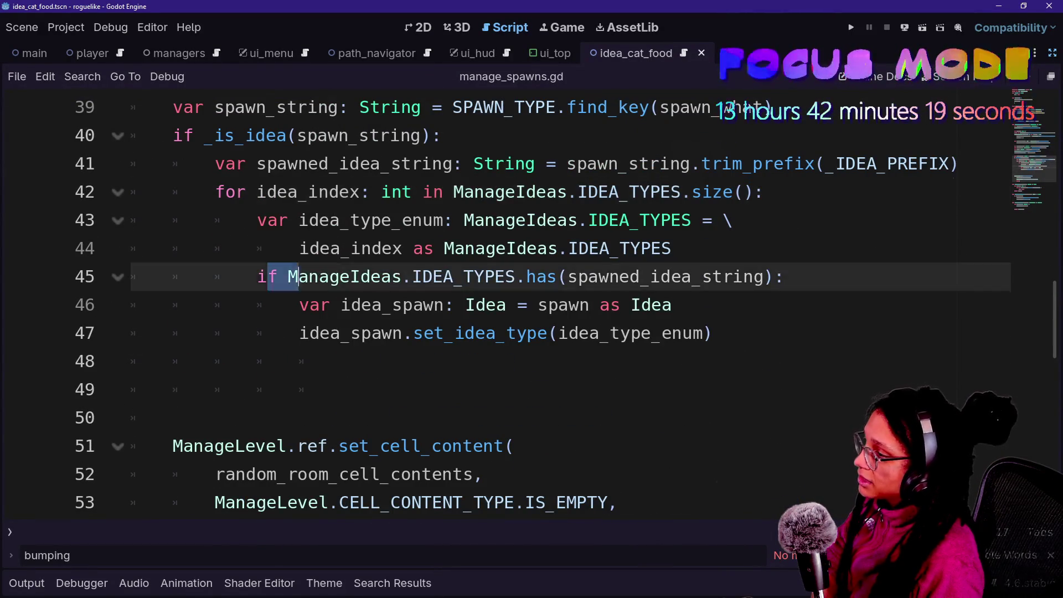
click(341, 361)
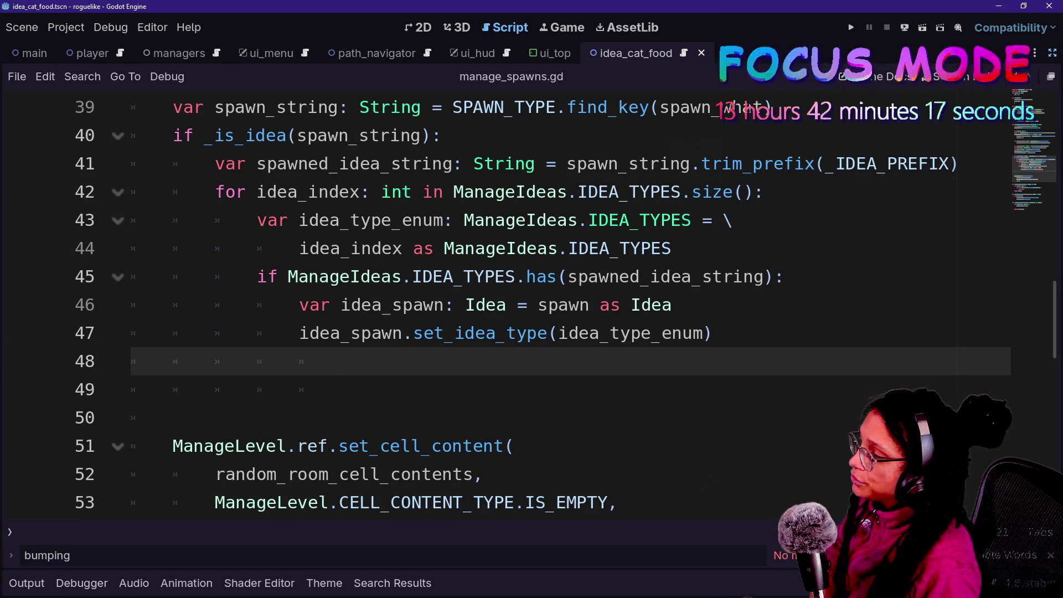
key(BackSpace)
key(Delete)
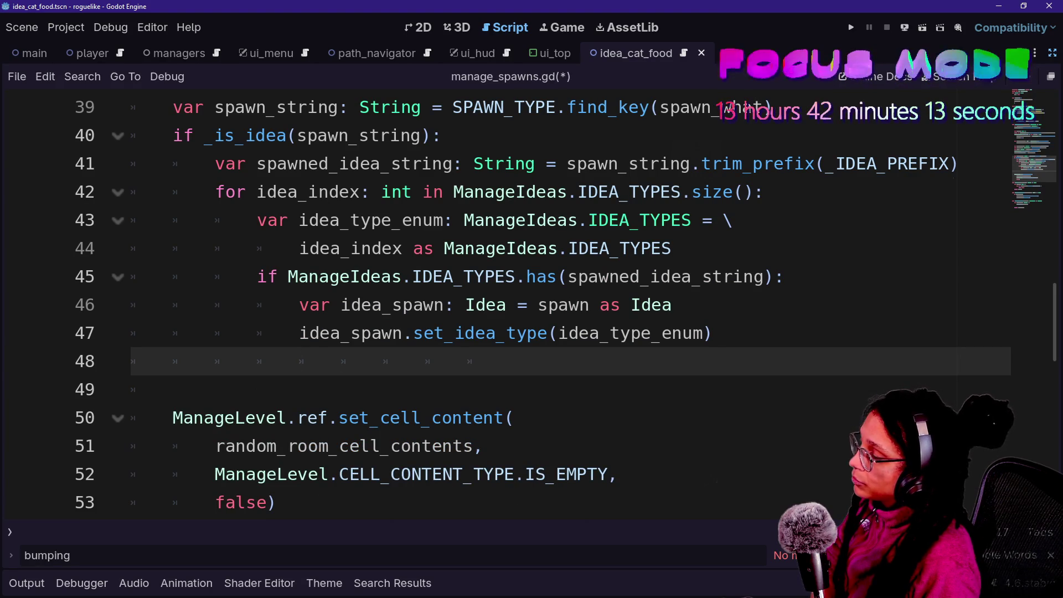
click(570, 333)
click(510, 361)
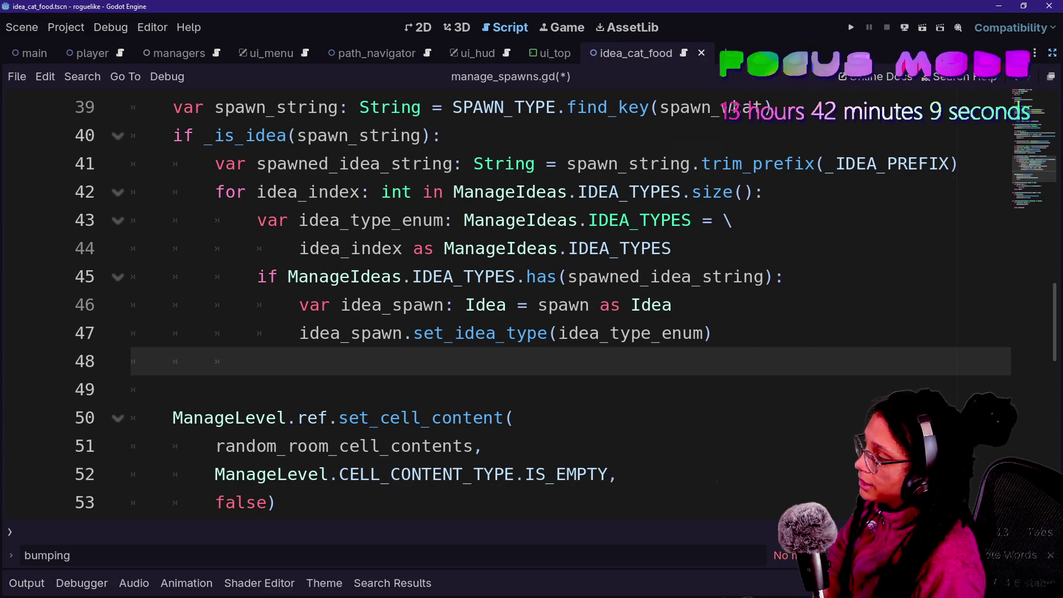
key(Return)
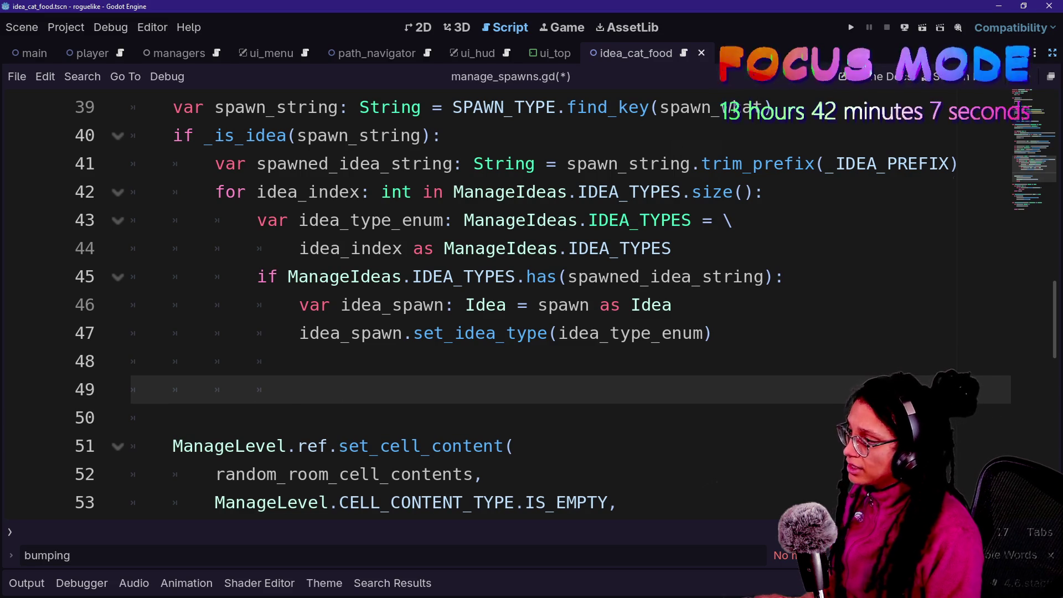
Inspect the random_cell_node and random_room_cell_contents variables on lines 27–31.
scroll(554, 348, up, 6)
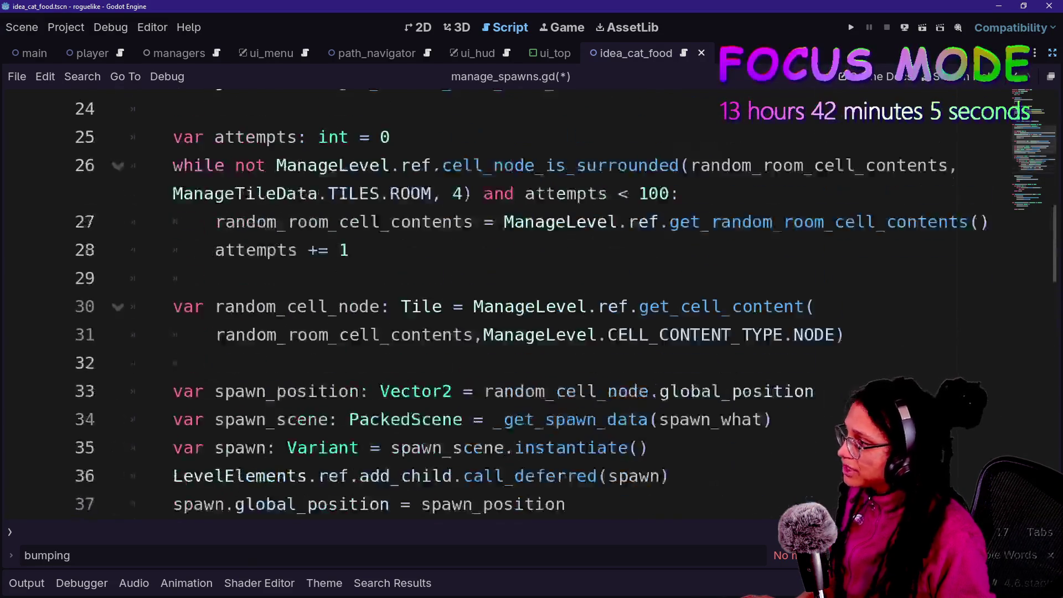
scroll(553, 349, down, 8)
scroll(554, 349, up, 4)
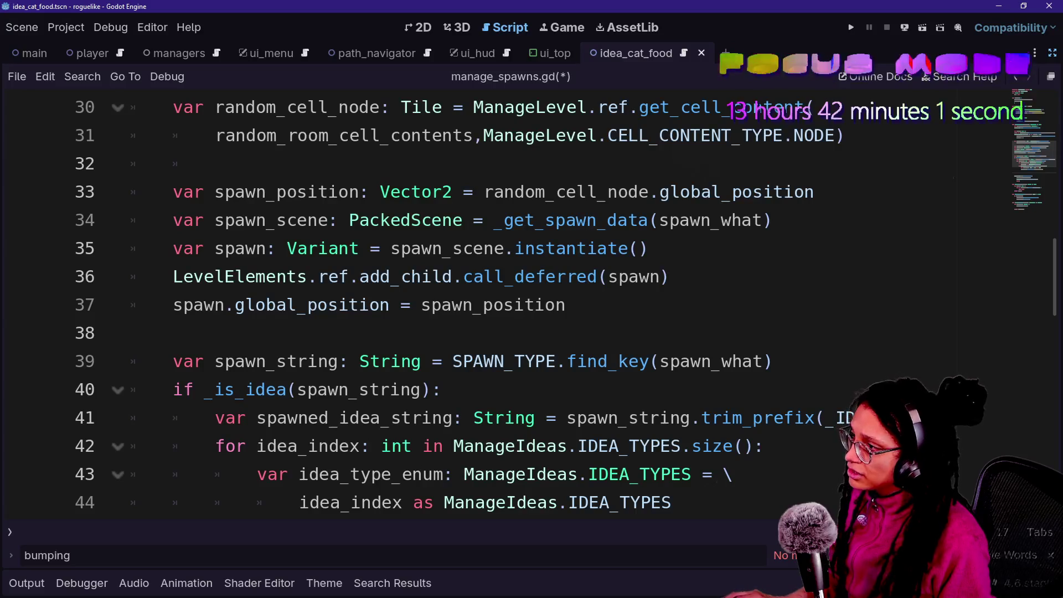
drag(214, 107, 349, 107)
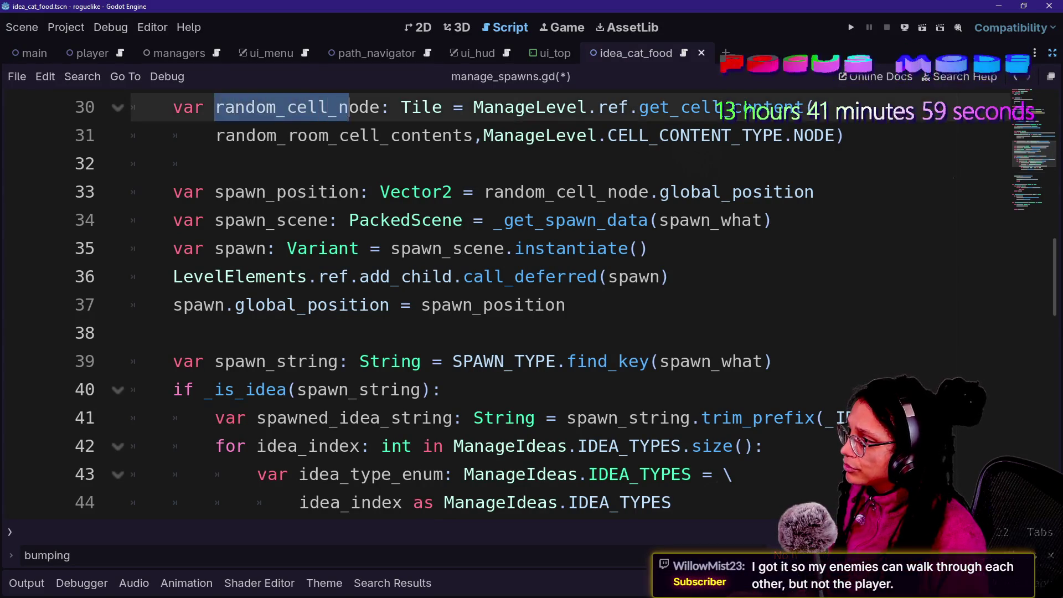
scroll(498, 304, up, 1)
click(213, 248)
drag(224, 220, 504, 220)
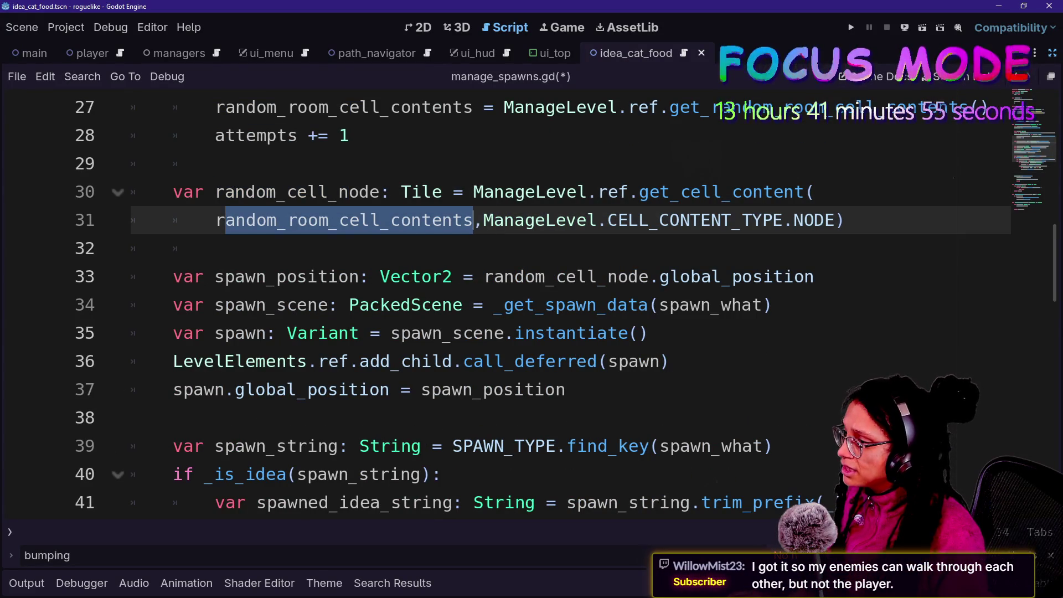
mouse_move(438, 277)
scroll(437, 277, up, 2)
drag(136, 276, 422, 276)
click(422, 276)
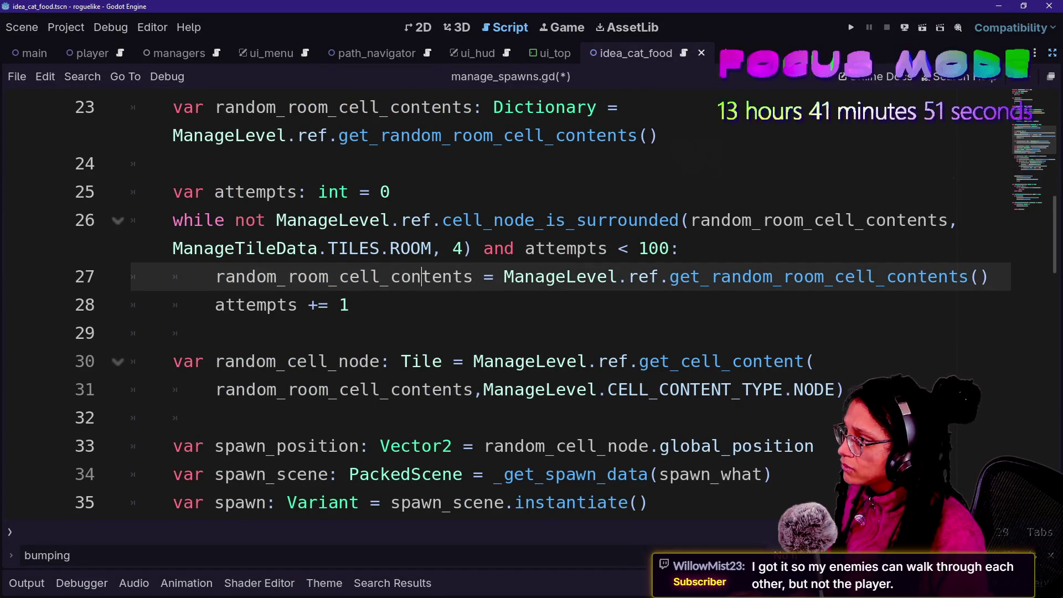
scroll(421, 277, down, 5)
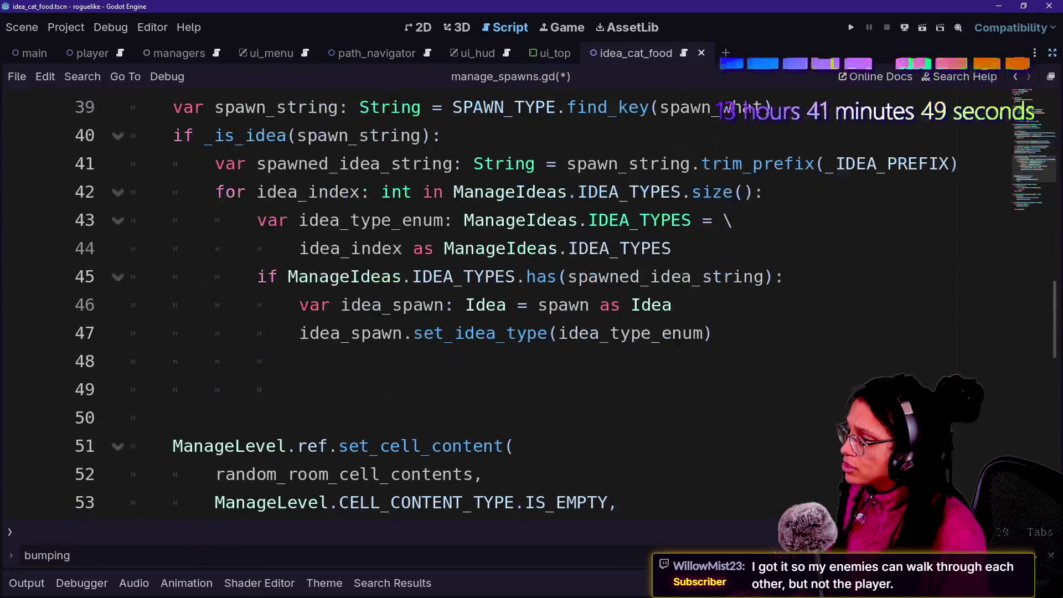
Add a new line in the idea branch calling ManageLevel.ref.set_cell_content( via autocomplete.
click(299, 361)
key(Return)
text(rea)
key(BackSpace)
key(BackSpace)
text(andom)
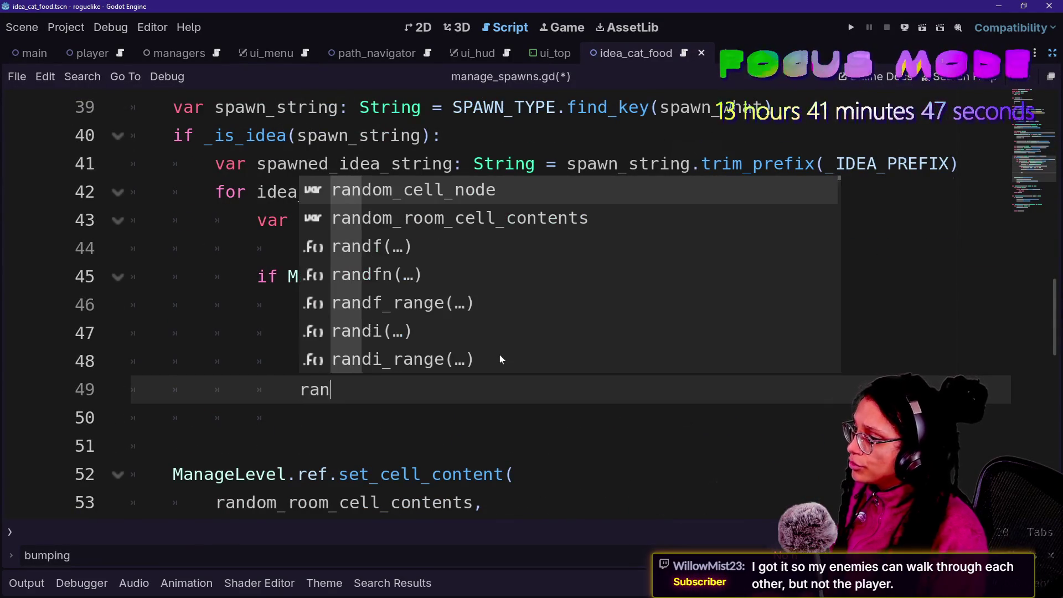
key(Down)
key(Return)
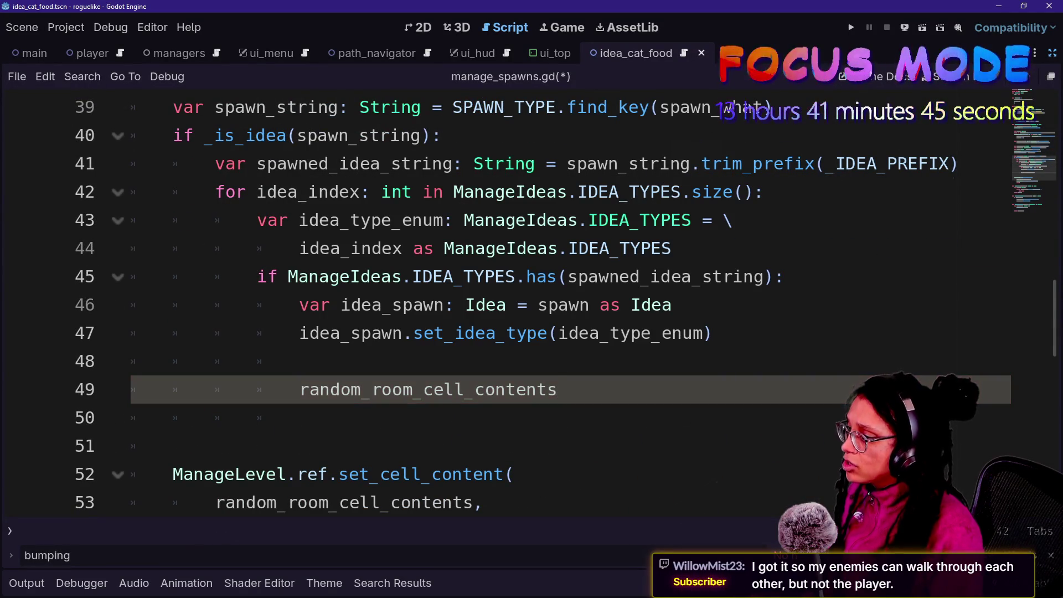
key(BackSpace)
key(BackSpace)
key(BackSpace)
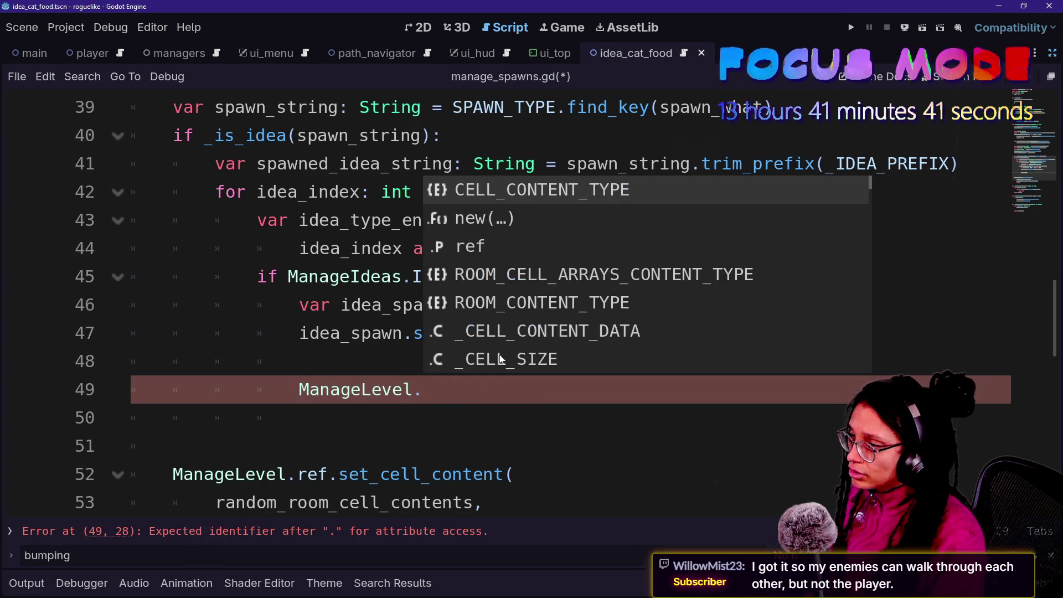
text(ref.g)
key(BackSpace)
text(set)
key(Return)
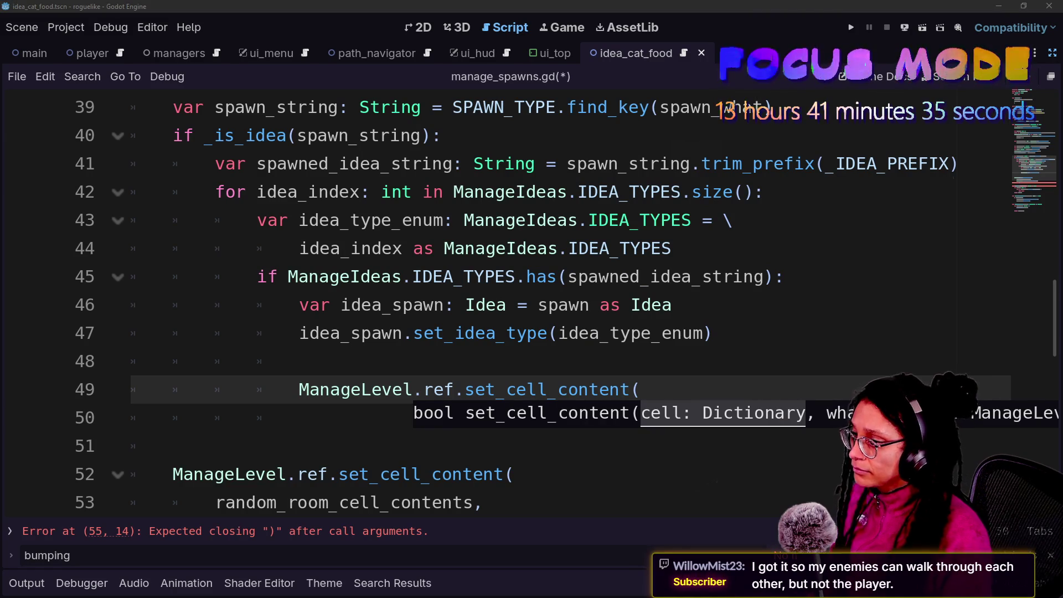
Pass random_room_cell_contents as the call's first argument on its own line.
key(Return)
text(random)
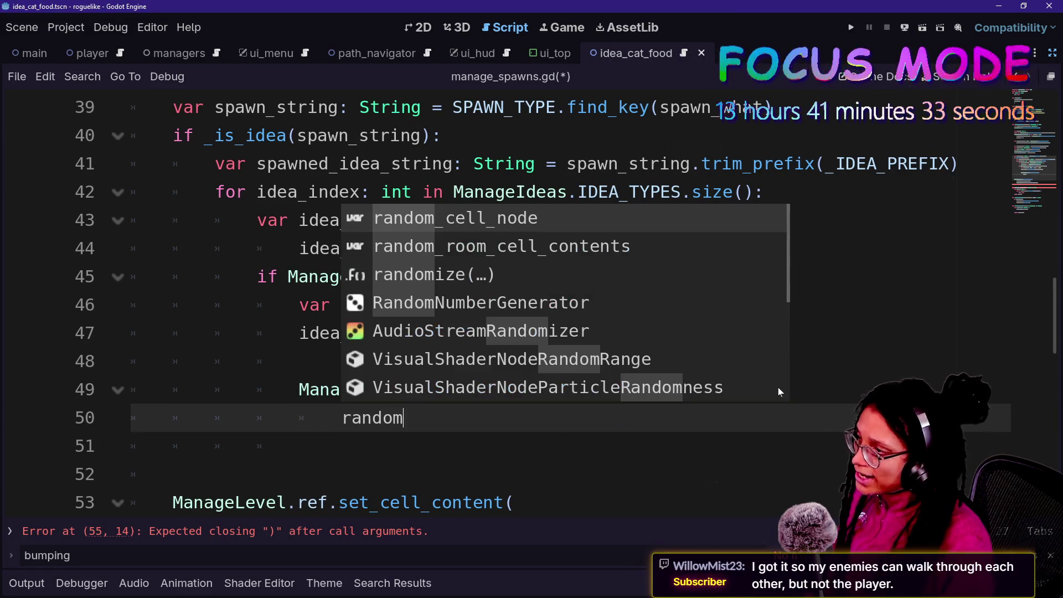
key(Down)
key(Return)
text(.)
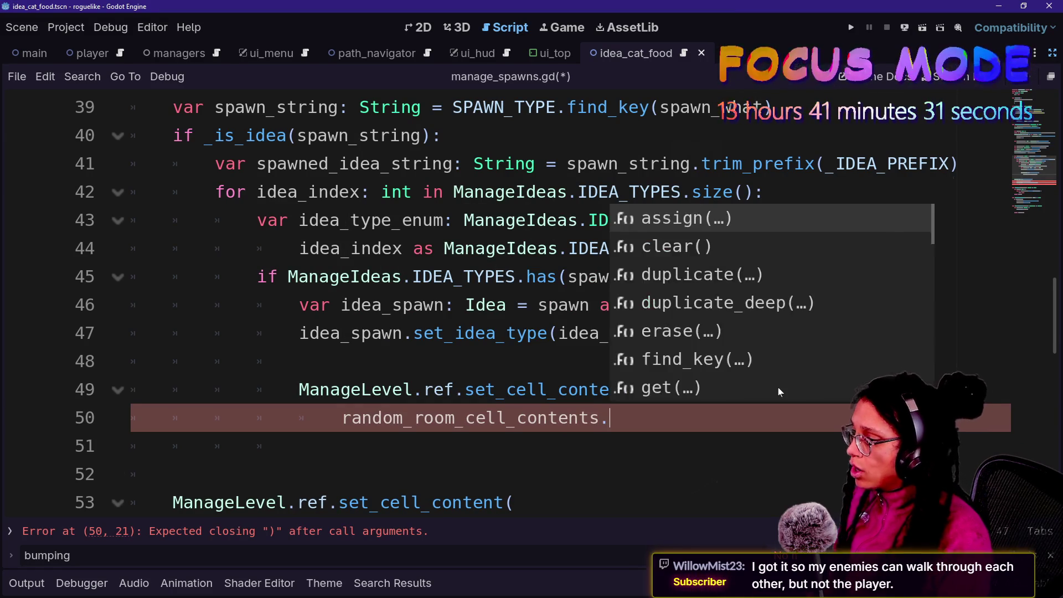
key(BackSpace)
text(,)
key(Return)
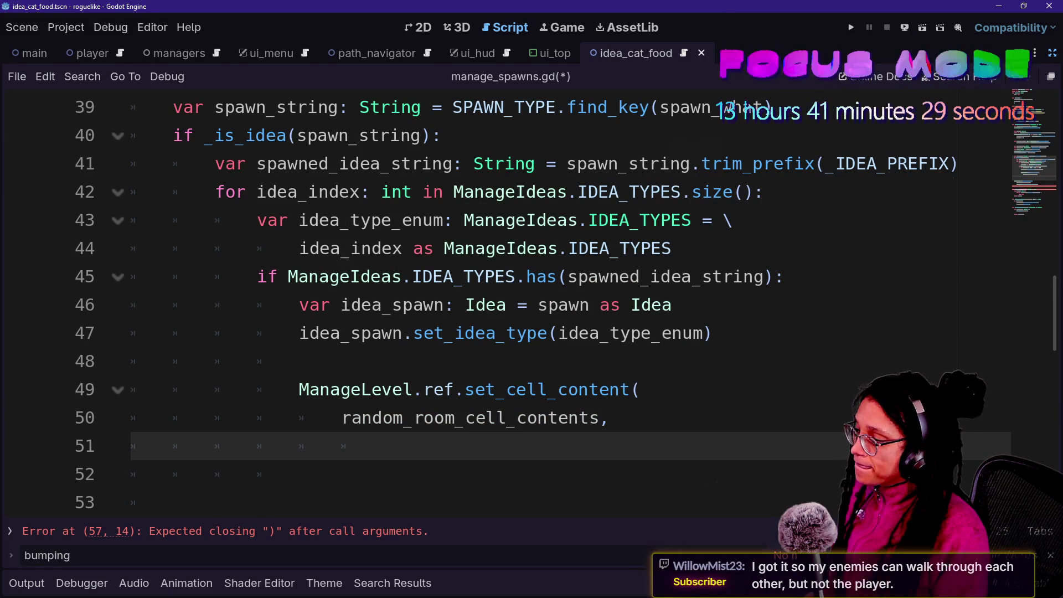
Begin the second argument with ManageLevel.CELL_CONTENT_TYPE from the suggestions.
text(Ma)
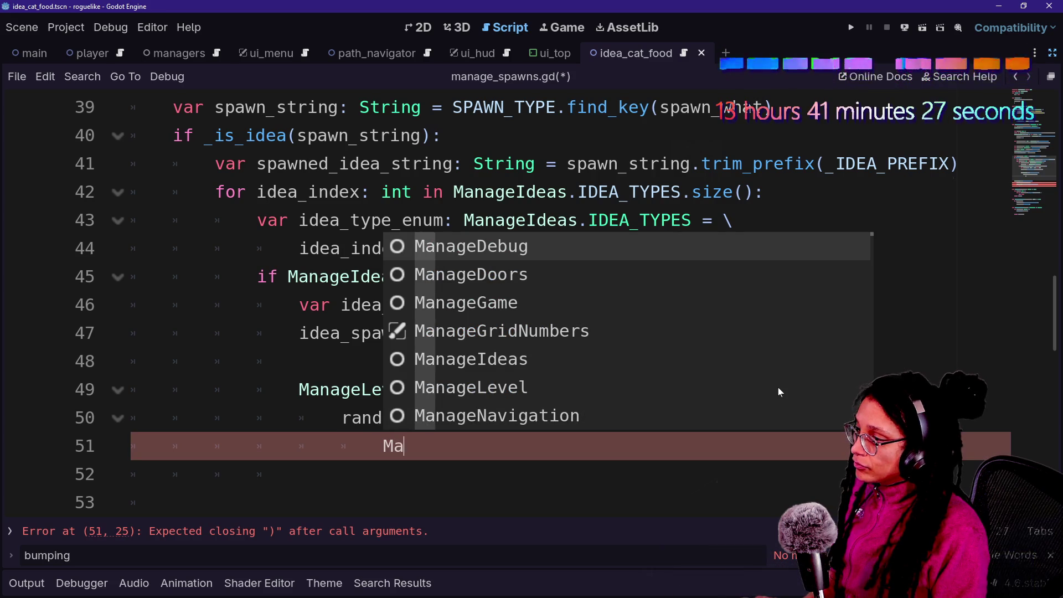
key(BackSpace)
key(BackSpace)
key(BackSpace)
key(BackSpace)
key(BackSpace)
text(,)
key(Return)
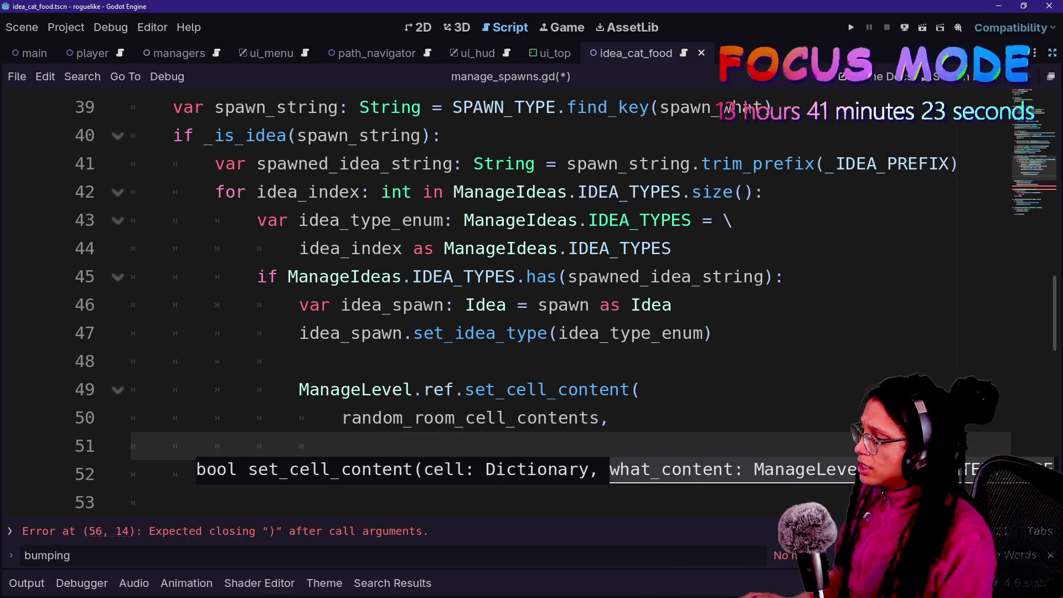
text(el)
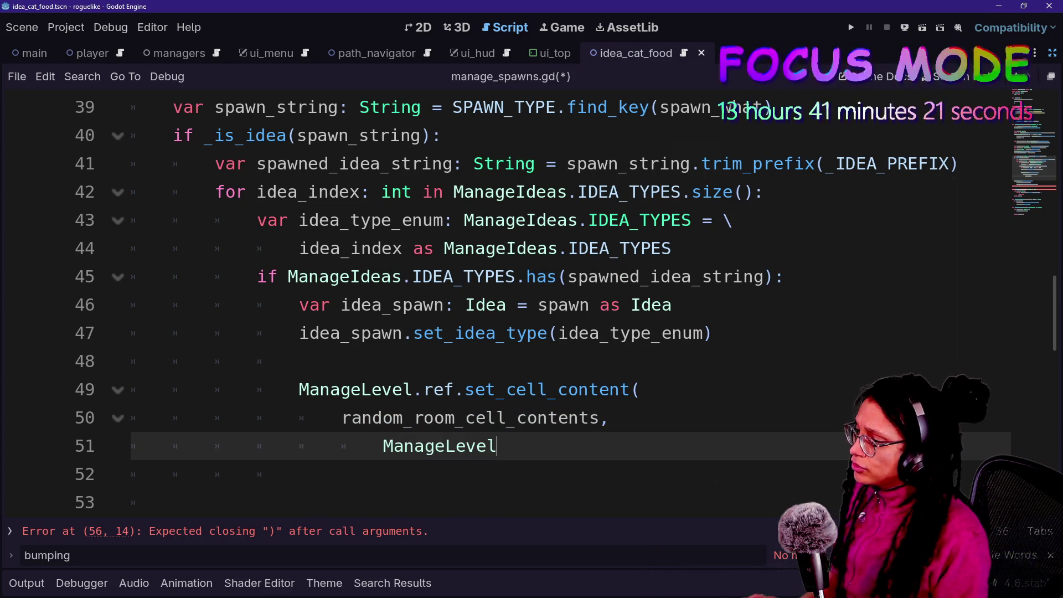
text(CE.C)
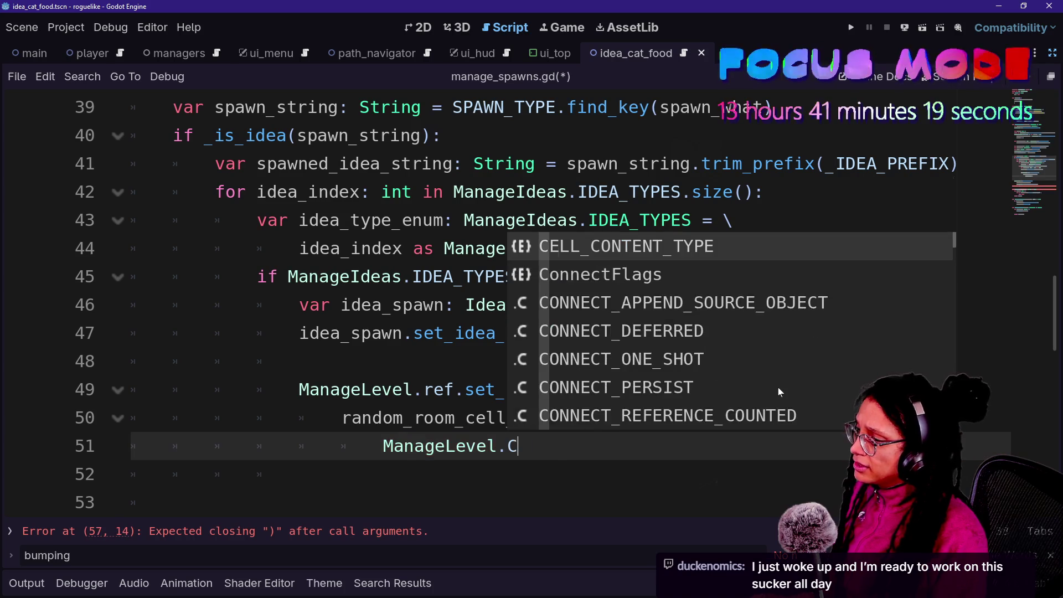
key(Return)
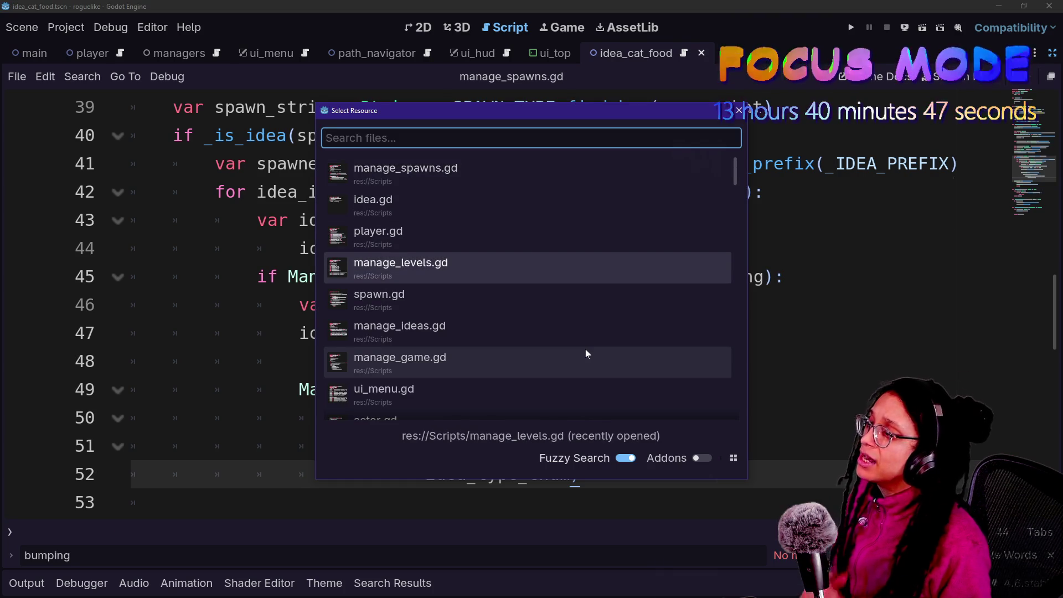
Open the ui_hud.gd script through Quick Open.
key(Up)
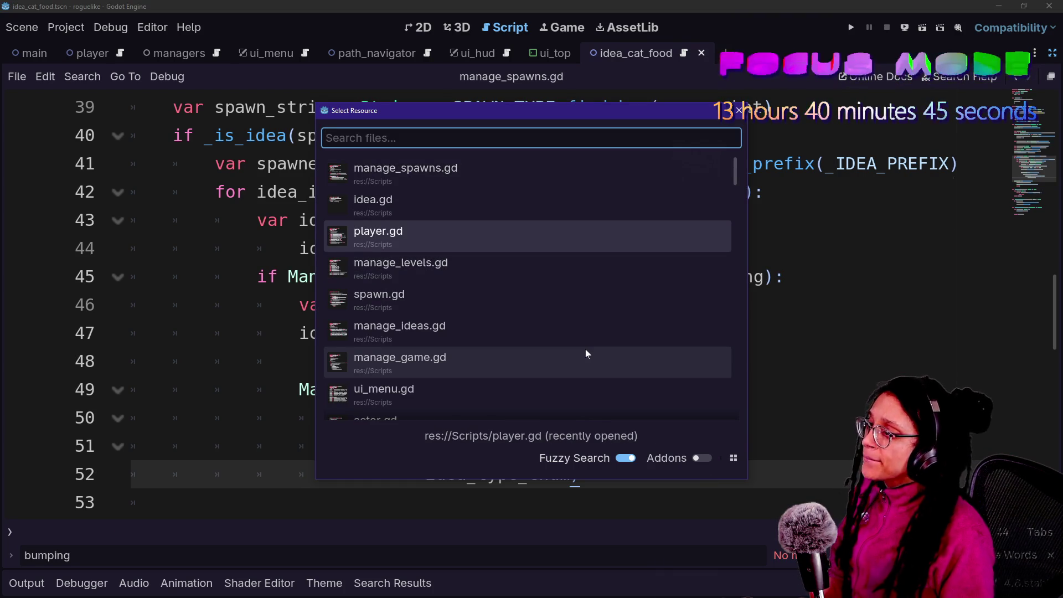
key(Down)
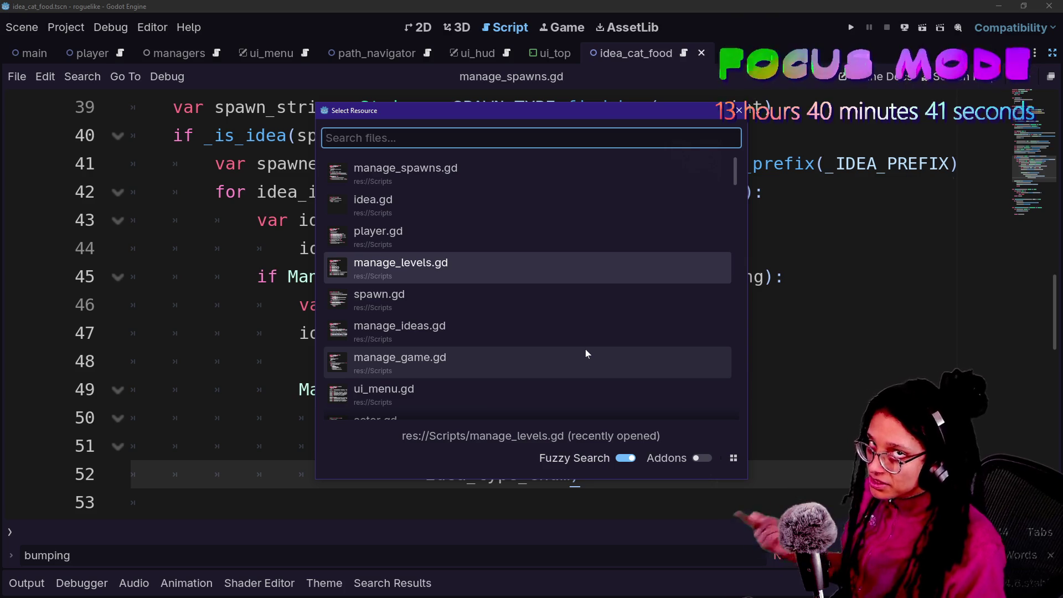
key(Up)
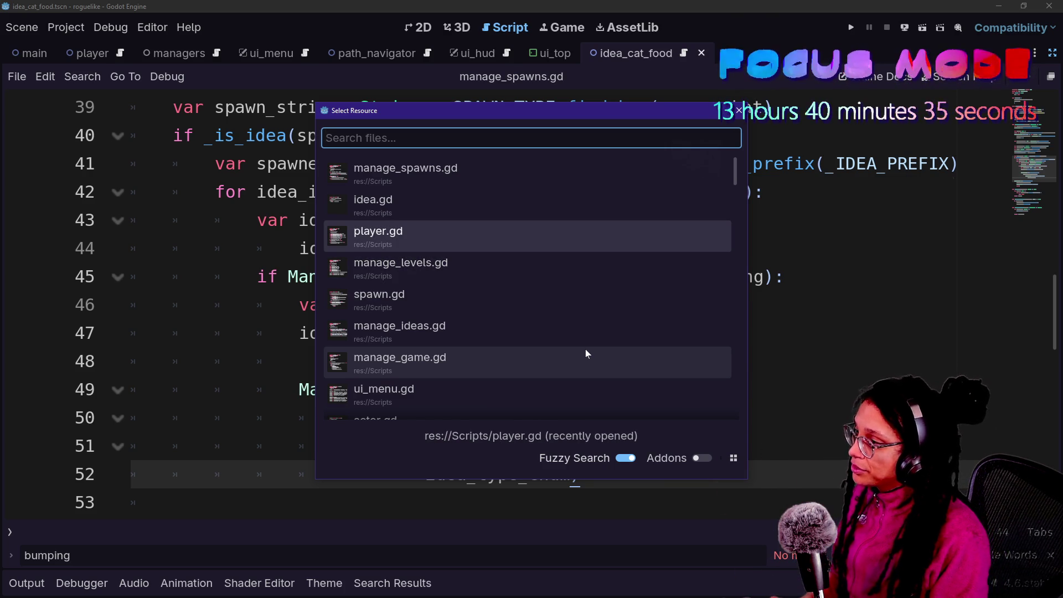
text(ui_hud)
key(Return)
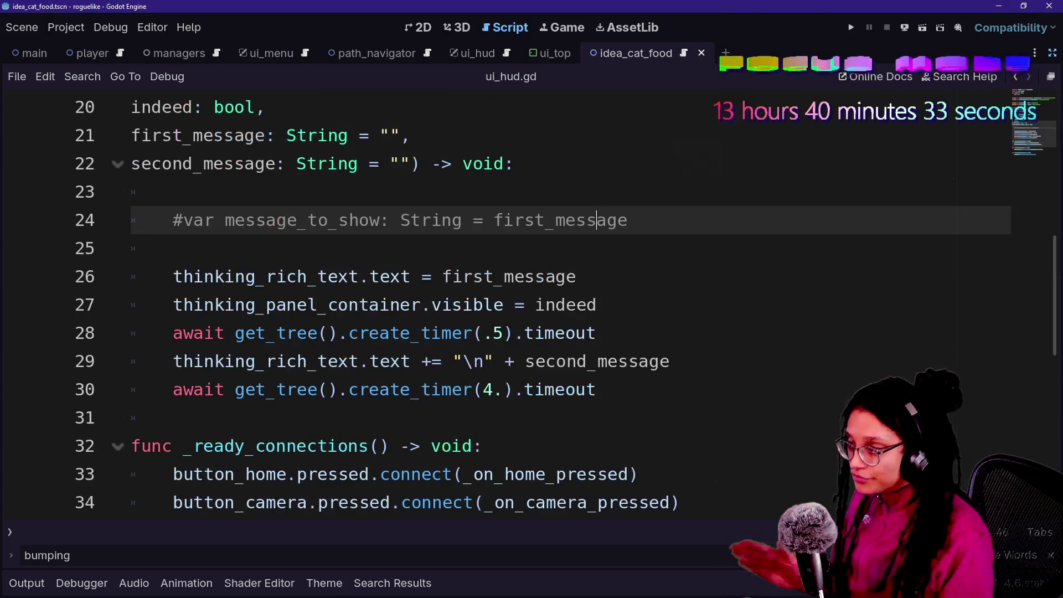
Start a new line after the timer lines in thinking_visibility.
scroll(586, 360, down, 2)
click(588, 248)
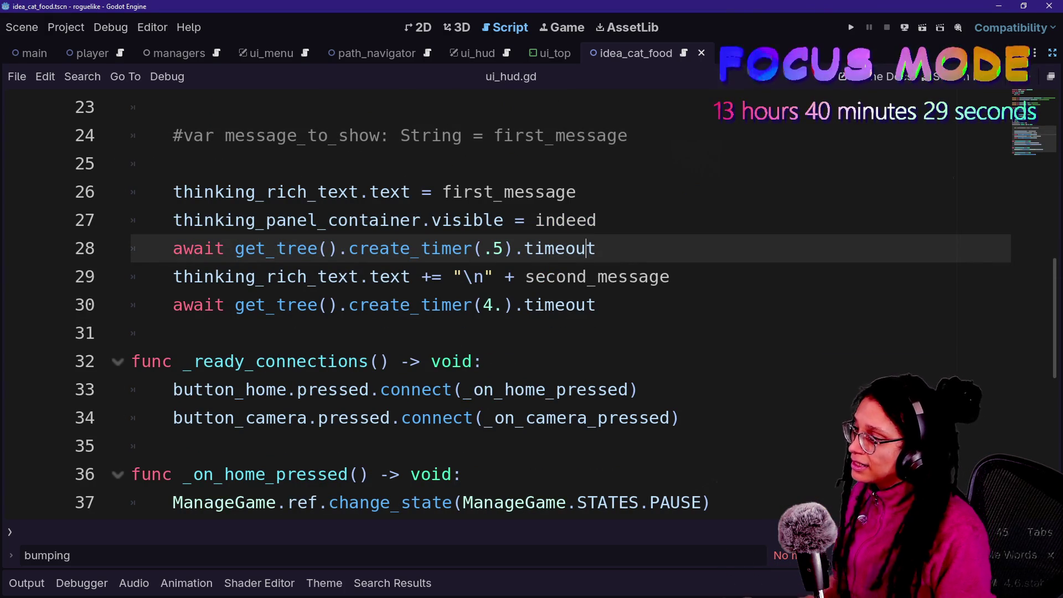
click(596, 305)
key(Return)
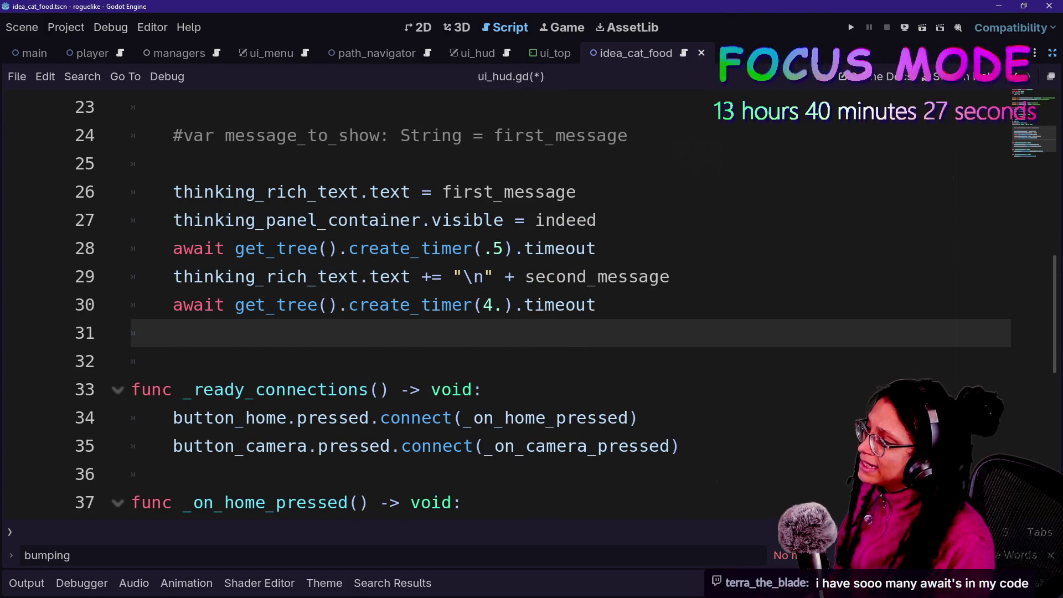
text(thinking)
scroll(436, 302, up, 2)
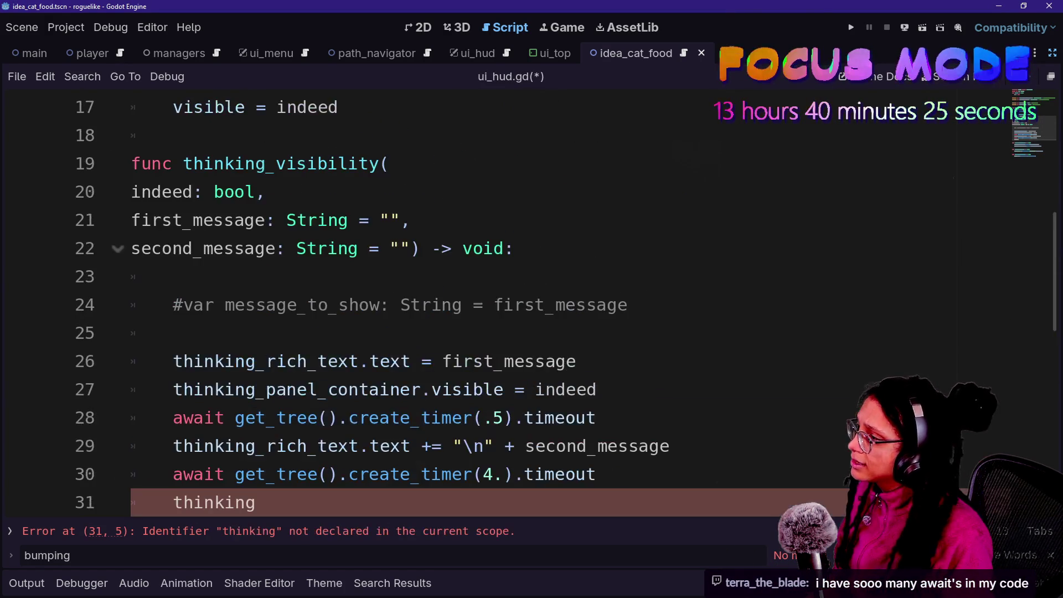
scroll(532, 302, down, 1)
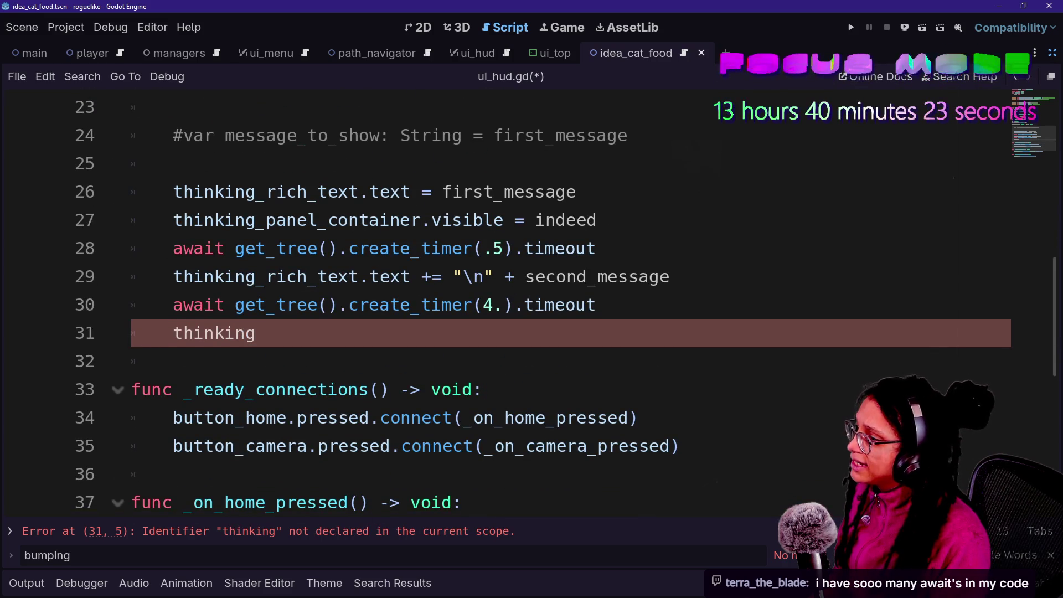
drag(596, 220, 576, 192)
click(576, 332)
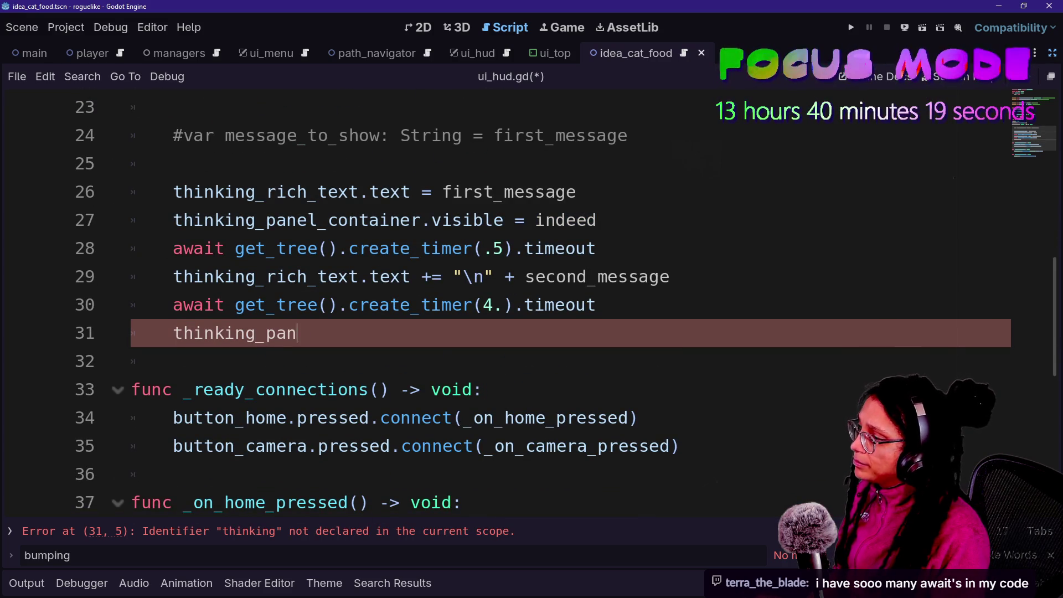
text(e)
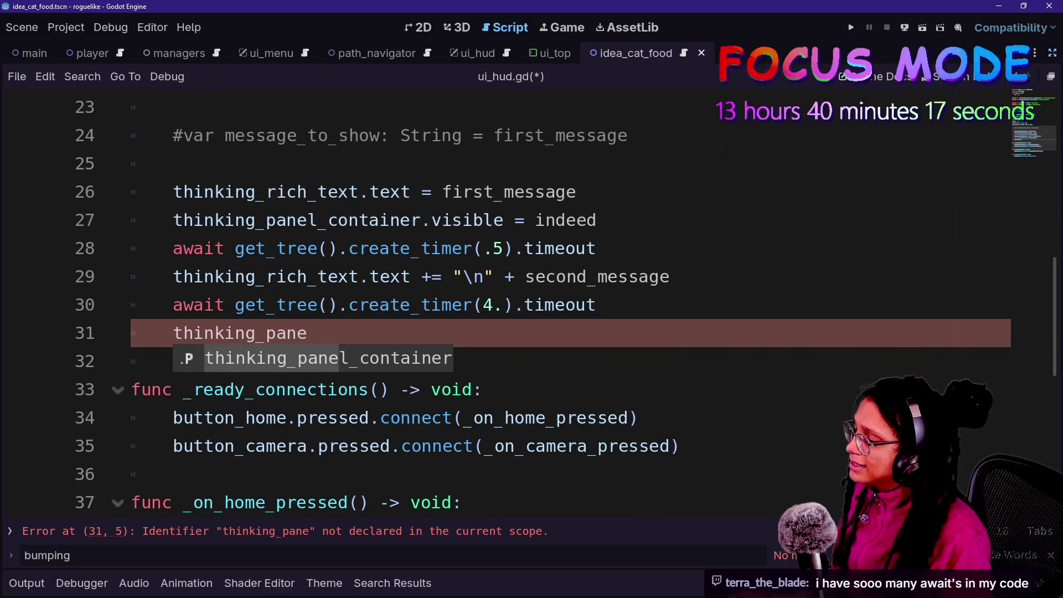
Delete the unfinished line 31 and select 'indeed' in the visibility assignment.
scroll(285, 276, up, 1)
scroll(285, 276, up, 1)
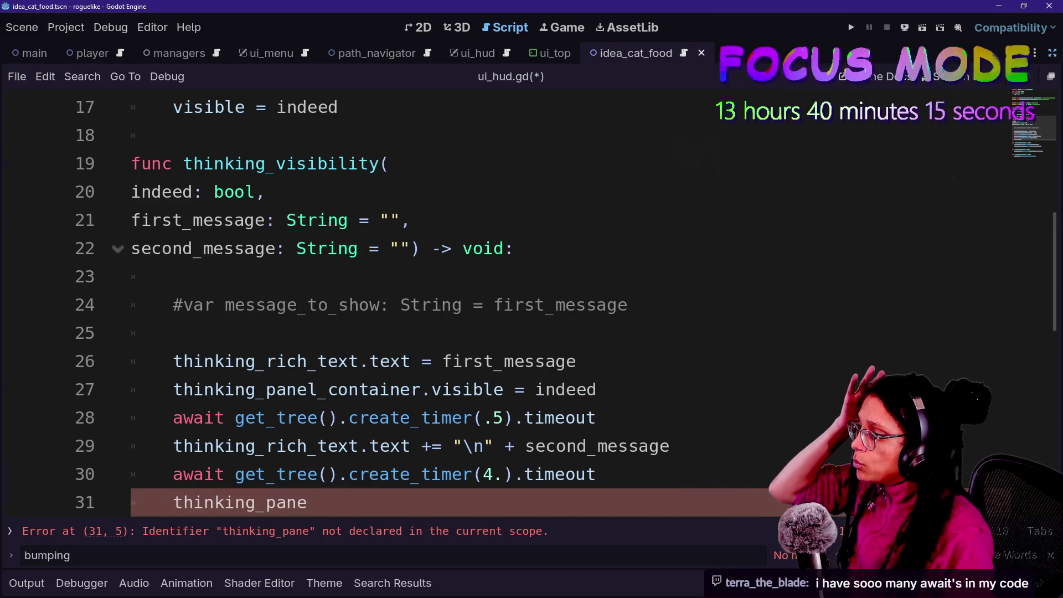
key(shift+Up)
key(BackSpace)
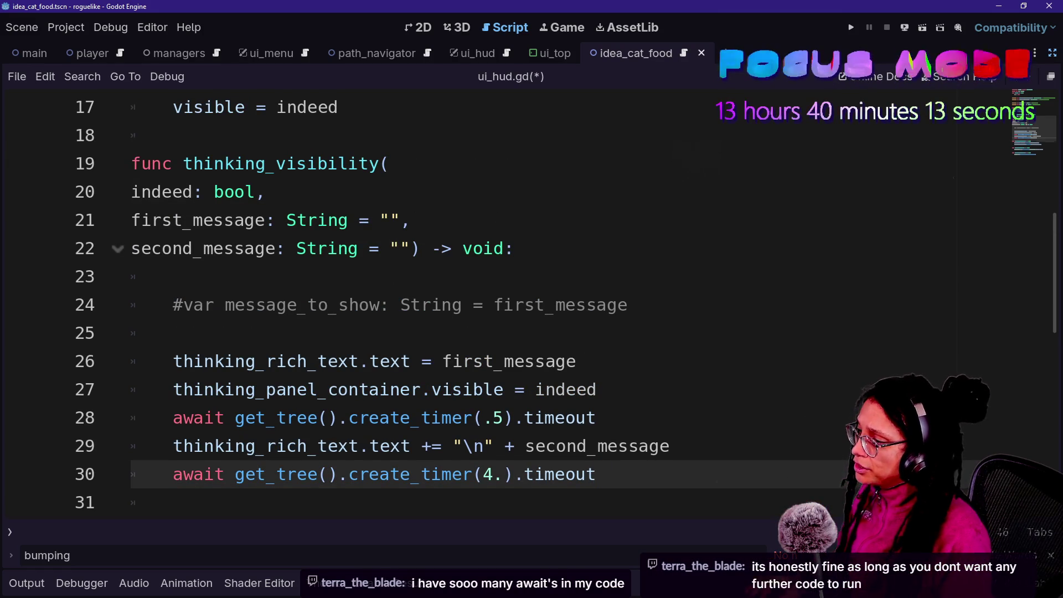
double_click(565, 388)
Set the visibility to true and add an 'if indeed:' condition at the function's top.
text(true)
click(514, 247)
key(Return)
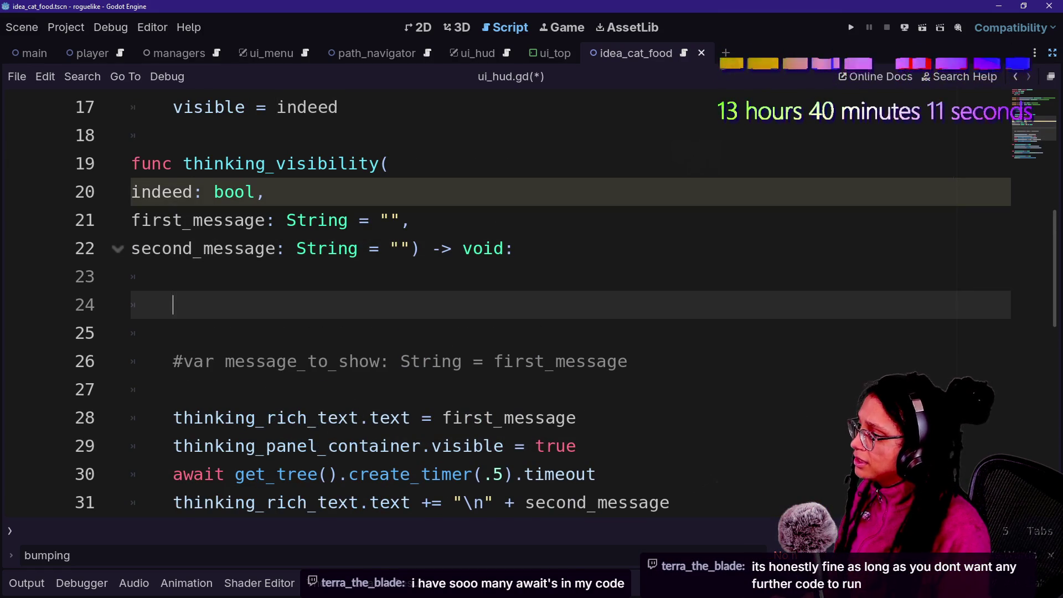
key(Return)
text(ig)
key(BackSpace)
text(f thinking_v)
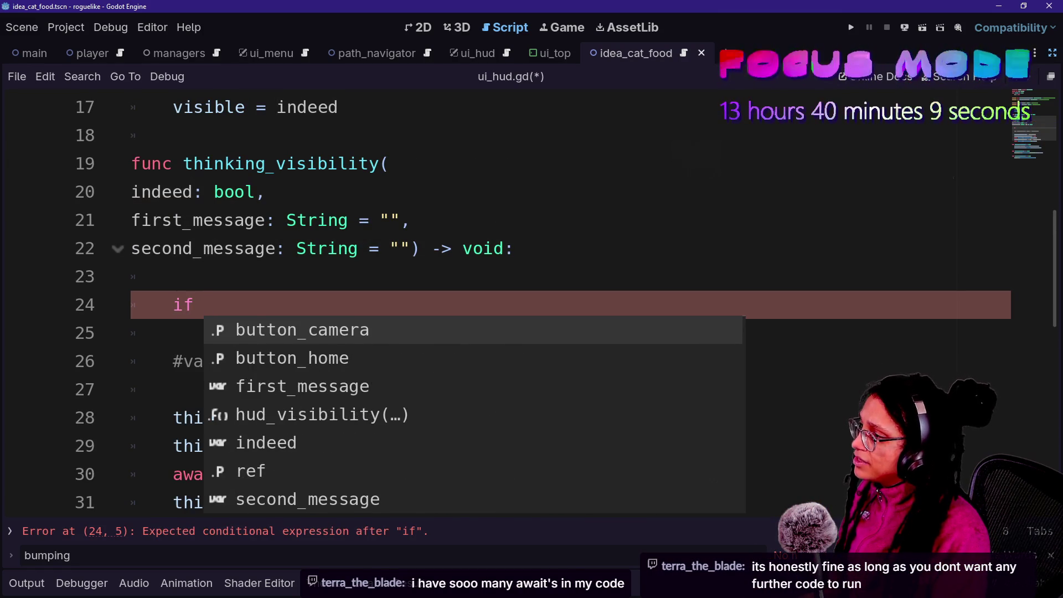
key(BackSpace)
key(BackSpace)
key(BackSpace)
text(indee)
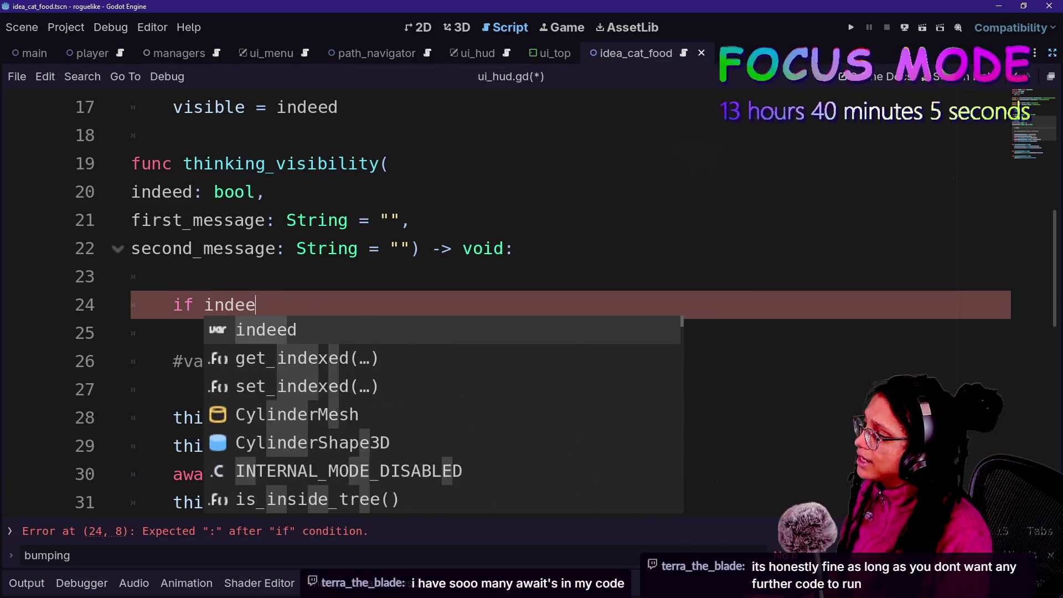
text(d:)
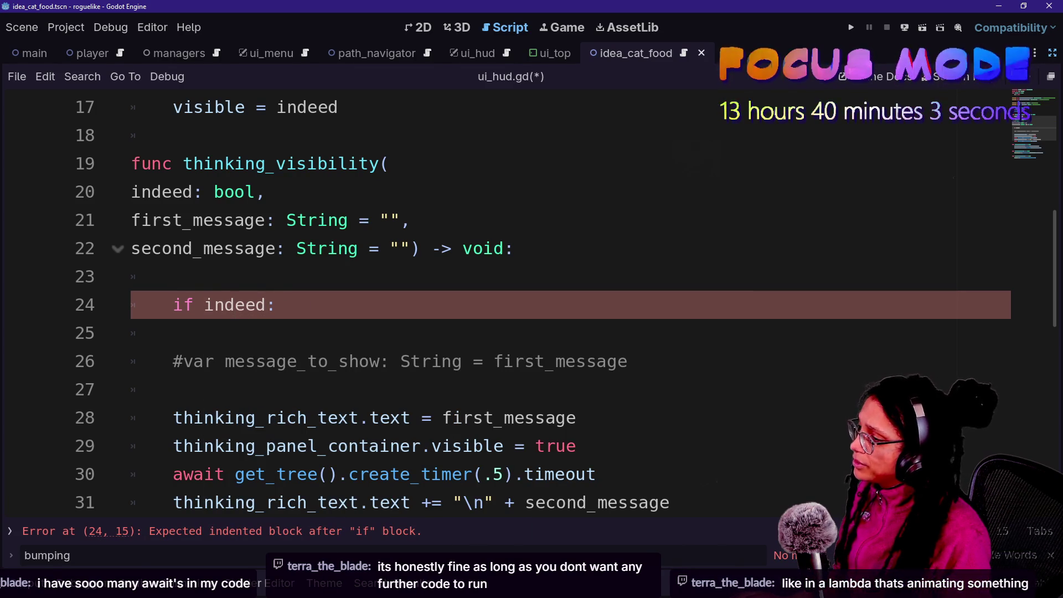
Remove the commented message line, indent the popup block under the if, and add else:.
key(shift+Down)
key(shift+Down)
key(BackSpace)
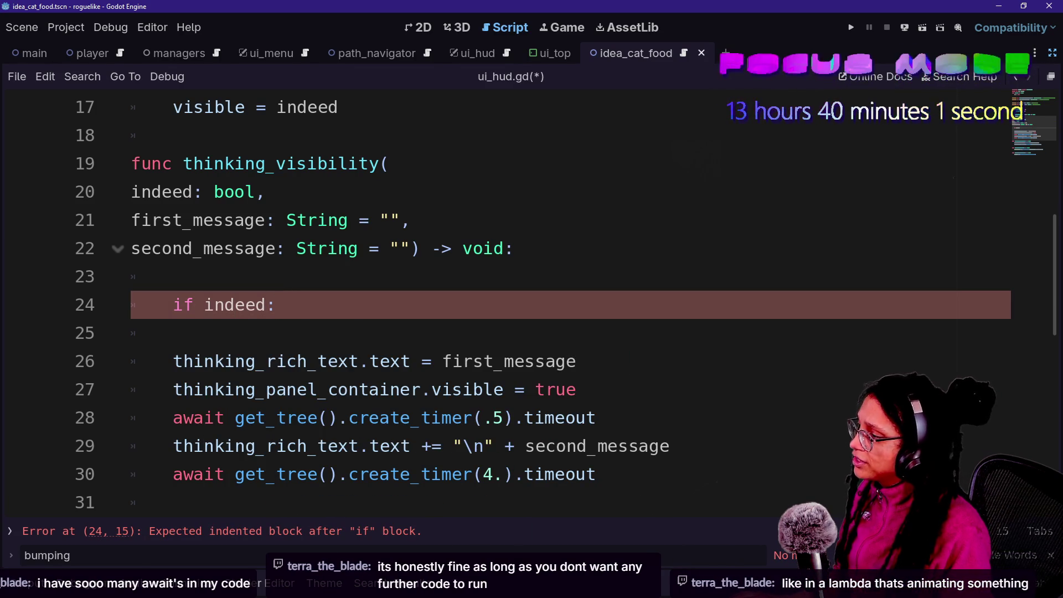
key(Delete)
key(shift+Down)
key(shift+Down)
key(shift+Down)
key(Tab)
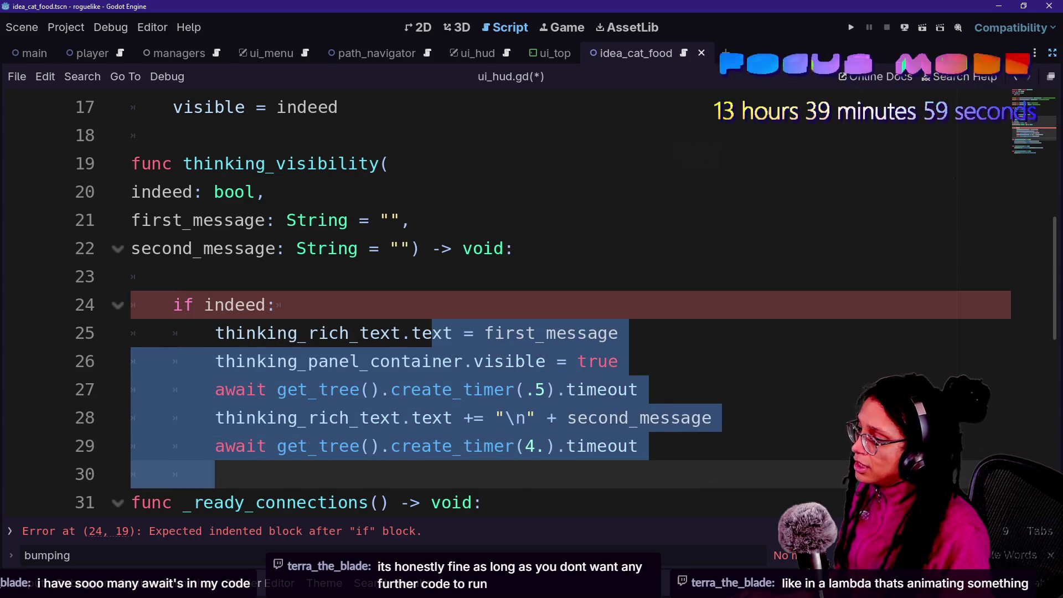
key(Right)
key(Return)
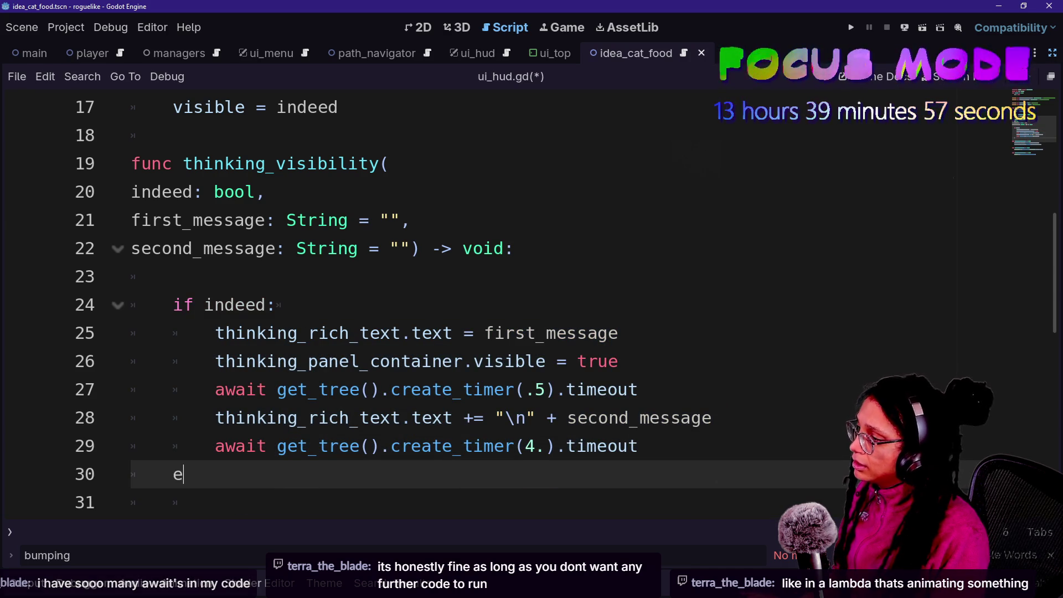
text(lse:)
key(Return)
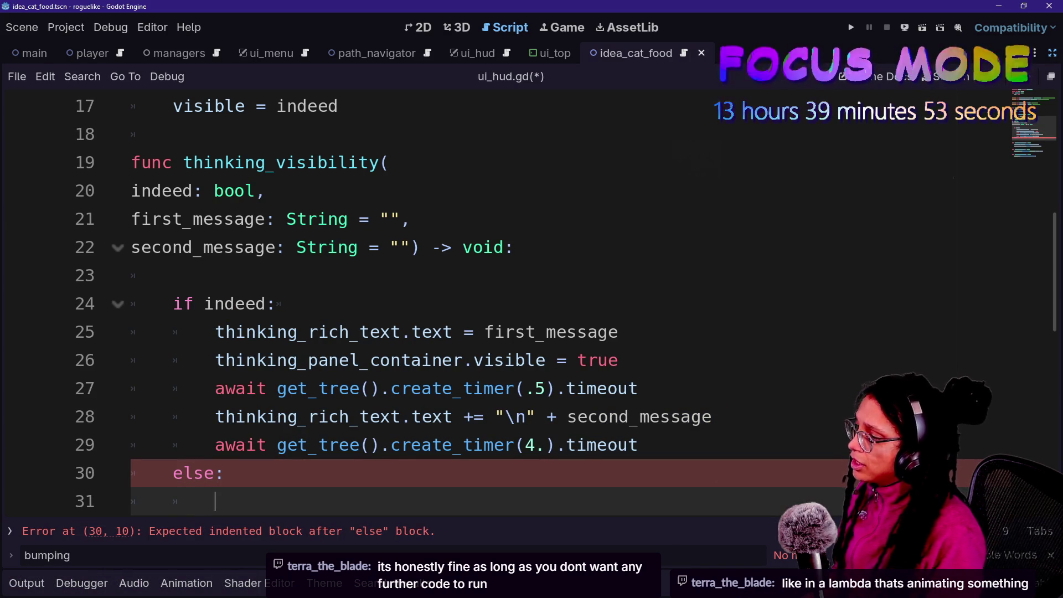
Add thinking_visibility(false) under else and after the 4-second await, then save.
text(thinking)
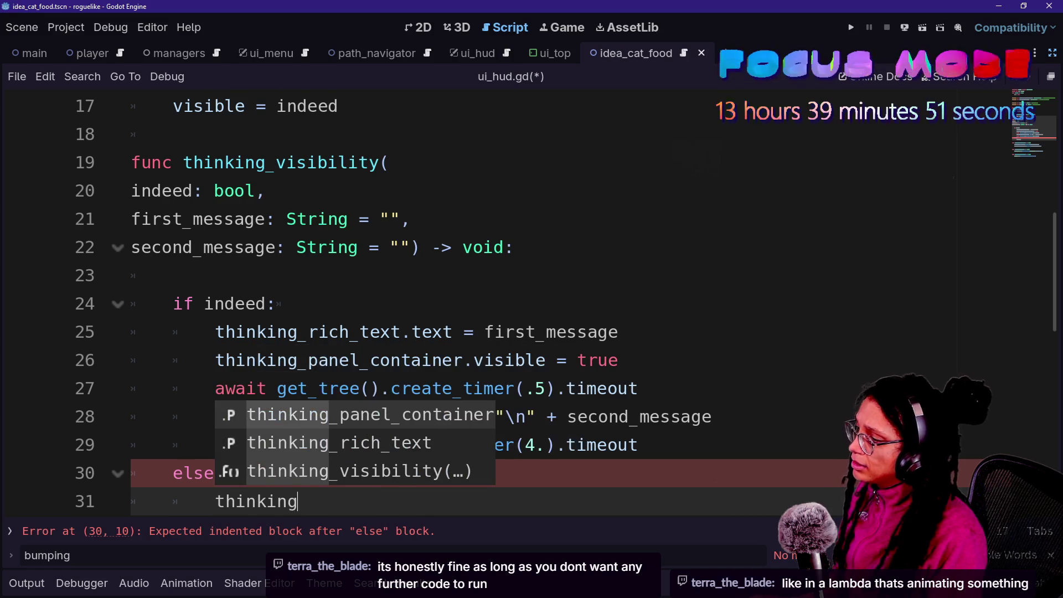
key(Down)
key(Down)
key(Return)
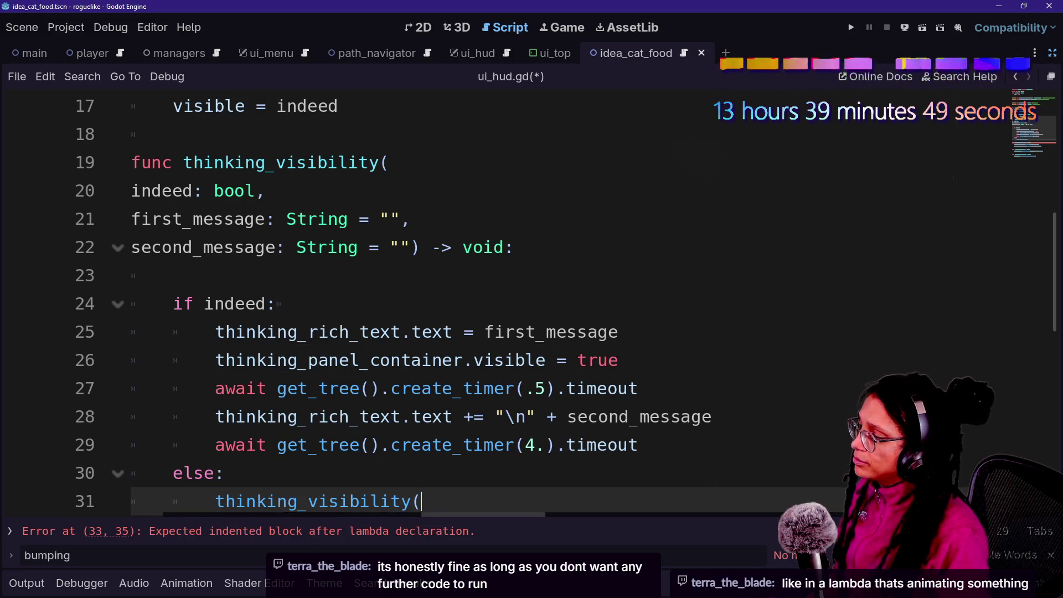
text(false))
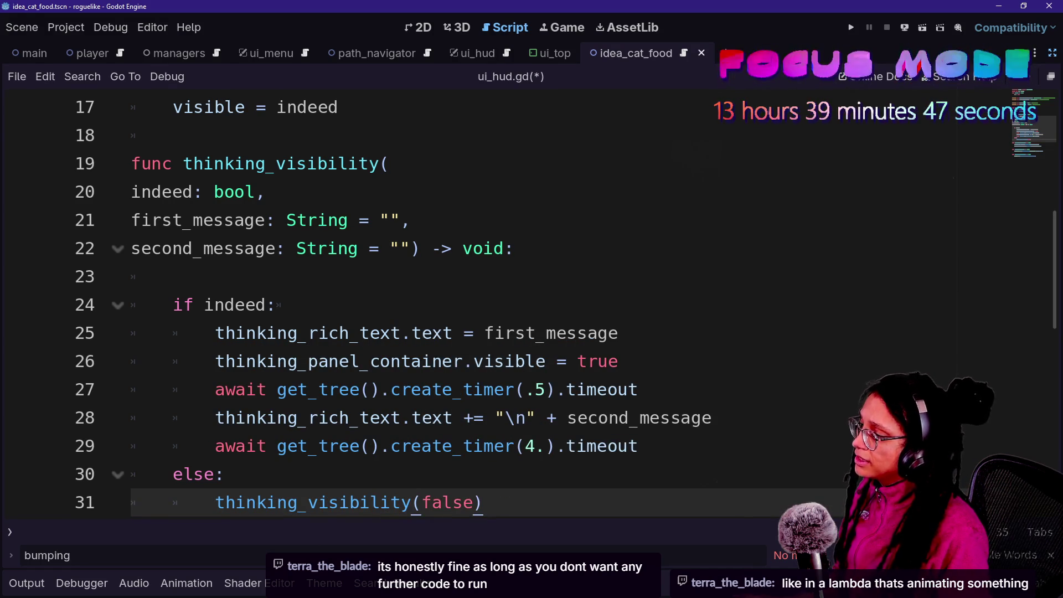
click(640, 445)
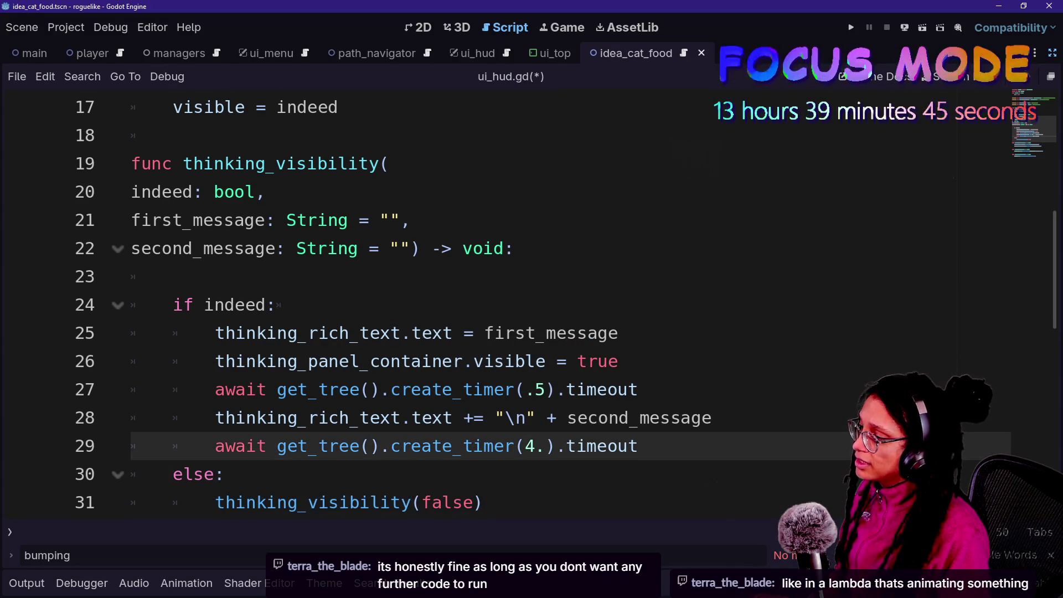
text(thinking_visibility(false))
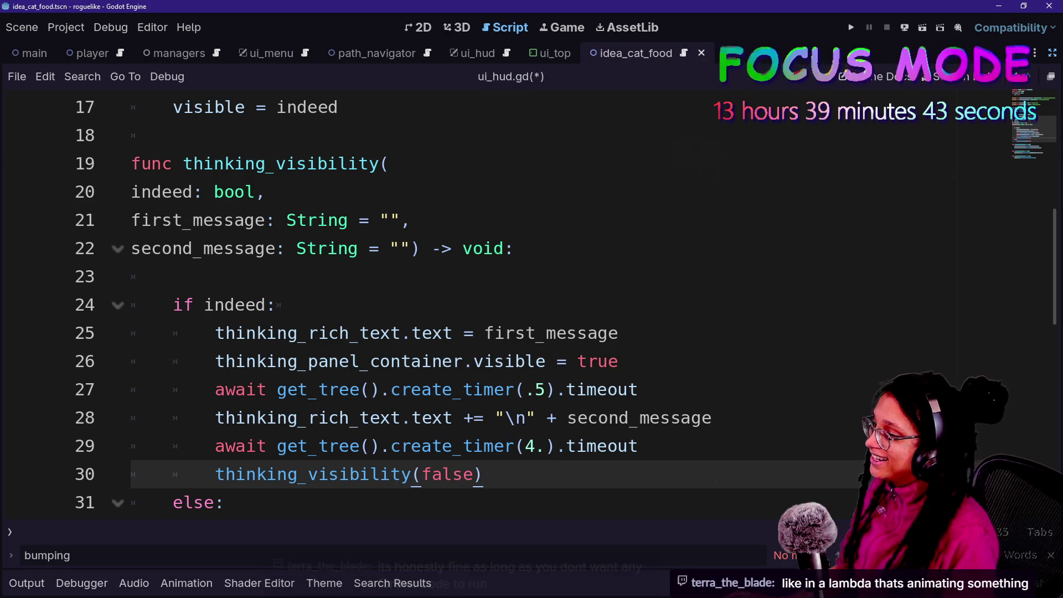
scroll(498, 276, down, 1)
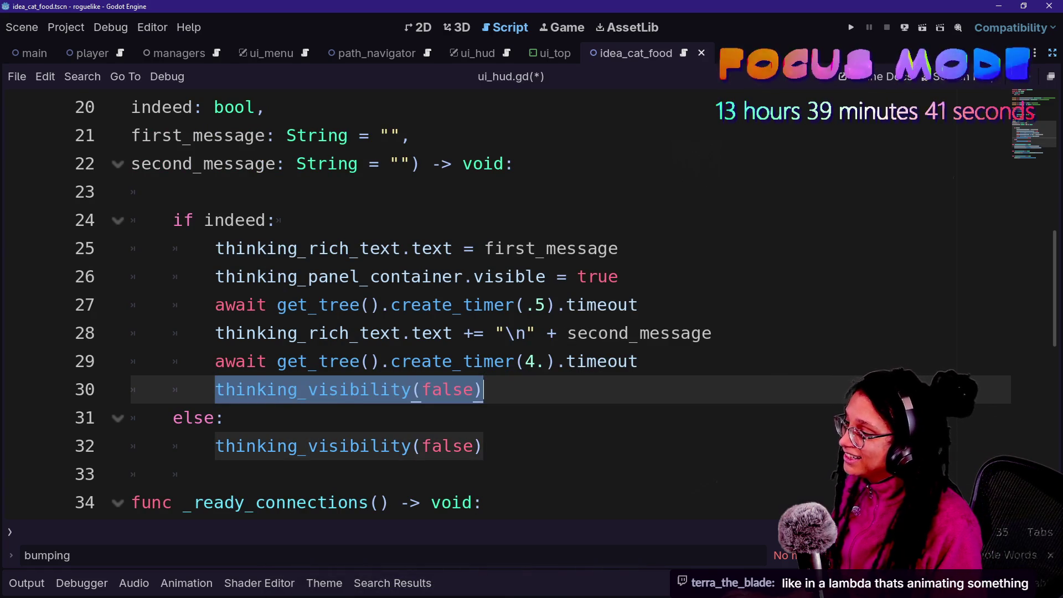
key(ctrl+s)
Replace the else branch's call with thinking_panel_container, then run the game.
click(484, 446)
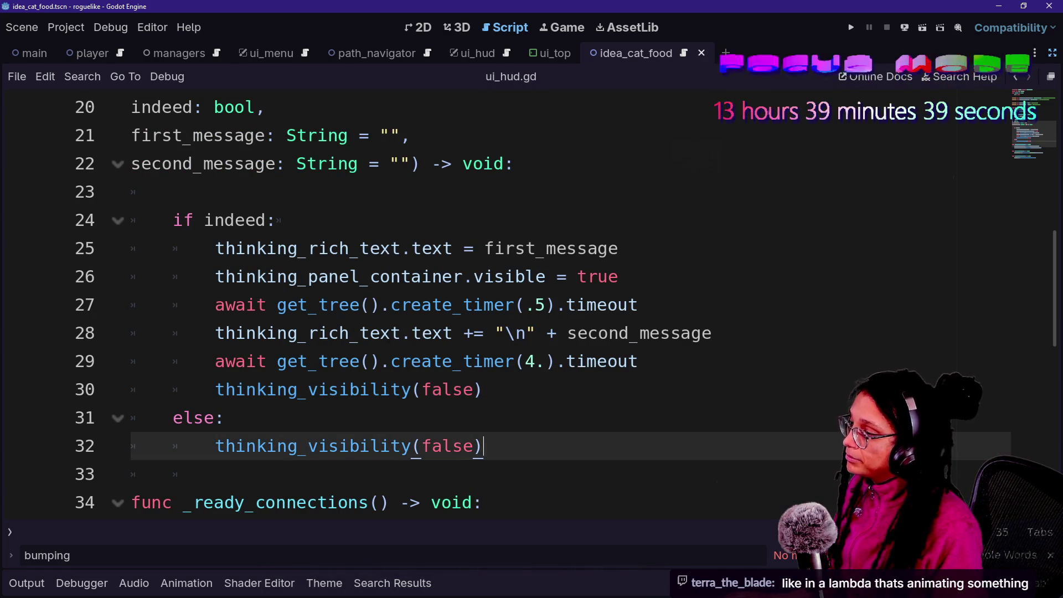
mouse_move(483, 446)
mouse_down()
mouse_move(216, 475)
mouse_move(216, 446)
mouse_up()
key(BackSpace)
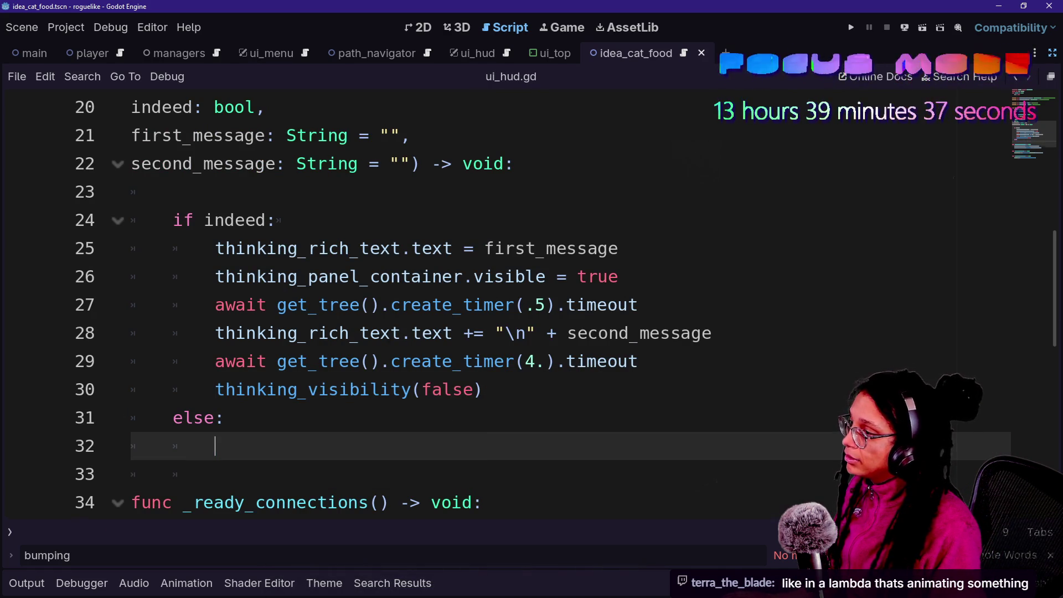
scroll(371, 415, up, 1)
scroll(371, 415, down, 1)
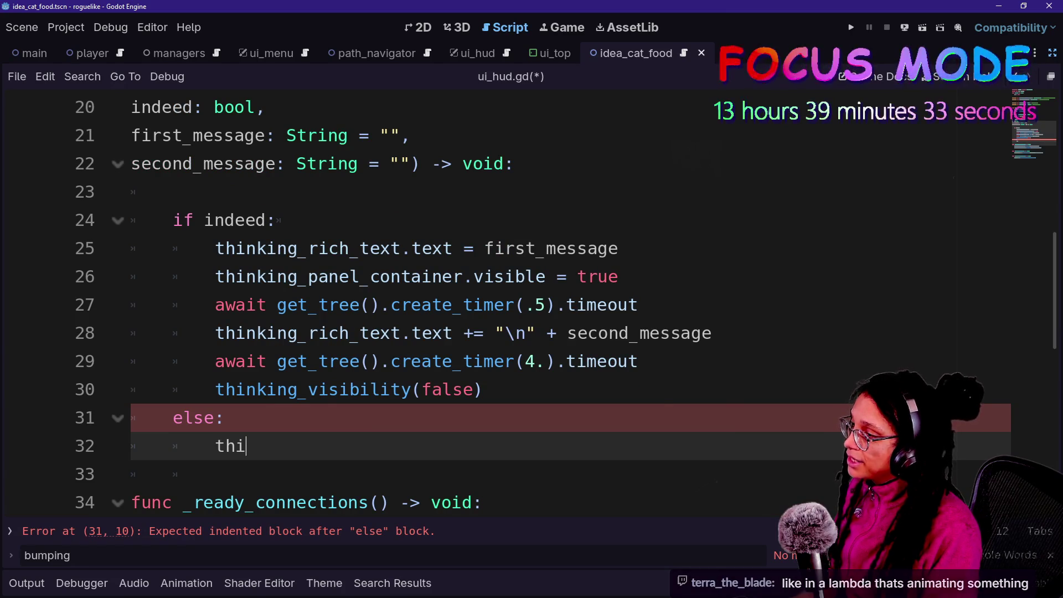
text(n)
key(Return)
text(.visible = false)
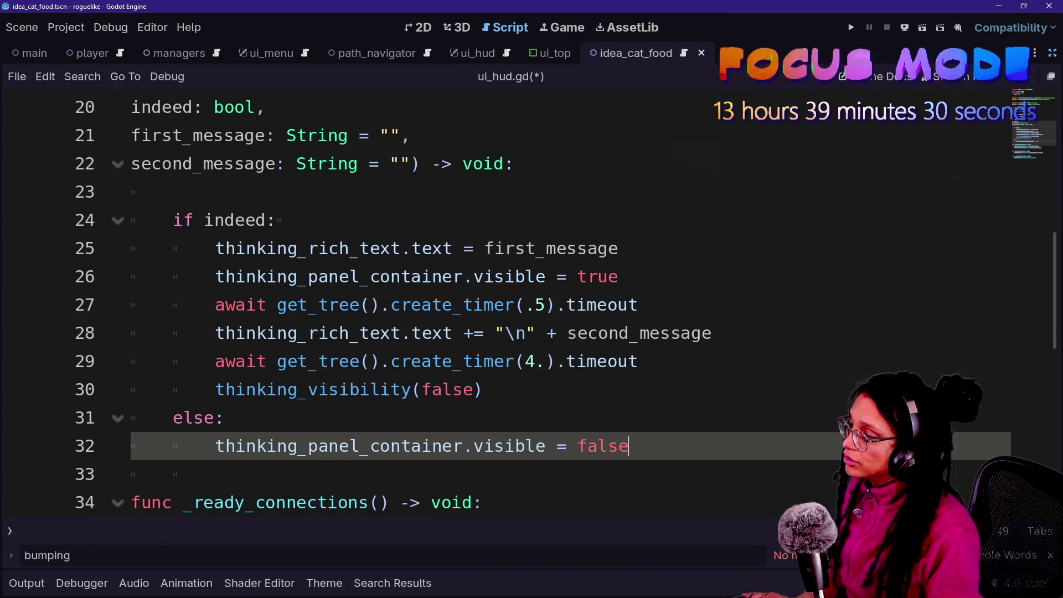
click(319, 276)
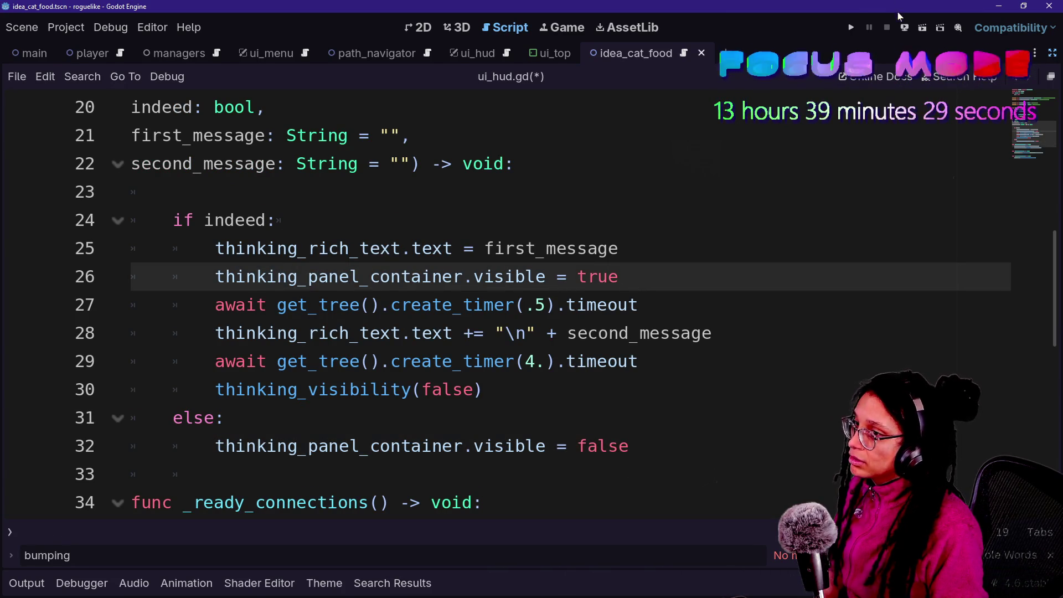
click(855, 32)
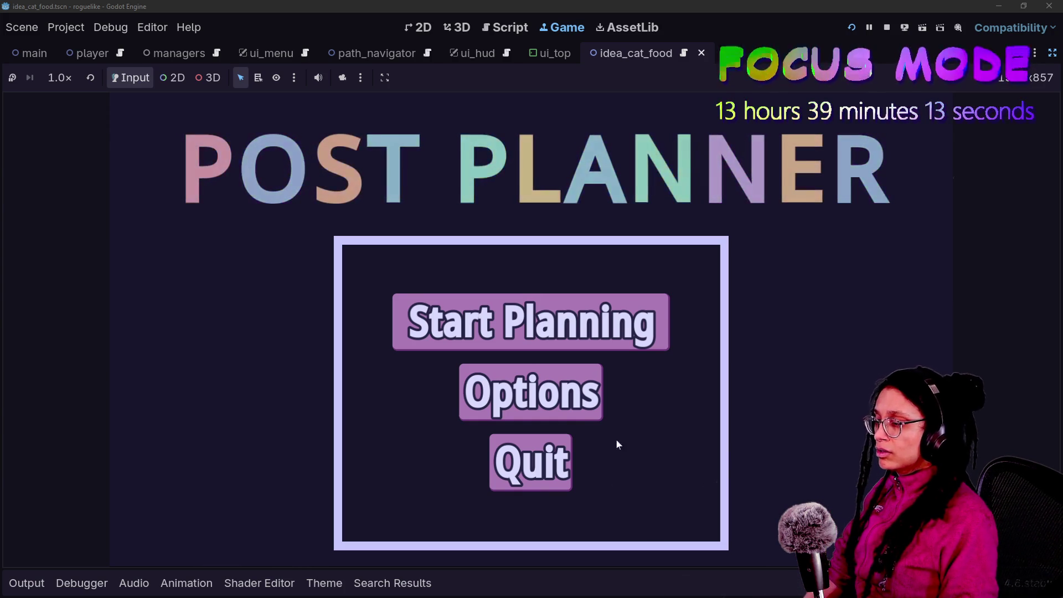
Start Planning and choose Catstagram as the platform.
click(651, 339)
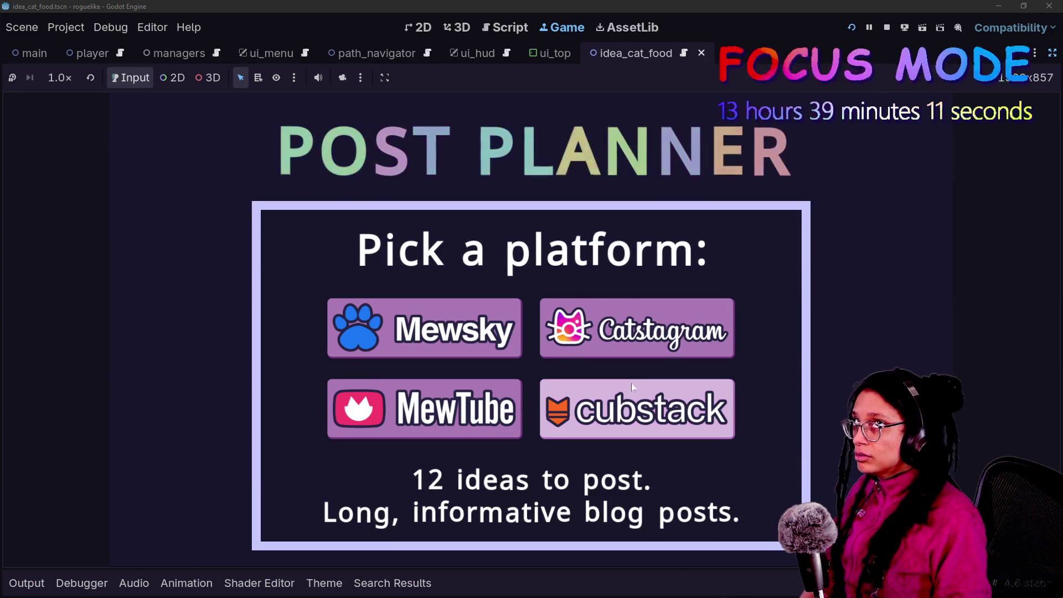
mouse_move(629, 343)
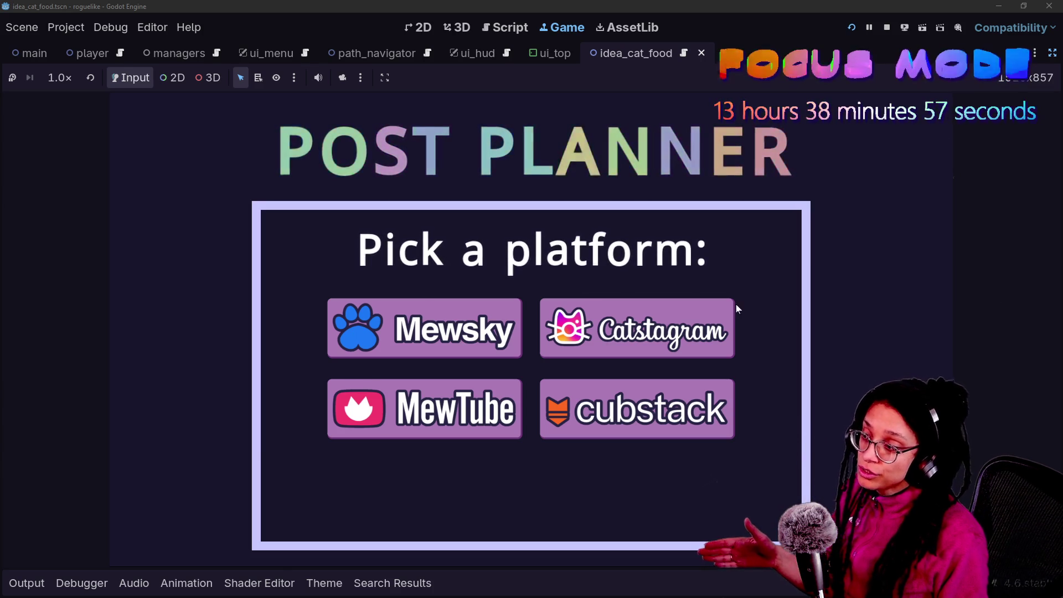
click(665, 330)
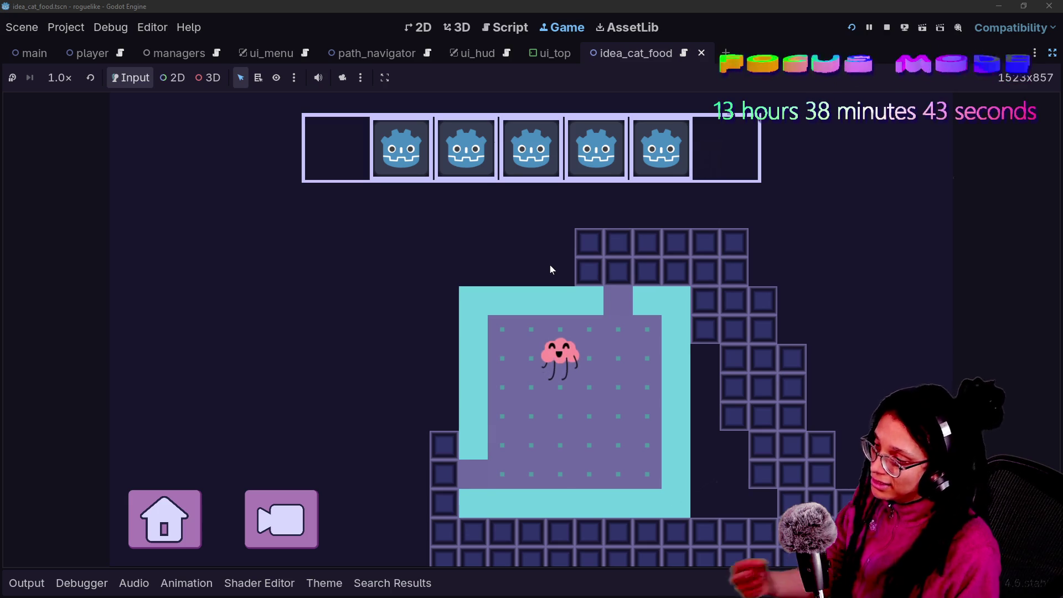
Walk the character into the cat food to show the 'Thinking about CATNIP' thought, then return to the code.
key(Right)
key(Right)
key(Up)
key(Up)
key(Up)
key(Right)
key(Right)
key(Right)
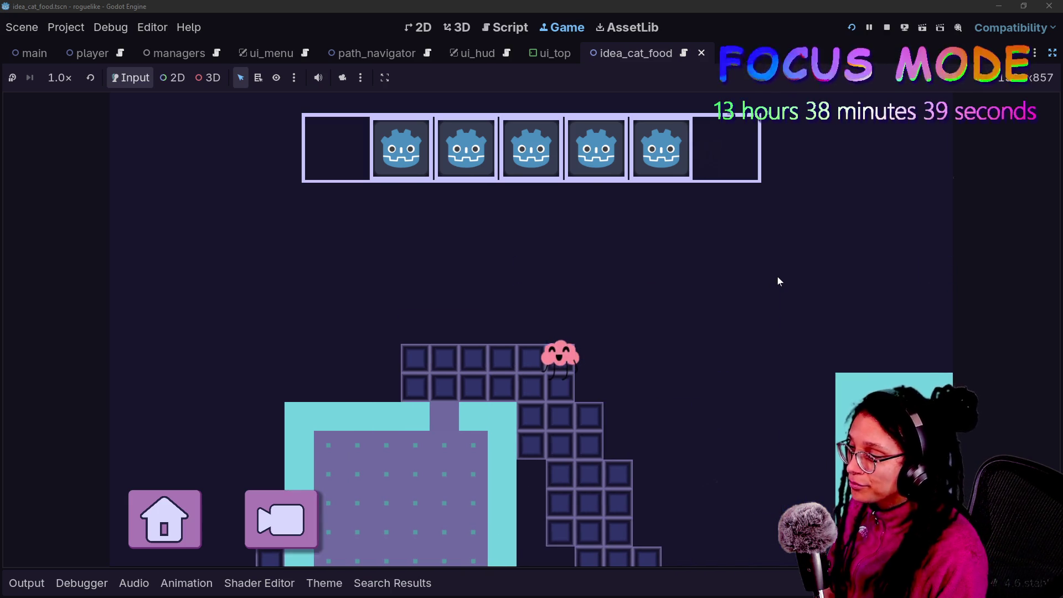
key(Down)
key(Down)
key(Down)
key(Right)
key(Right)
key(Right)
key(Down)
key(Down)
key(Down)
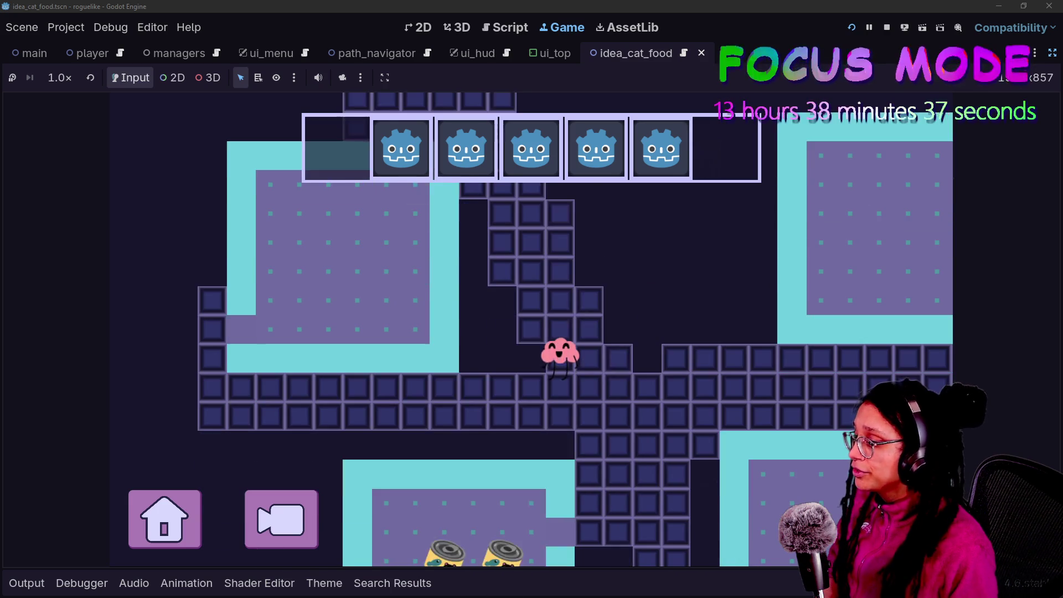
key(Down)
key(Down)
key(Left)
key(Left)
key(Left)
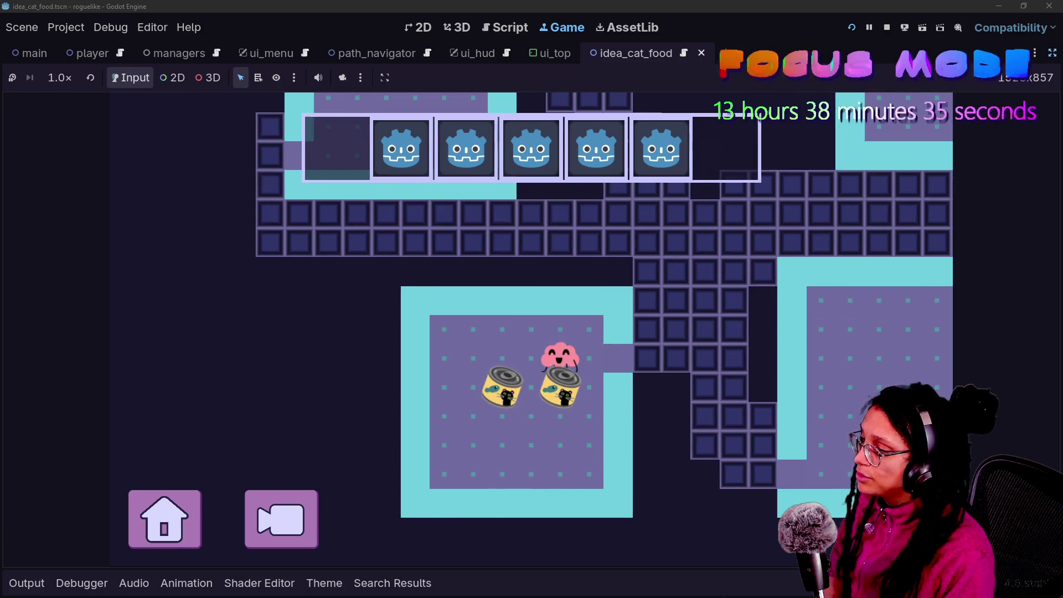
key(Left)
key(Left)
key(Left)
key(Left)
key(Down)
key(Right)
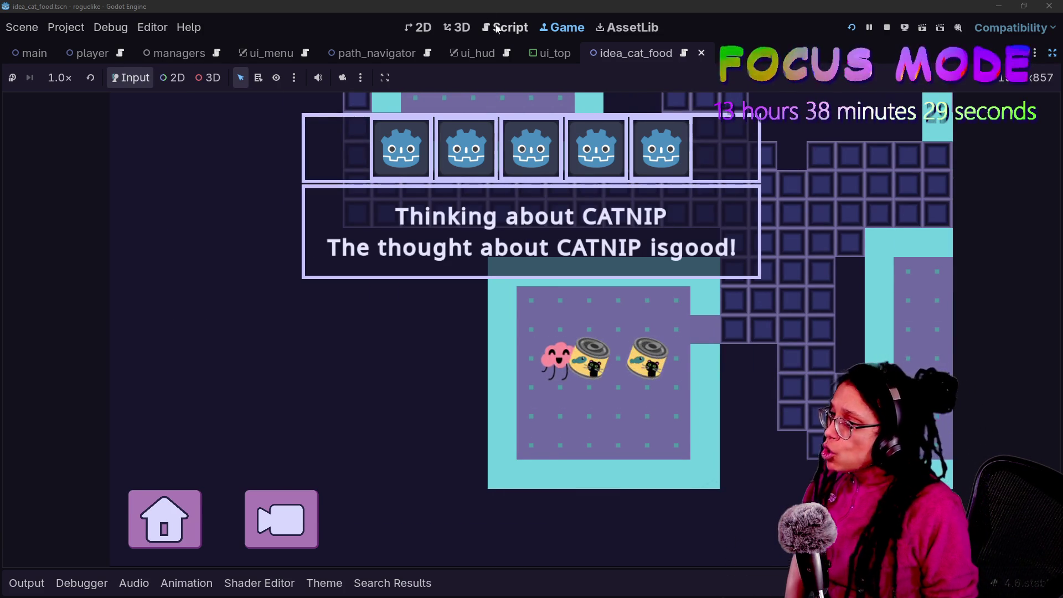
key(ctrl+F3)
Search the whole project for "good" and open the match in manage_ideas.gd.
click(225, 417)
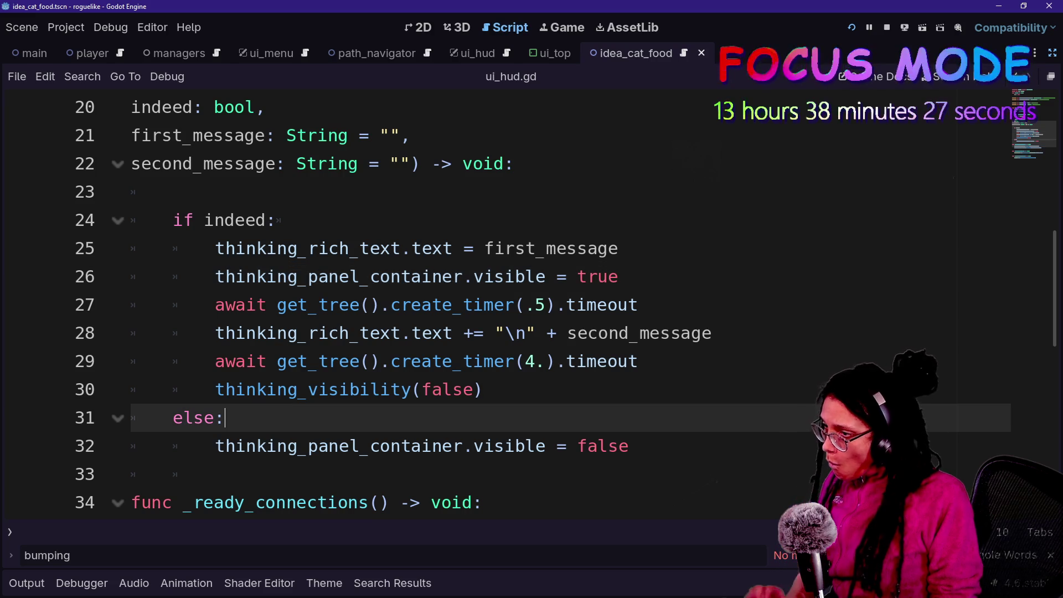
click(482, 389)
scroll(498, 305, down, 1)
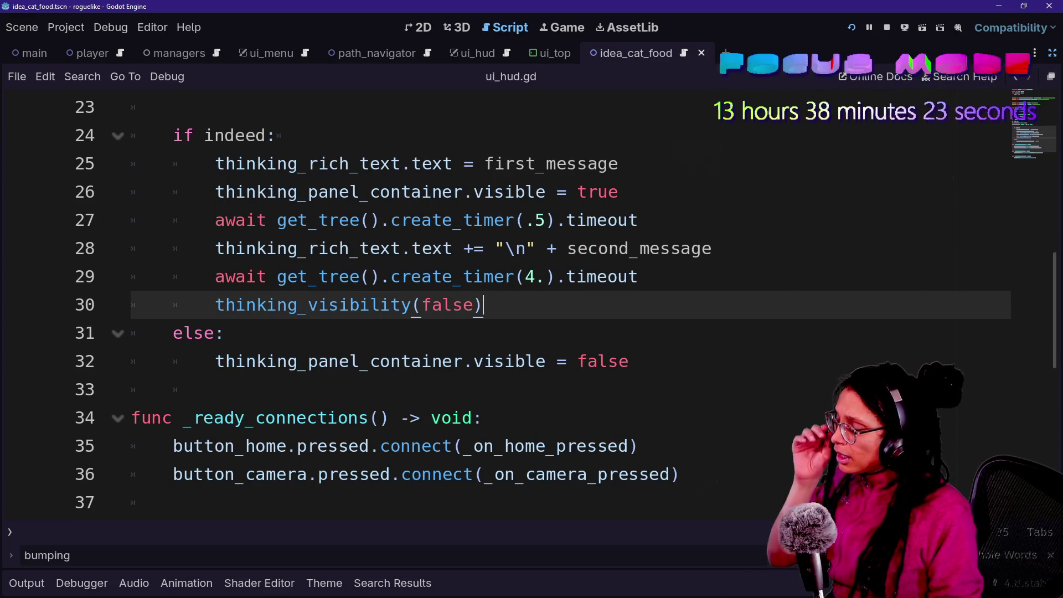
key(ctrl+alt+o)
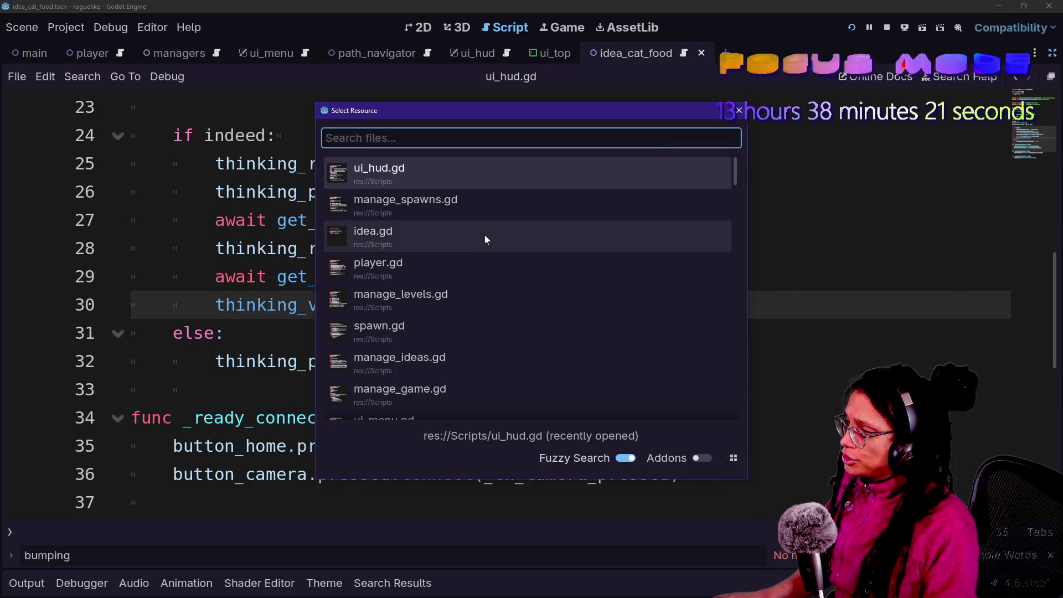
key(Escape)
key(ctrl+shift+f)
text("good)
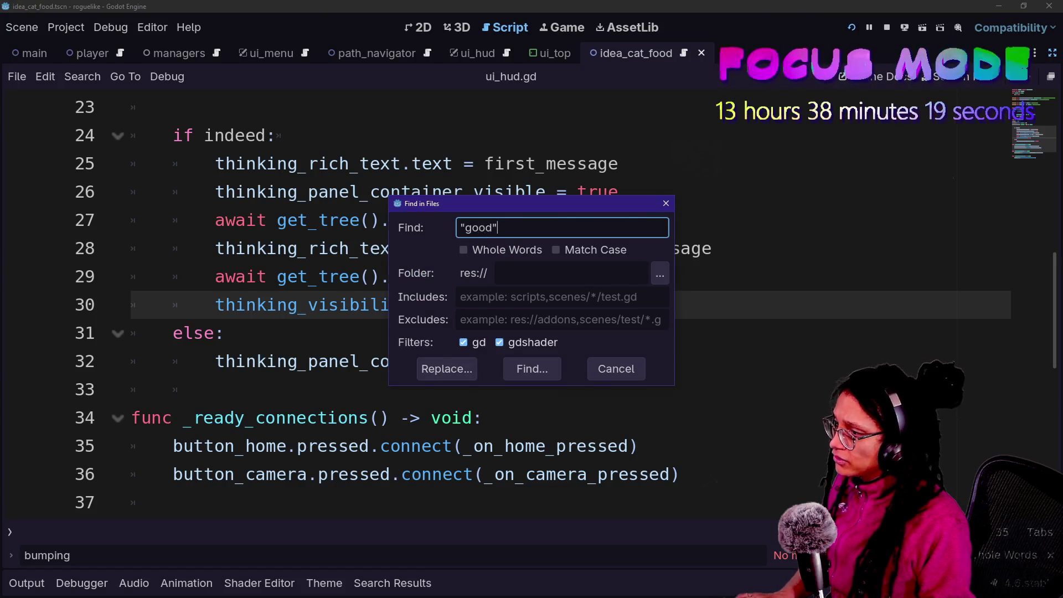
key(Return)
click(375, 398)
Add a space after " is" in the response string on line 19.
click(347, 163)
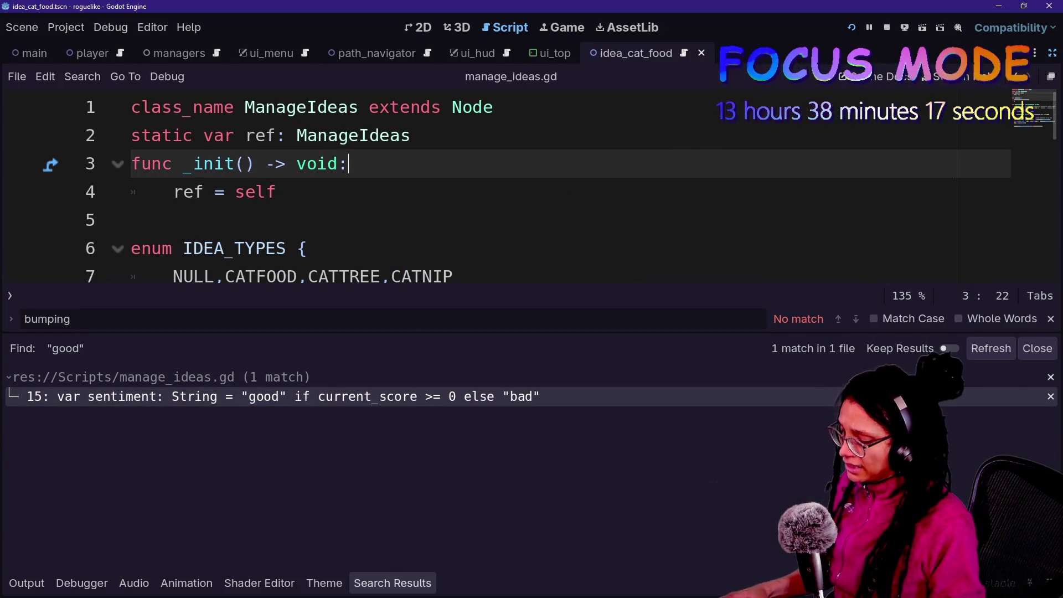
scroll(531, 233, down, 3)
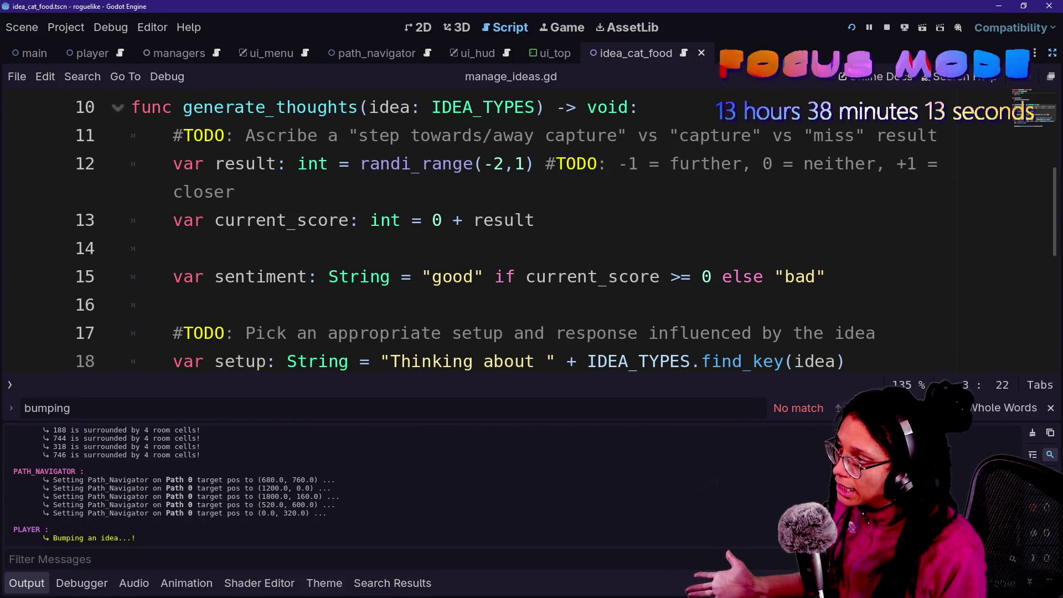
scroll(586, 279, down, 2)
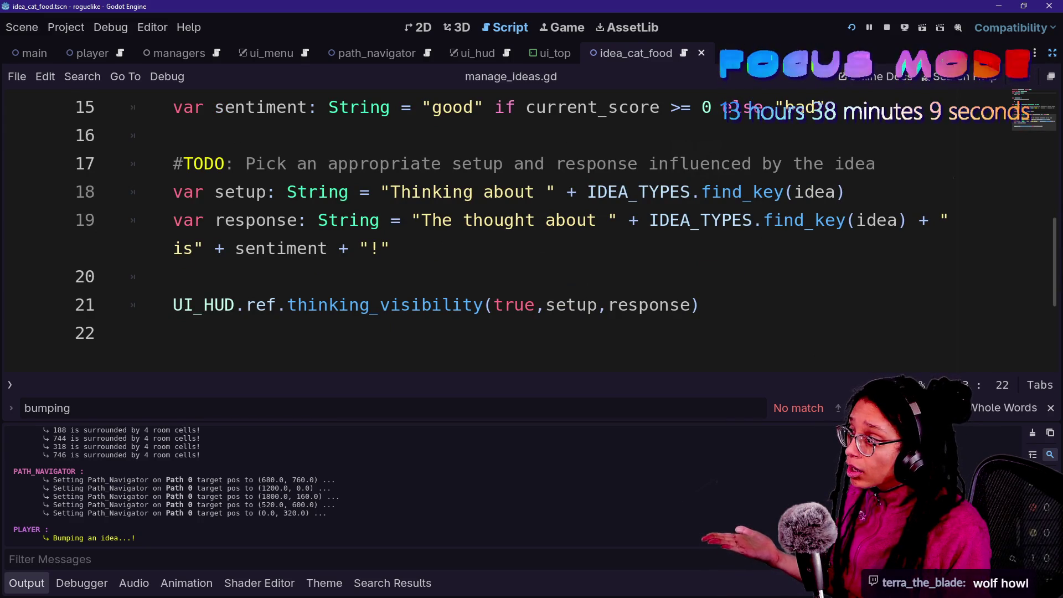
click(175, 248)
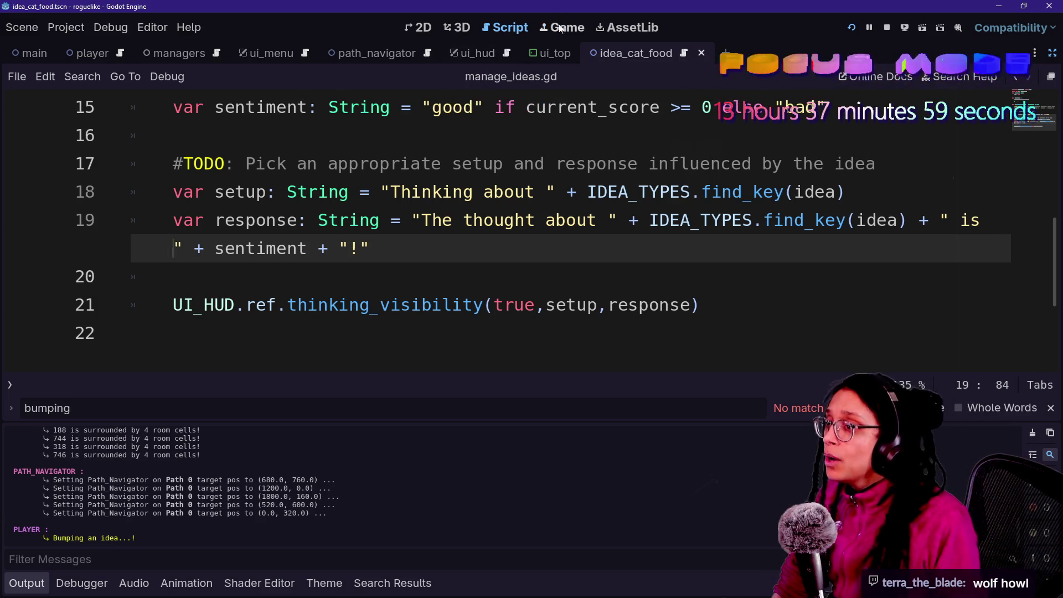
key(ctrl+F4)
Restart the game and pick Catstagram as the posting platform.
click(852, 28)
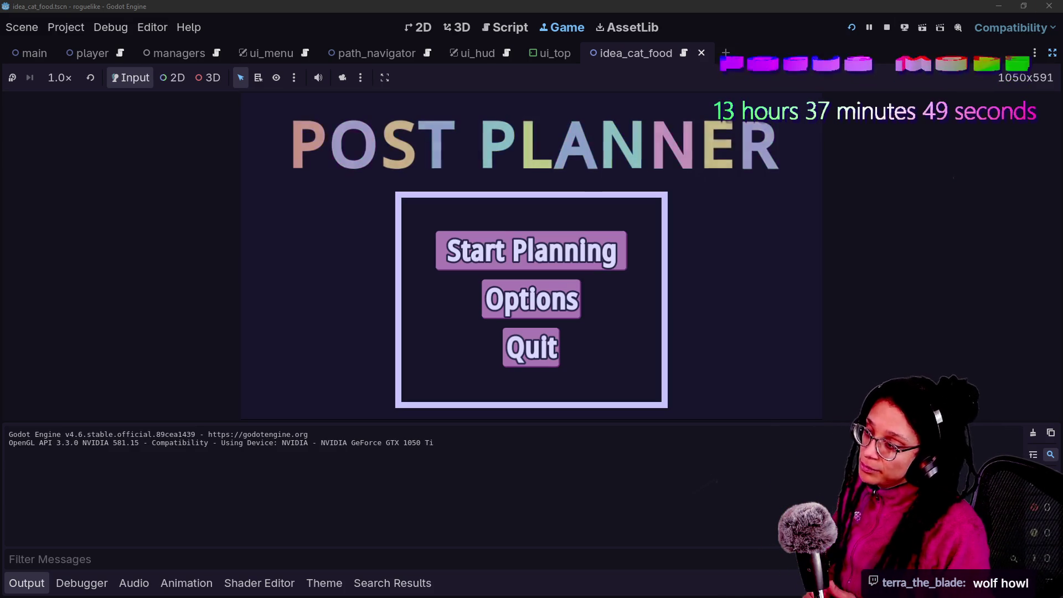
click(609, 250)
click(651, 274)
key(ctrl+j)
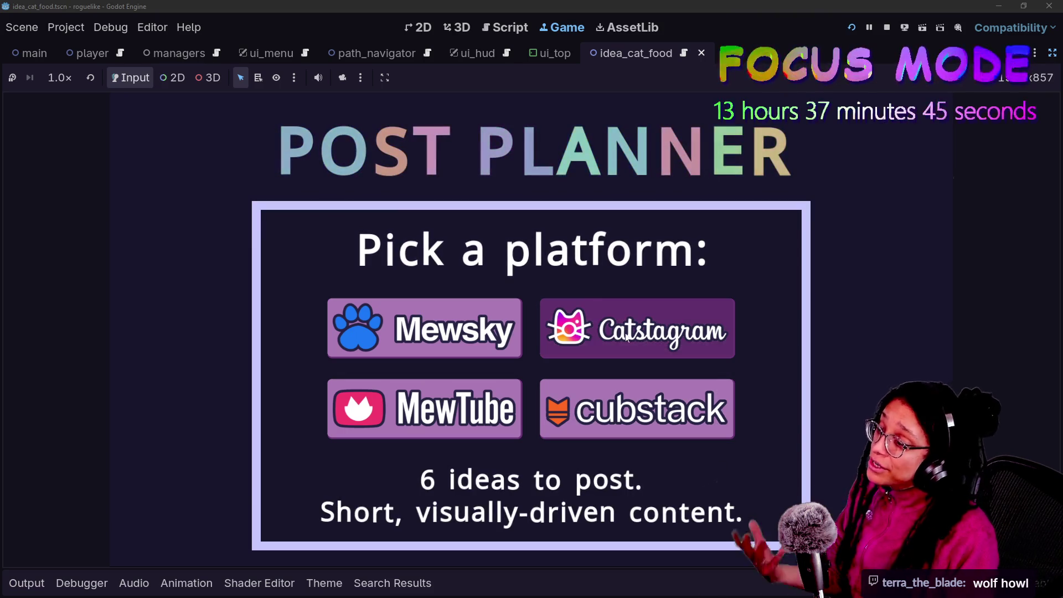
click(626, 334)
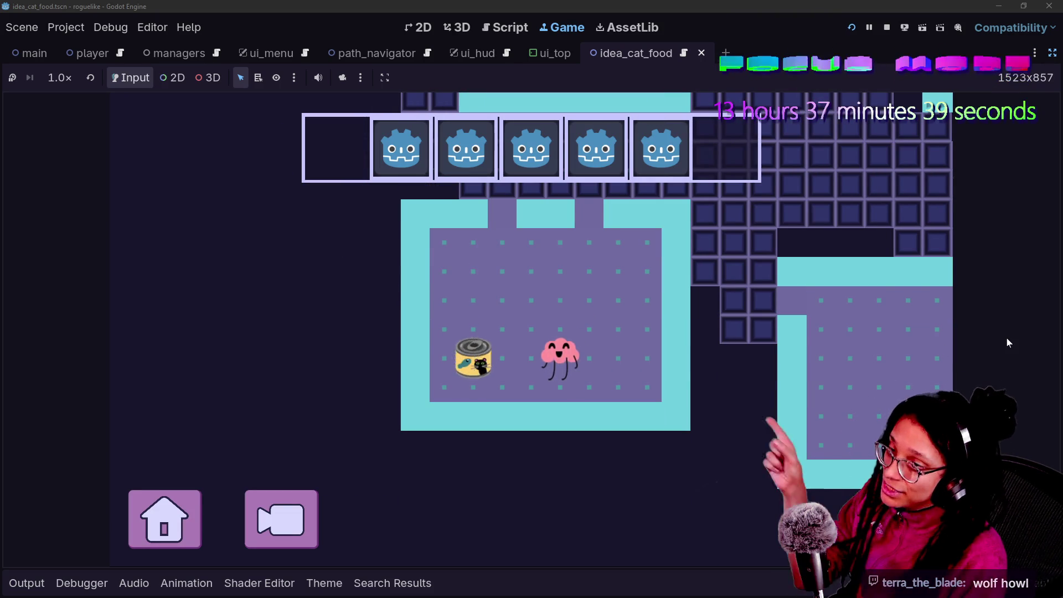
Walk the brain into the cat food item to trigger the correctly spaced CATNIP thought popup.
key(Left)
key(Left)
key(Right)
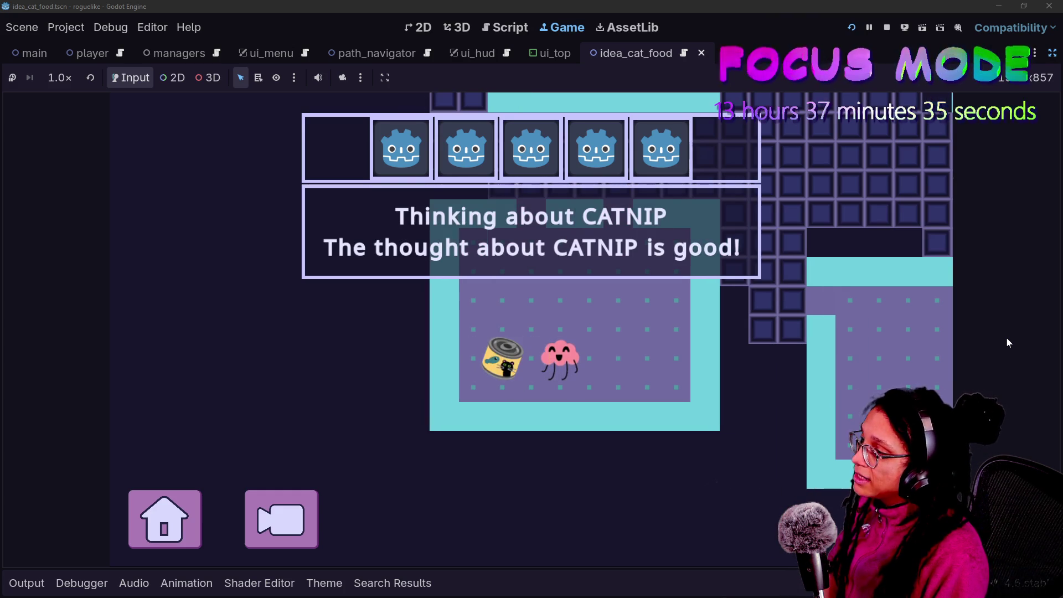
key(Up)
key(Up)
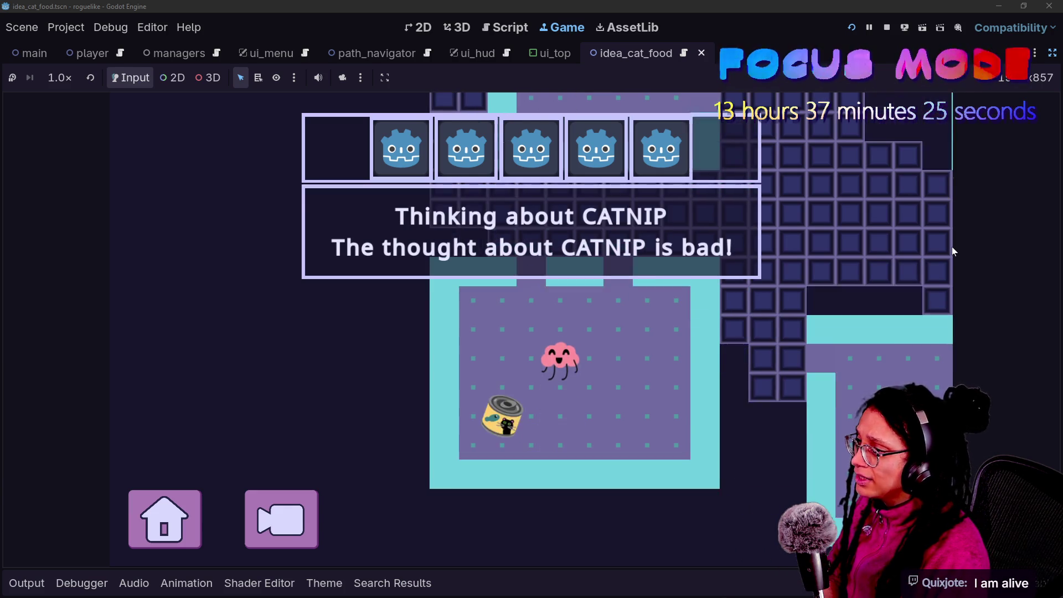
key(Down)
key(Down)
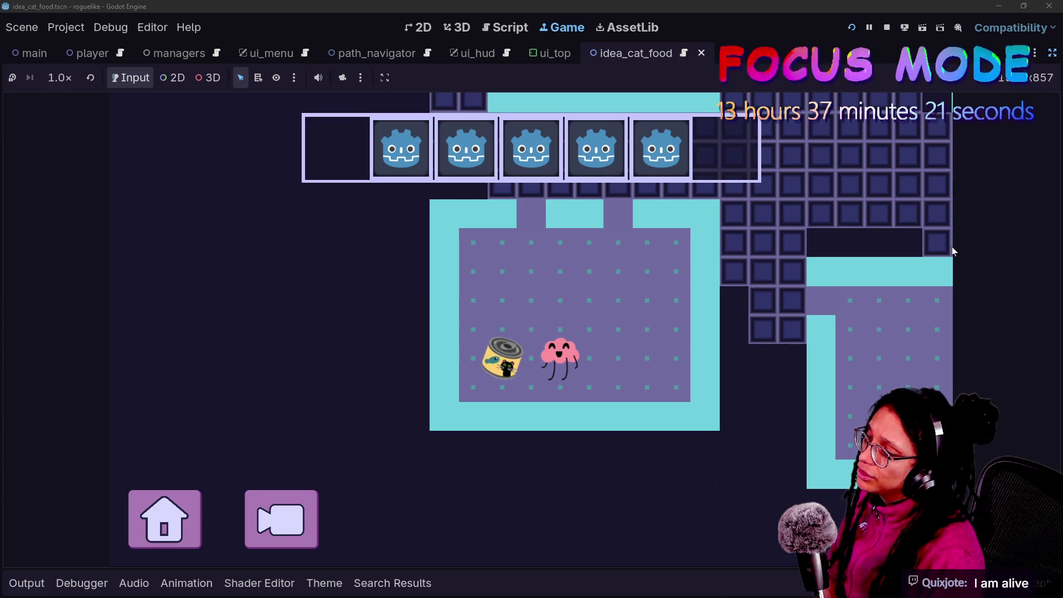
key(Left)
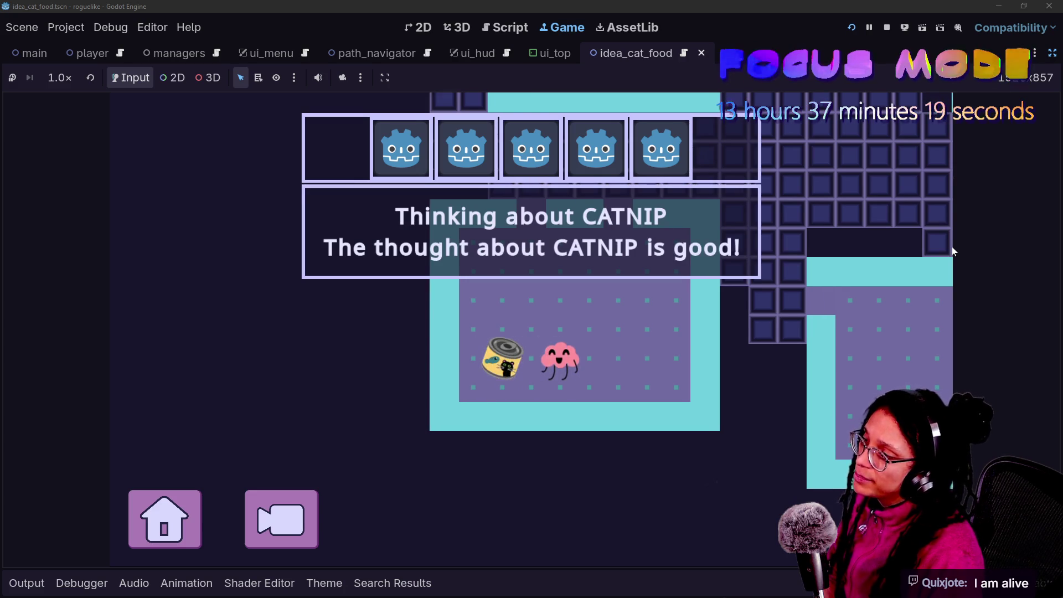
key(Right)
key(Up)
key(Up)
key(Up)
key(Left)
key(Left)
key(Left)
key(Right)
key(Right)
key(Down)
key(Down)
key(Down)
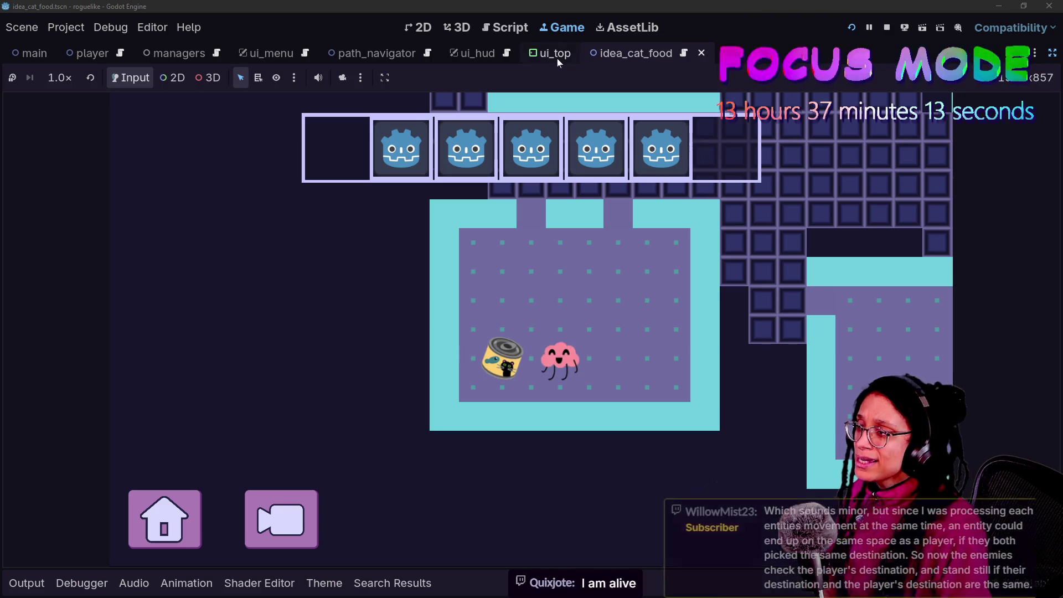
key(ctrl+F3)
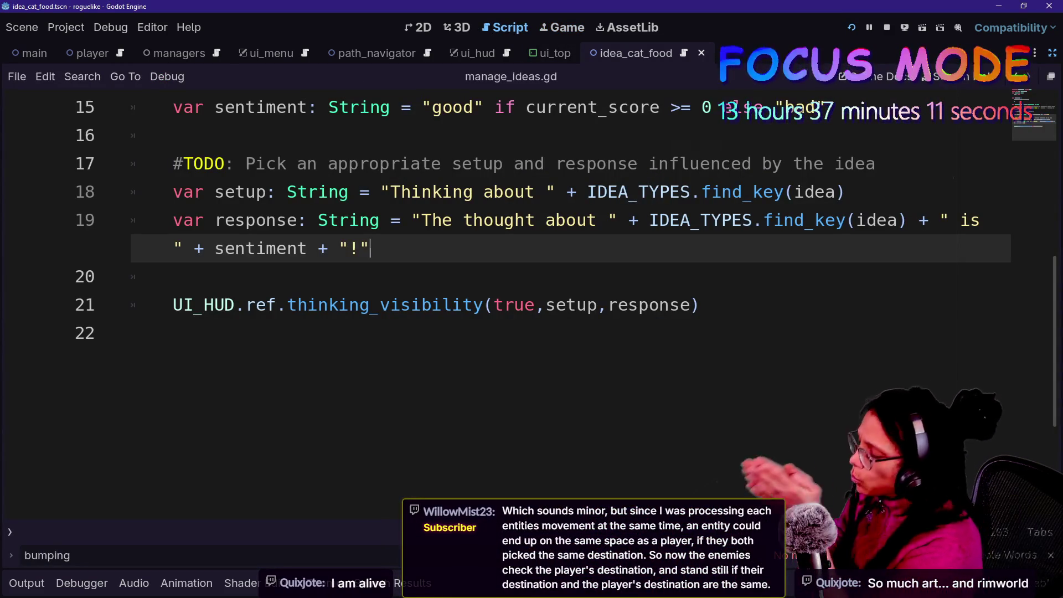
Open the Quick Open script list, try a few search letters, then switch to the browser chat.
key(ctrl+alt+o)
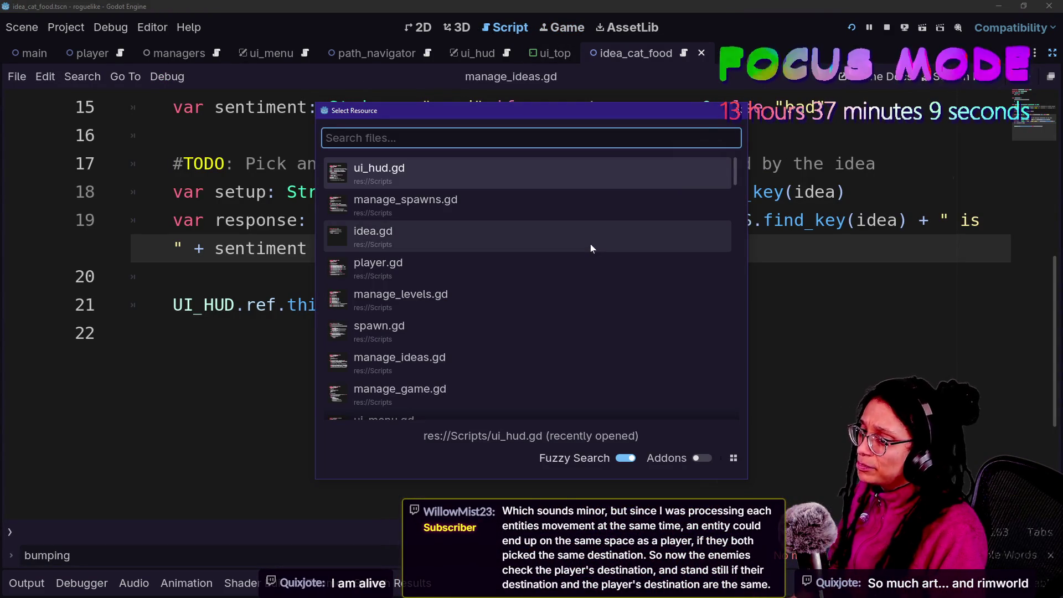
text(pla)
key(BackSpace)
key(BackSpace)
key(BackSpace)
text(m)
key(BackSpace)
text(m)
key(BackSpace)
key(alt+Tab)
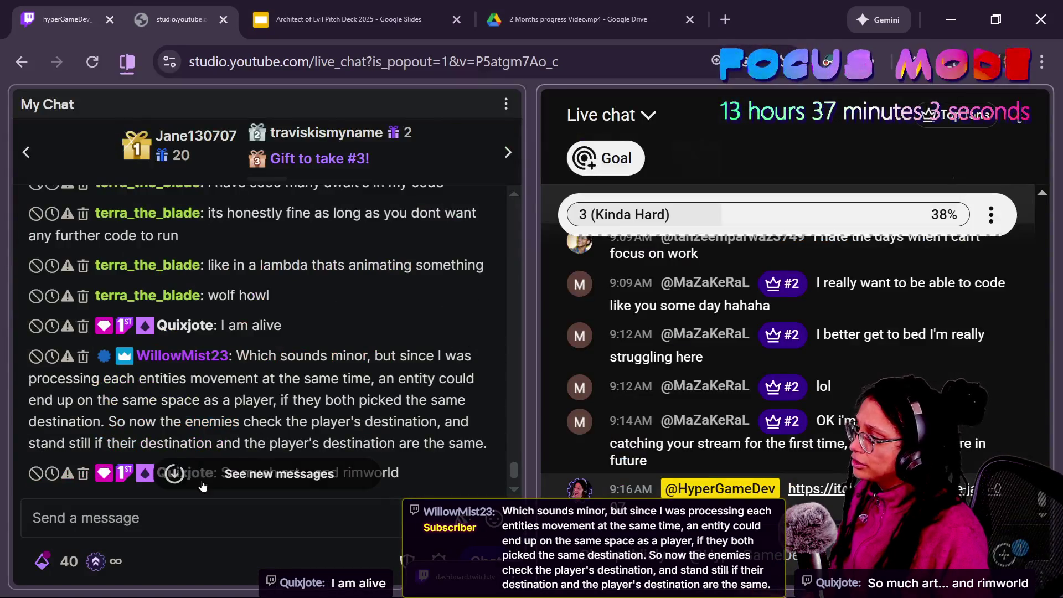
Send a /shoutout for the rimworld chatter in Twitch chat, resending after a misspelled name.
click(110, 517)
text(/shoutout QUi)
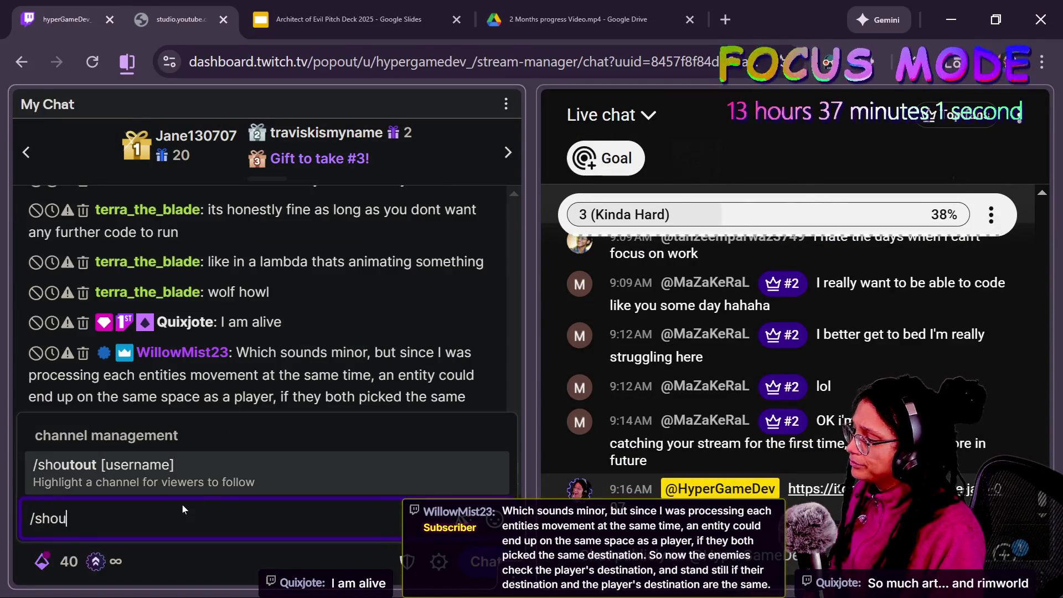
key(BackSpace)
key(BackSpace)
text(uix)
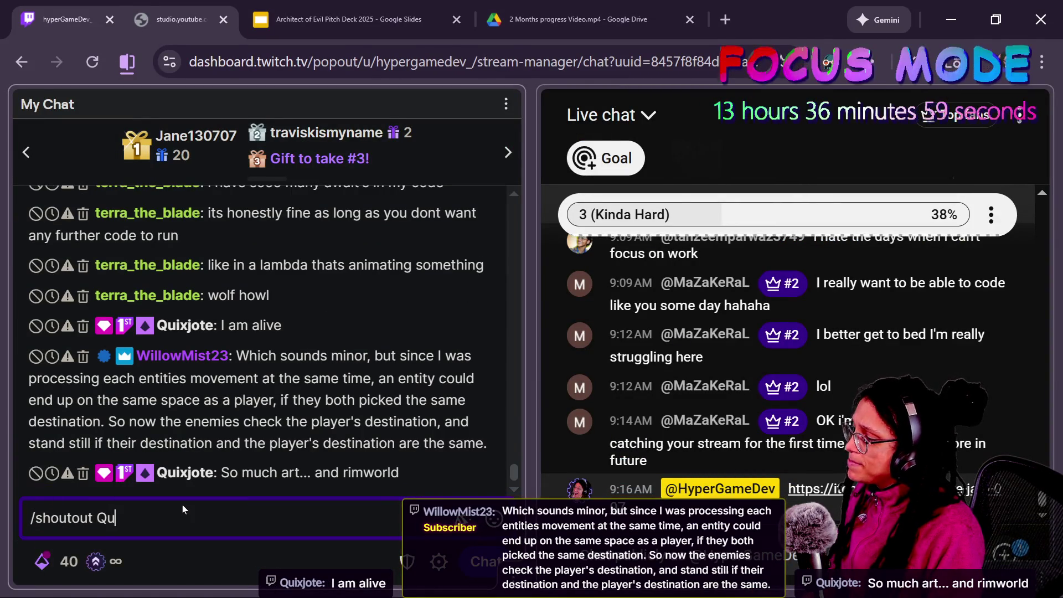
key(BackSpace)
text(jxote)
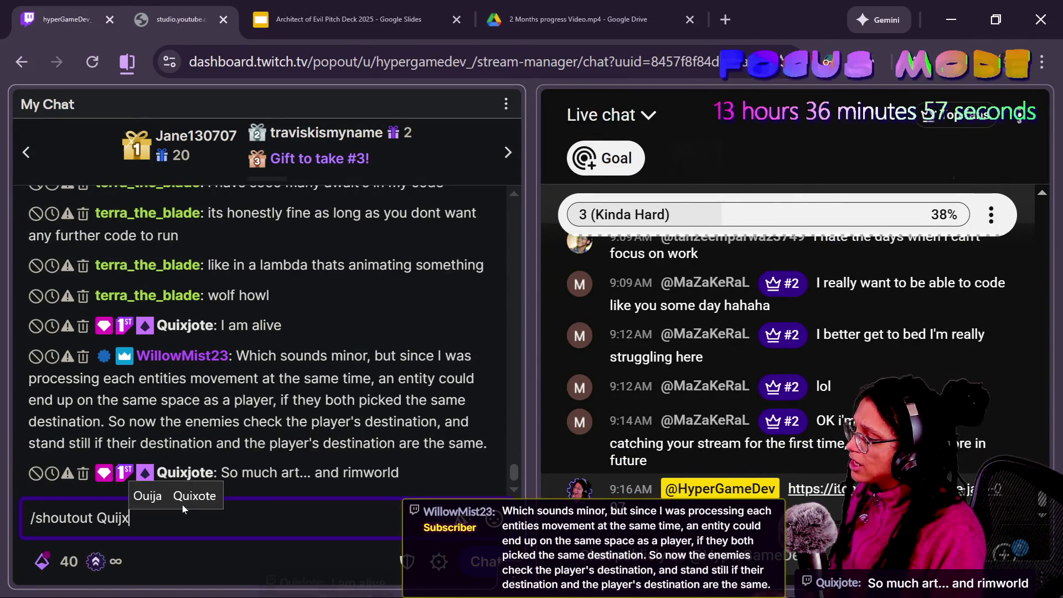
key(Return)
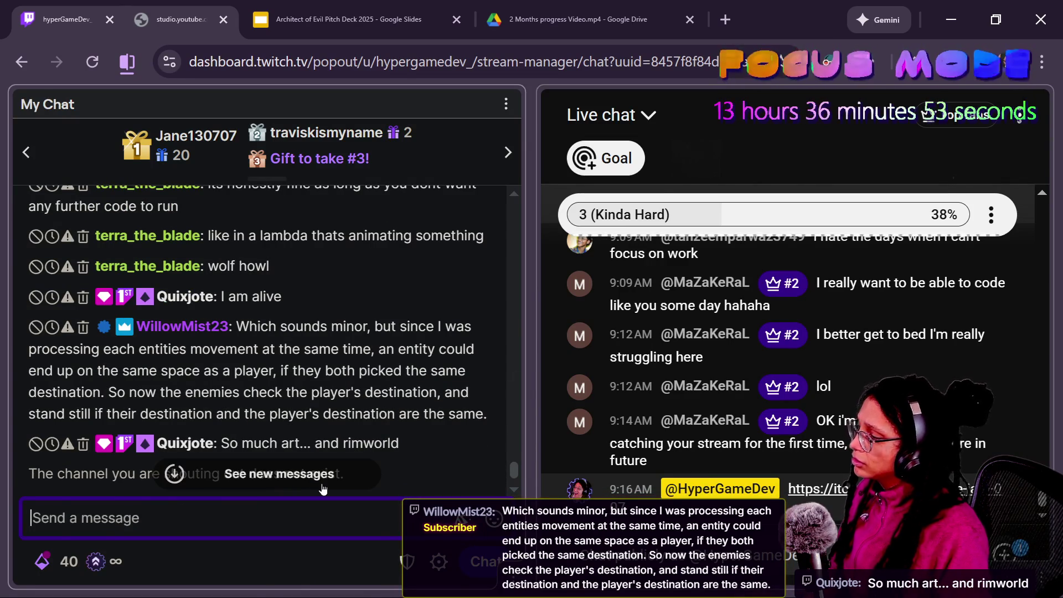
text(/shoutout )
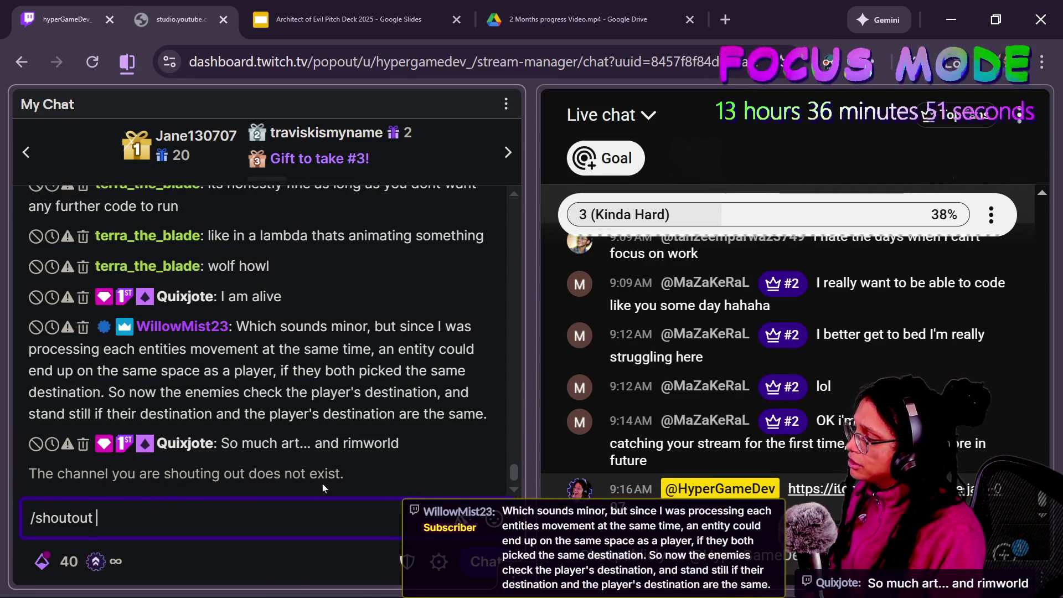
text(Quixjote)
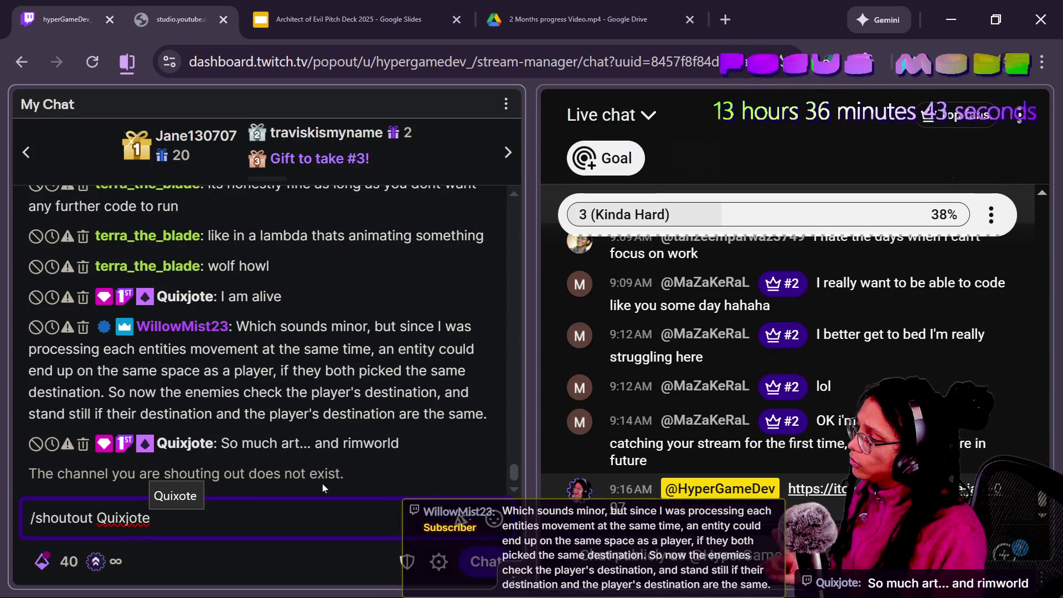
key(Return)
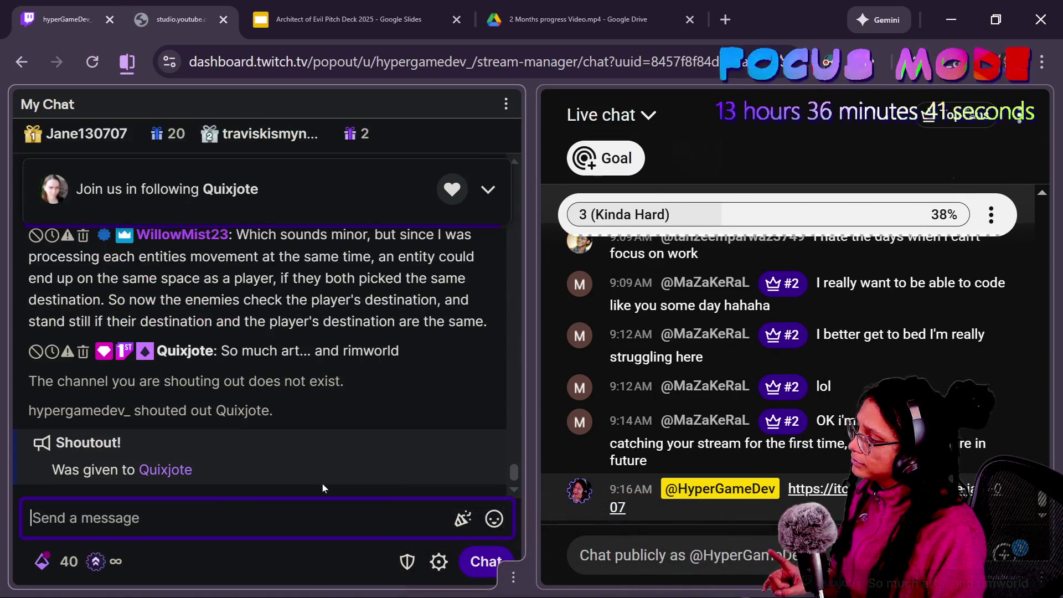
key(alt+Tab)
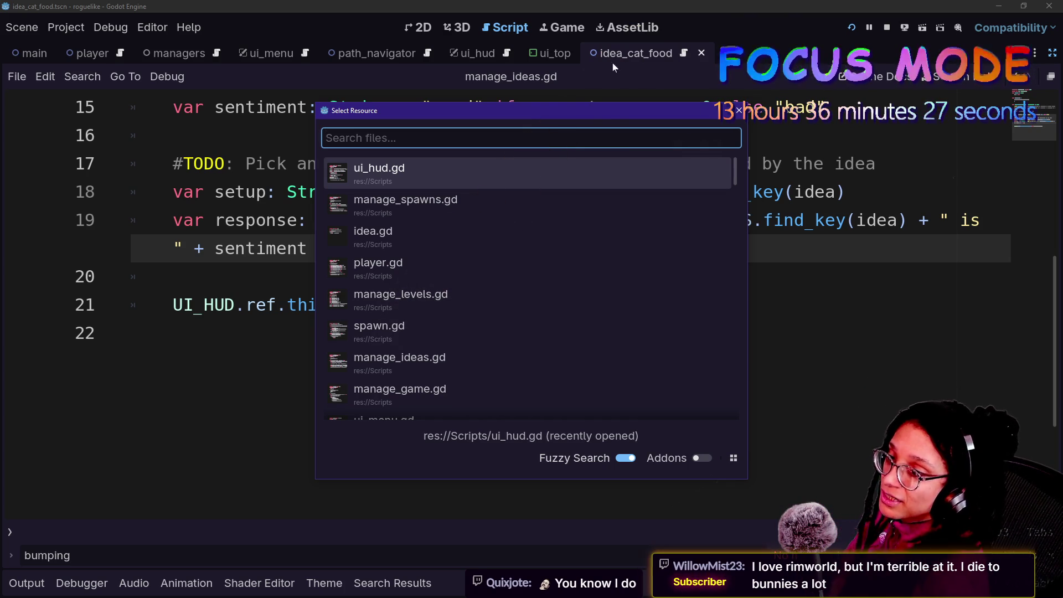
Open manage_ideas.gd via Quick Open and select the IDEA_TYPES enum (CATFOOD, CATTREE, CATNIP) on line 7.
drag(534, 108, 523, 121)
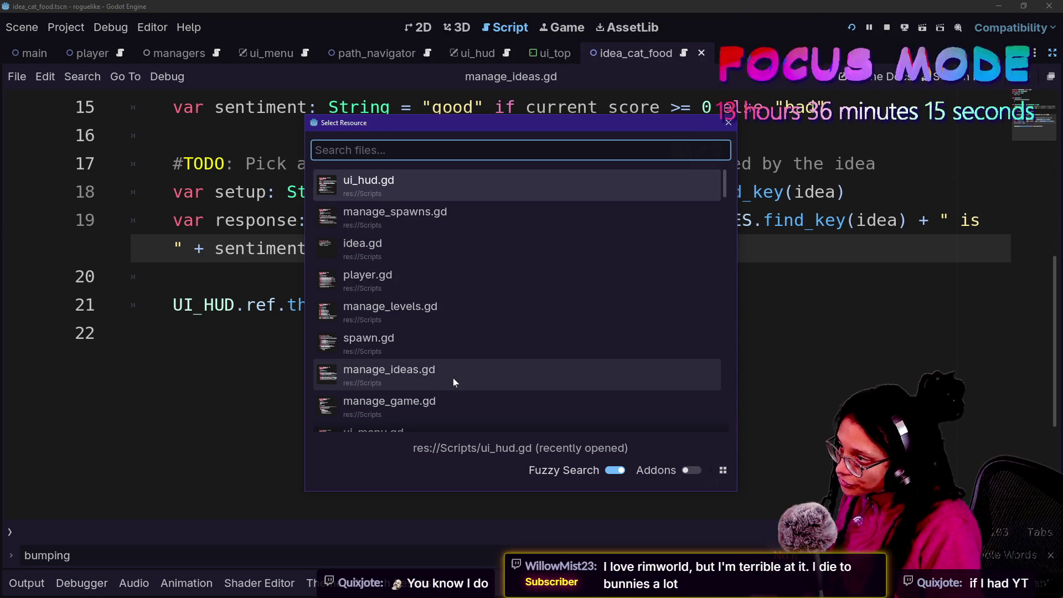
text(manage_idea)
key(Return)
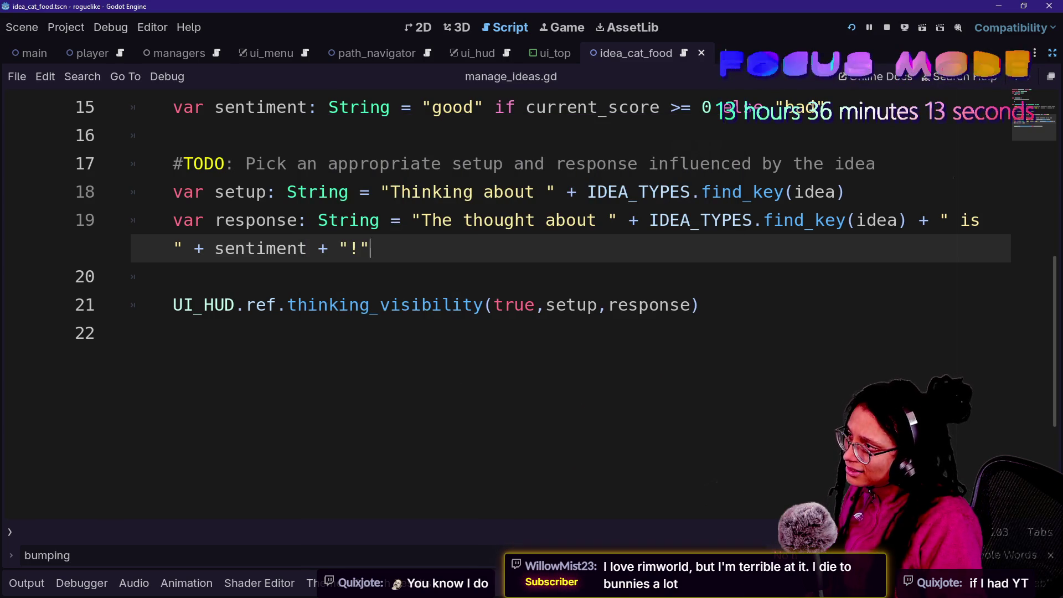
scroll(532, 304, up, 5)
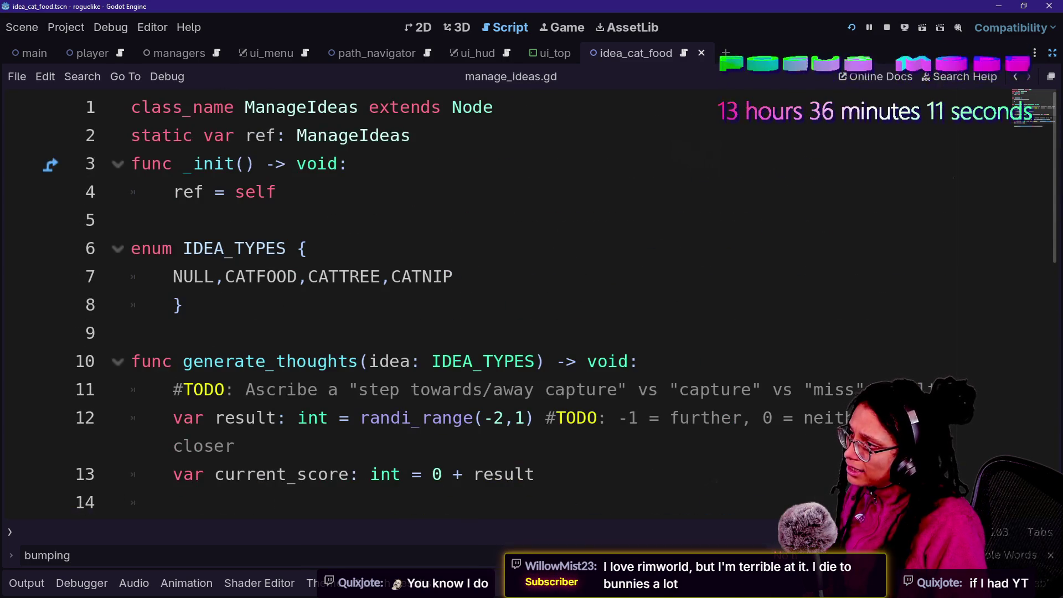
drag(184, 276, 205, 276)
key(shift+End)
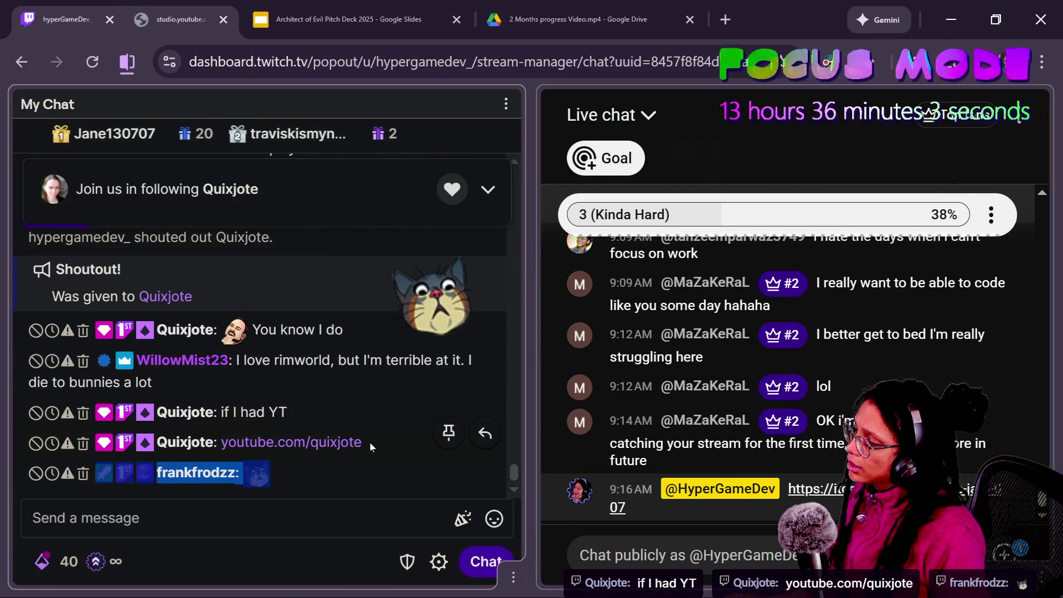
Copy the viewer's YouTube channel link from Twitch chat and post it in YouTube live chat.
drag(376, 443, 221, 443)
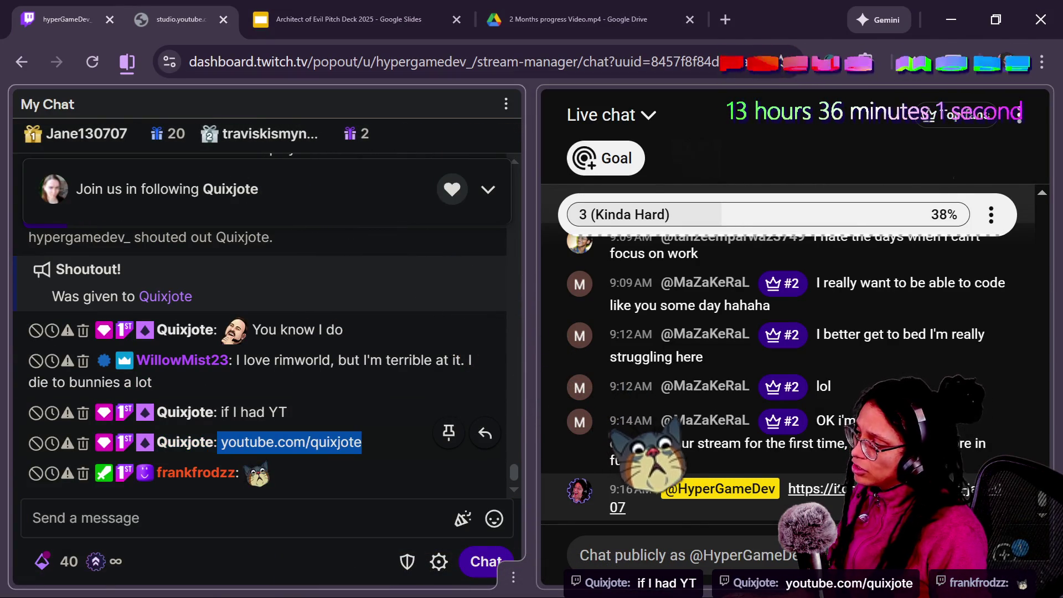
click(642, 555)
key(ctrl+v)
key(Return)
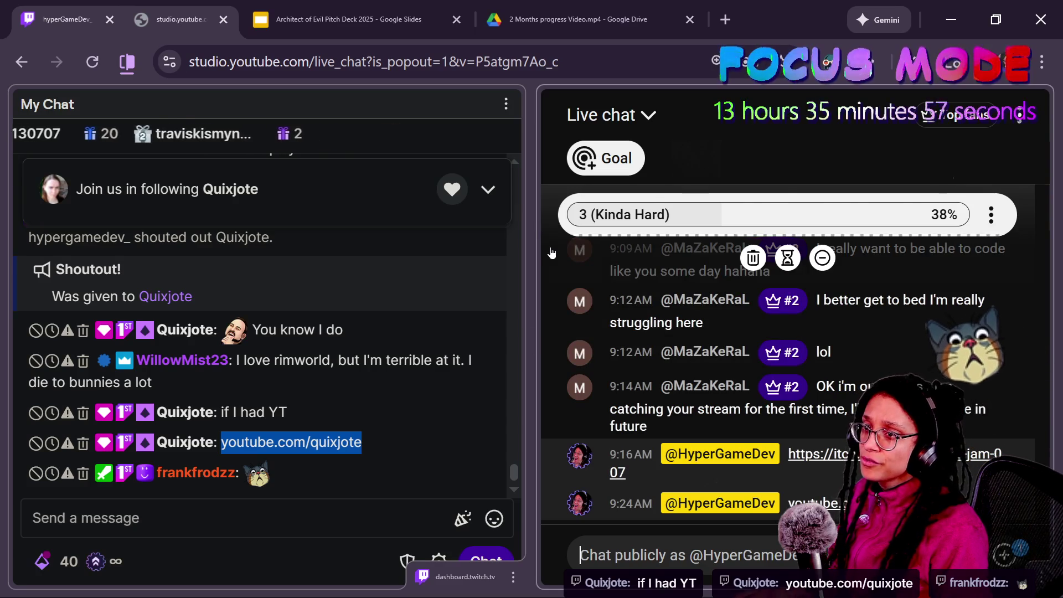
key(alt+Tab)
scroll(596, 360, up, 7)
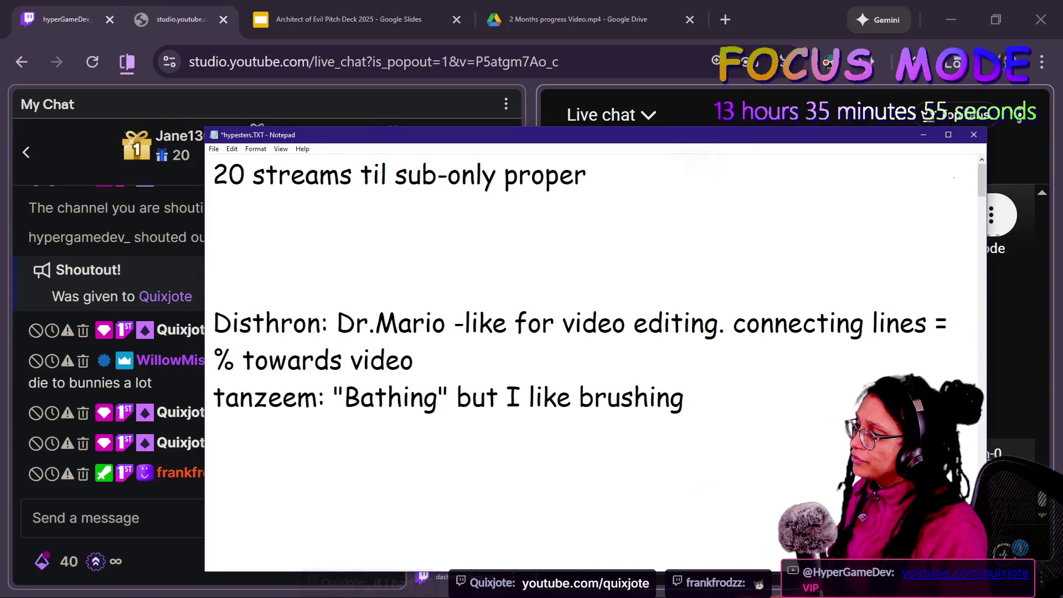
Add a new /shout entry for another viewer in the hypesters notes.
scroll(595, 360, down, 3)
key(Return)
text(/shout LeGingerDev)
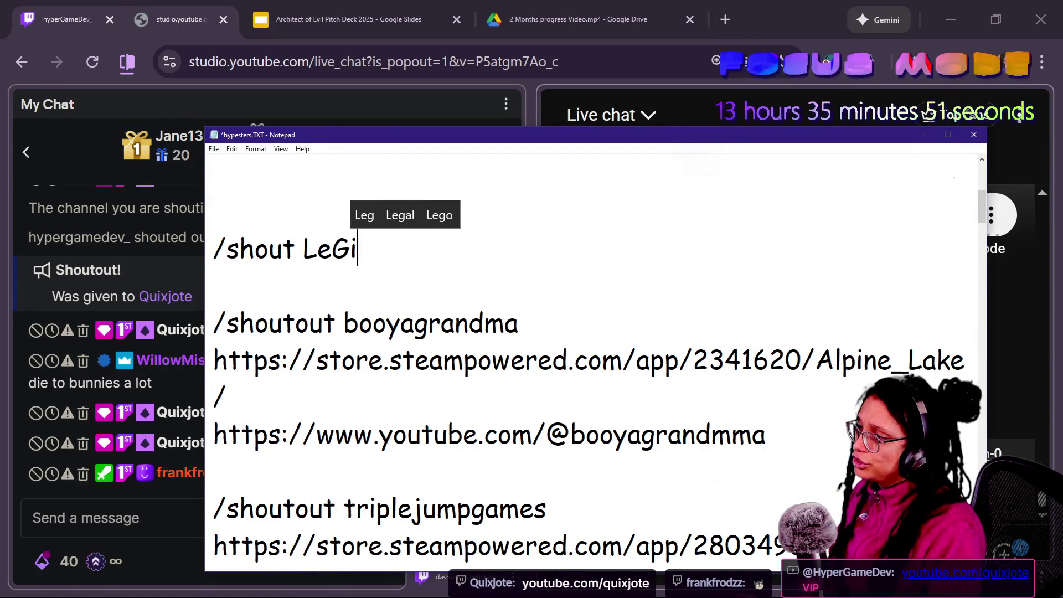
key(Return)
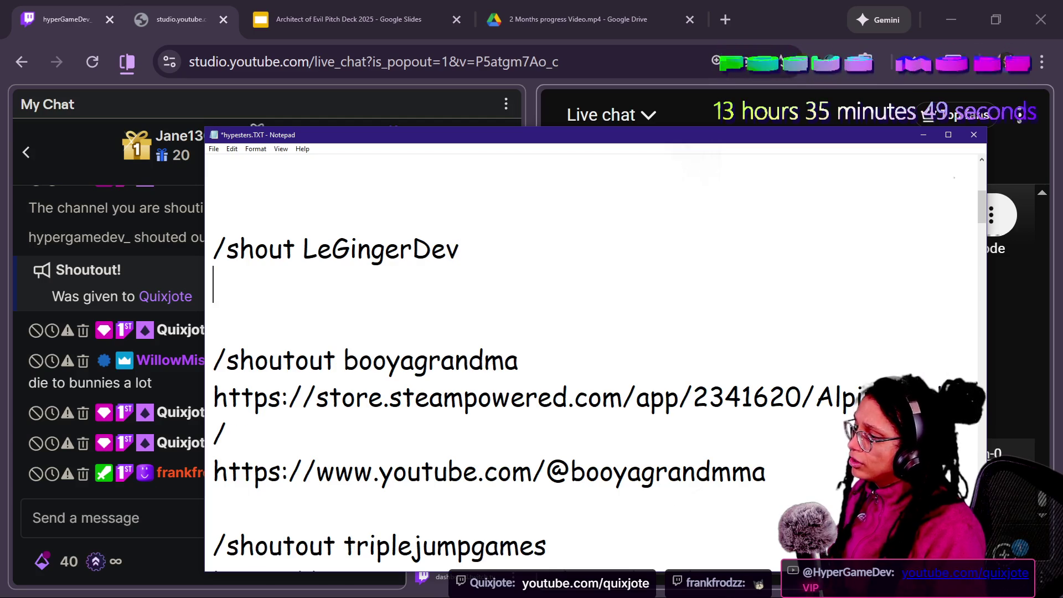
Extend the new "/shout" entry to "/shoutout" and move to the empty line below.
click(749, 11)
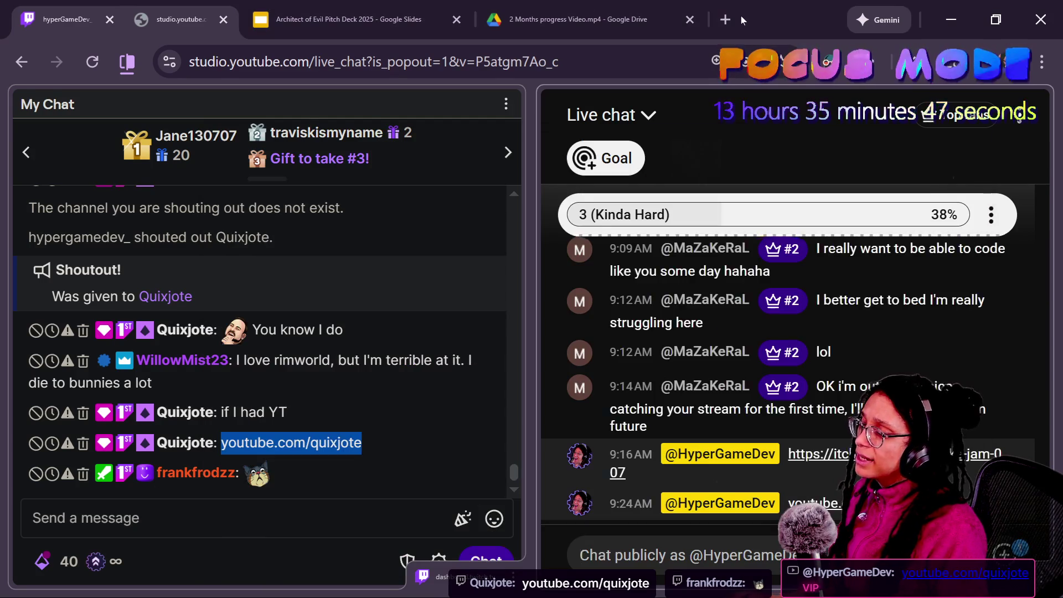
key(alt+Tab)
drag(214, 349, 226, 434)
click(227, 433)
click(441, 360)
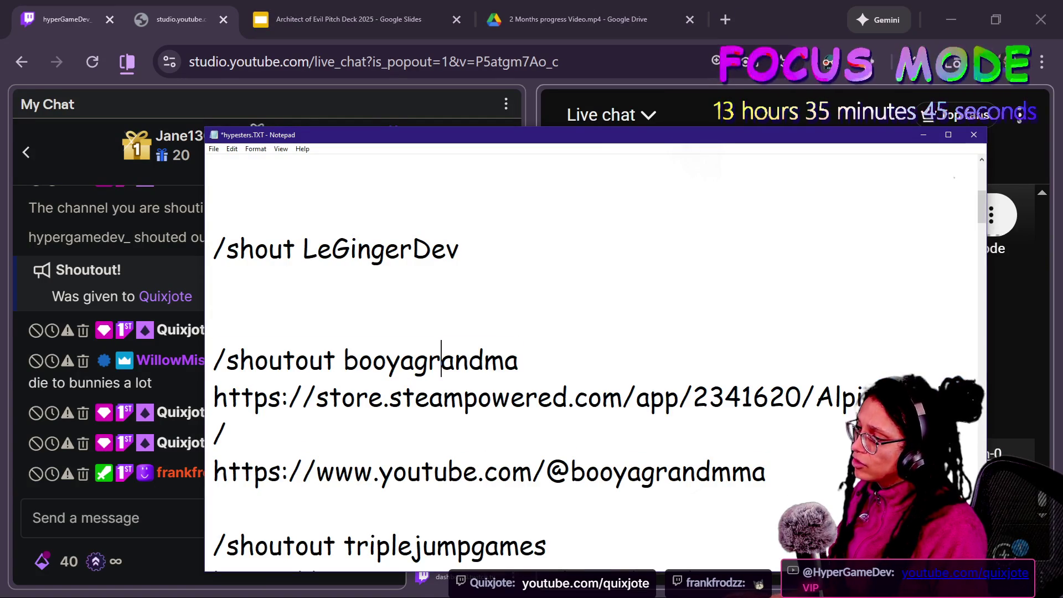
click(295, 249)
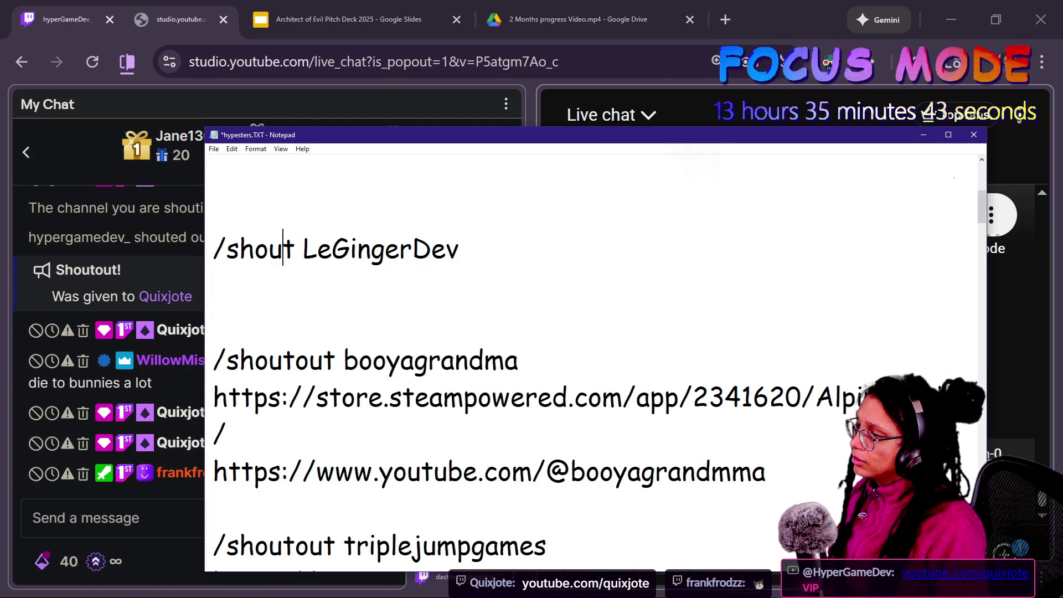
text(out)
click(213, 285)
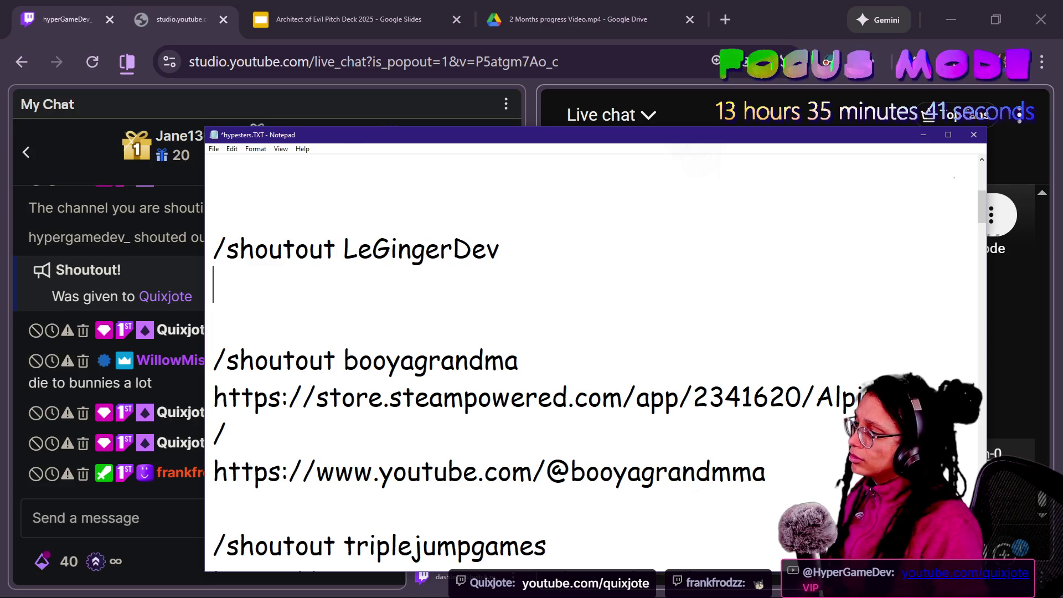
click(214, 321)
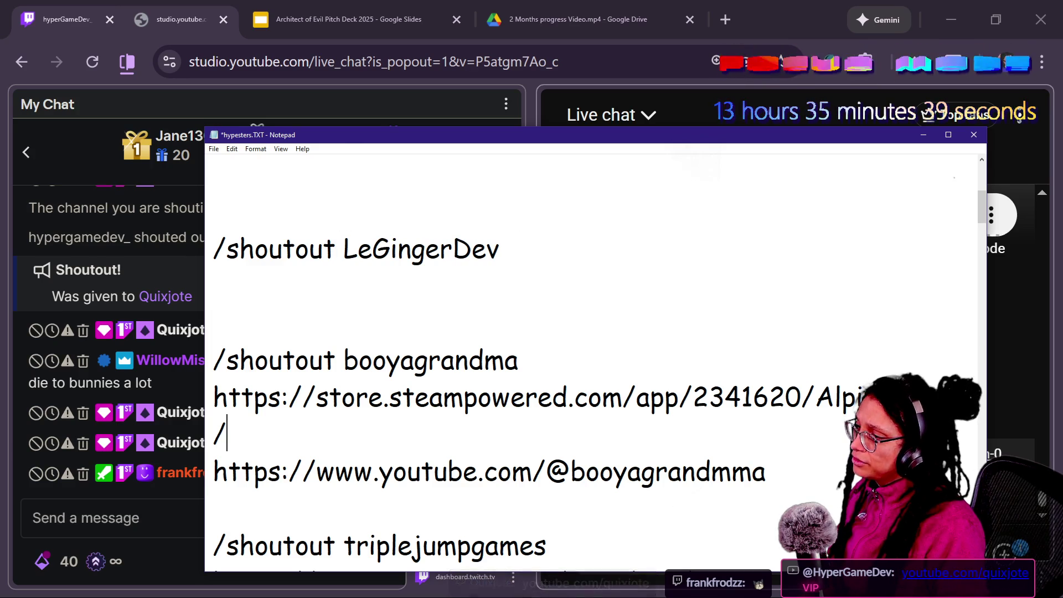
Open a new blank browser tab.
click(743, 5)
click(740, 10)
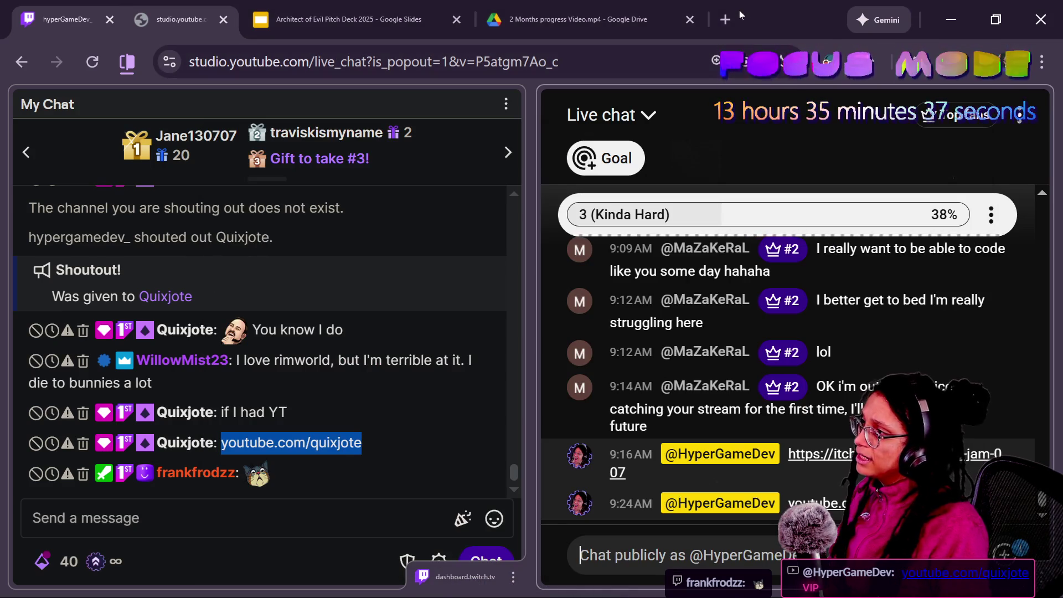
text(g)
key(BackSpace)
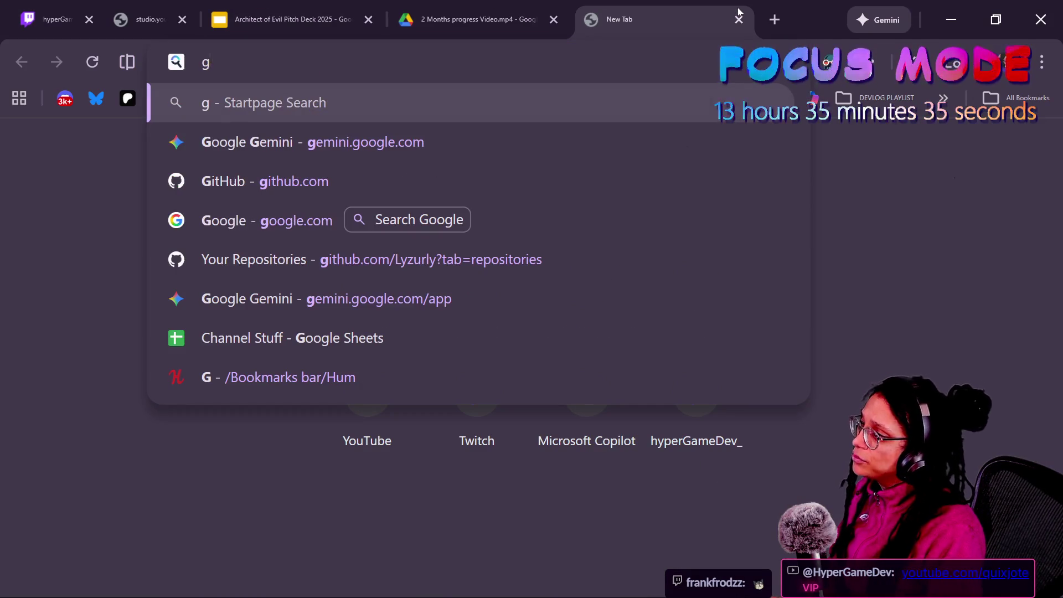
Type "steam" in the address bar, browse the revenue calculator suggestion, then abandon the search.
key(BackSpace)
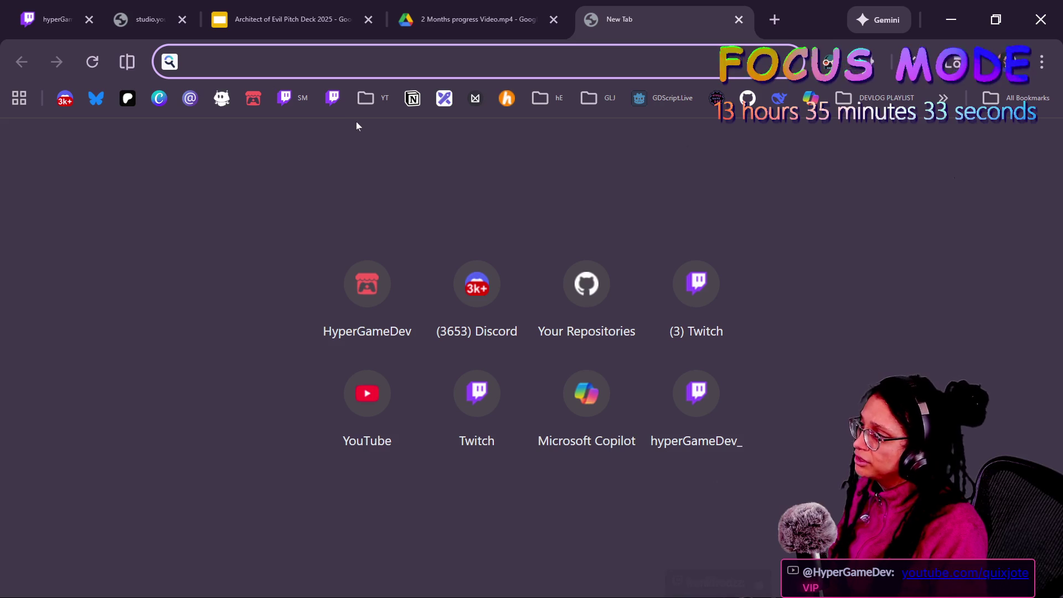
text(st)
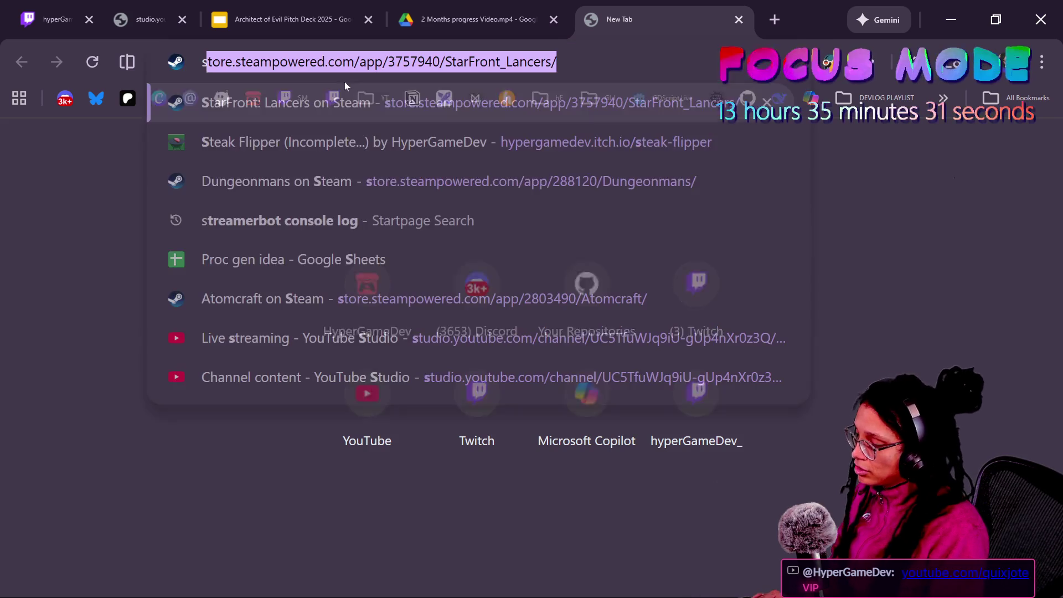
key(BackSpace)
text(s)
key(BackSpace)
text(t)
key(Down)
key(Up)
text(ra)
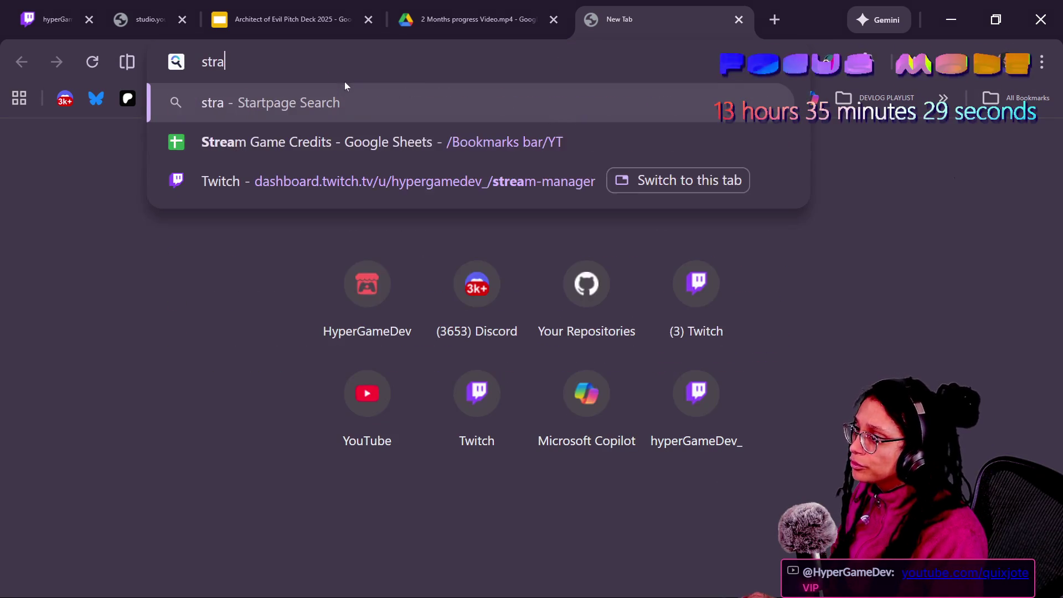
key(BackSpace)
key(BackSpace)
text(eam)
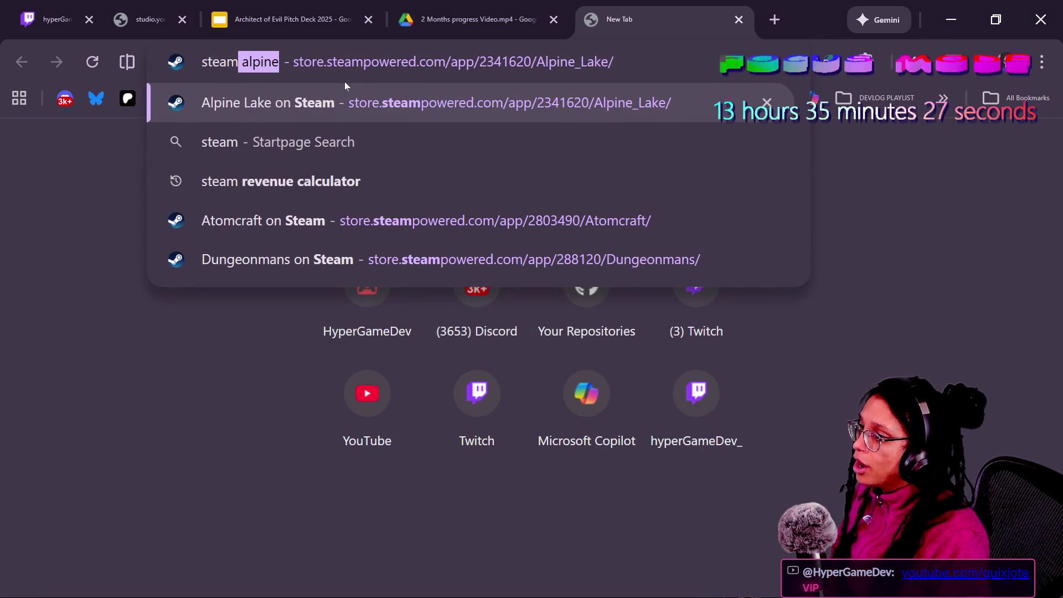
key(Down)
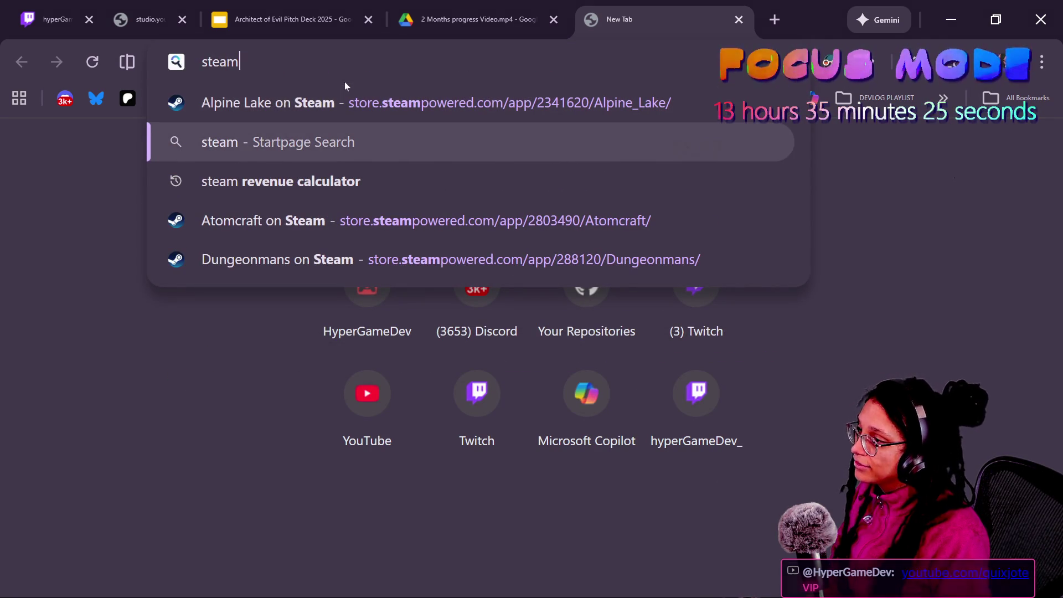
key(Down)
key(BackSpace)
key(BackSpace)
key(BackSpace)
key(BackSpace)
key(BackSpace)
key(BackSpace)
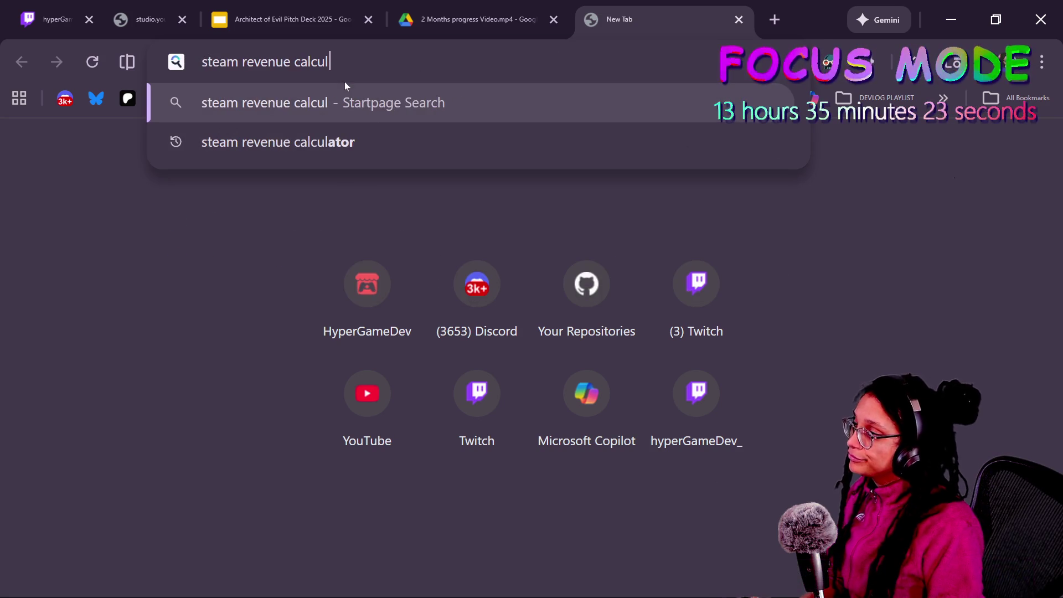
key(alt+Tab)
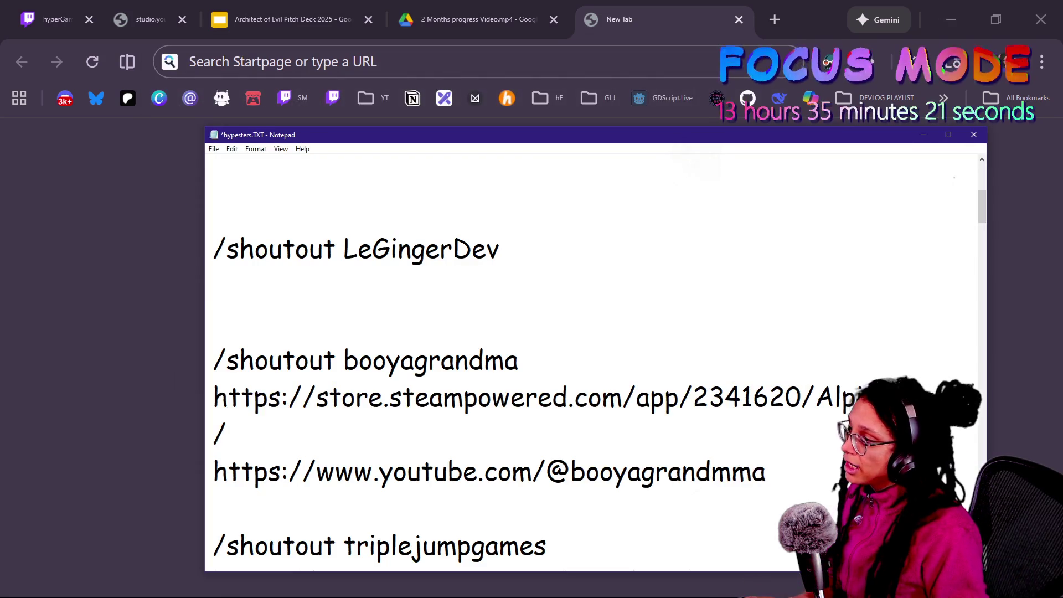
Add a shoutout line for the viewer and paste their YouTube channel link from clipboard history.
key(Return)
text(shout)
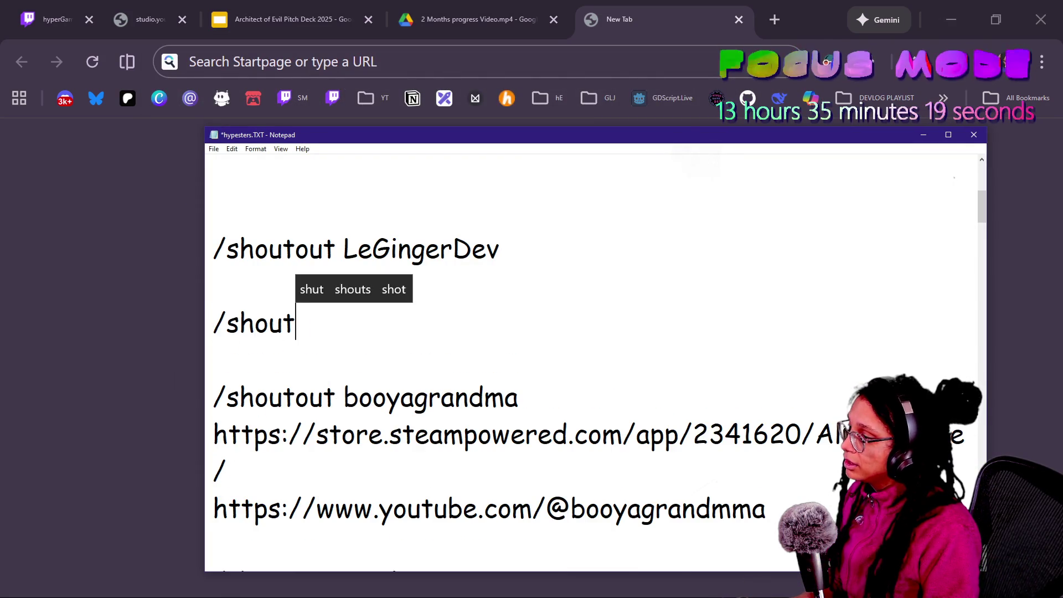
text(out Quixote)
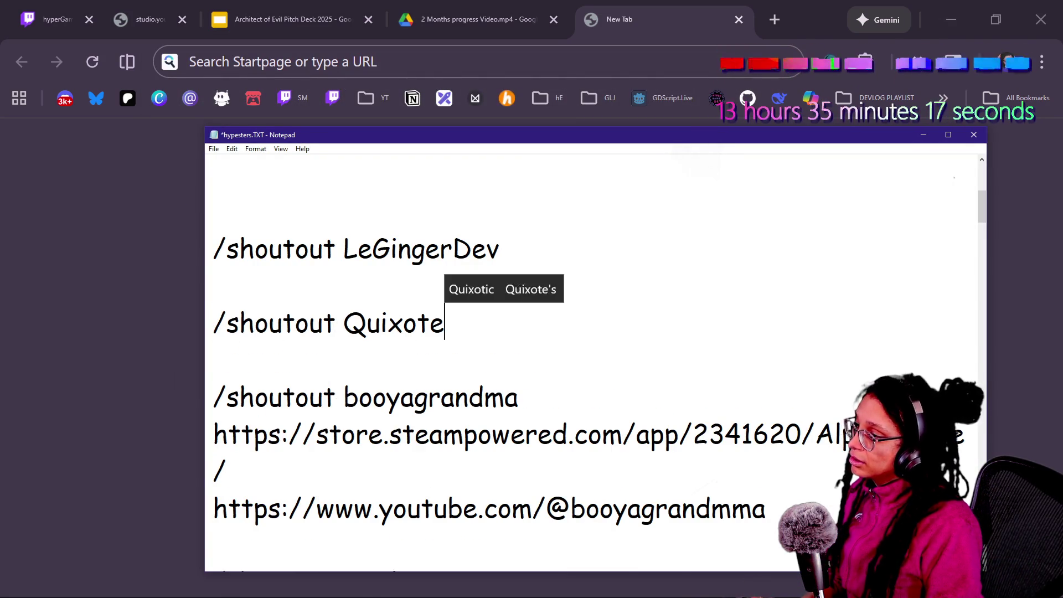
key(Return)
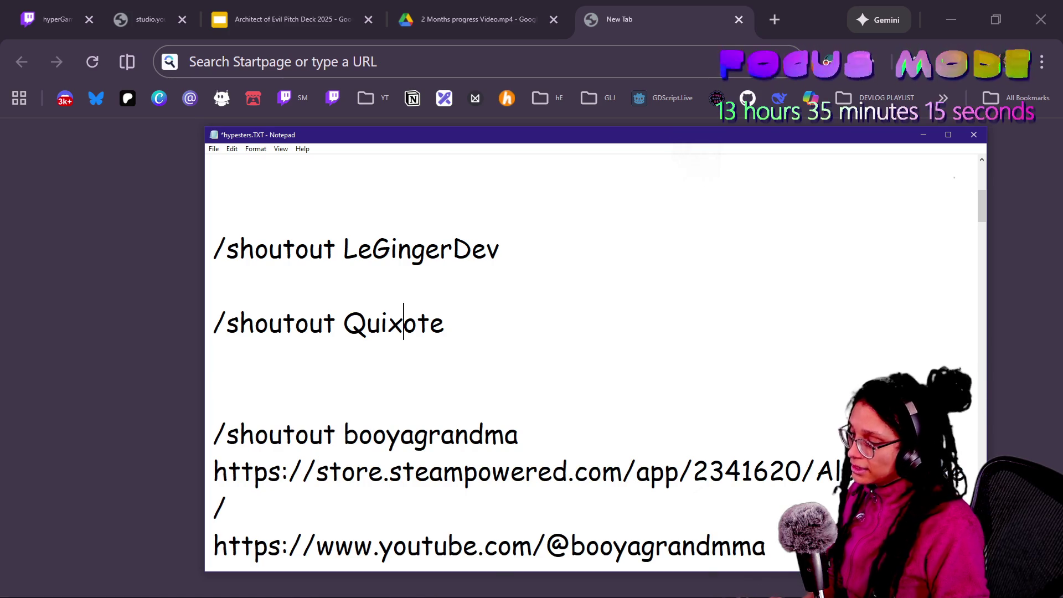
key(super+v)
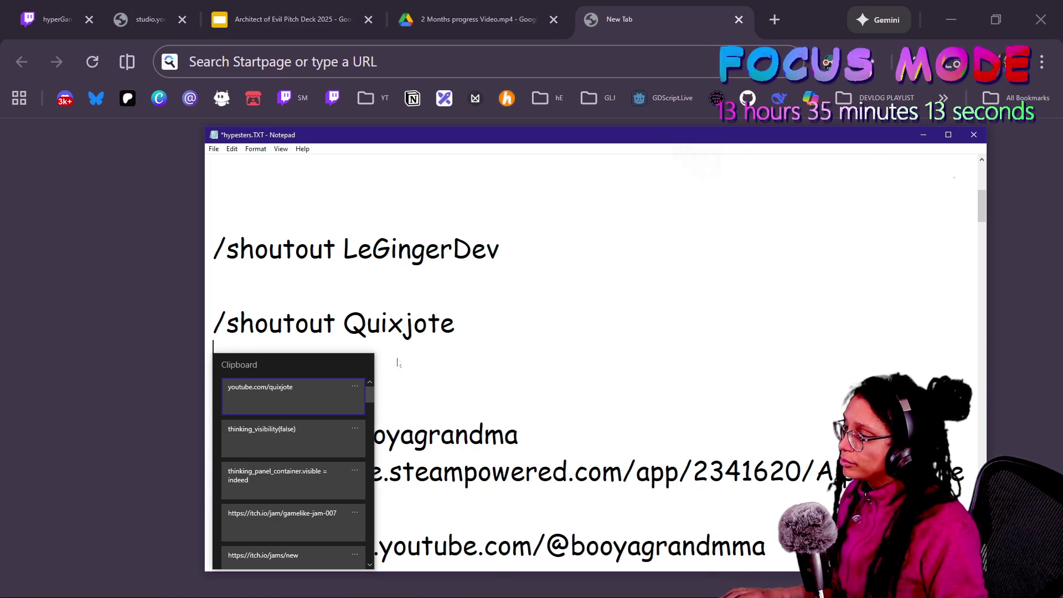
click(334, 393)
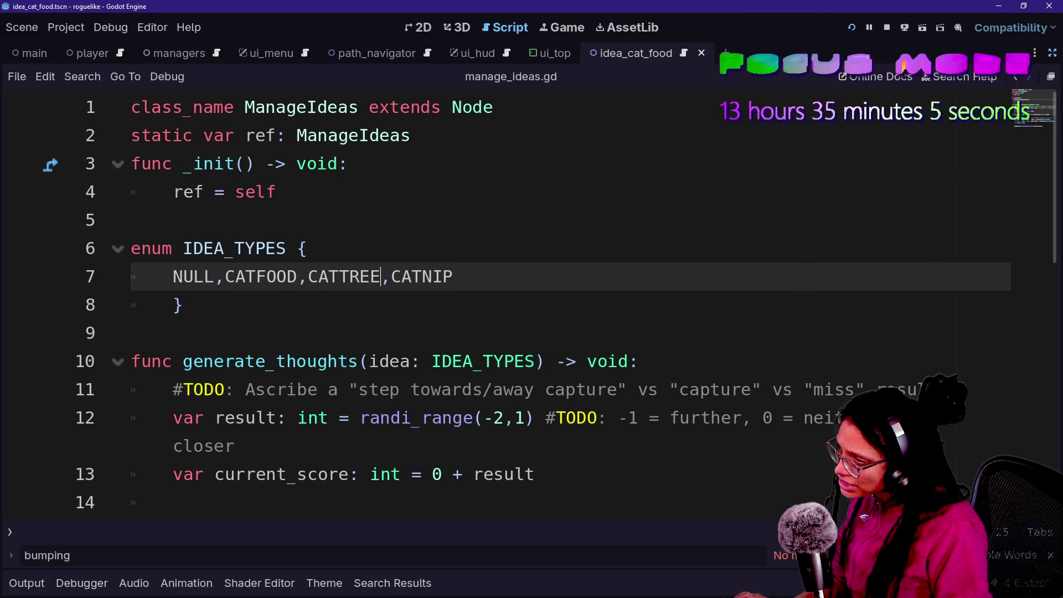
Finish selecting CATNIP on line 7, then open idea.gd from the Quick Open list.
key(shift+Right)
key(shift+Right)
key(shift+Right)
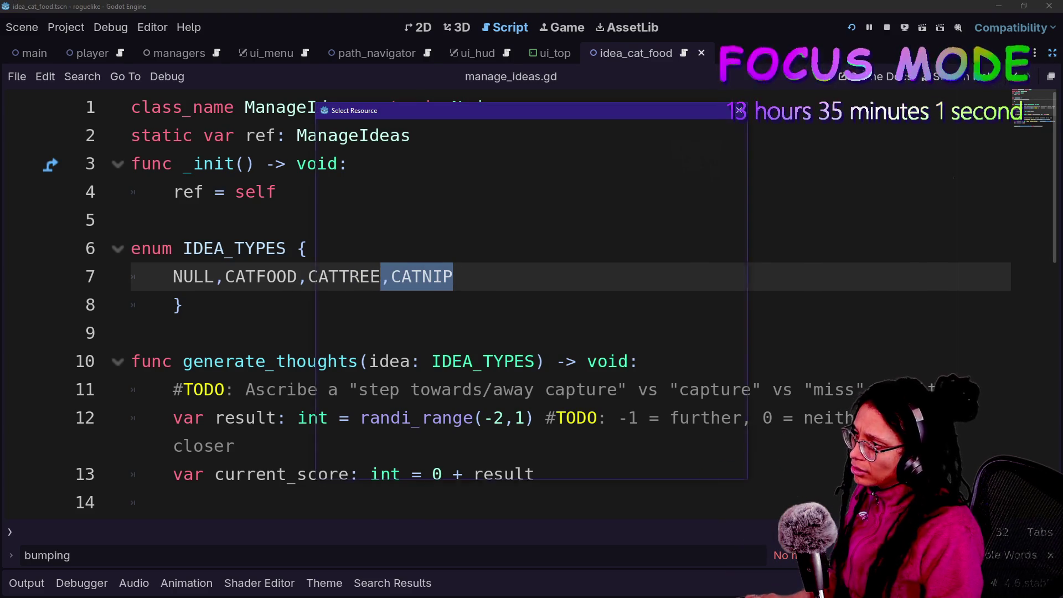
key(ctrl+alt+o)
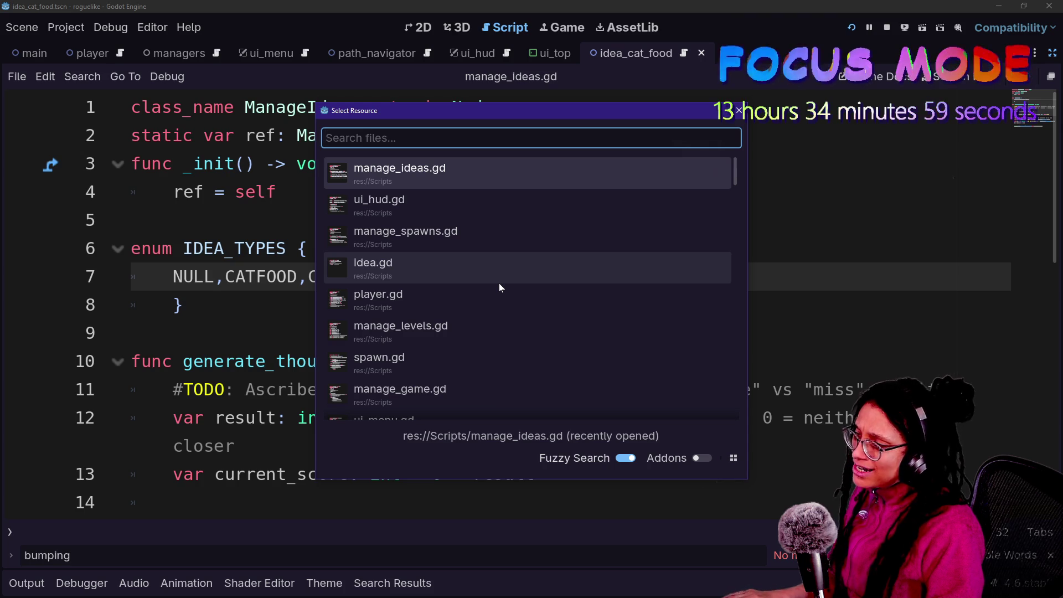
key(Down)
key(Down)
key(Down)
key(Return)
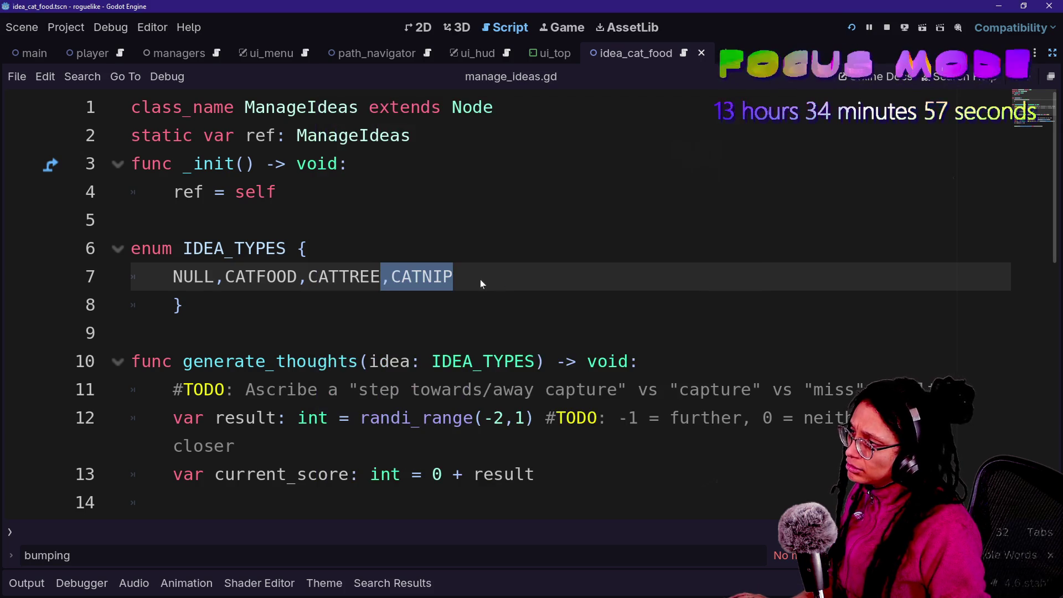
Review the set_idea_type function in idea.gd and start a project-wide Find in Files search.
key(Home)
key(shift+Left)
key(shift+Left)
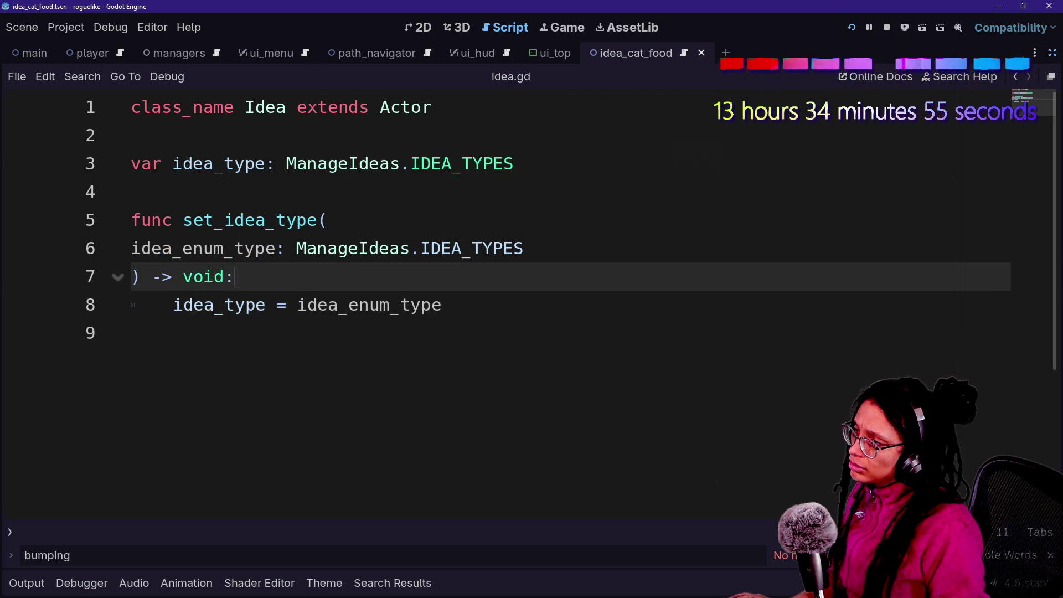
drag(183, 220, 233, 276)
click(236, 276)
click(441, 304)
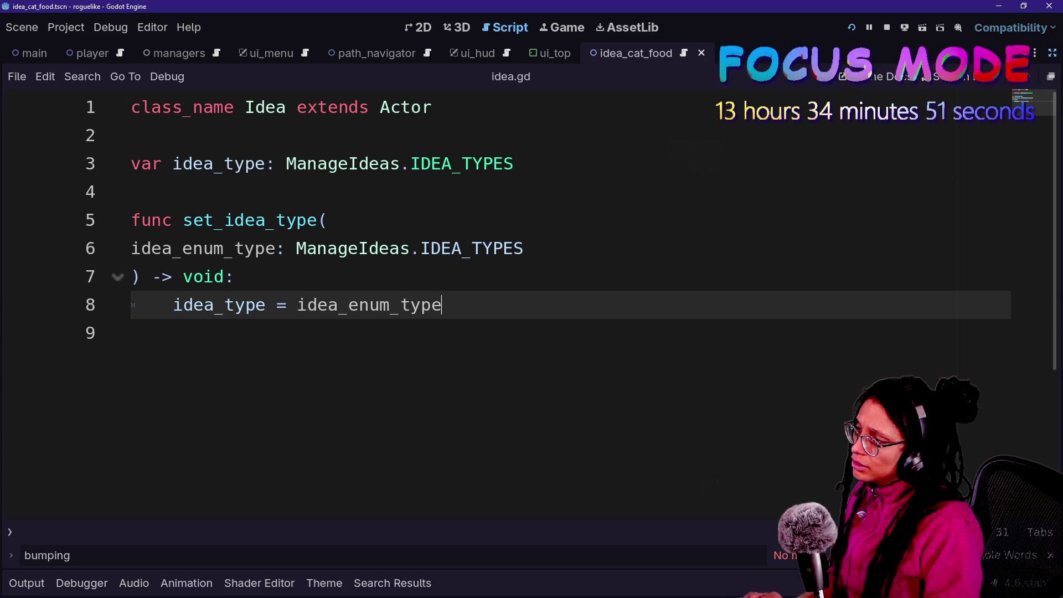
key(ctrl+shift+f)
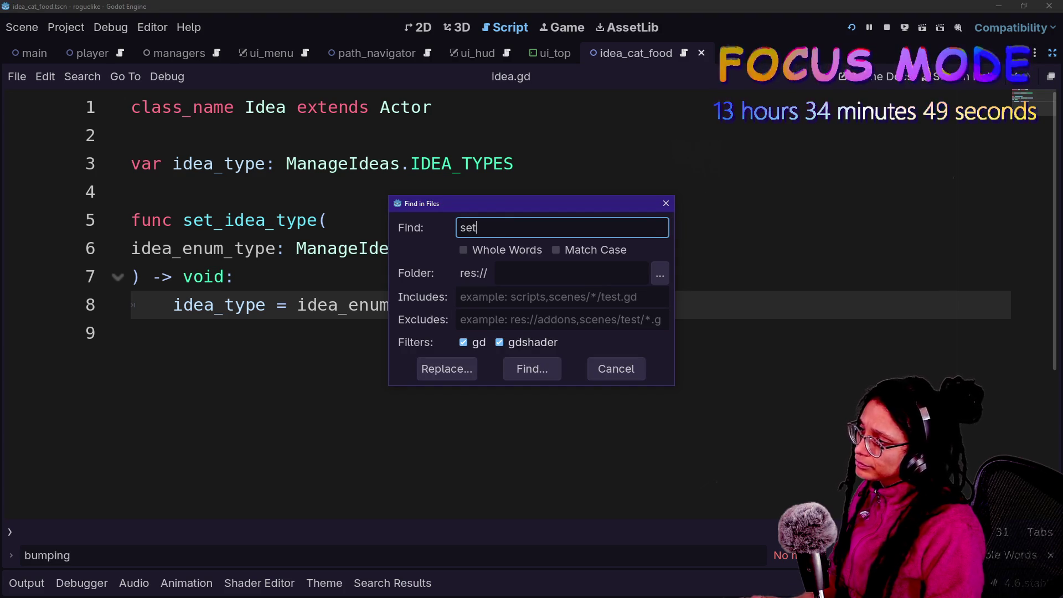
Search for set_idea_type and jump to its definition in idea.gd.
text(ea_typ)
key(Return)
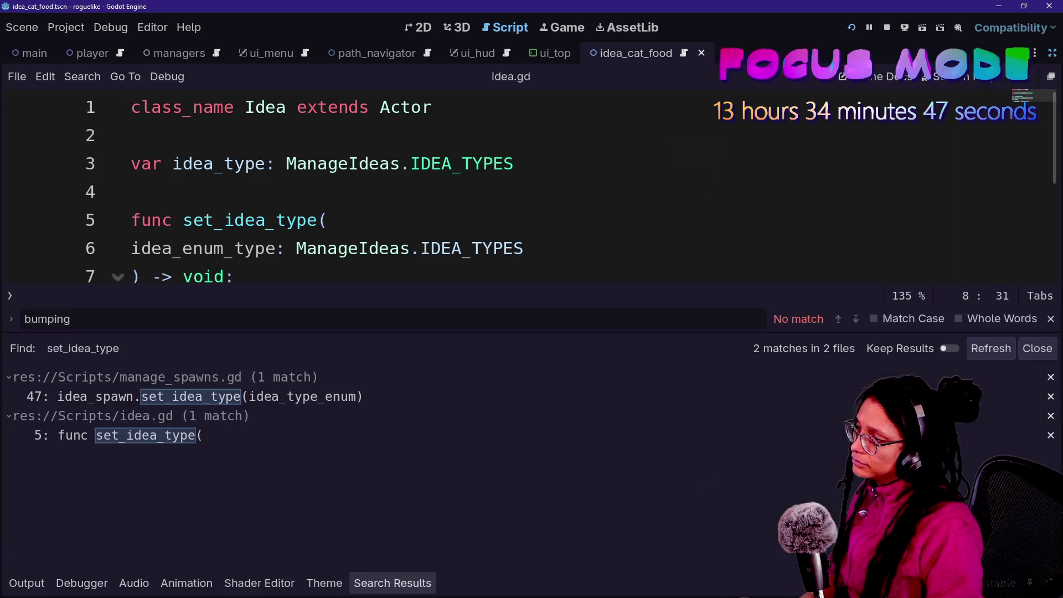
click(151, 441)
key(Up)
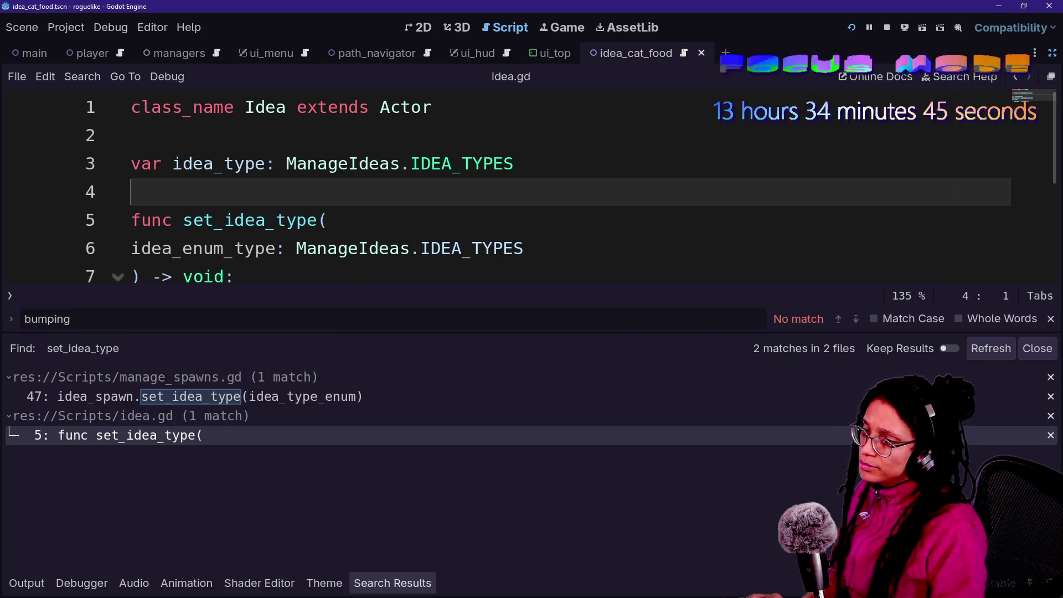
key(alt+o)
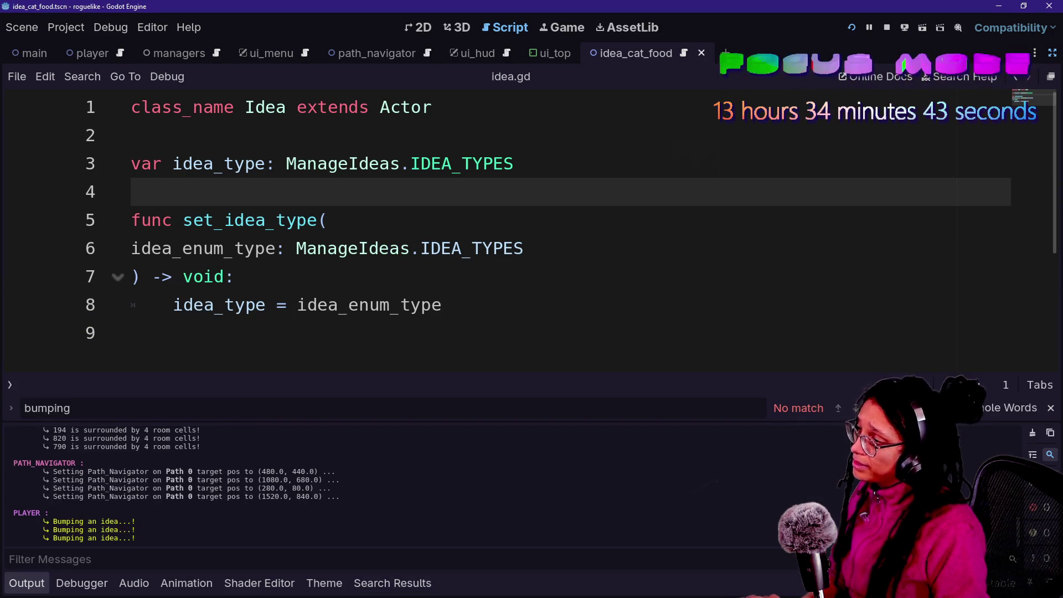
key(ctrl+alt+o)
key(Escape)
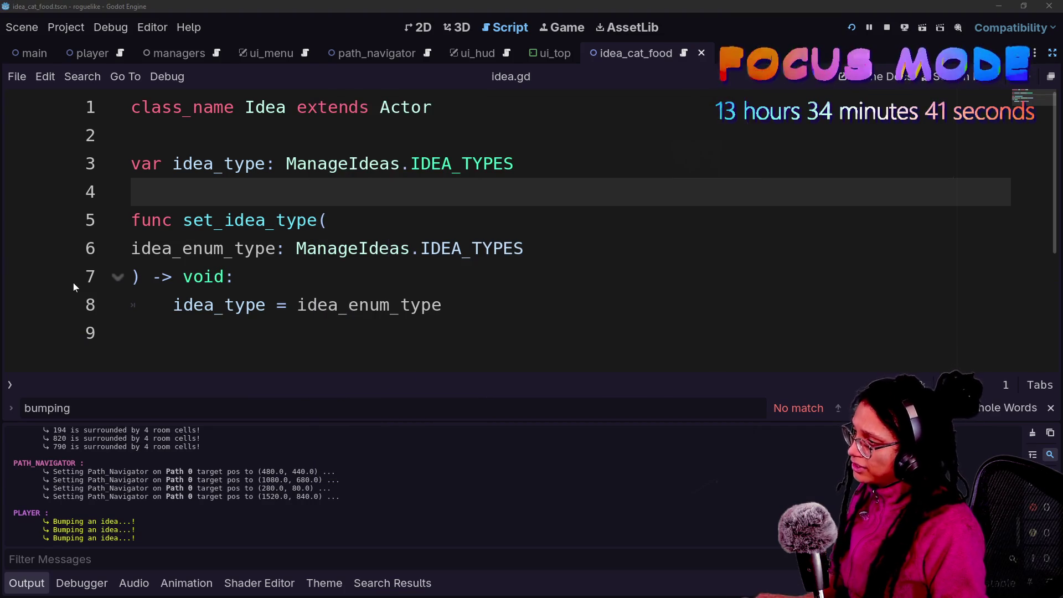
Find set_idea_type across project files and open its call in manage_spawns.gd.
key(ctrl+shift+f)
key(Return)
click(200, 394)
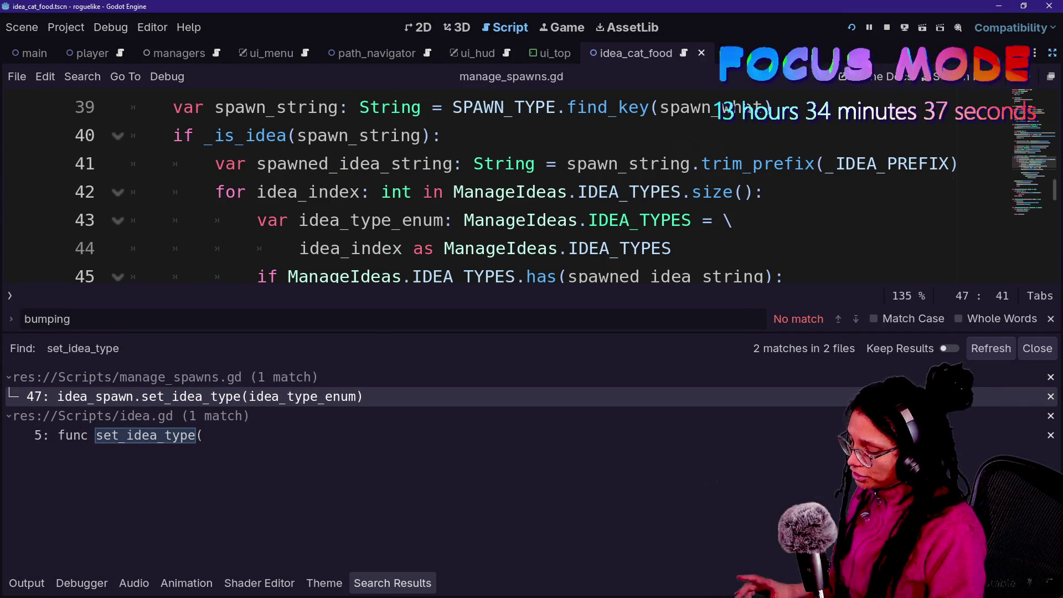
key(ctrl+alt+o)
key(Escape)
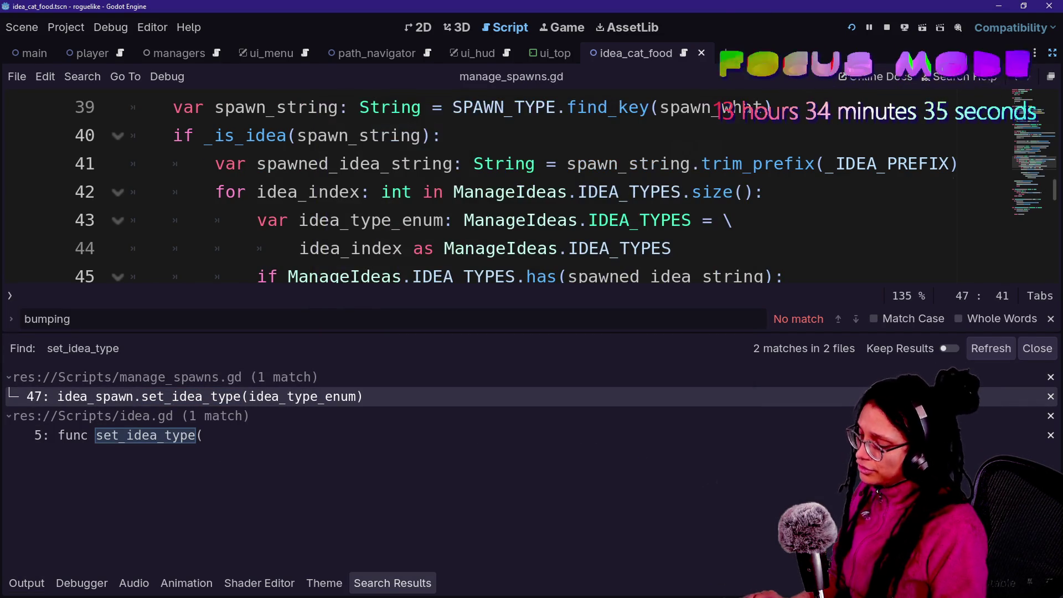
click(671, 248)
key(alt+o)
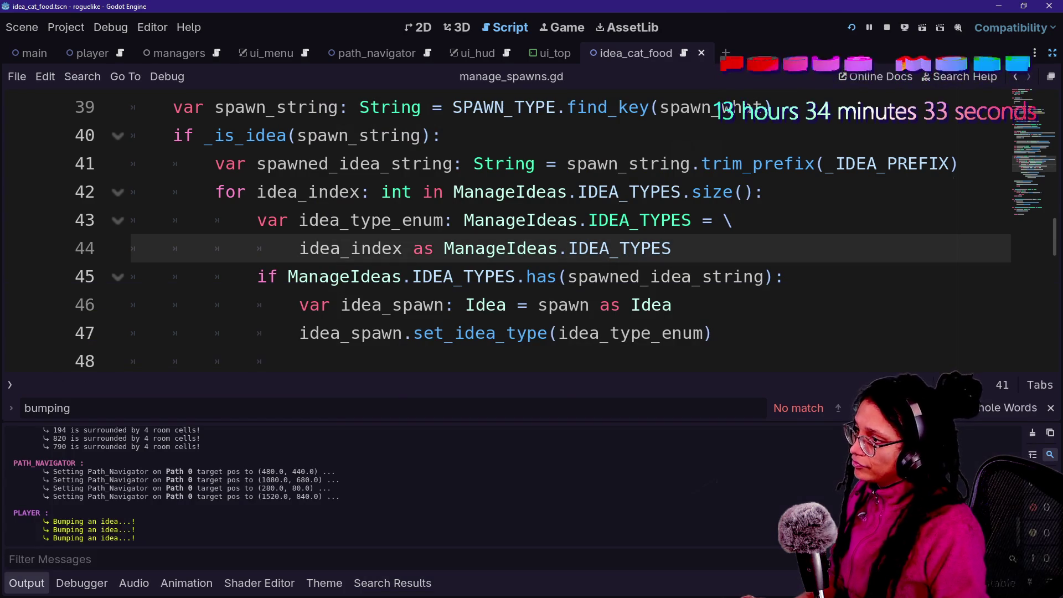
key(alt+o)
Inspect the spawn_string and trimmed idea string lines 40–41 of manage_spawns.gd.
click(612, 446)
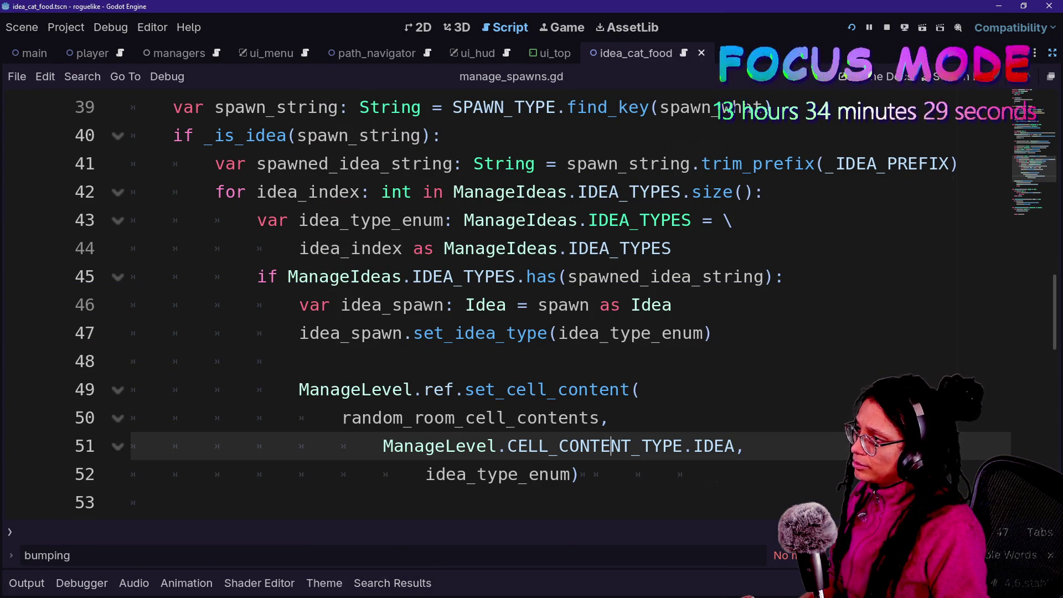
scroll(390, 304, up, 1)
click(389, 219)
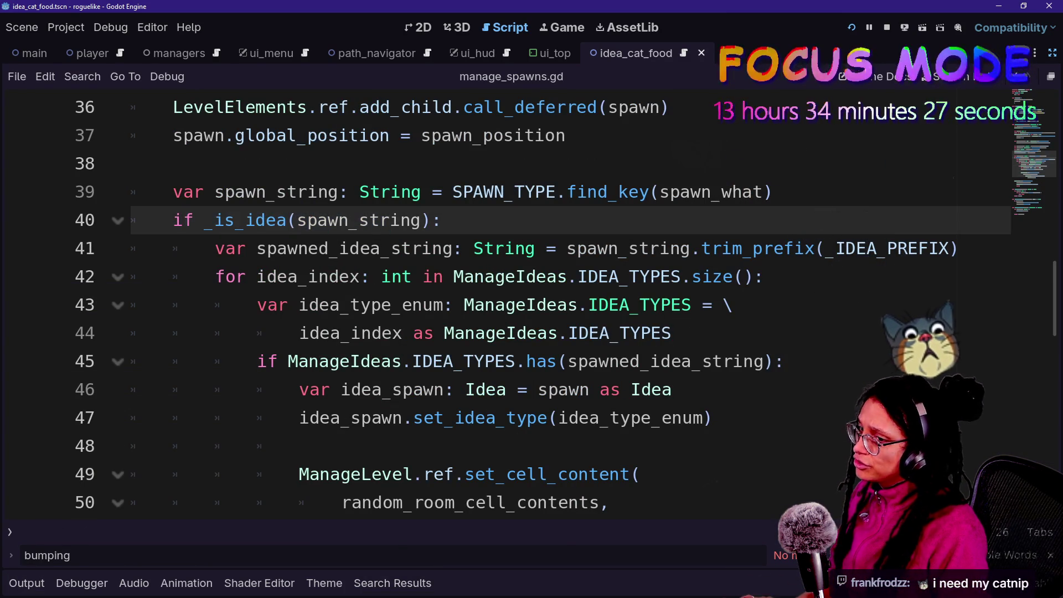
drag(494, 248, 236, 276)
click(494, 248)
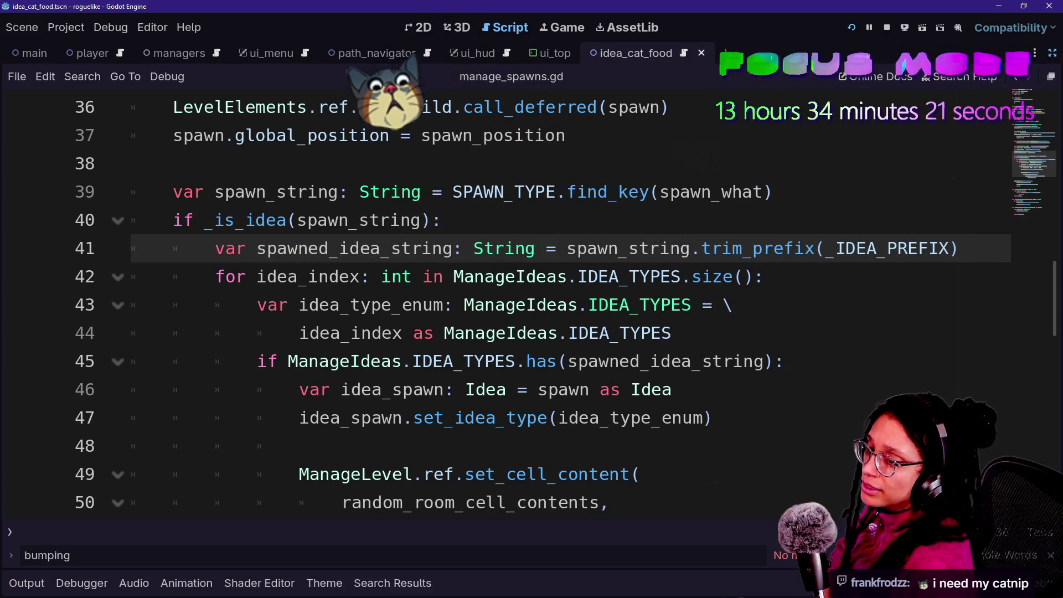
Highlight the _is_idea check and IDEA_TYPES conversion lines 41–46 to review them.
drag(332, 220, 460, 276)
click(589, 333)
click(388, 192)
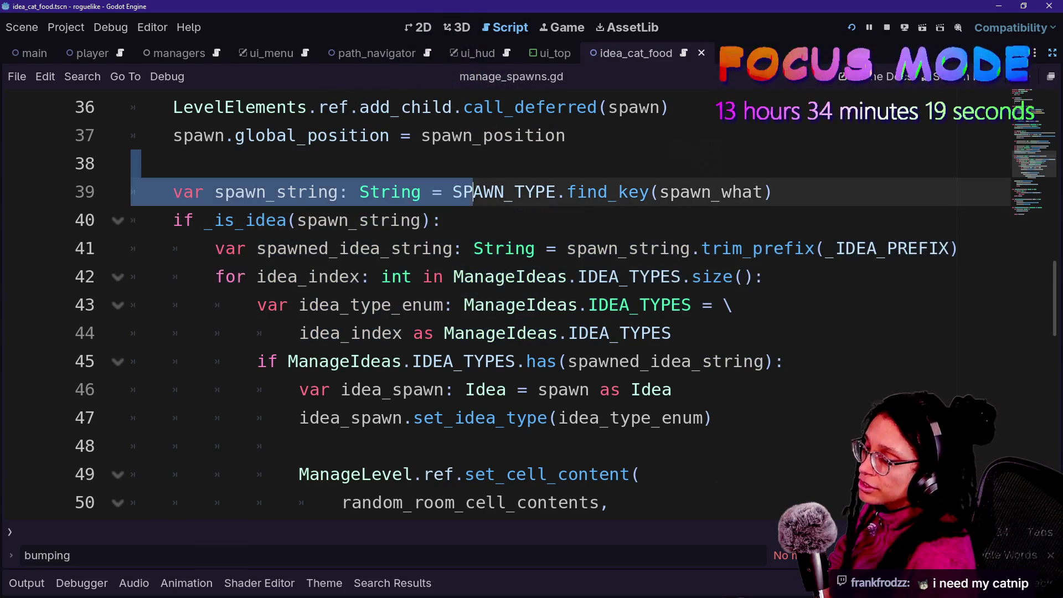
click(535, 276)
drag(535, 276, 671, 333)
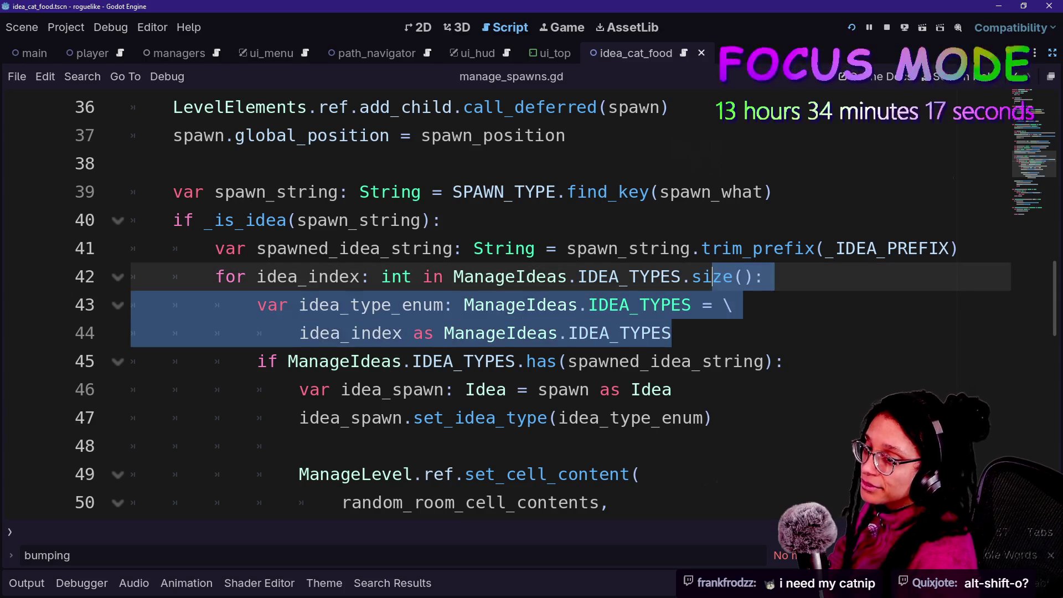
click(442, 220)
drag(441, 220, 671, 333)
click(671, 332)
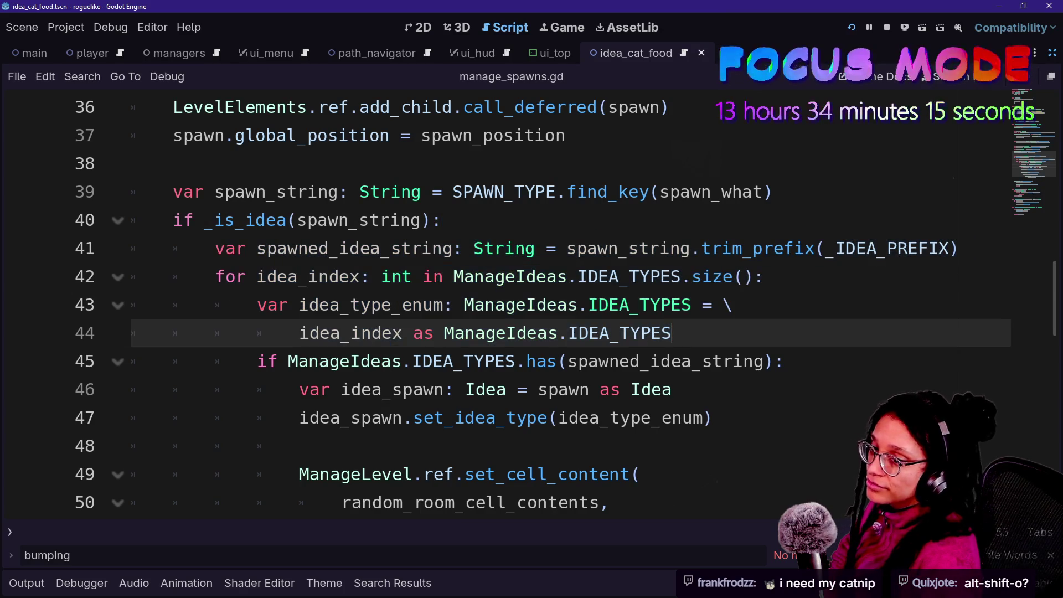
click(671, 389)
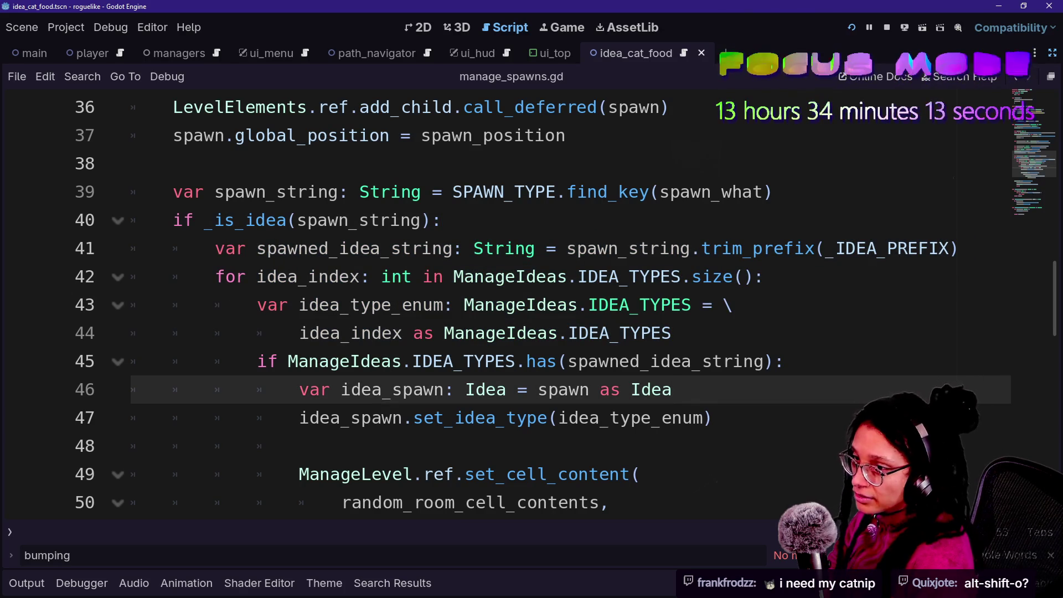
click(348, 220)
Bring up the Quick Open Script finder listing the project's scripts.
key(alt+space)
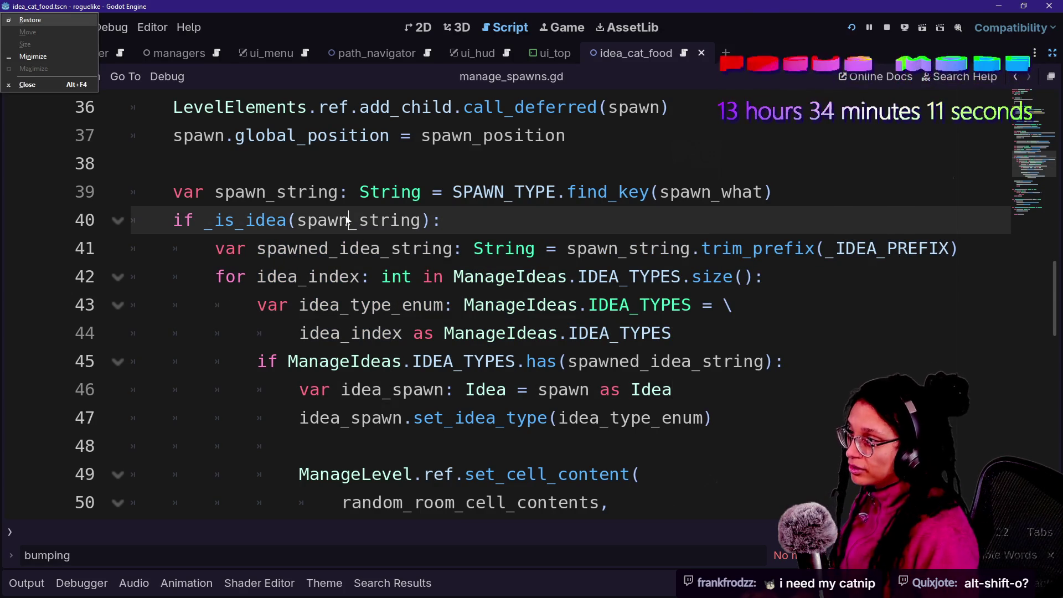
click(526, 361)
key(alt+shift+o)
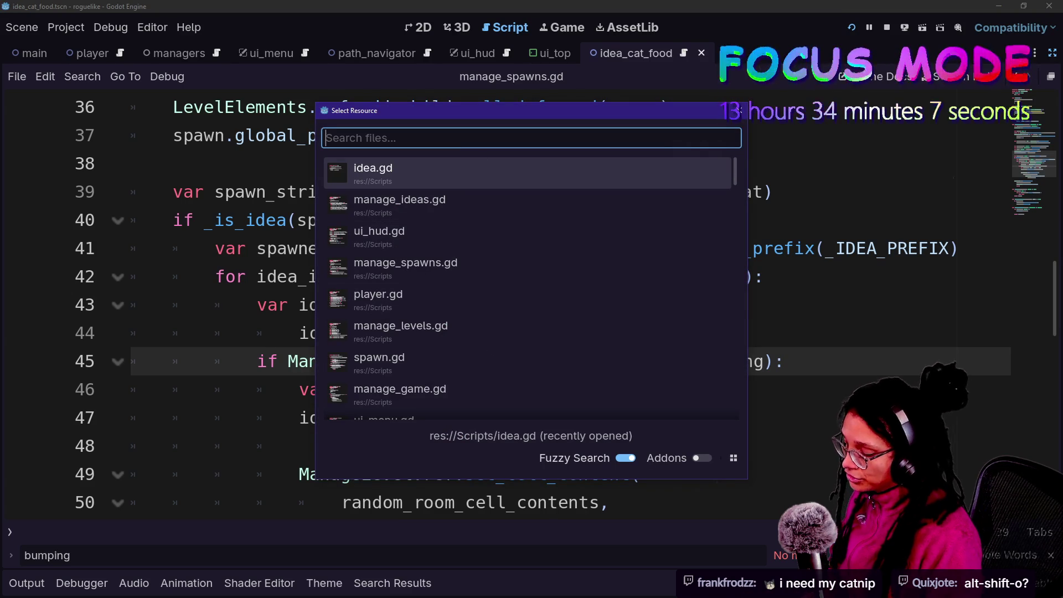
Try 'idea' in the script finder, clear the search, and close it without opening anything.
text(idea)
key(BackSpace)
key(BackSpace)
key(BackSpace)
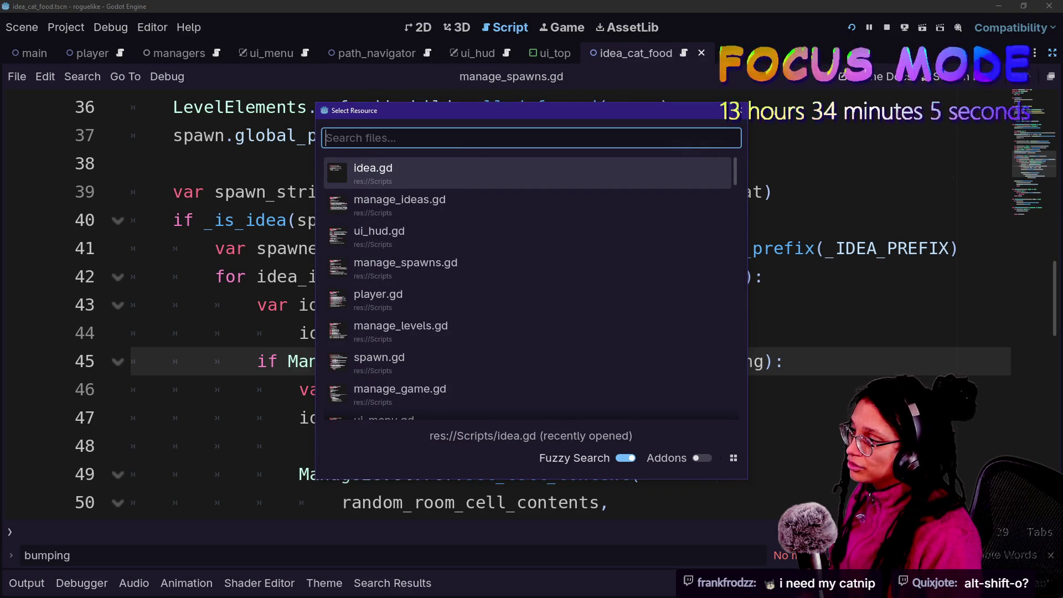
text(d)
key(BackSpace)
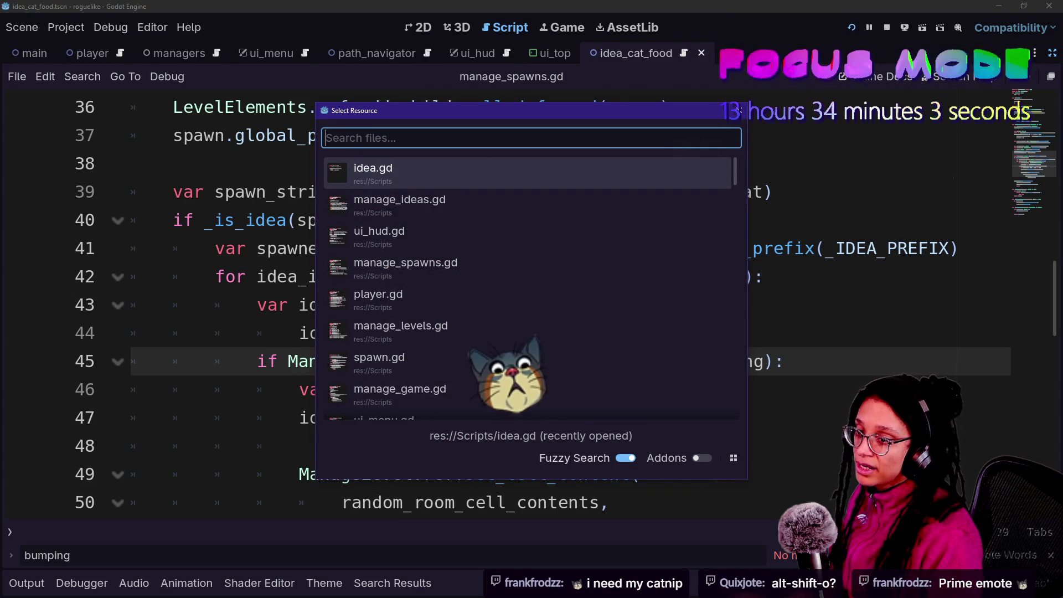
key(Escape)
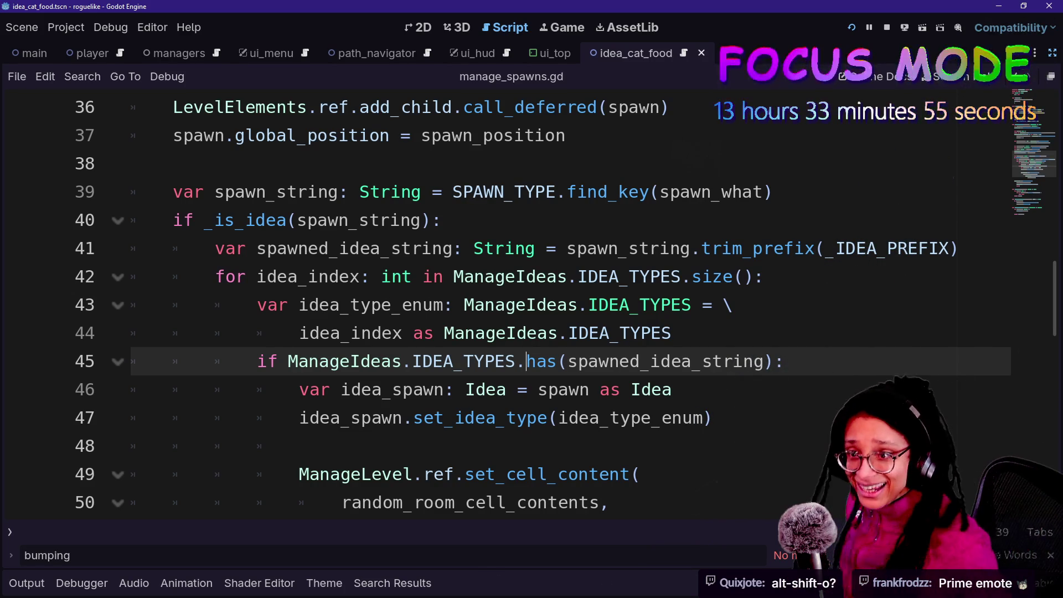
click(331, 249)
key(Down)
key(Down)
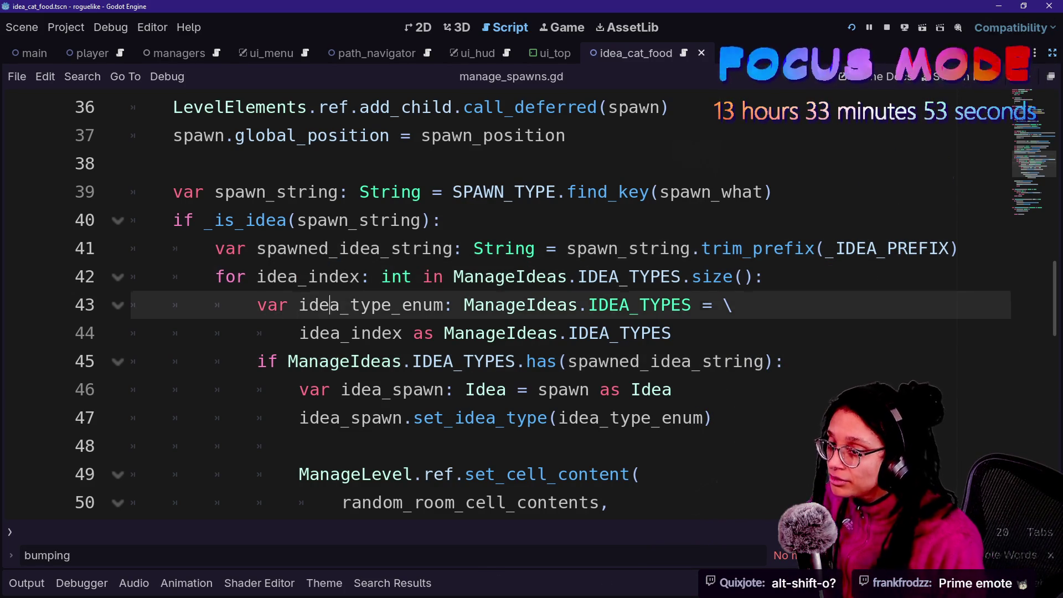
key(Up)
key(Down)
key(Down)
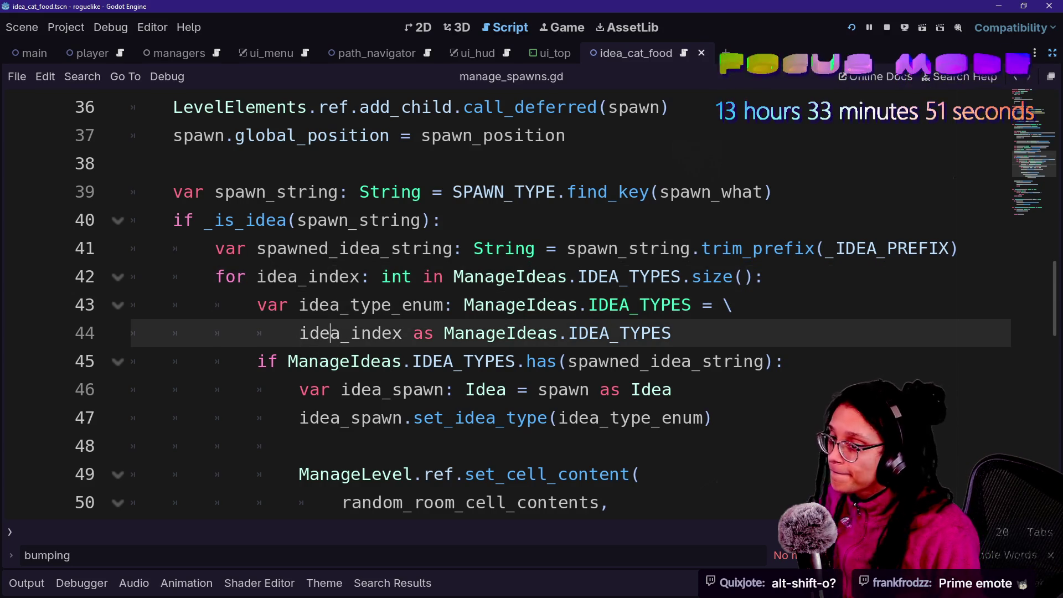
key(Up)
key(Up)
key(Up)
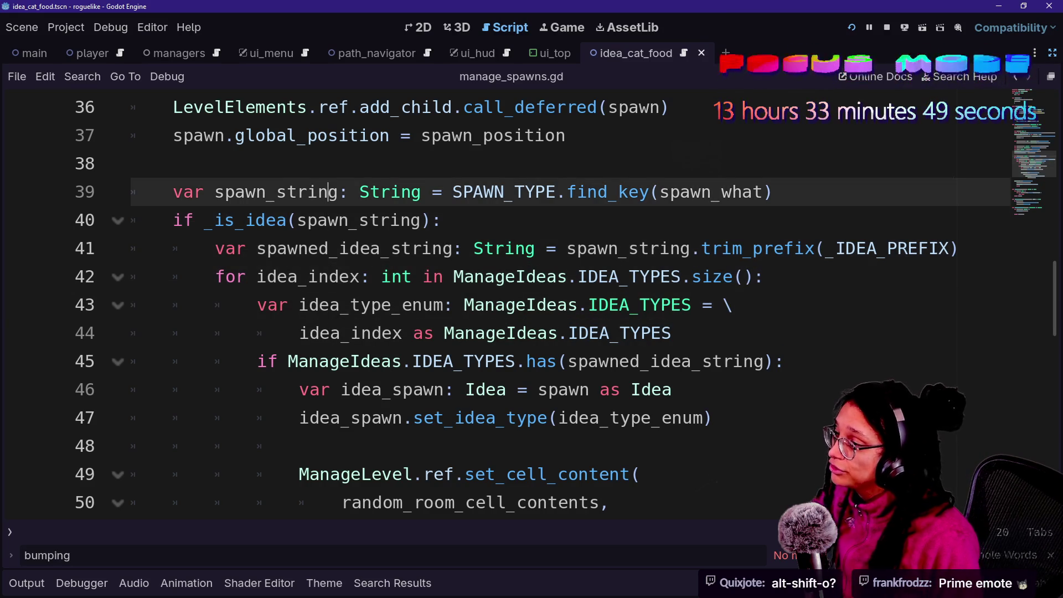
key(Down)
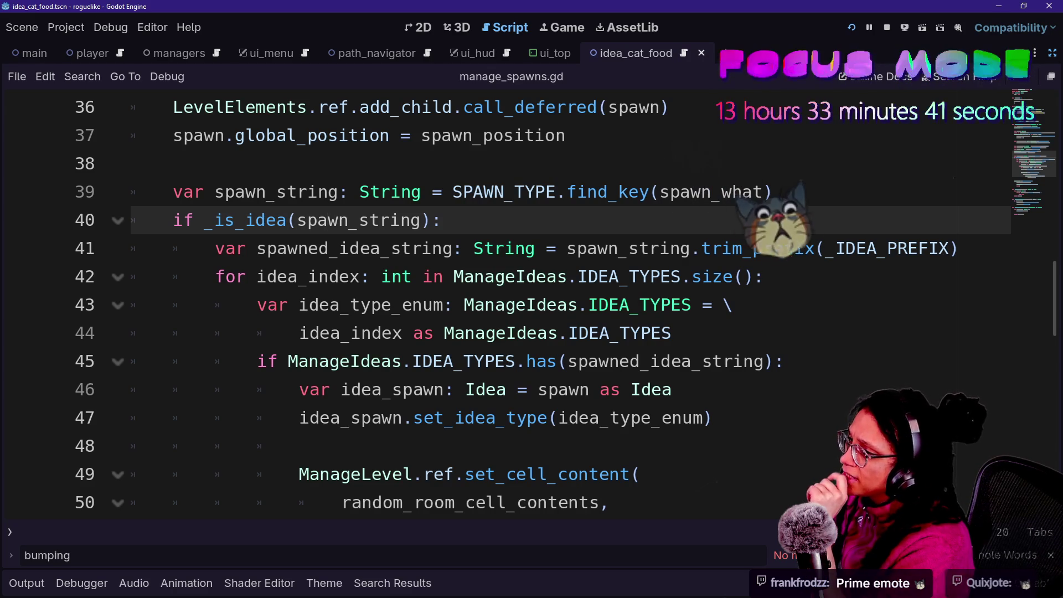
scroll(553, 305, up, 1)
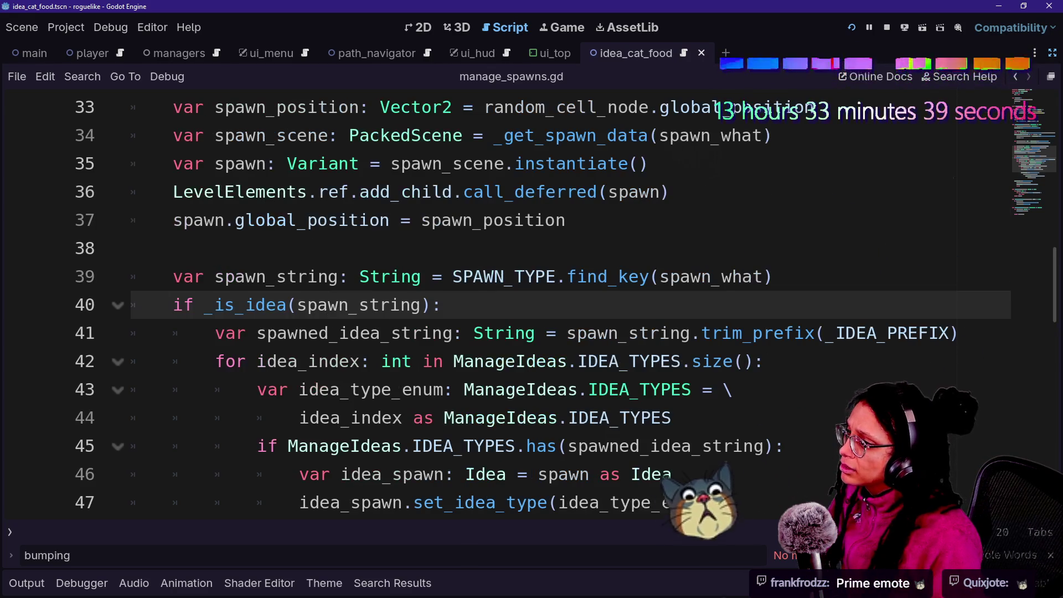
click(441, 304)
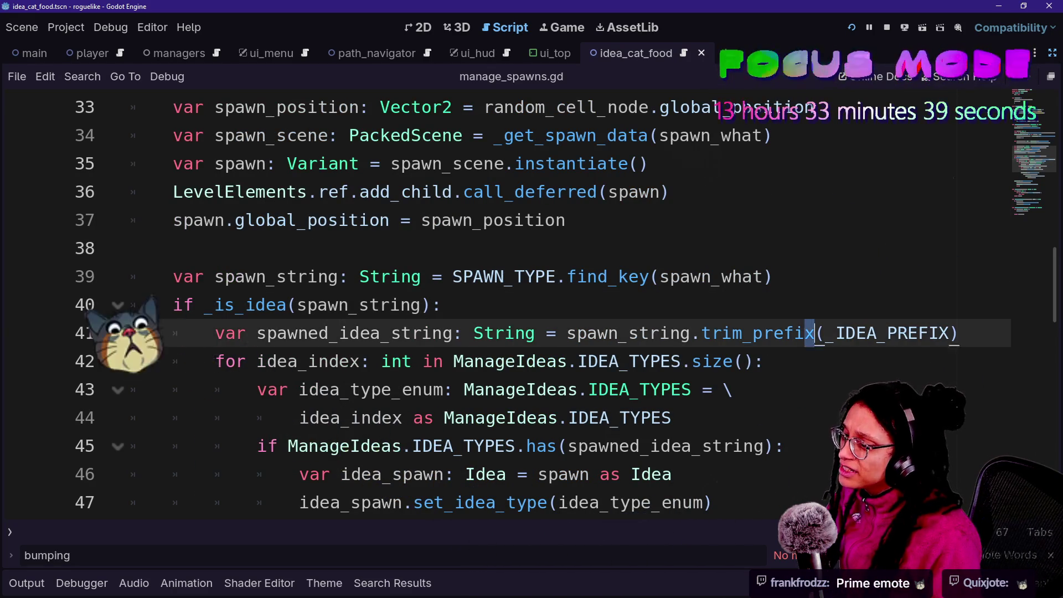
click(588, 361)
scroll(553, 305, up, 1)
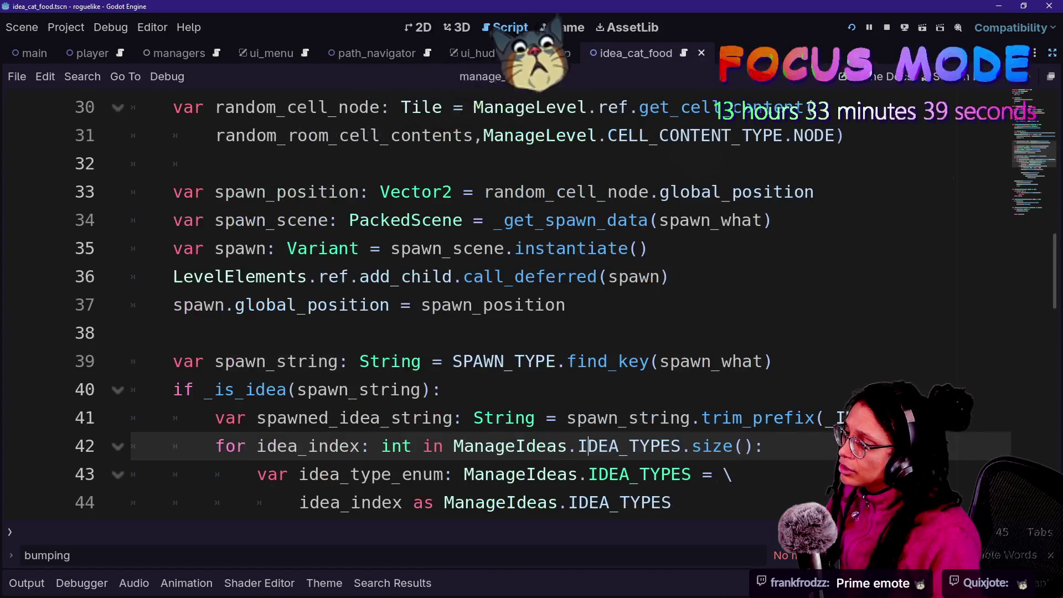
scroll(554, 305, up, 2)
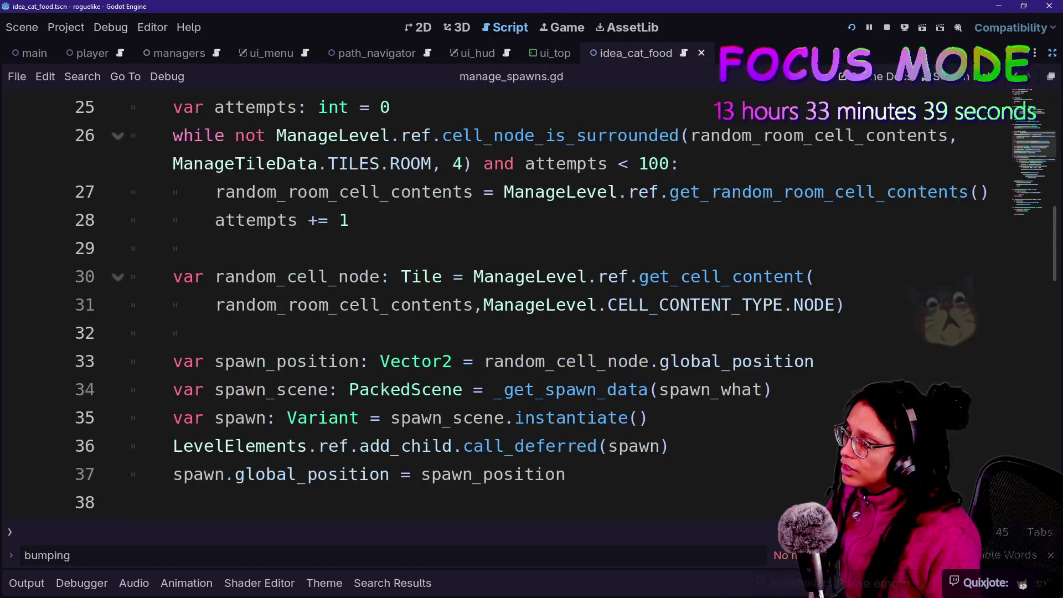
scroll(553, 305, up, 1)
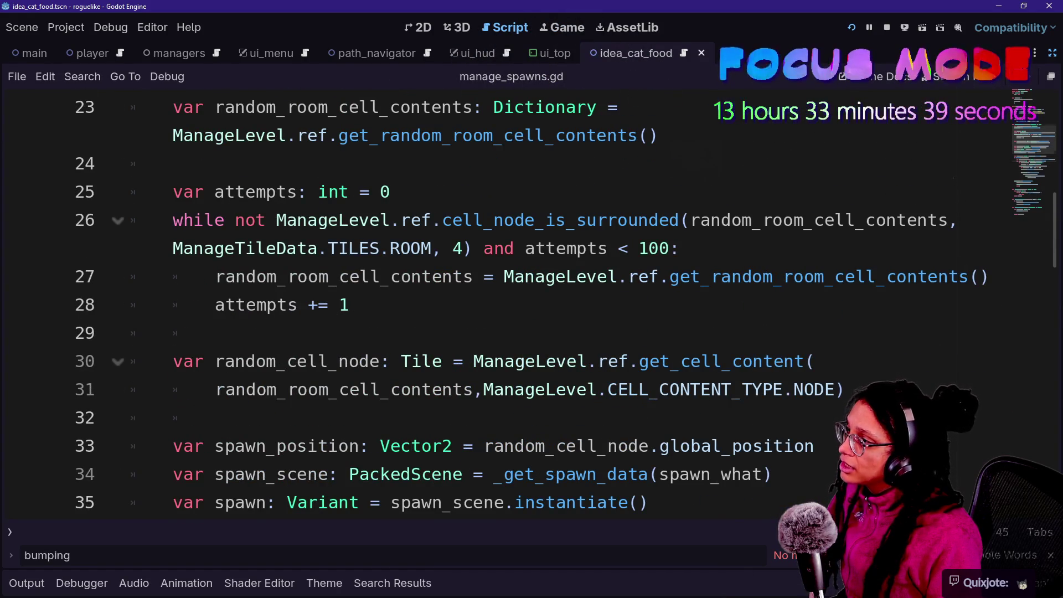
scroll(332, 369, up, 1)
scroll(332, 368, down, 3)
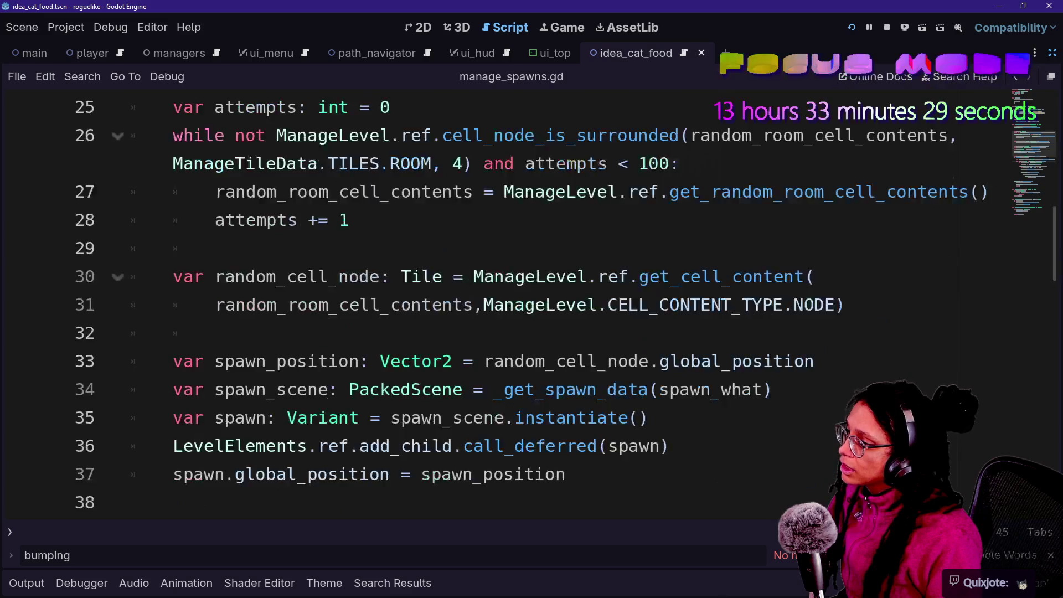
scroll(581, 445, down, 1)
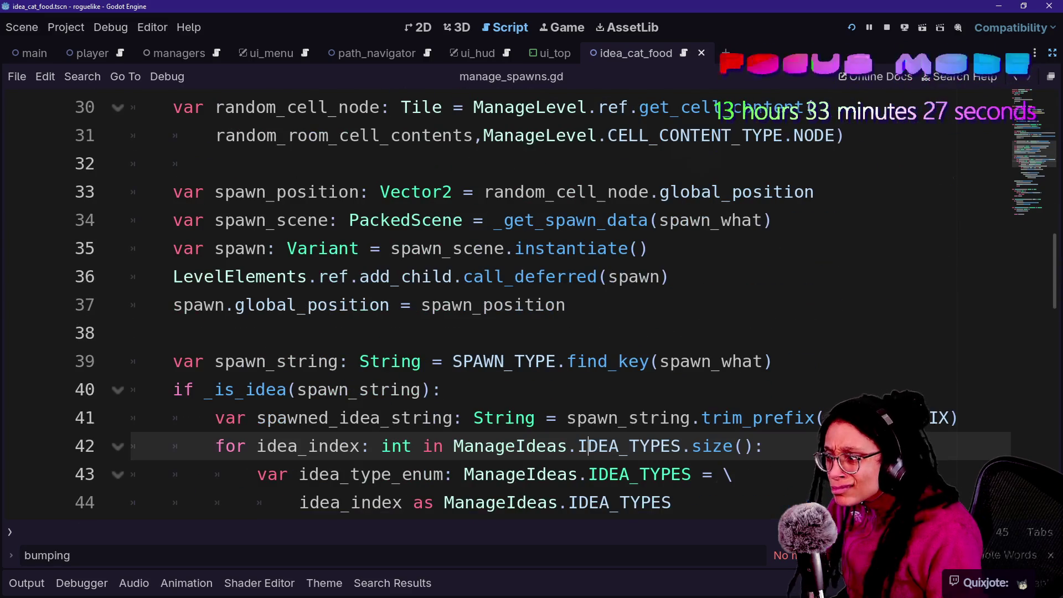
scroll(332, 313, up, 2)
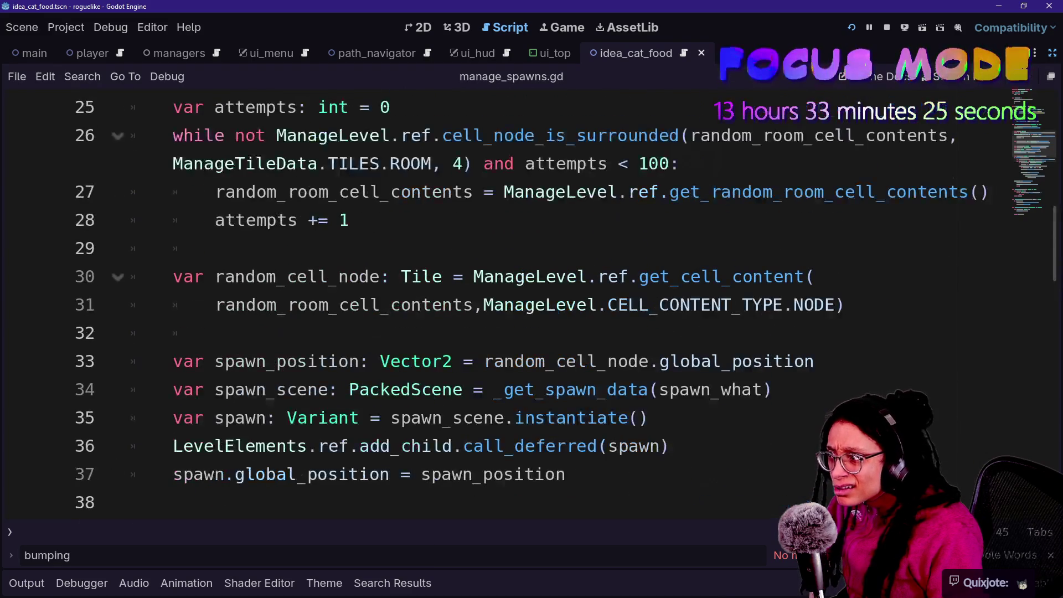
scroll(332, 310, up, 1)
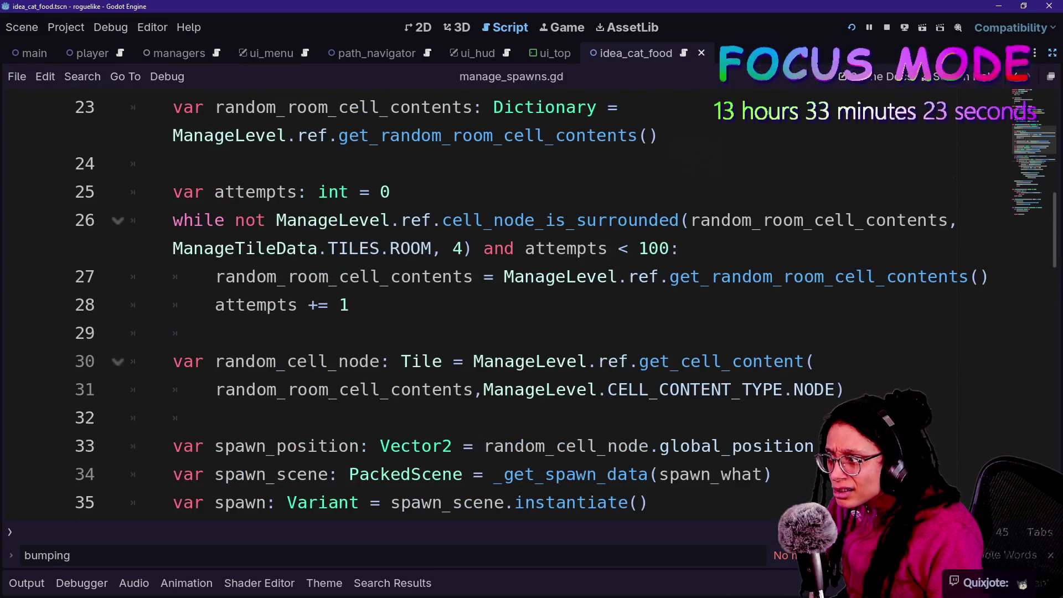
scroll(332, 310, up, 3)
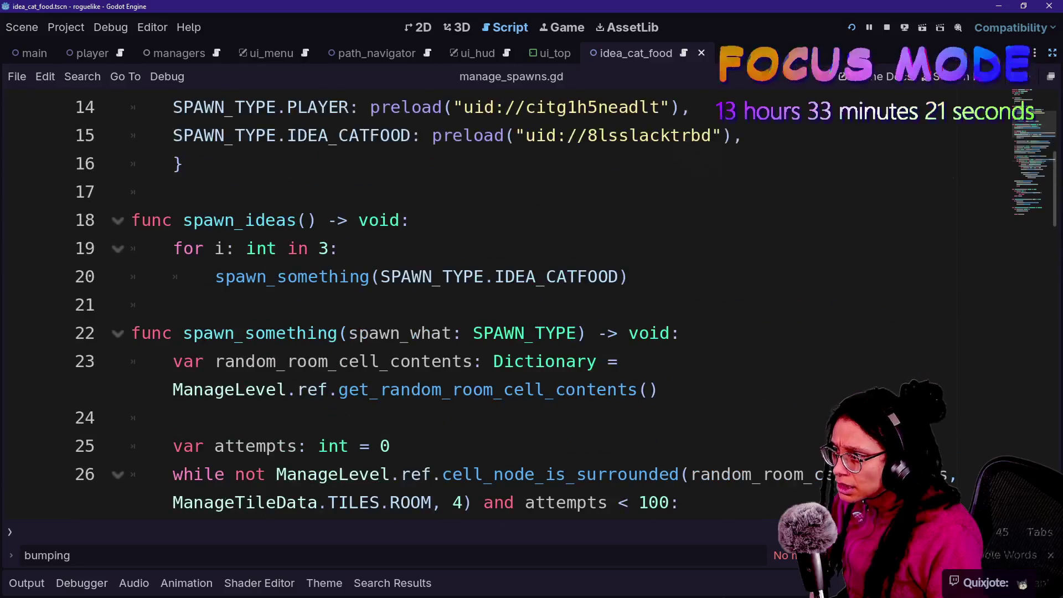
scroll(332, 310, down, 1)
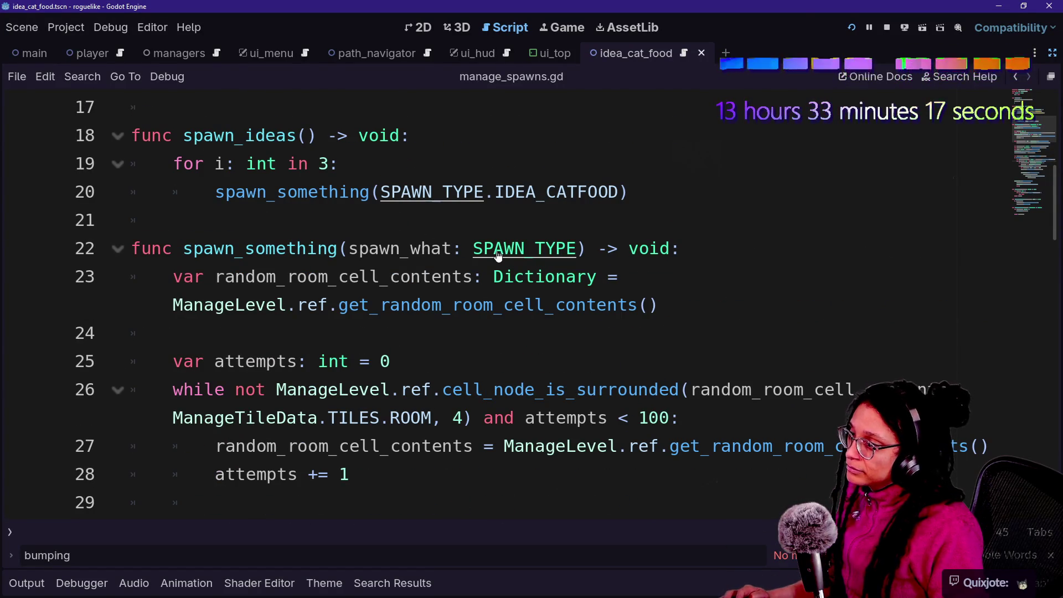
click(508, 192)
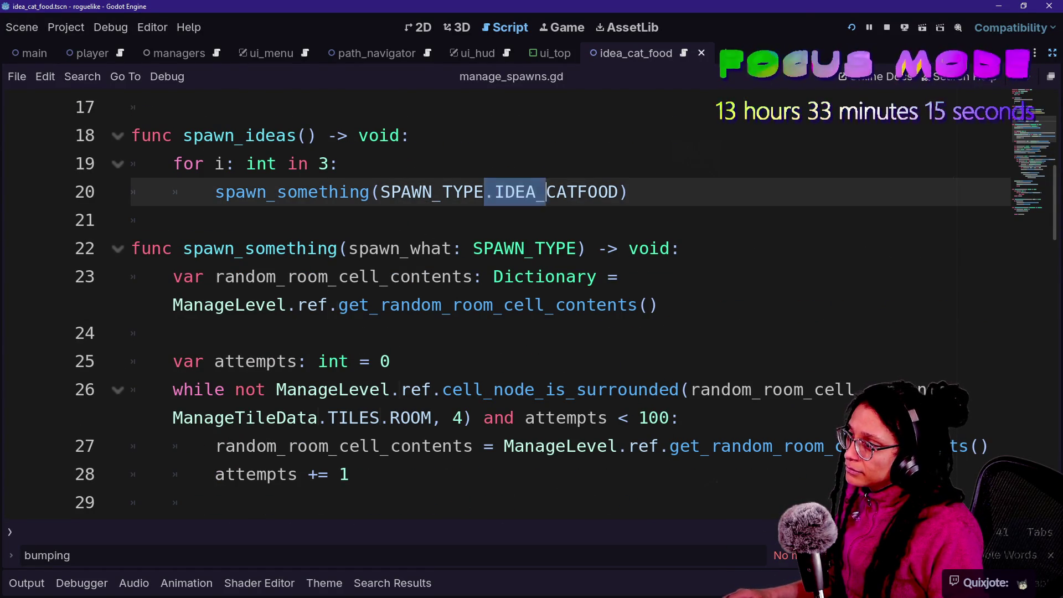
key(End)
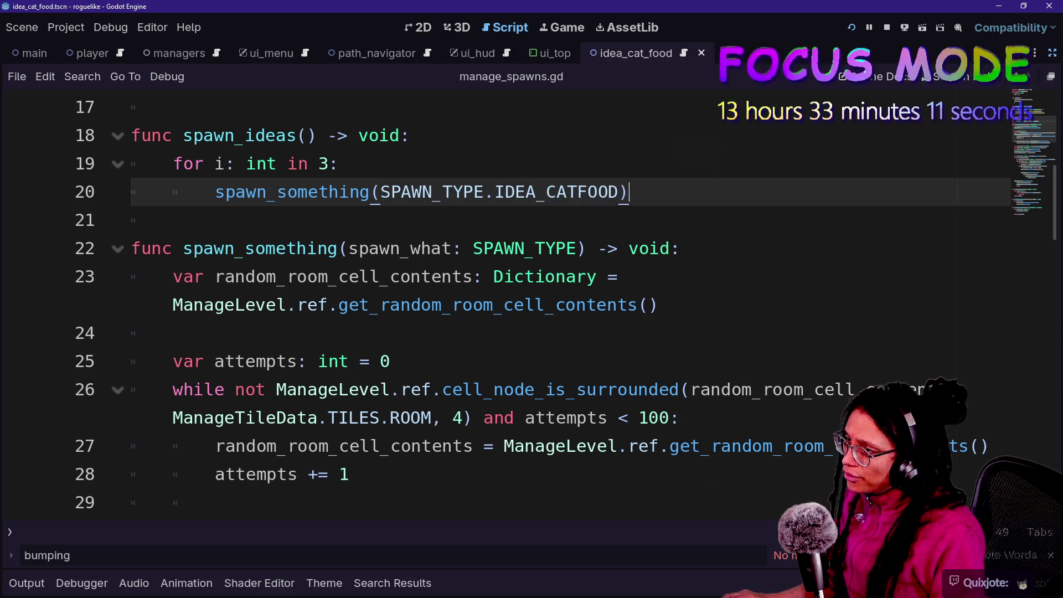
scroll(498, 194, down, 2)
scroll(499, 194, down, 5)
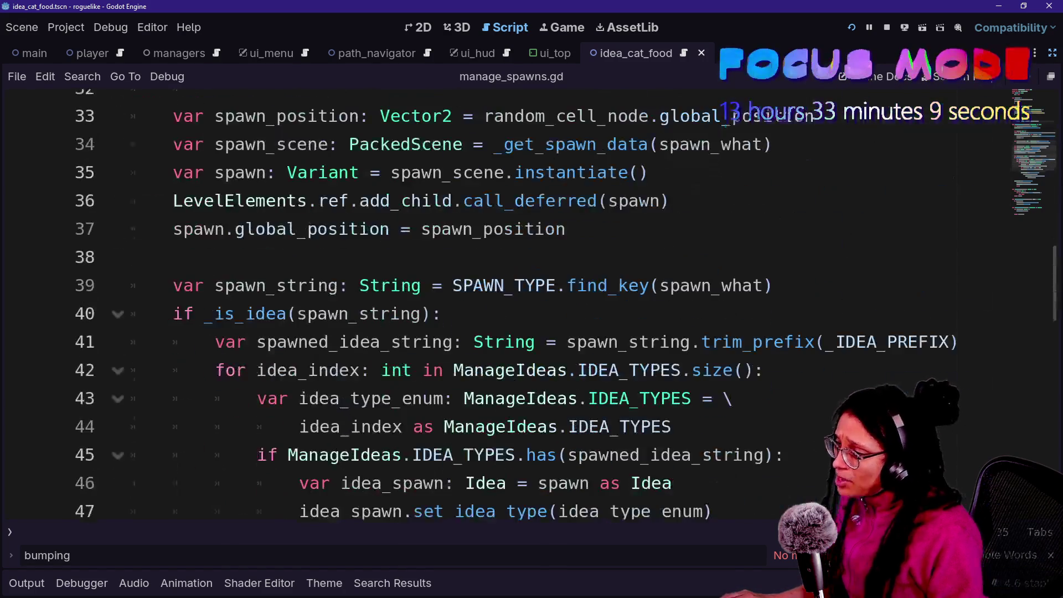
scroll(499, 194, down, 1)
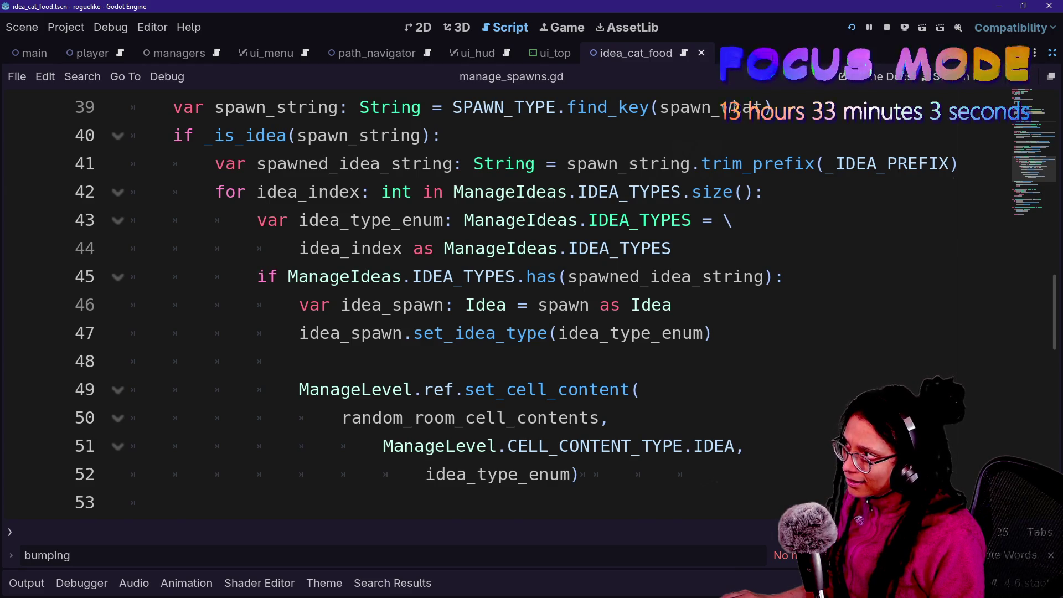
scroll(499, 305, up, 9)
mouse_move(266, 361)
mouse_down()
mouse_move(630, 361)
mouse_move(173, 332)
mouse_move(340, 332)
mouse_up()
click(173, 332)
click(338, 333)
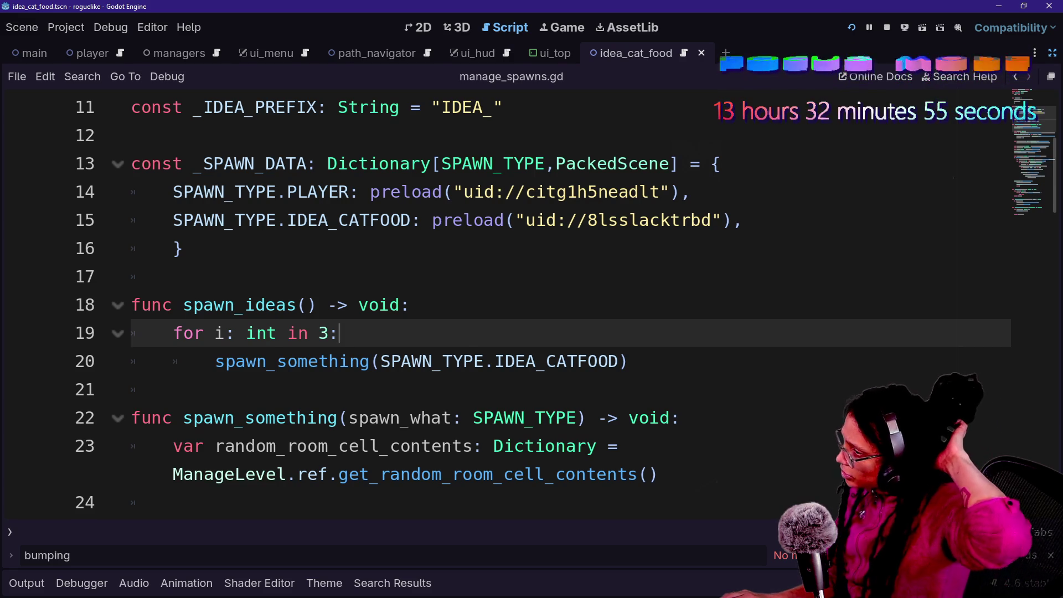
click(442, 361)
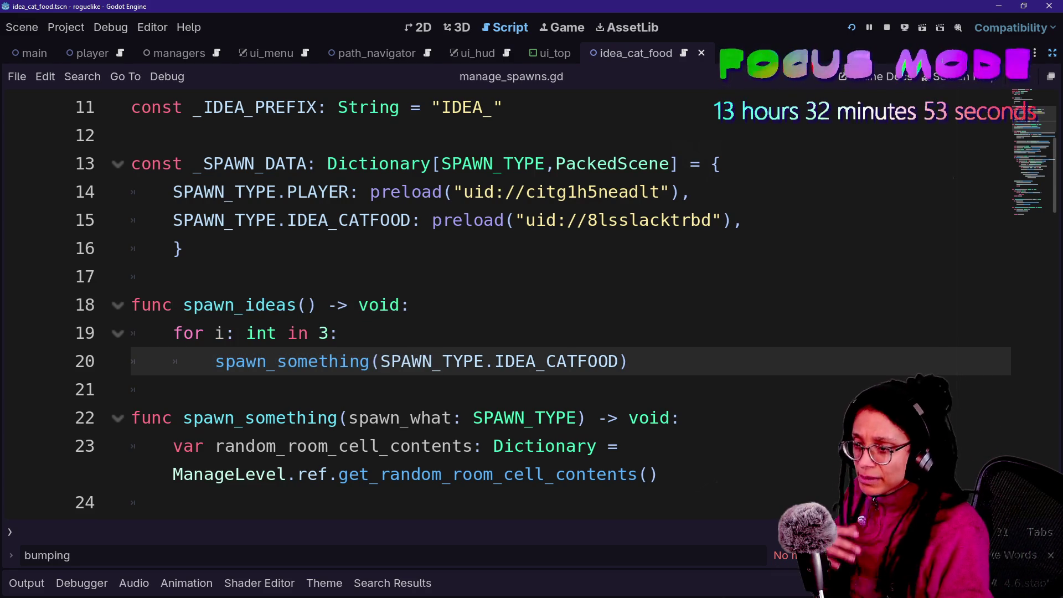
drag(446, 361, 623, 360)
click(339, 333)
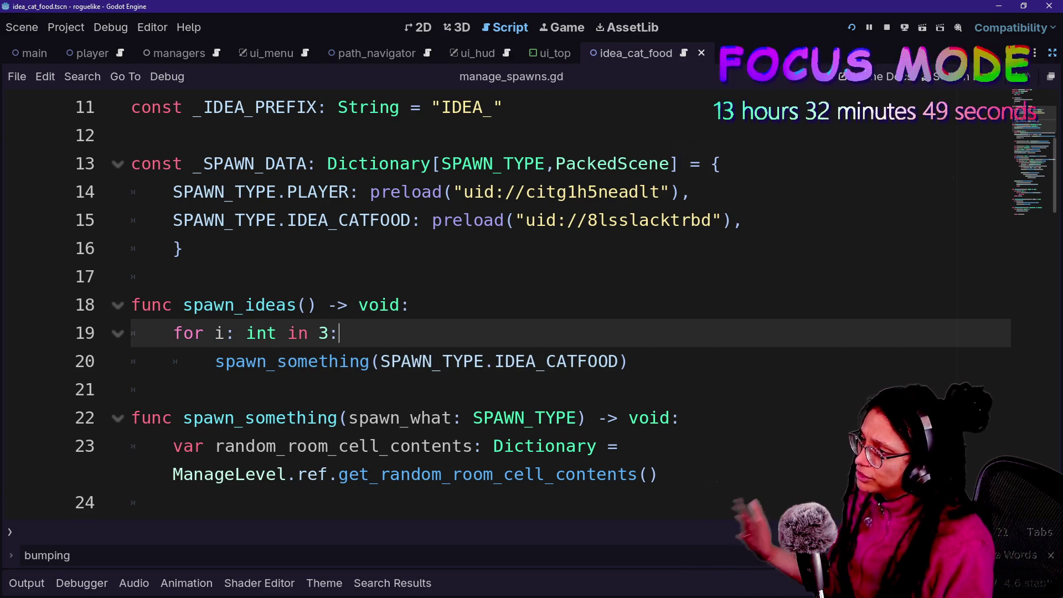
click(628, 361)
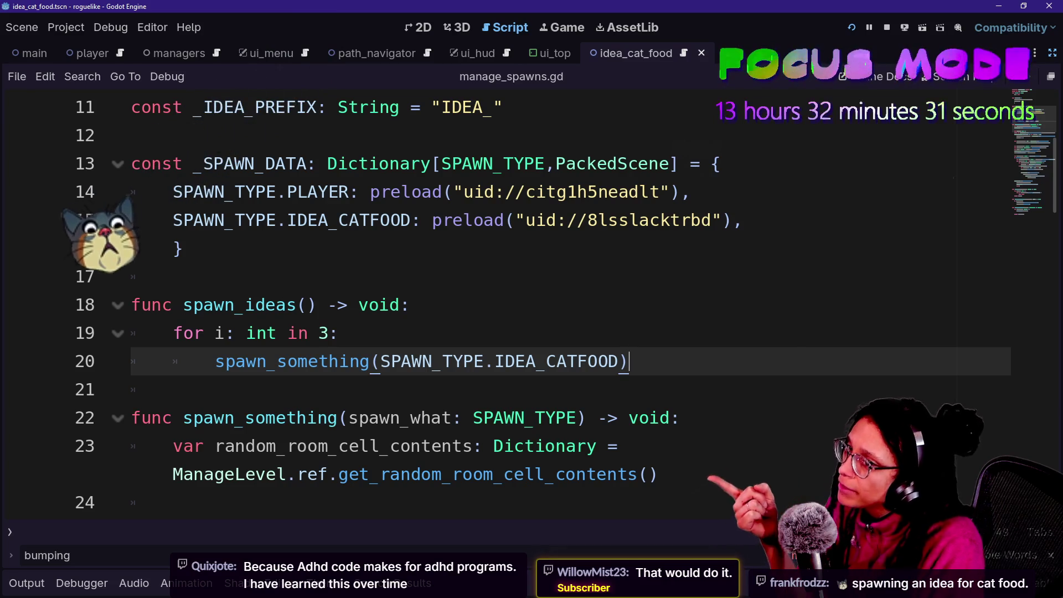
scroll(532, 304, down, 5)
Inspect the trim_prefix, IDEA_TYPES check and Idea cast lines 41–46 of manage_spawns.gd.
scroll(665, 360, down, 3)
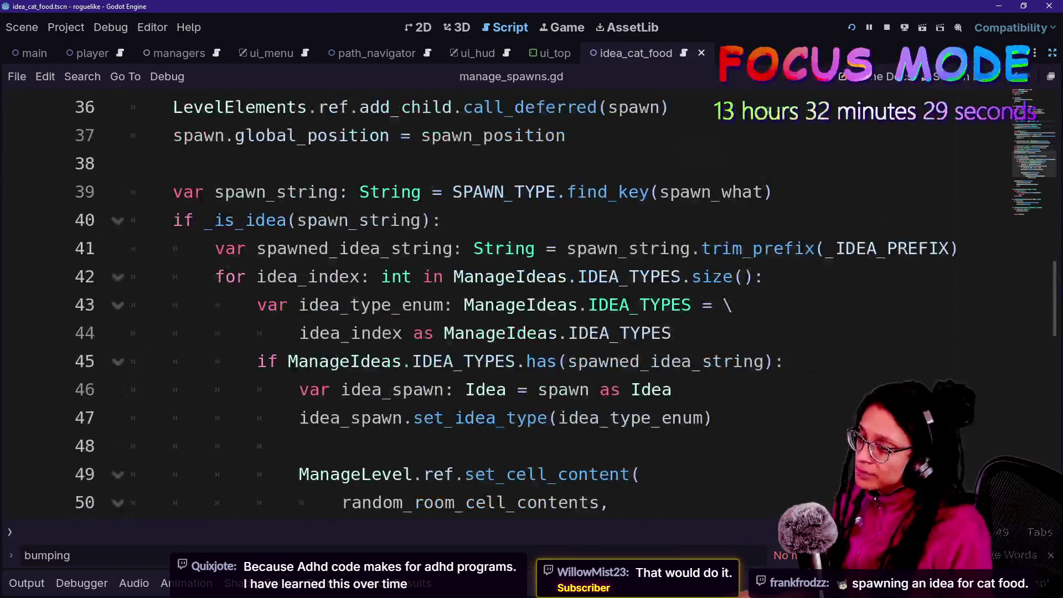
click(908, 248)
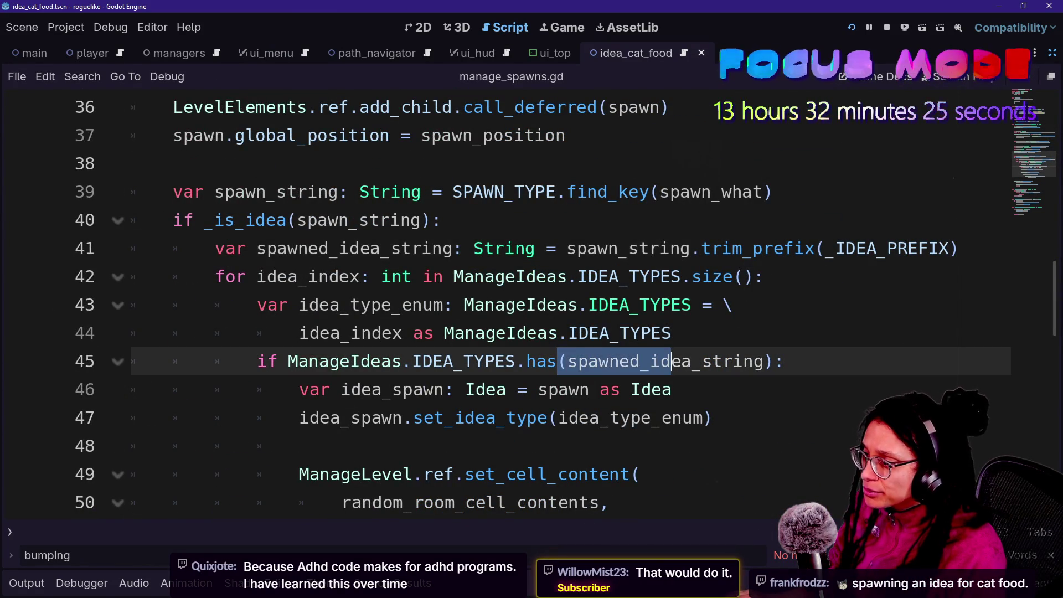
click(413, 389)
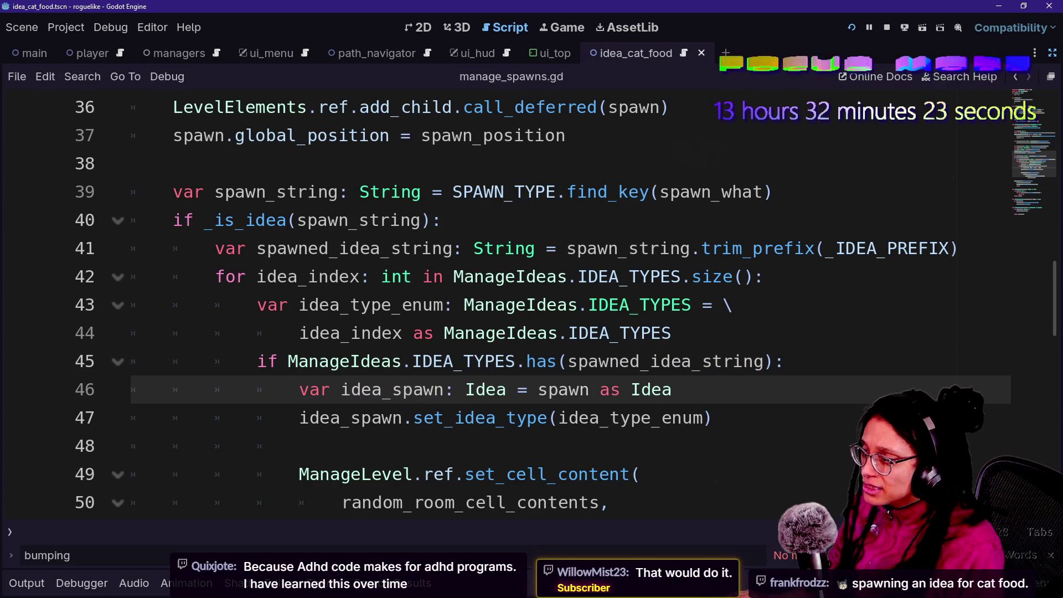
click(691, 361)
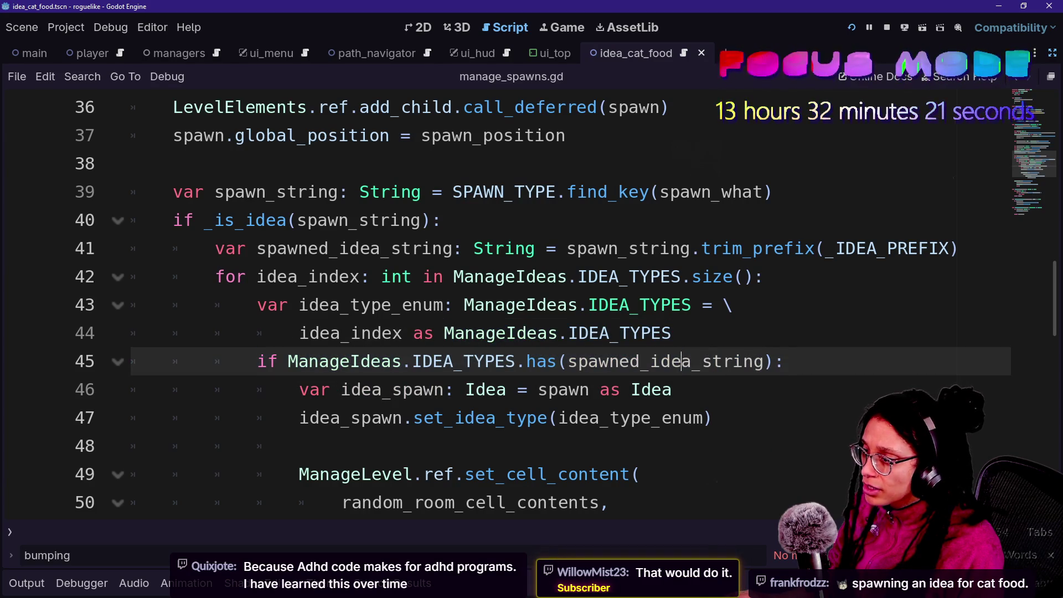
mouse_move(542, 361)
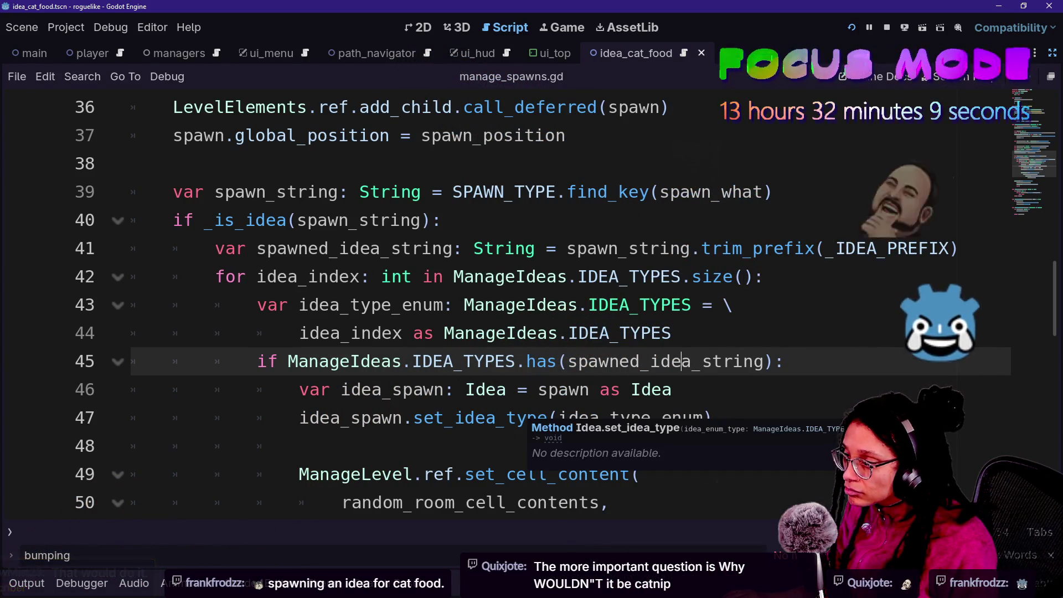
click(672, 389)
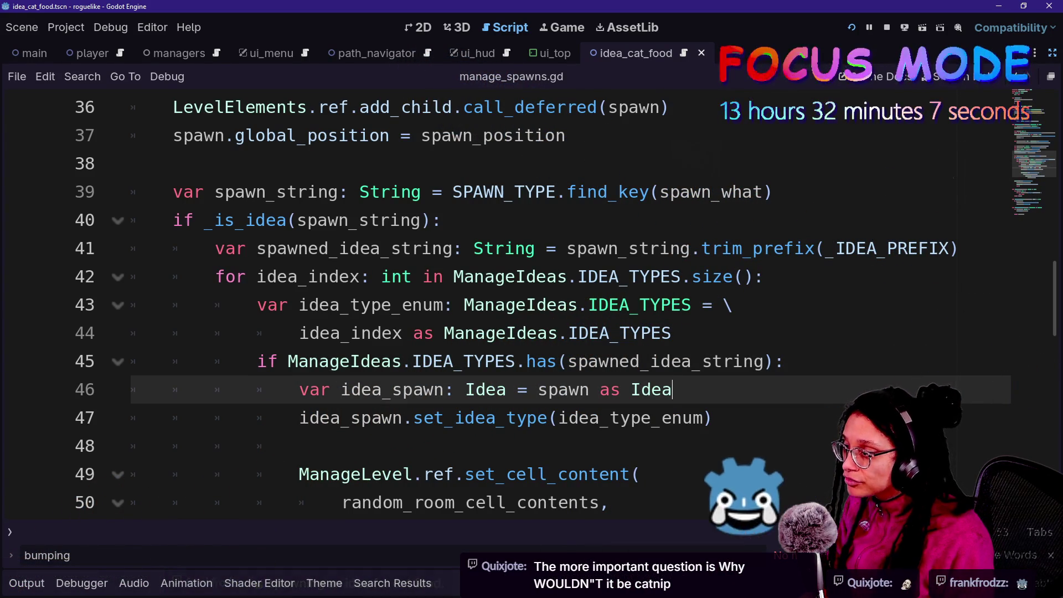
Add print.fancy(spawned_idea_string,"is the one") below the Idea cast, then run the project.
key(Return)
text(prin)
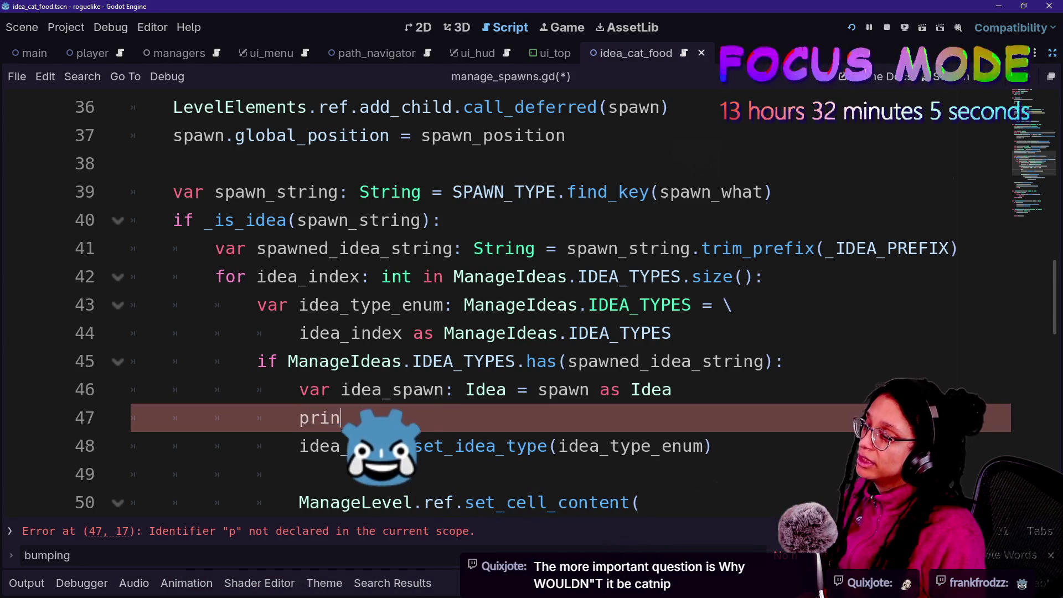
text(t.fancy(")
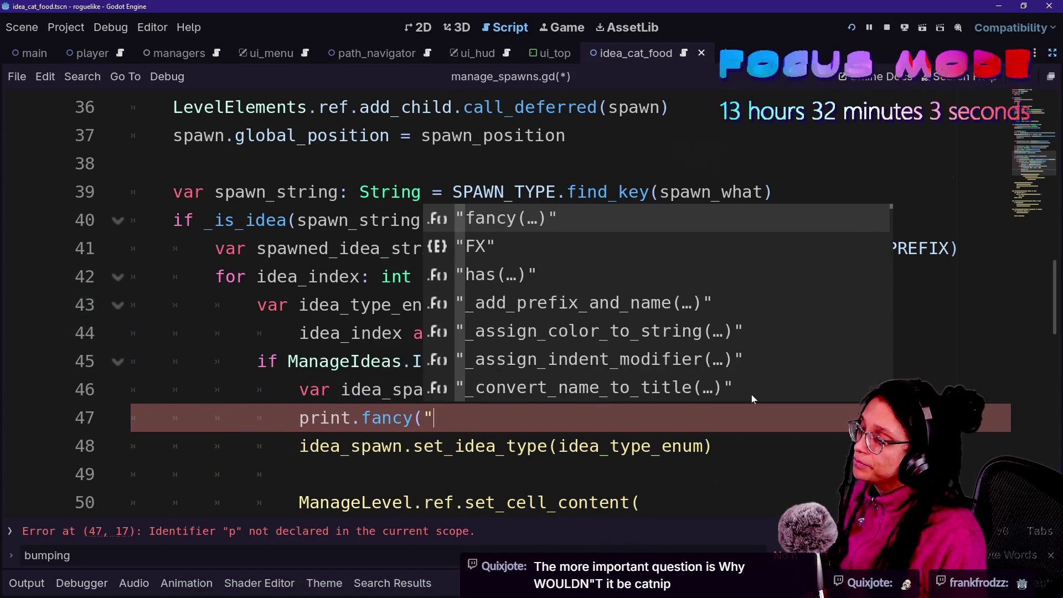
key(Escape)
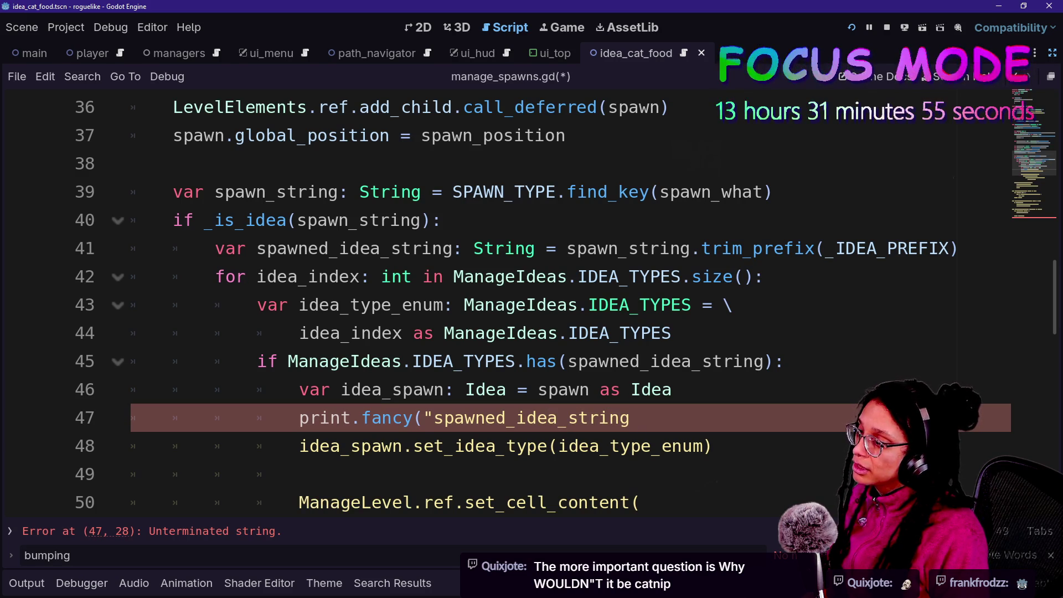
text(")
key(BackSpace)
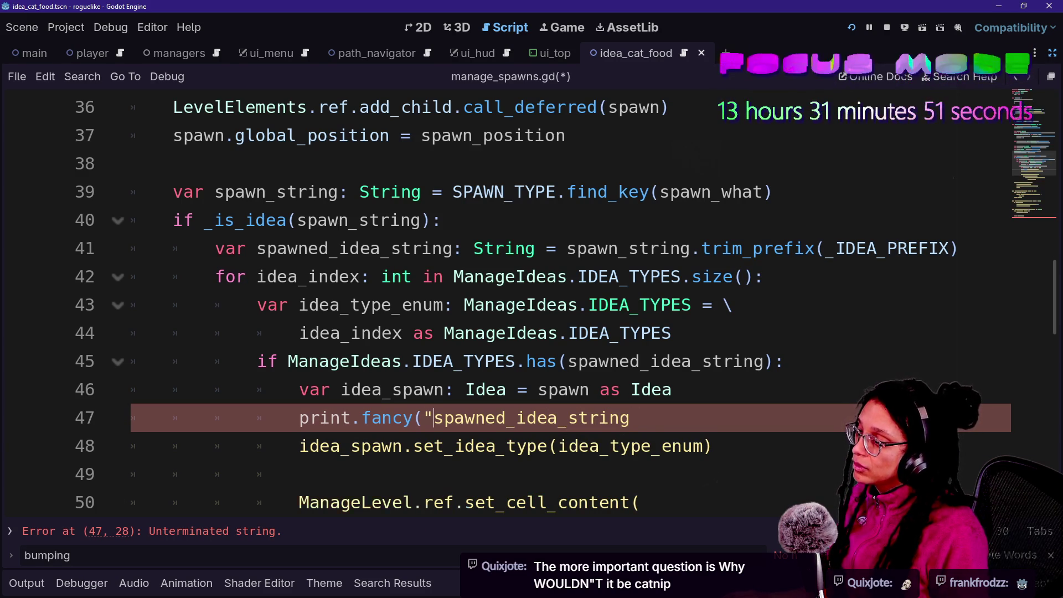
click(434, 417)
key(BackSpace)
key(End)
text(,"is)
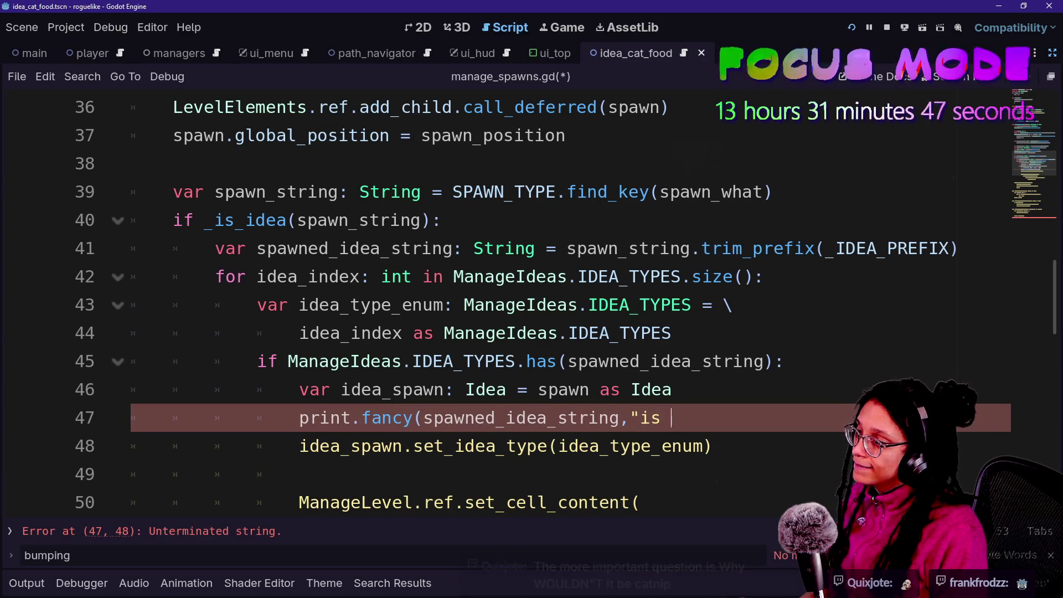
key(BackSpace)
text(he one"))
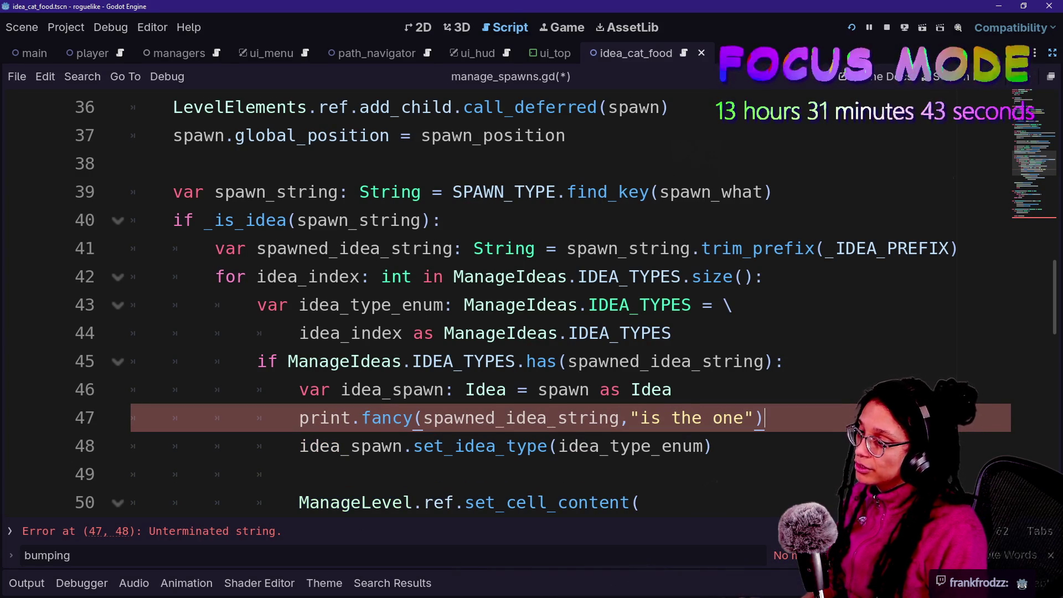
click(850, 28)
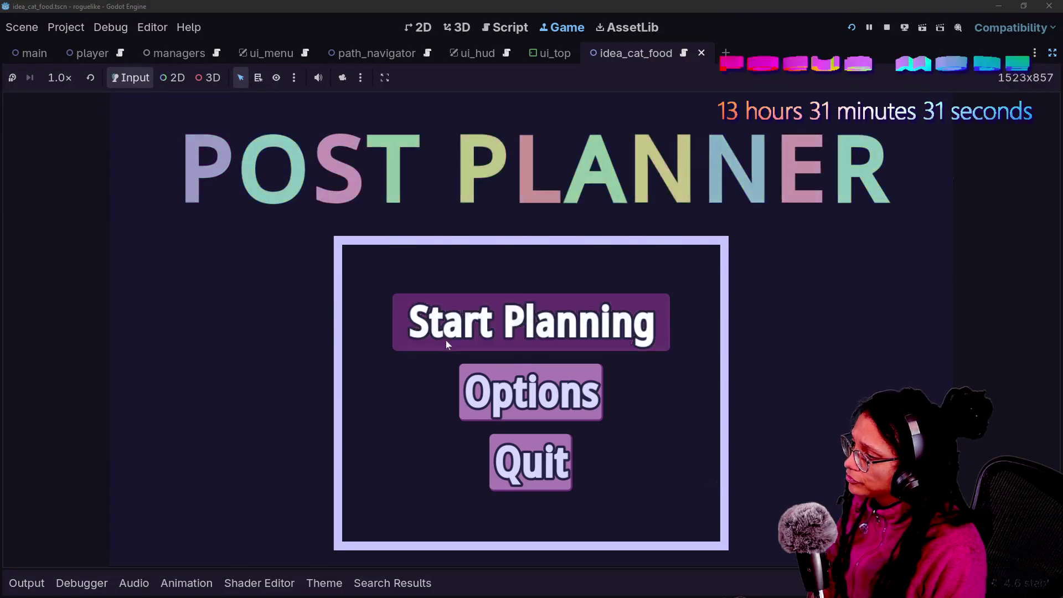
Start planning in Post Planner, confirm 'CATFOOD is the one' in the log, then return to Script.
click(447, 343)
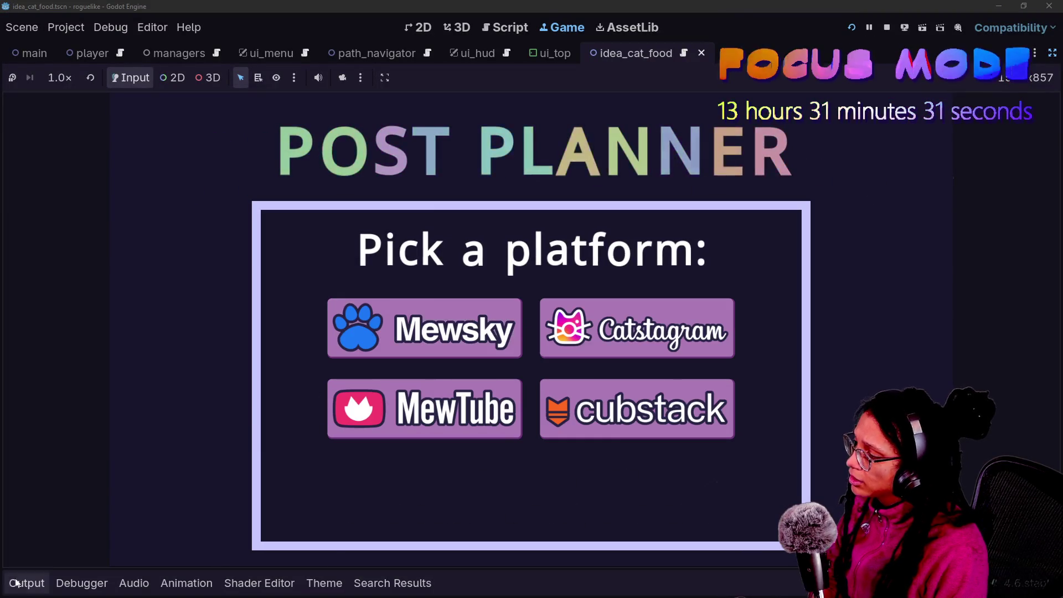
mouse_move(458, 310)
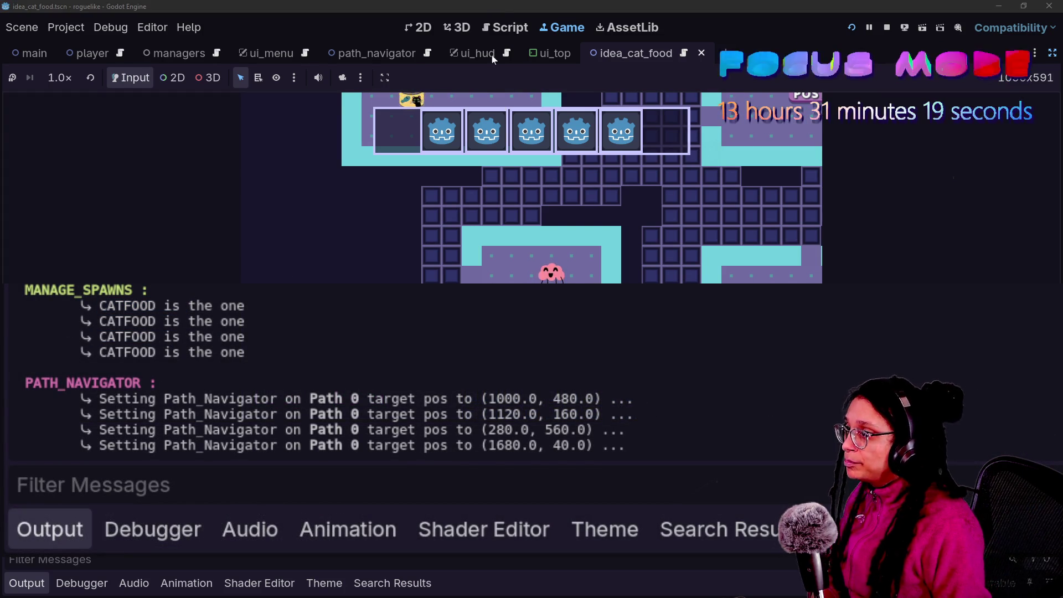
click(504, 27)
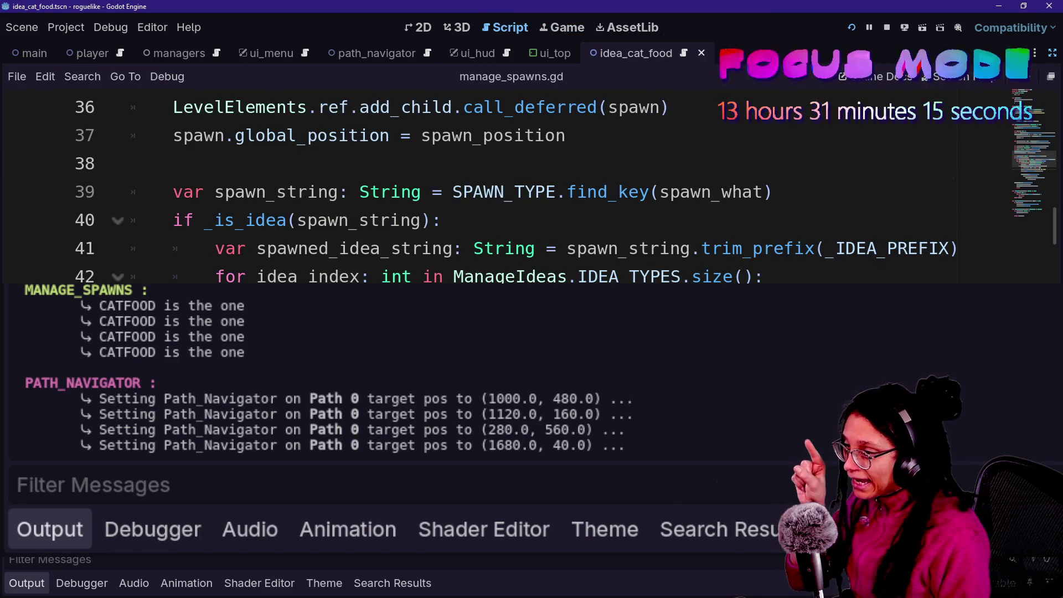
Delete the 'is the one' print line 47 from manage_spawns.gd.
scroll(531, 189, down, 1)
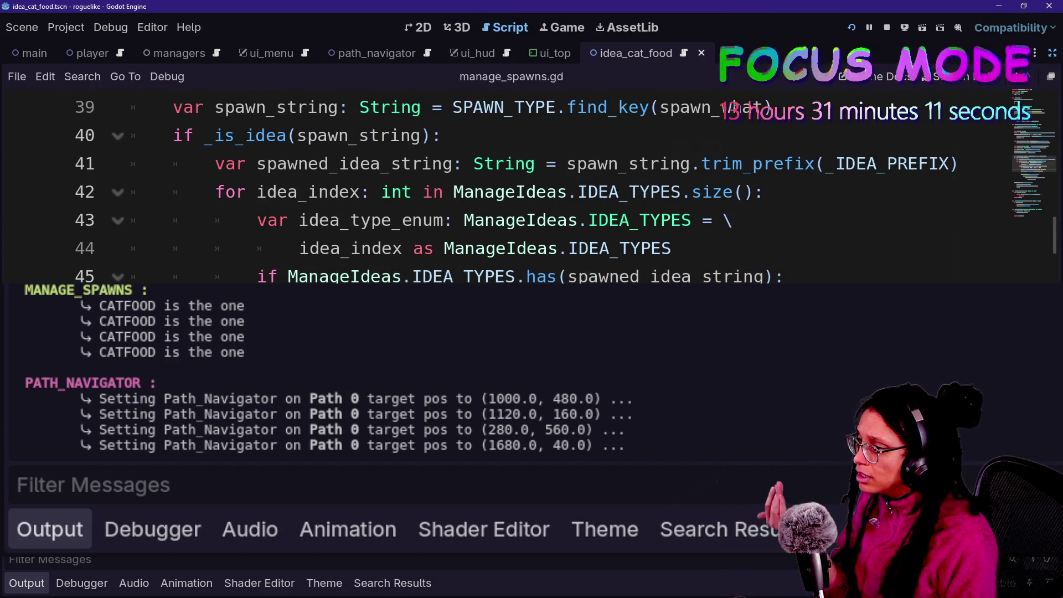
scroll(532, 188, down, 1)
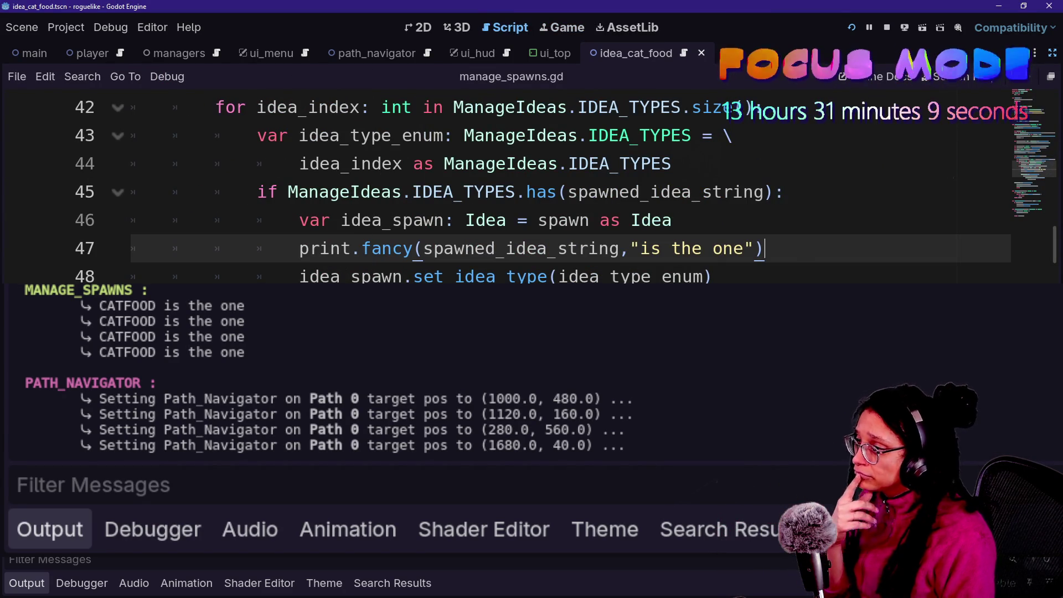
key(shift+Up)
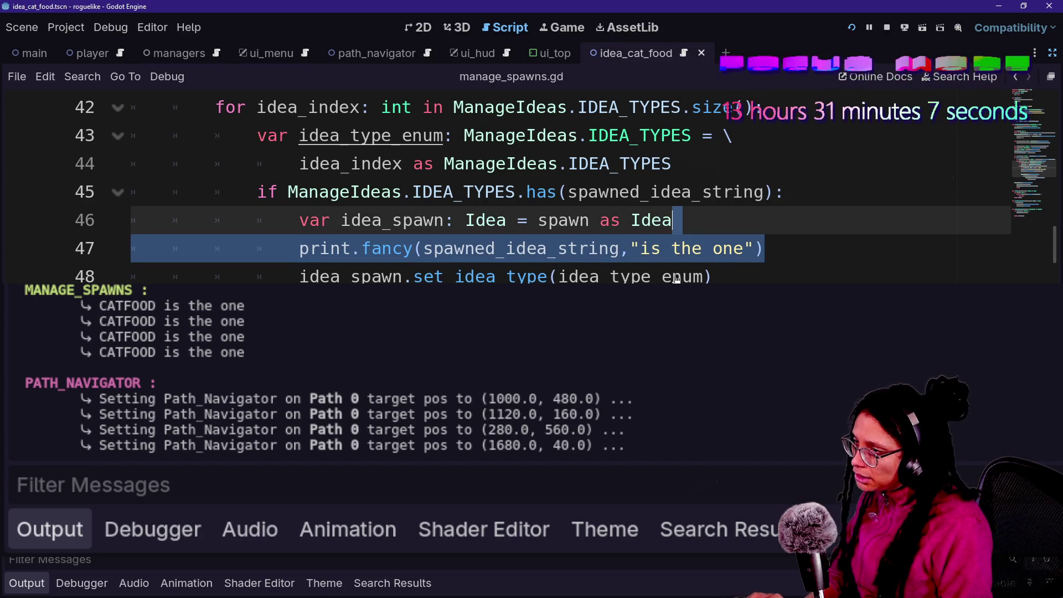
key(BackSpace)
Open the set_idea_type definition in idea.gd, save the project, and relaunch the game.
ctrl+click(498, 248)
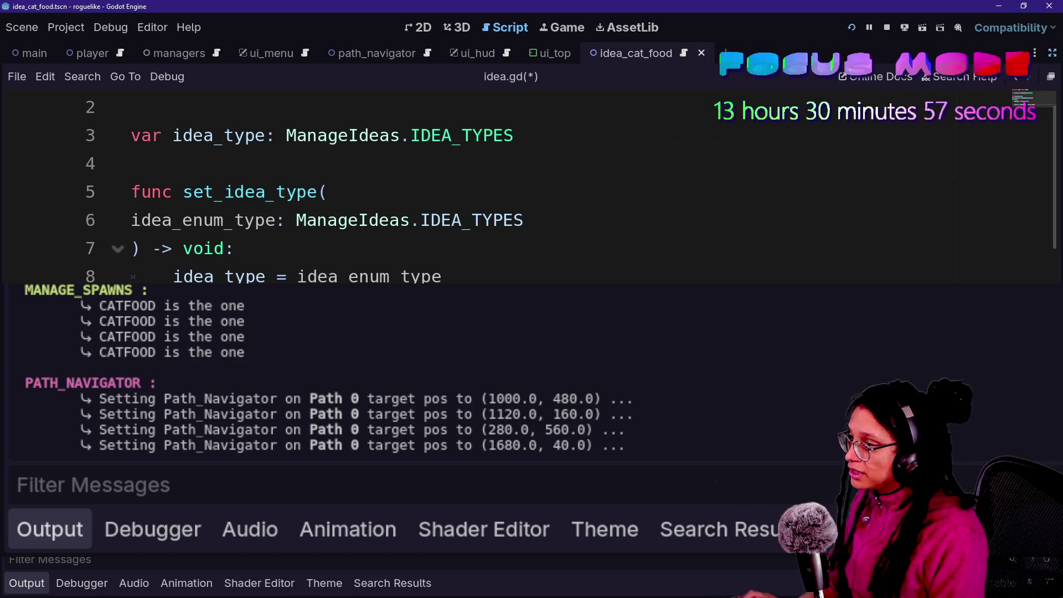
key(ctrl+space)
key(Escape)
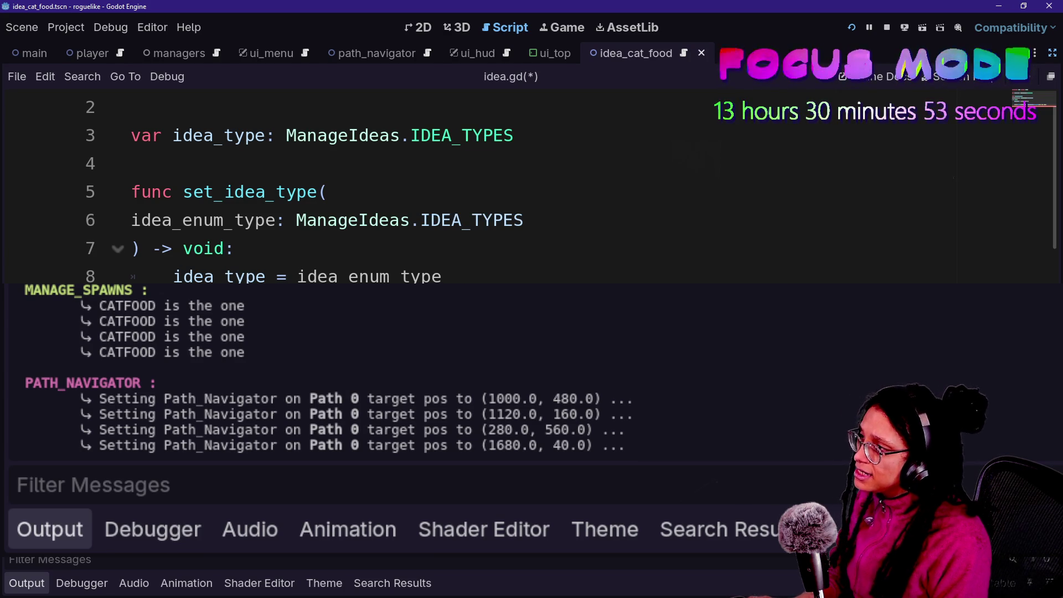
key(ctrl+space)
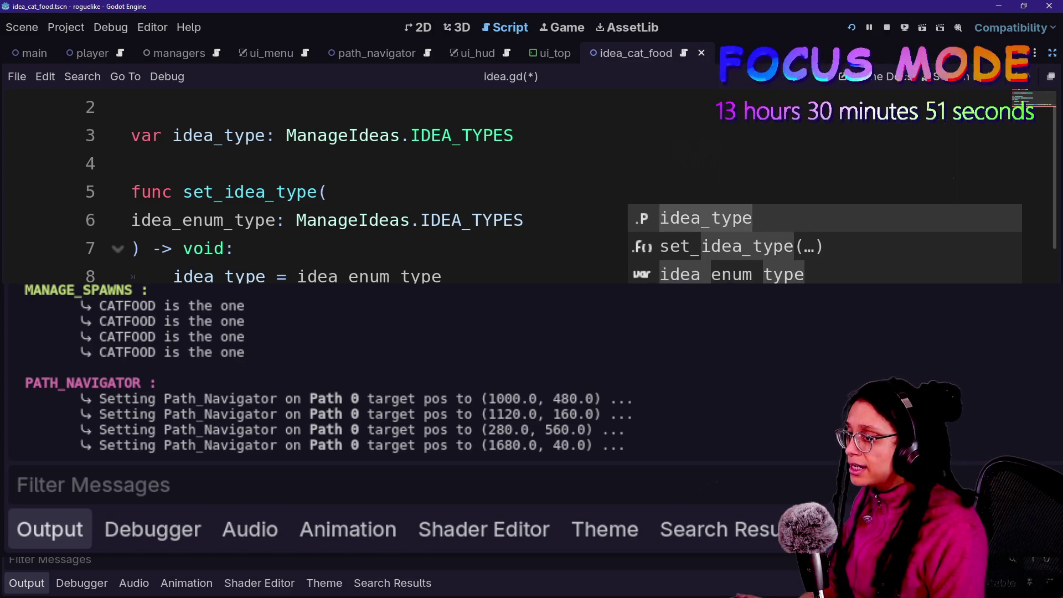
key(Escape)
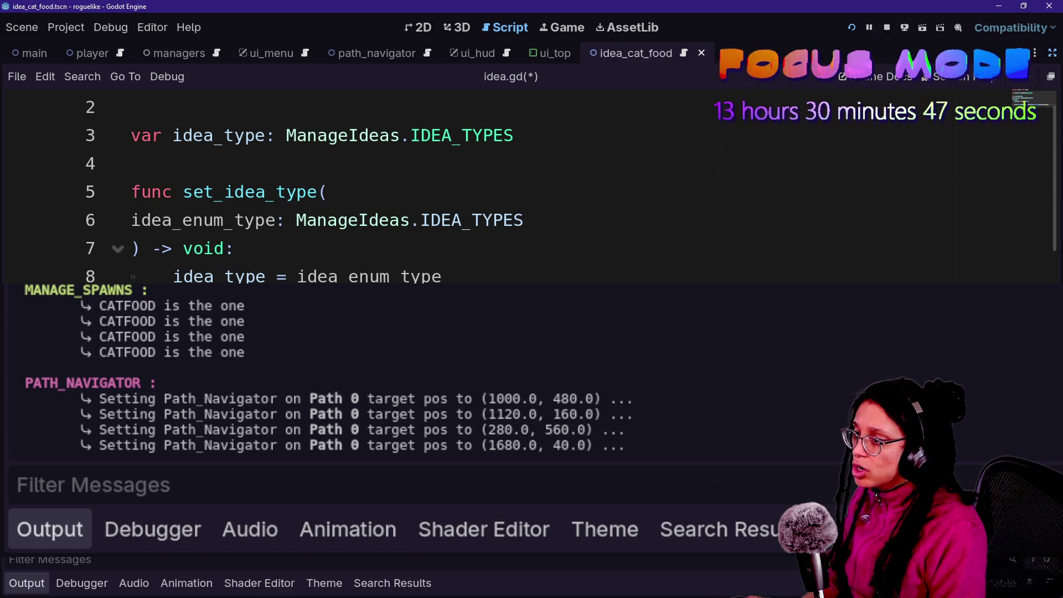
key(ctrl+s)
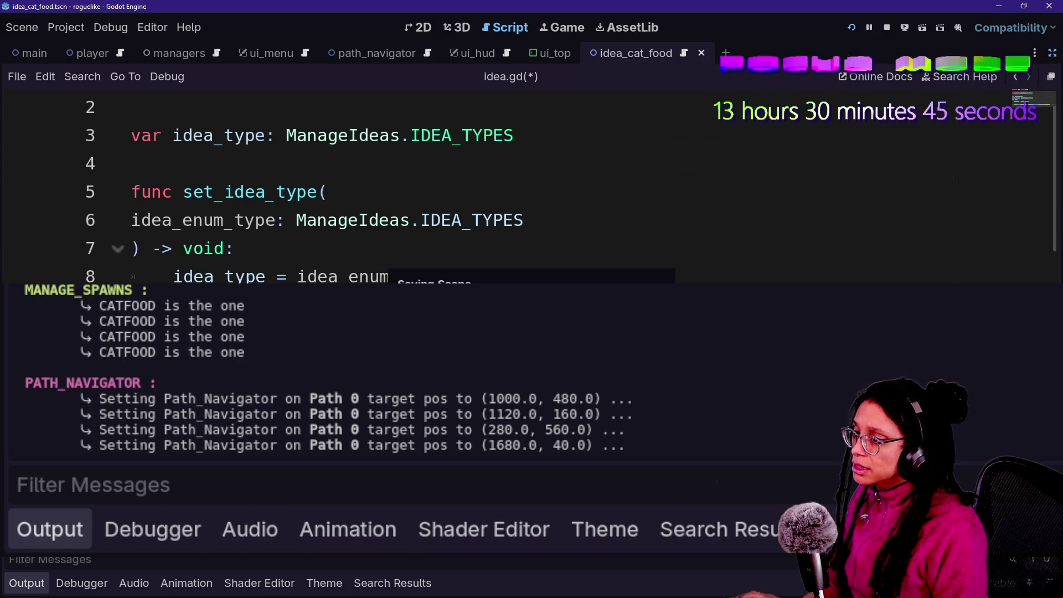
click(852, 28)
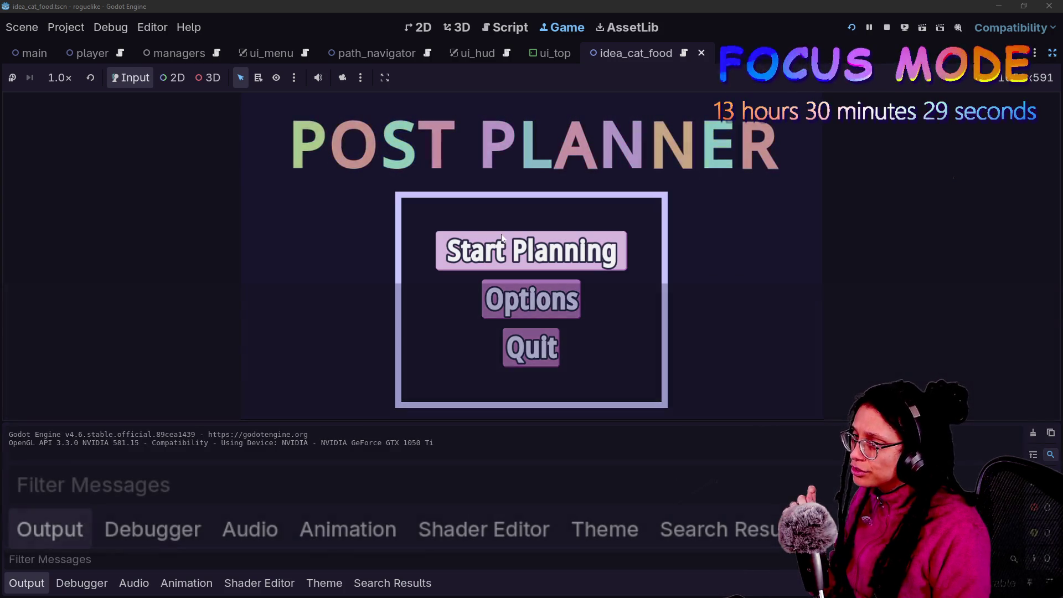
Start planning, pick a platform, and select the 'CATNIP spawned' line in the output log.
click(502, 239)
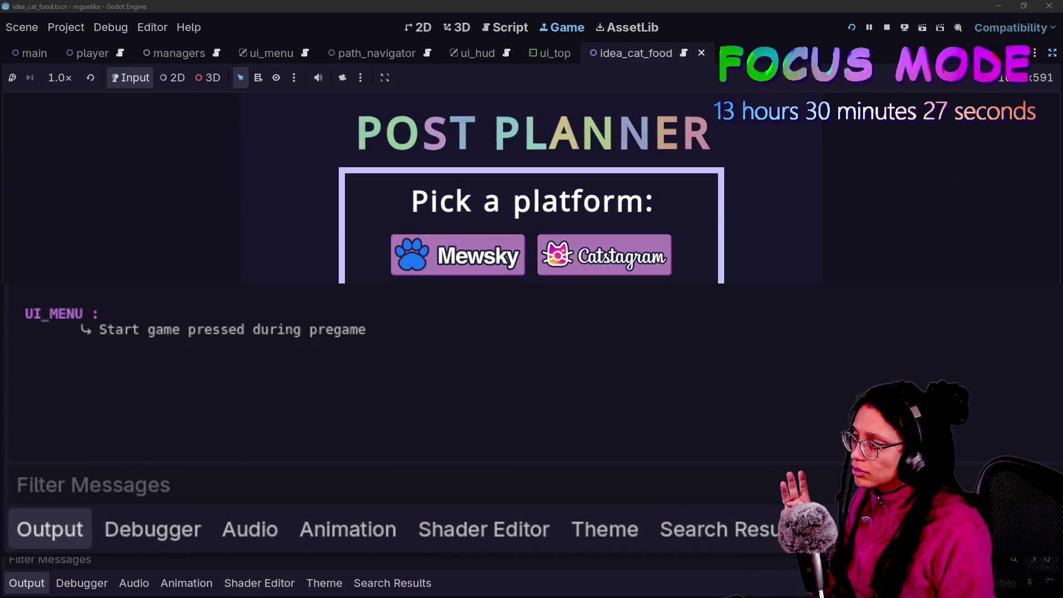
click(501, 238)
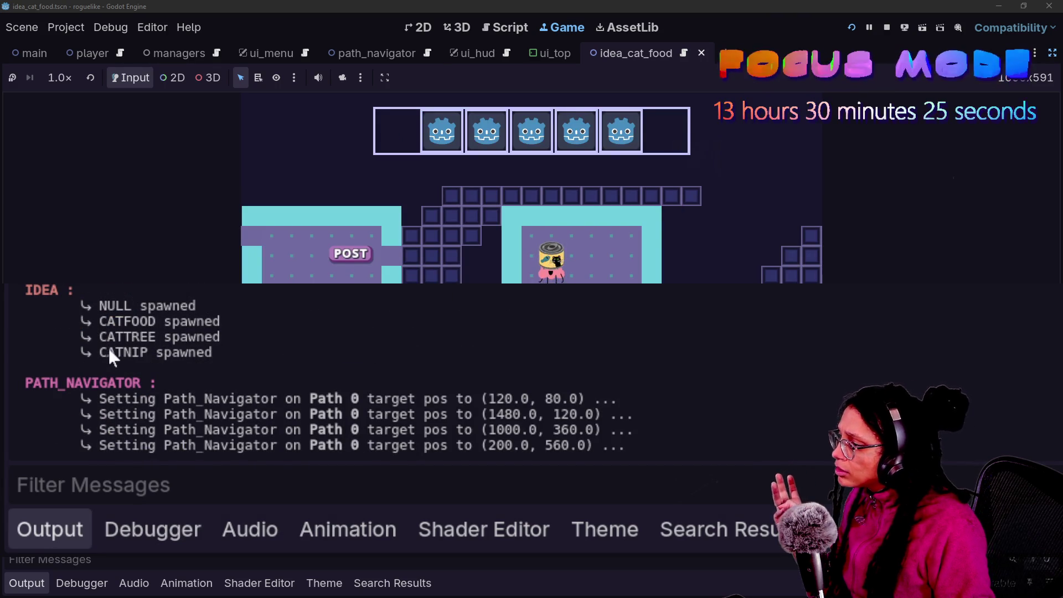
drag(115, 353, 203, 357)
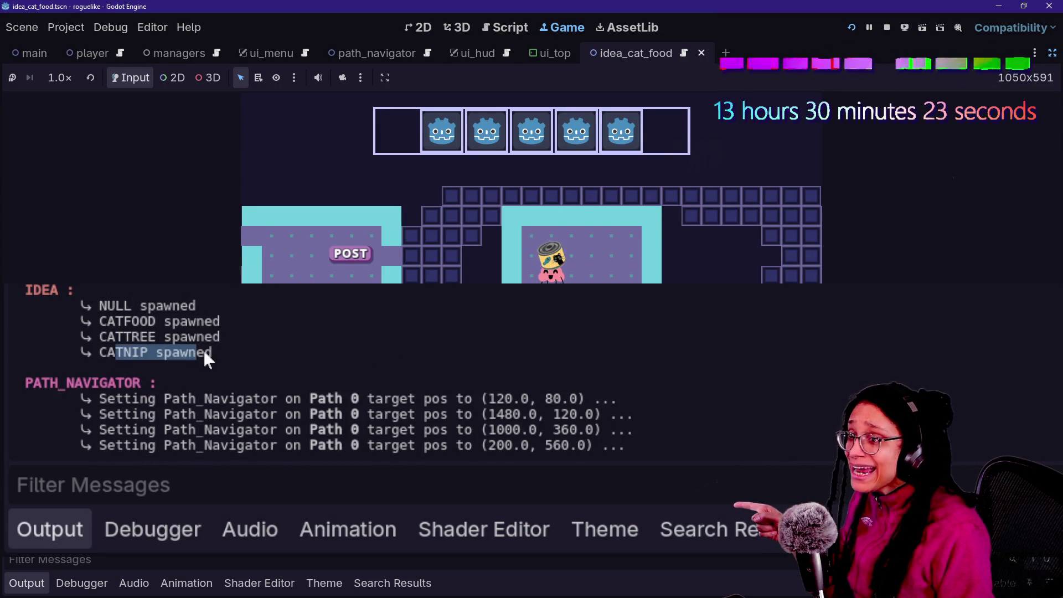
click(202, 355)
drag(90, 352, 191, 359)
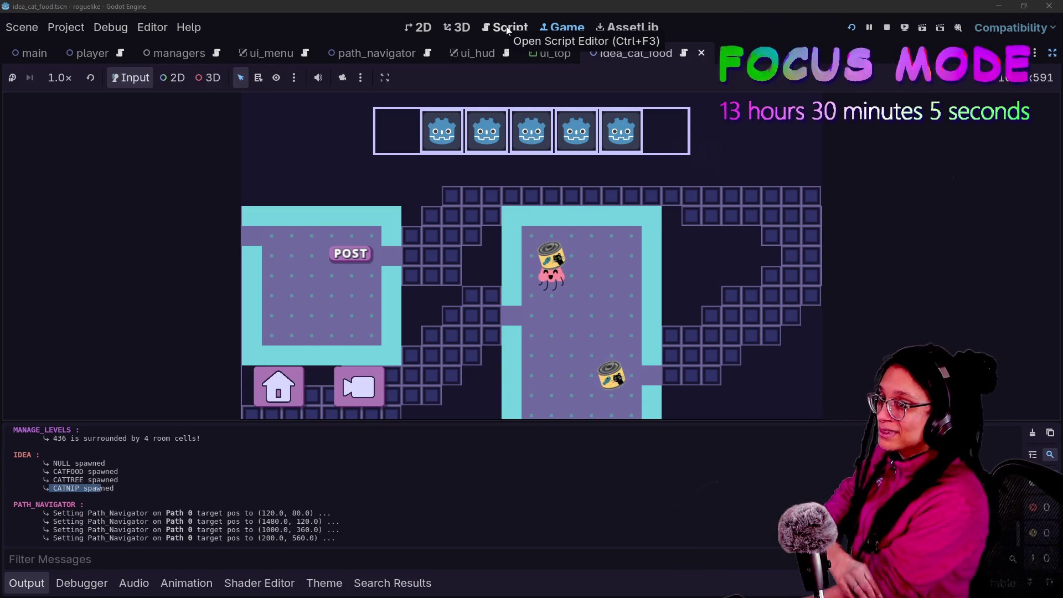
Switch to the script editor and open manage_spawns.gd through quick open.
click(507, 30)
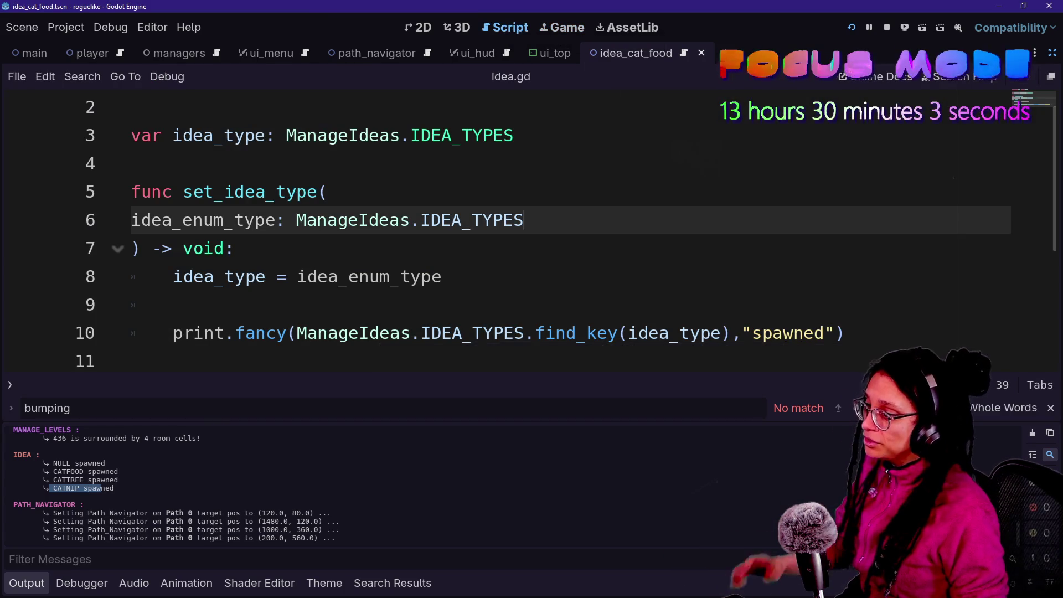
scroll(531, 222, down, 2)
key(ctrl+alt+o)
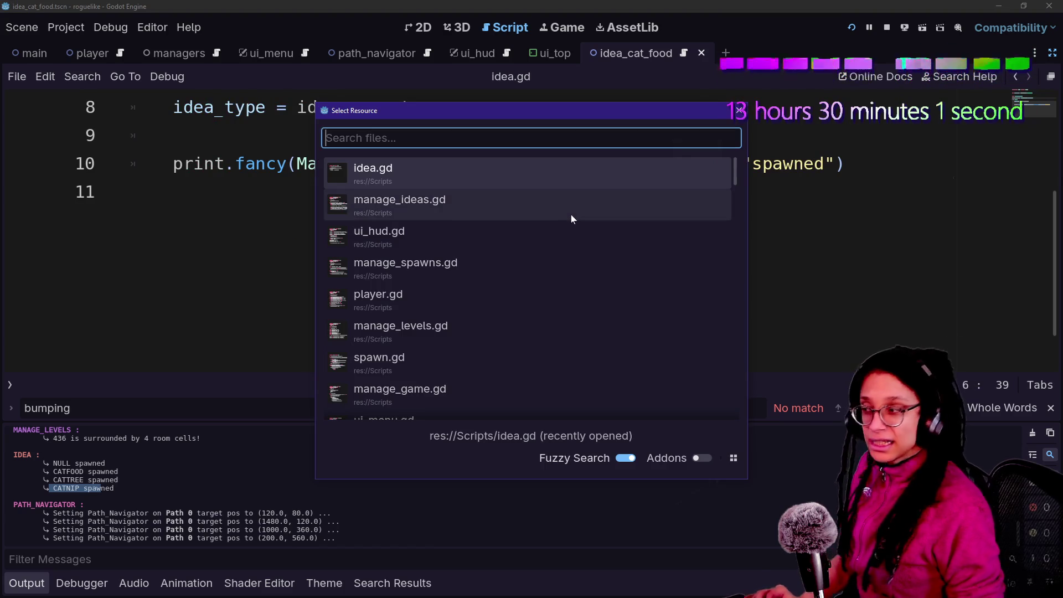
key(Down)
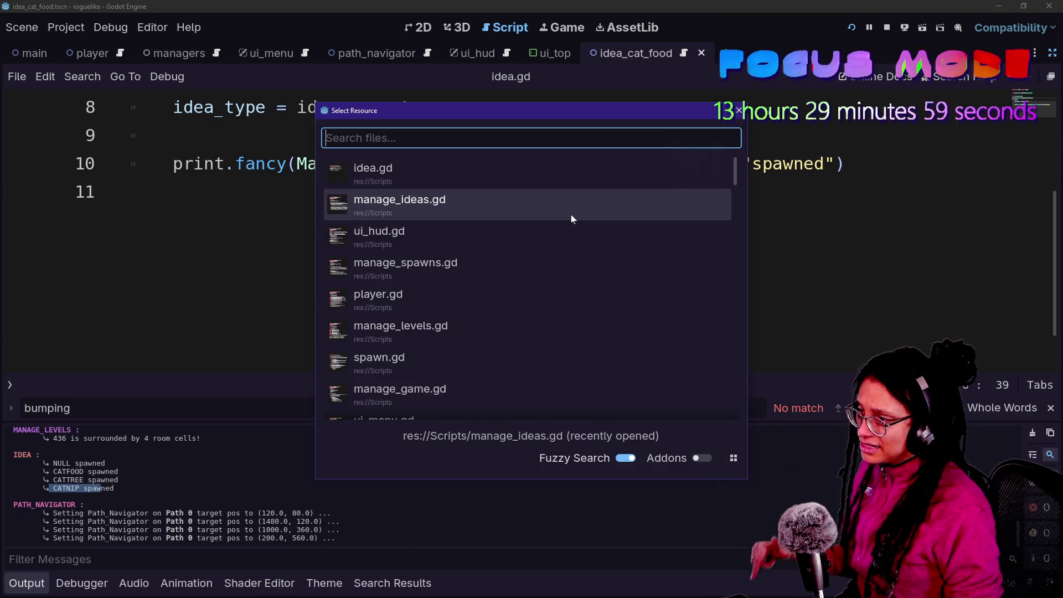
key(Down)
key(Down)
key(Return)
Hide the output panel and inspect the IDEA_CATFOOD spawn call on line 20.
scroll(565, 221, up, 4)
key(ctrl+j)
scroll(564, 222, up, 3)
scroll(565, 221, up, 3)
scroll(564, 221, down, 8)
scroll(565, 222, up, 5)
scroll(565, 222, up, 3)
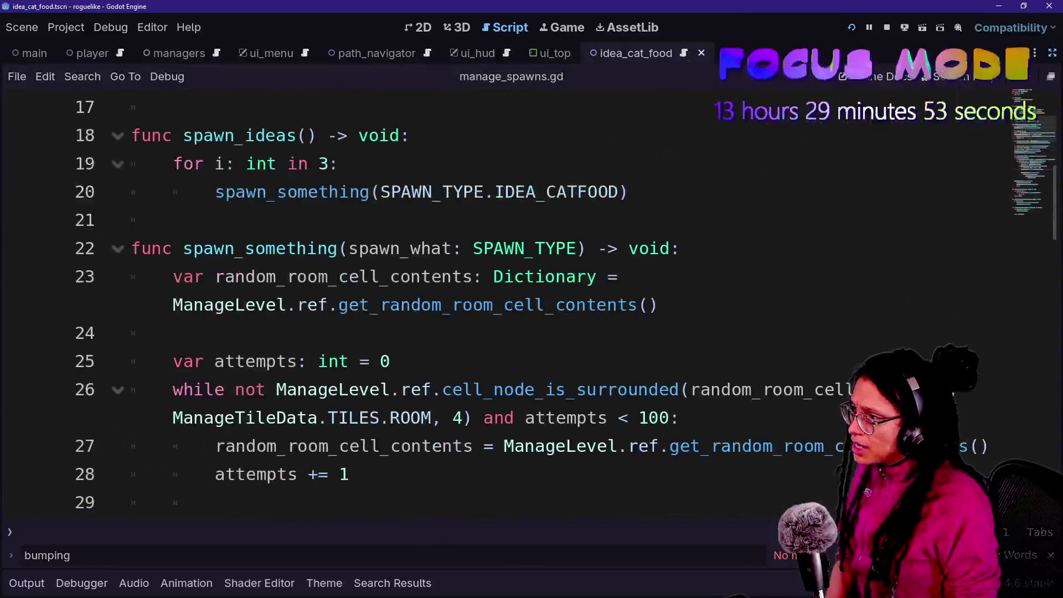
scroll(565, 276, up, 1)
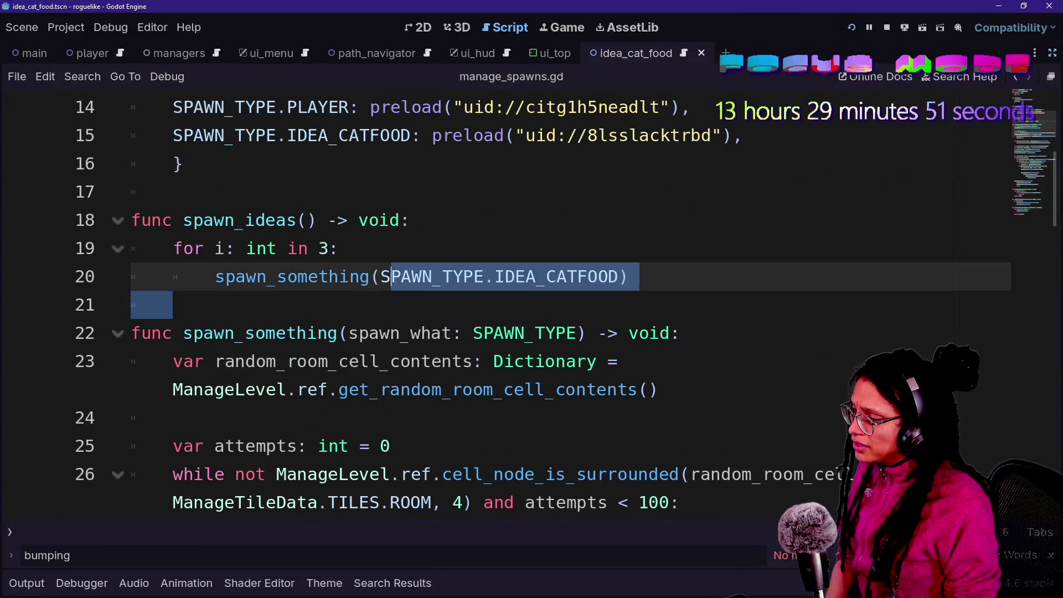
click(172, 304)
key(Up)
key(Up)
key(Down)
key(End)
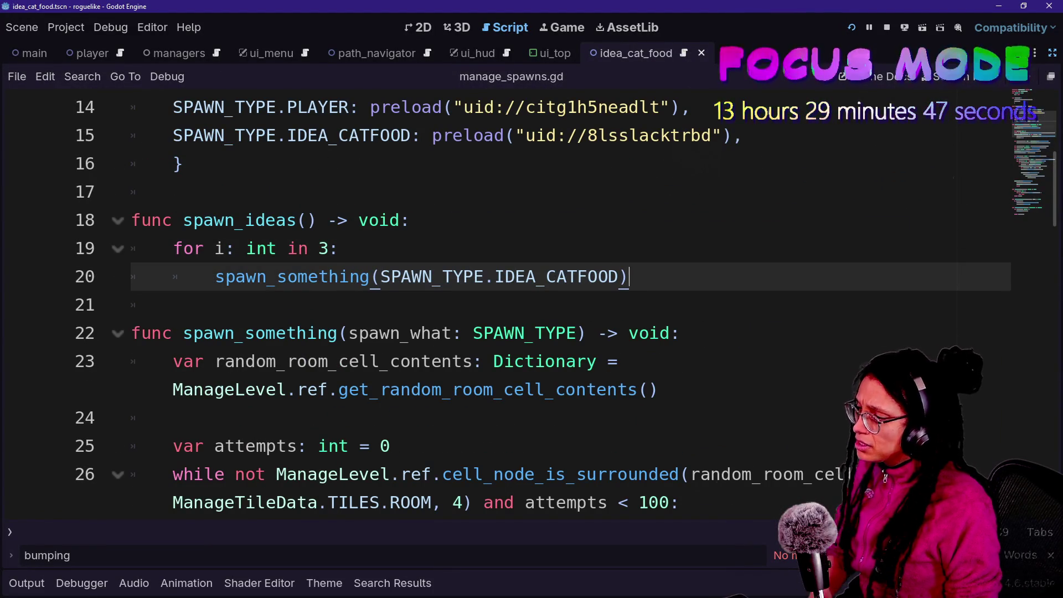
Review the IDEA_TYPES loop, set_idea_type call and idea_type_enum on lines 42–47.
scroll(565, 305, down, 8)
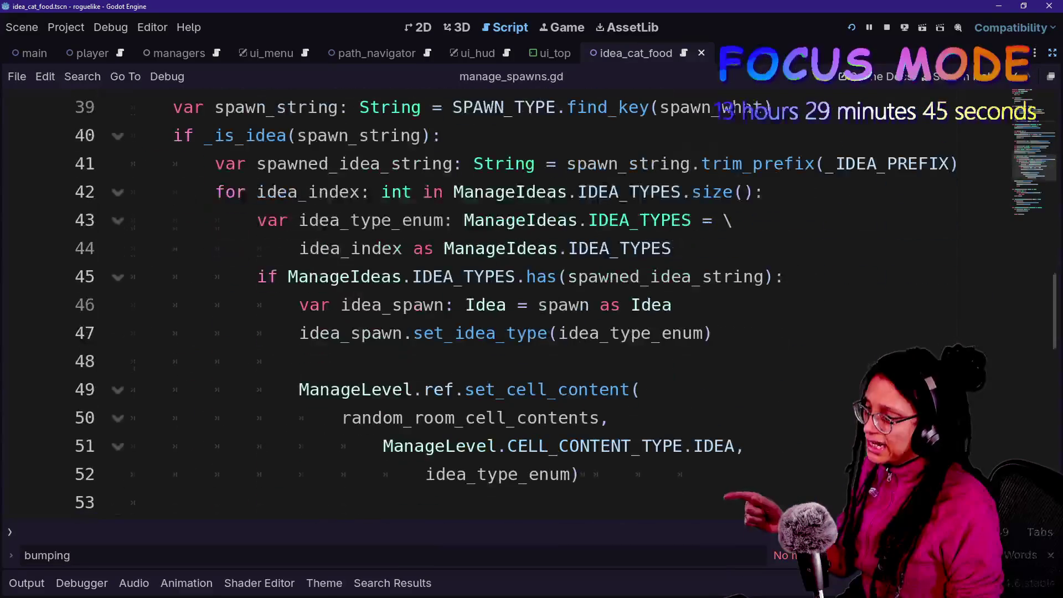
click(591, 333)
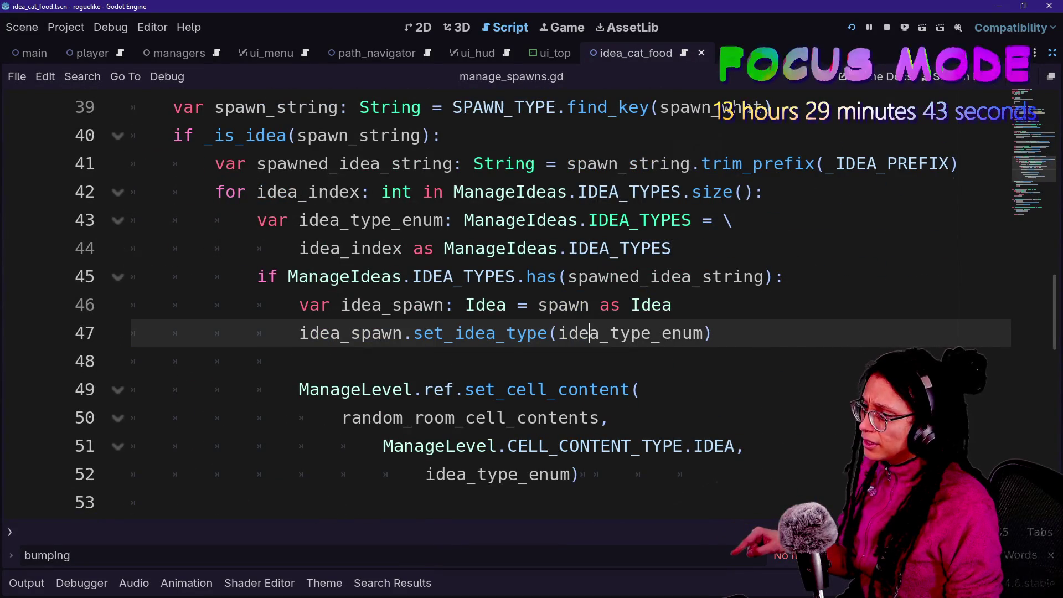
scroll(565, 304, up, 1)
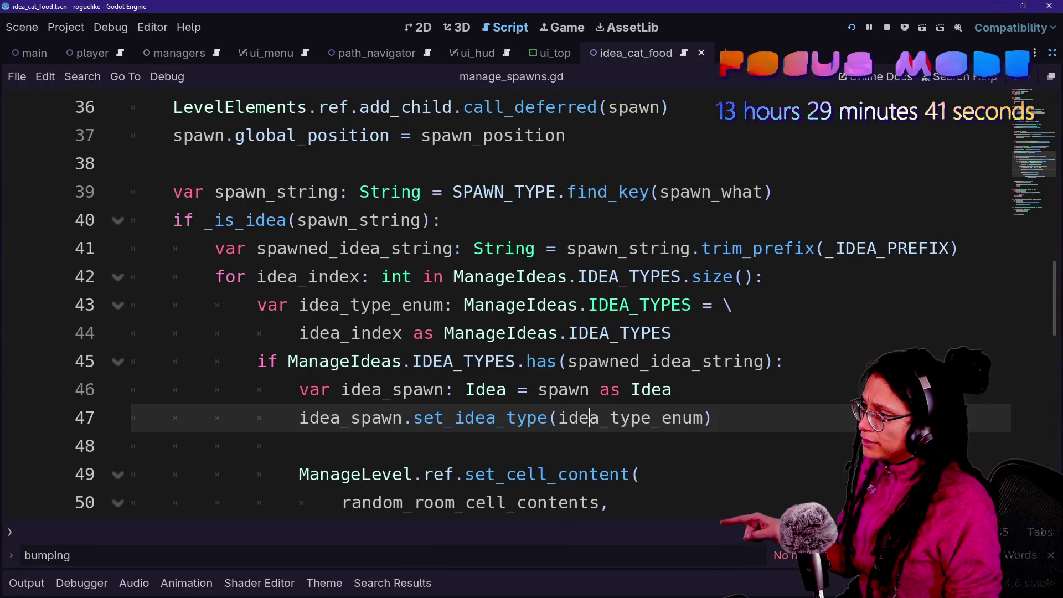
click(536, 276)
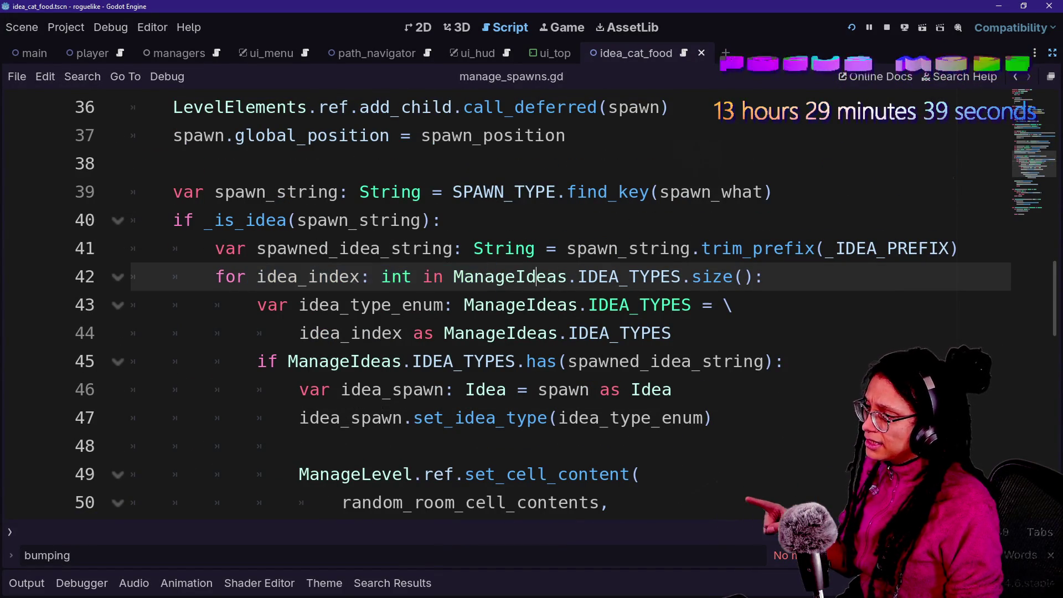
double_click(628, 276)
drag(628, 277, 731, 304)
click(660, 277)
drag(524, 361, 560, 418)
click(569, 417)
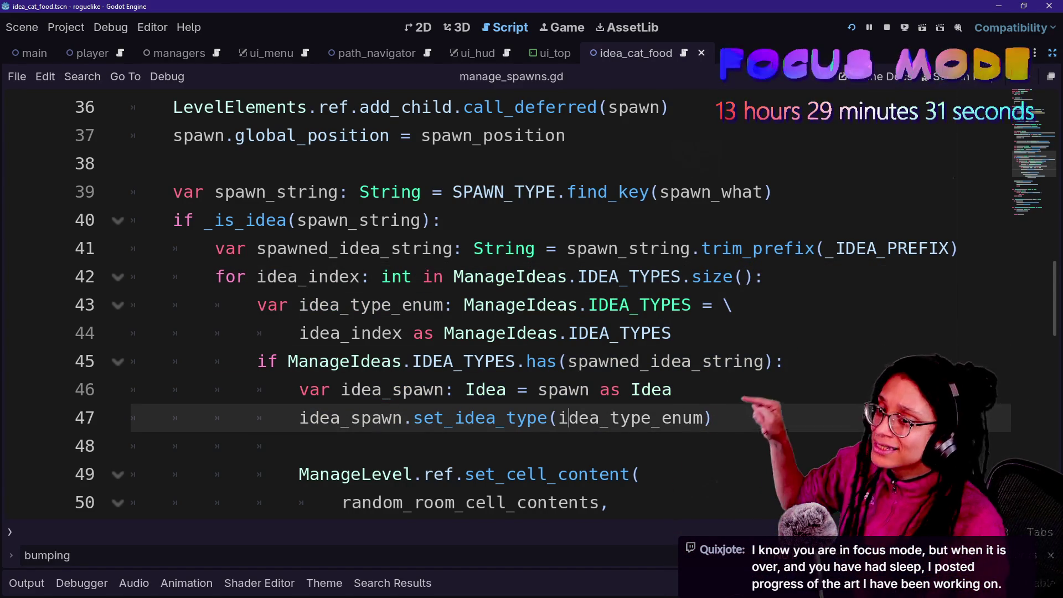
click(570, 276)
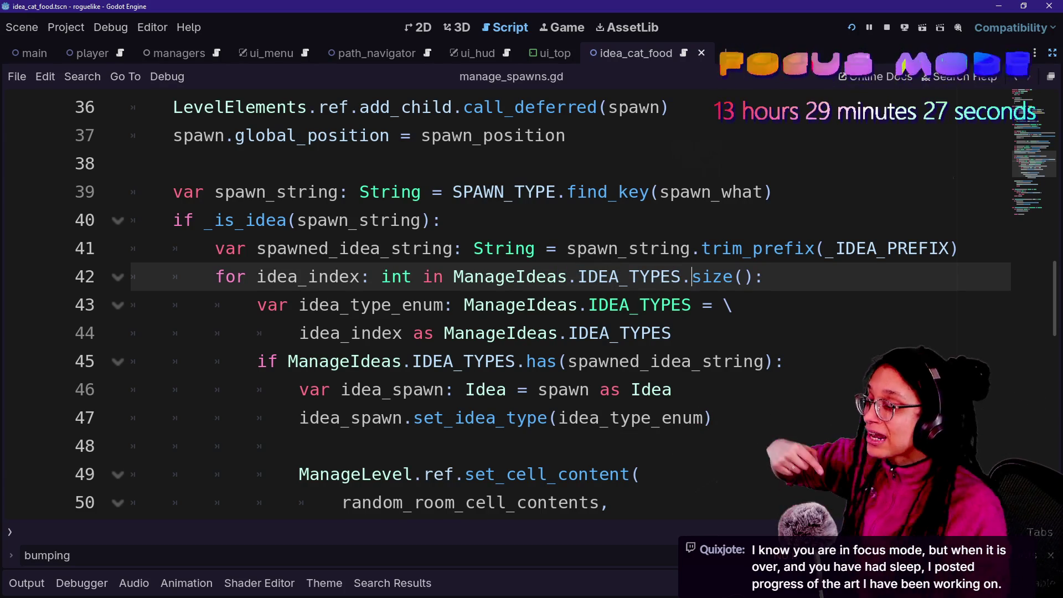
mouse_move(487, 361)
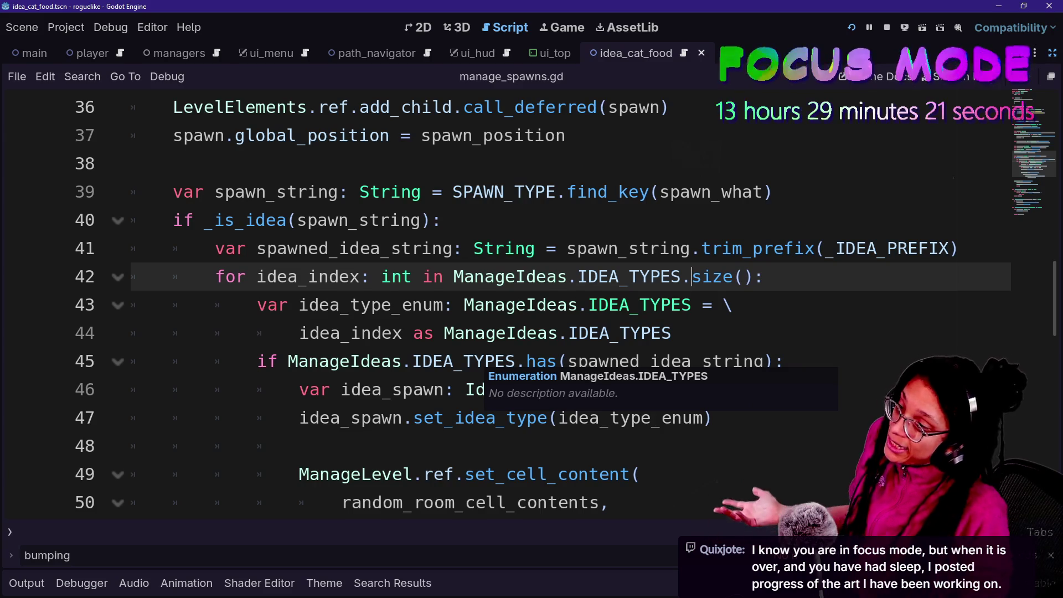
mouse_move(753, 248)
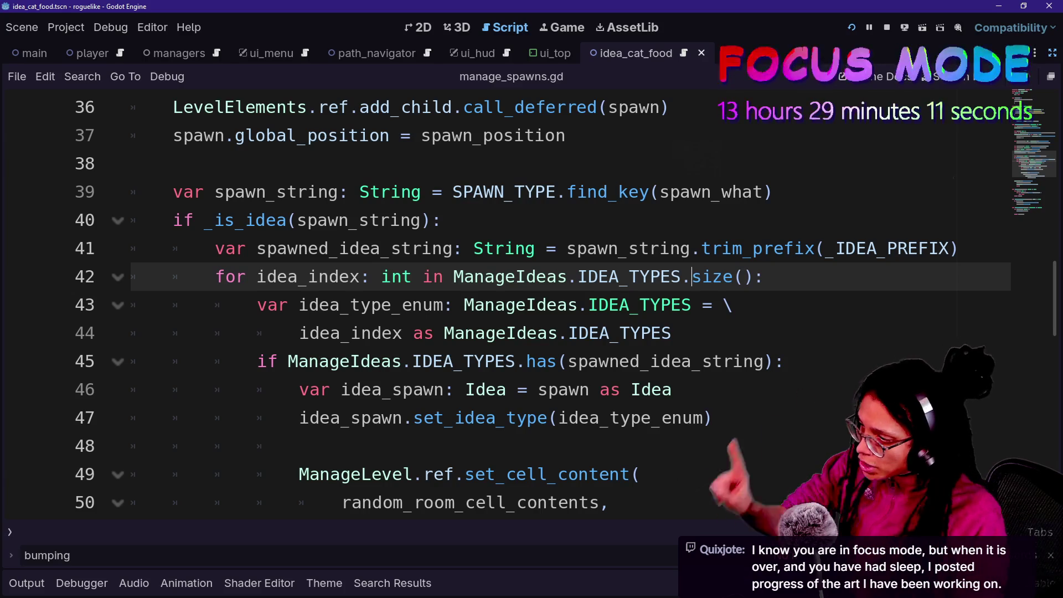
click(773, 361)
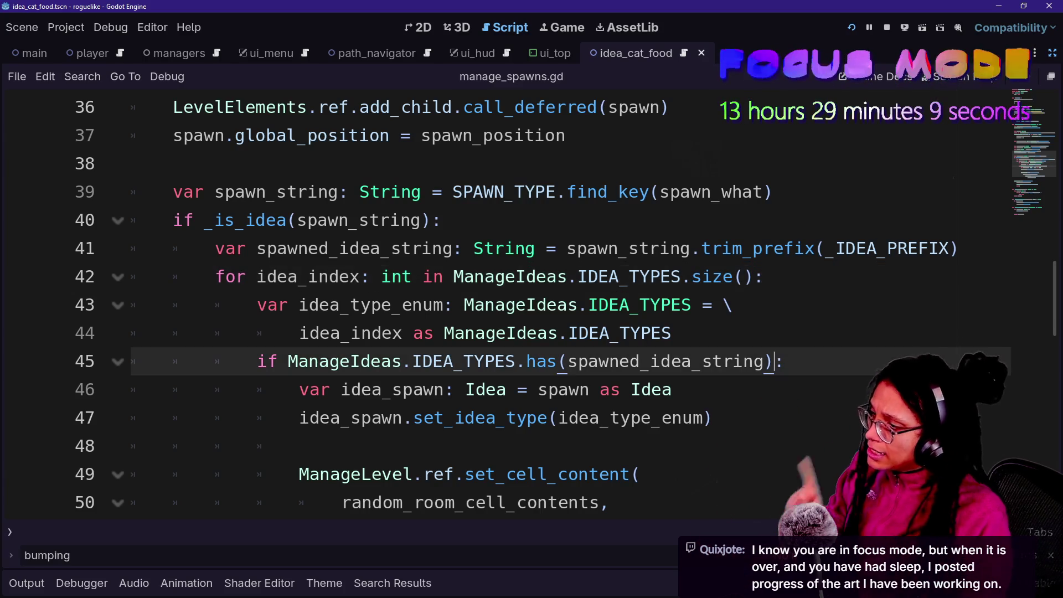
Continue the line-45 IDEA_TYPES.has condition with a backslash onto a new 'and' line.
text(\)
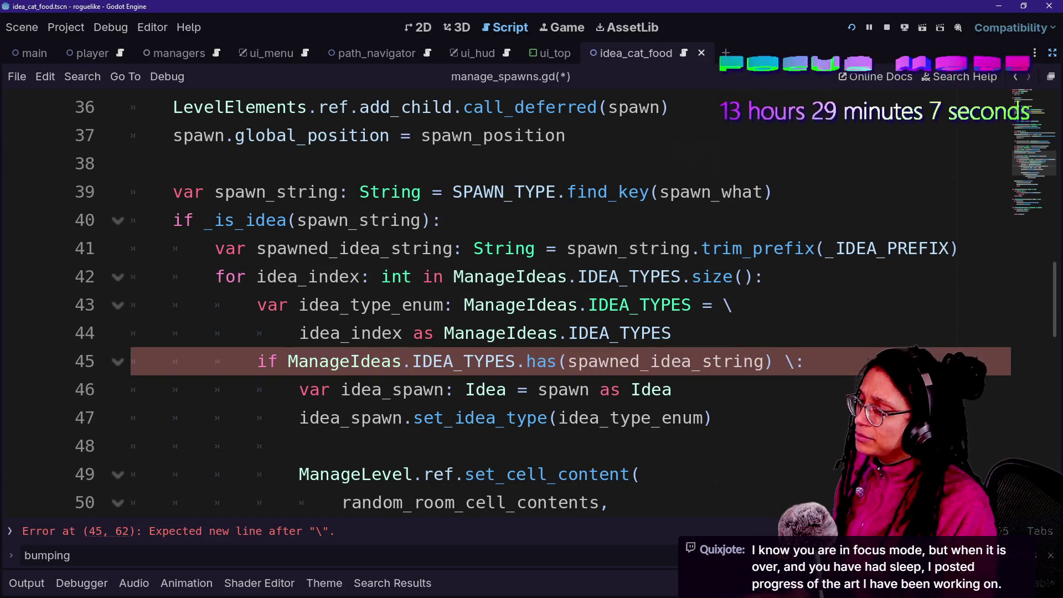
key(Return)
text(and :)
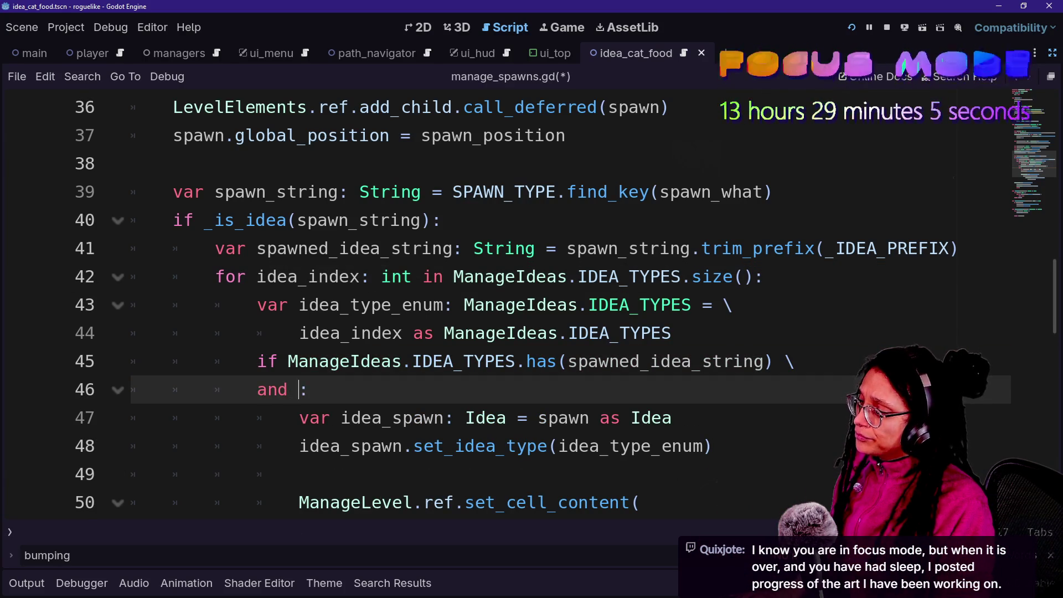
click(289, 389)
click(320, 389)
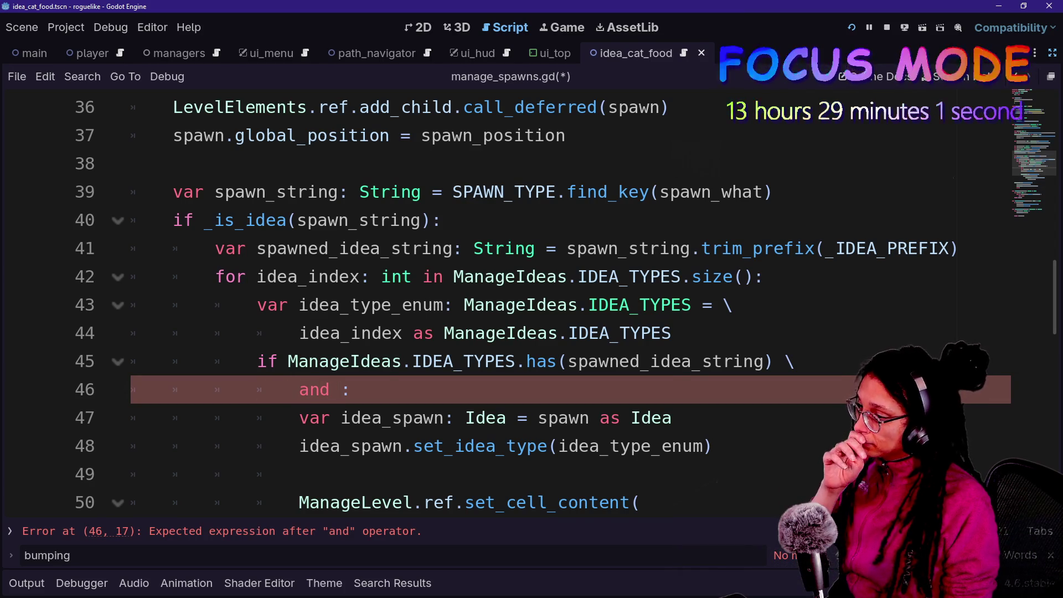
drag(257, 361, 794, 361)
click(672, 332)
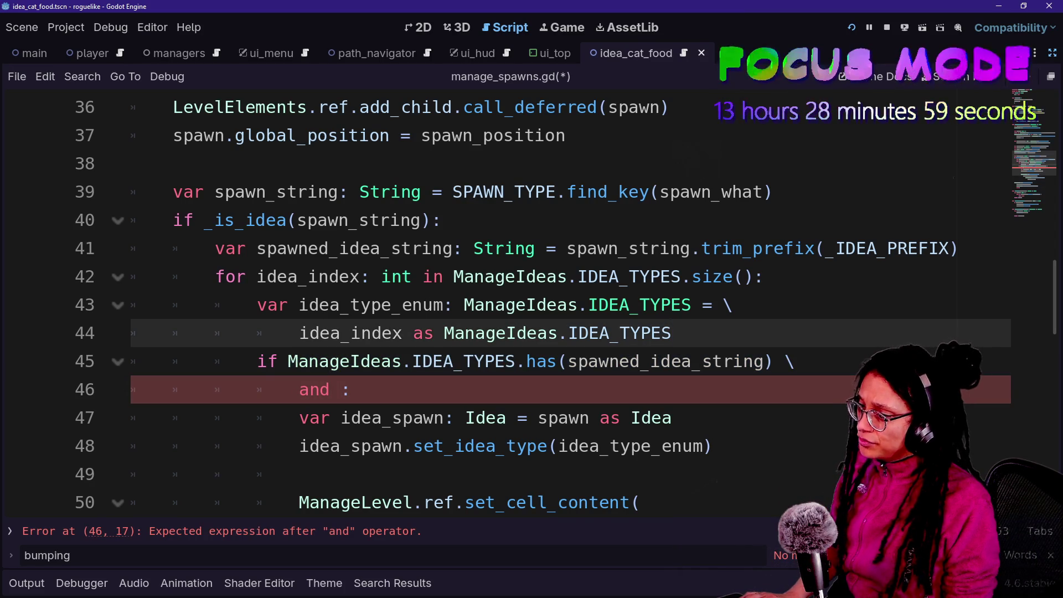
click(796, 361)
click(338, 390)
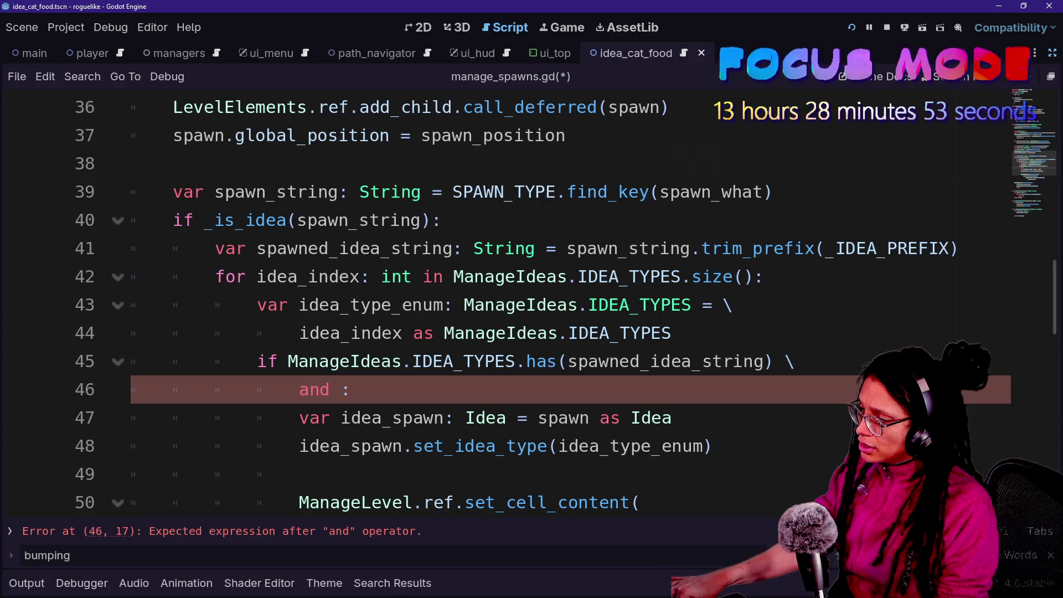
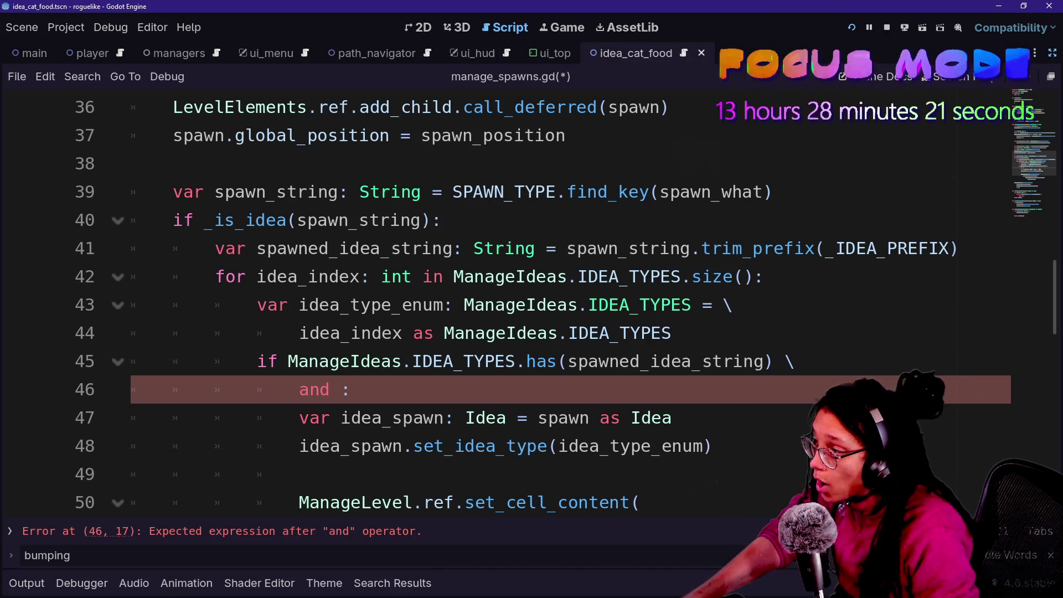
Join ':' onto the line-45 IDEA_TYPES.has(spawned_idea_string) check, then inspect it and open the IDEA_TYPES enum.
key(BackSpace)
key(BackSpace)
key(BackSpace)
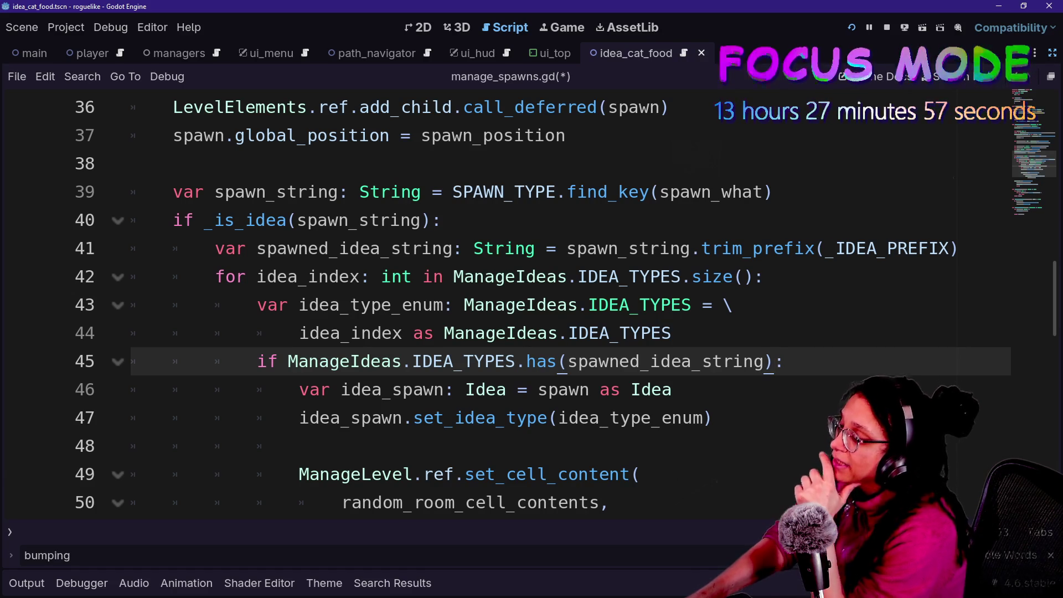
drag(258, 361, 641, 389)
click(641, 390)
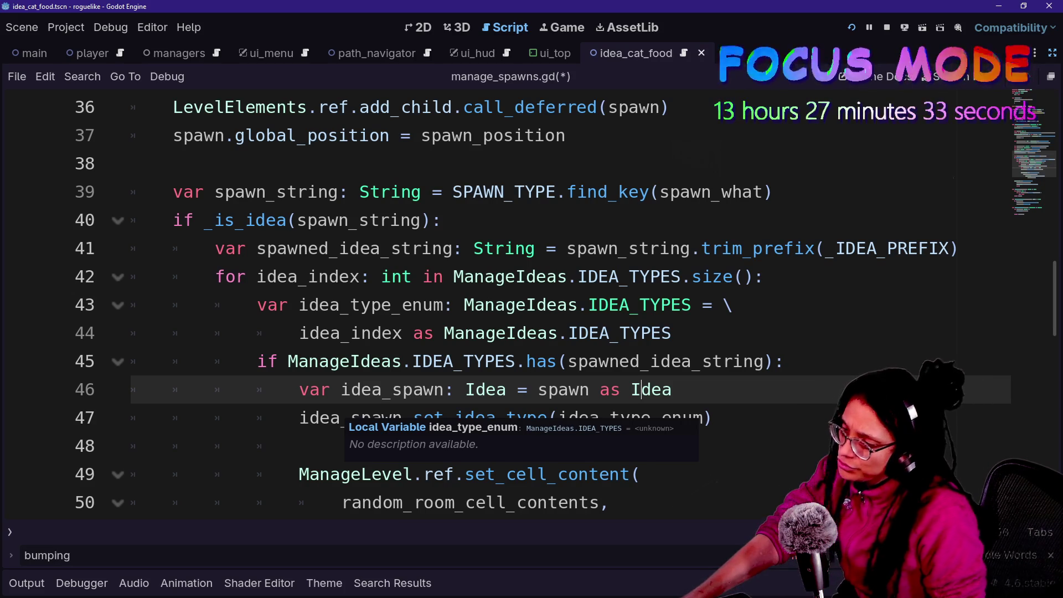
click(641, 474)
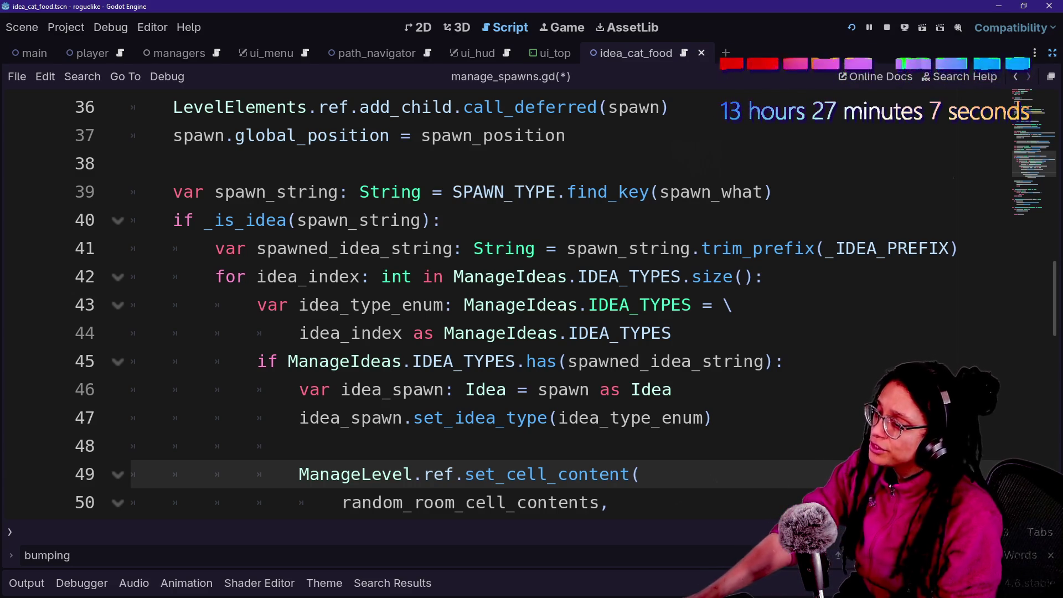
ctrl+click(465, 364)
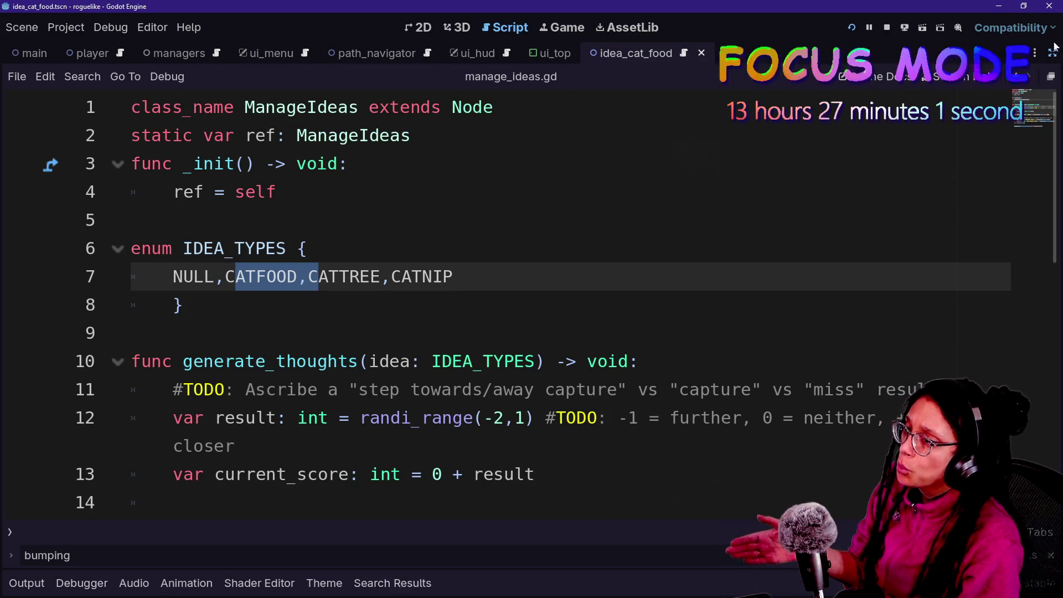
key(Up)
key(alt+Left)
click(629, 304)
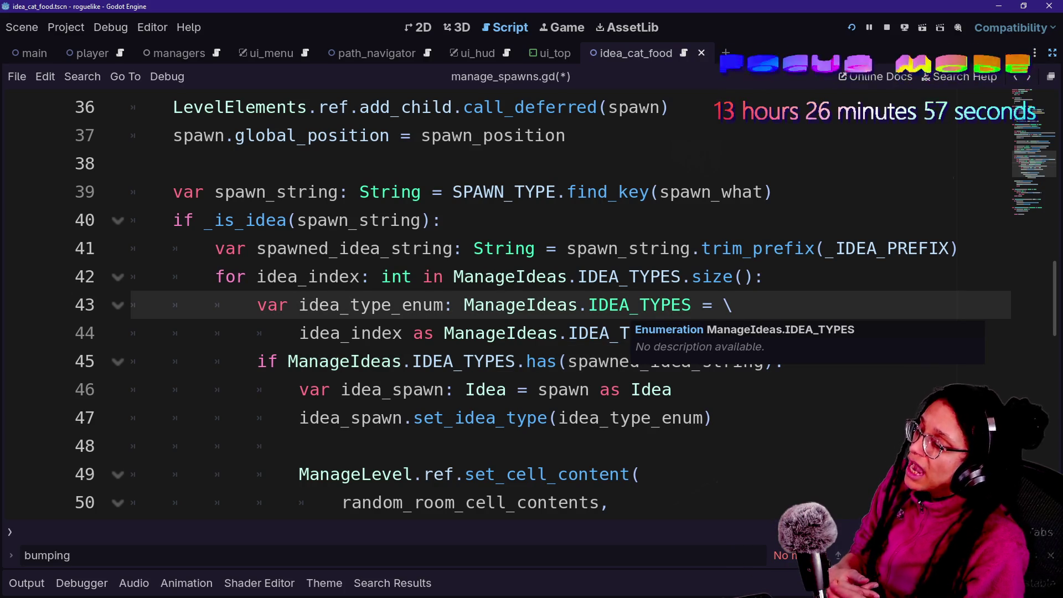
click(672, 389)
click(711, 417)
click(672, 390)
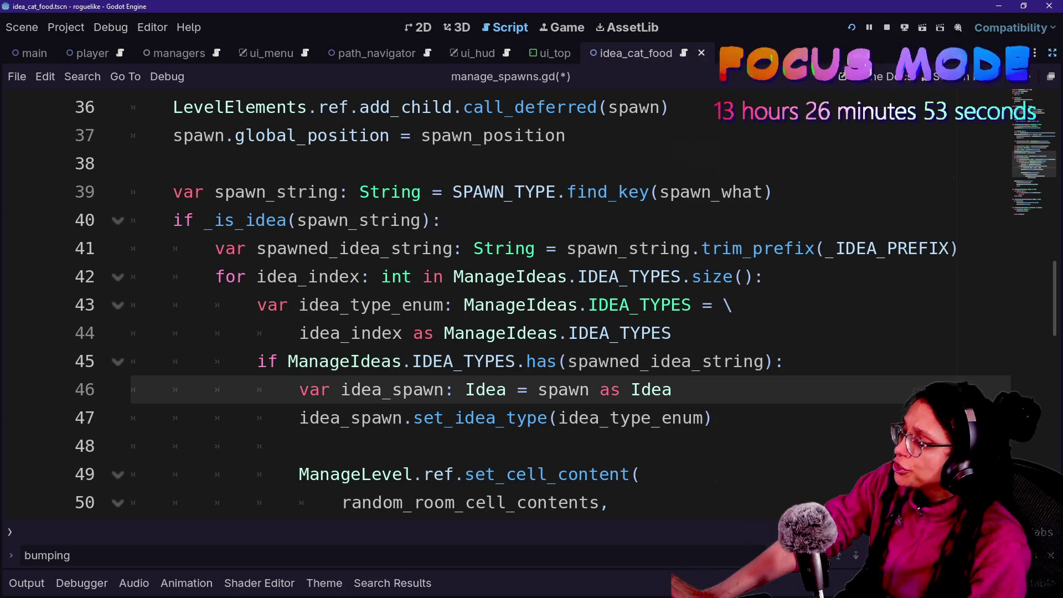
drag(473, 361, 754, 361)
click(784, 361)
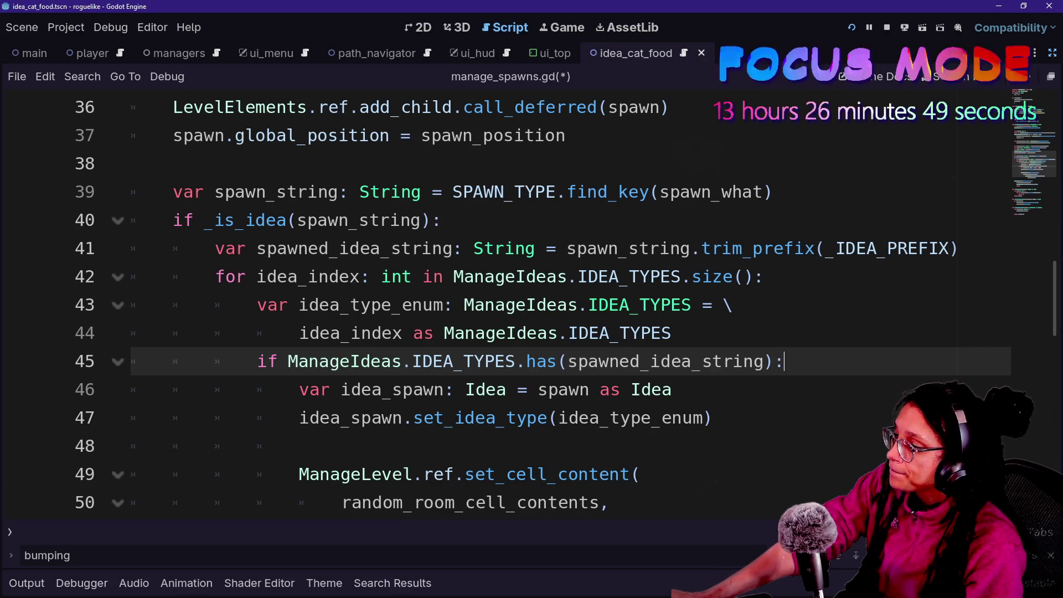
click(433, 361)
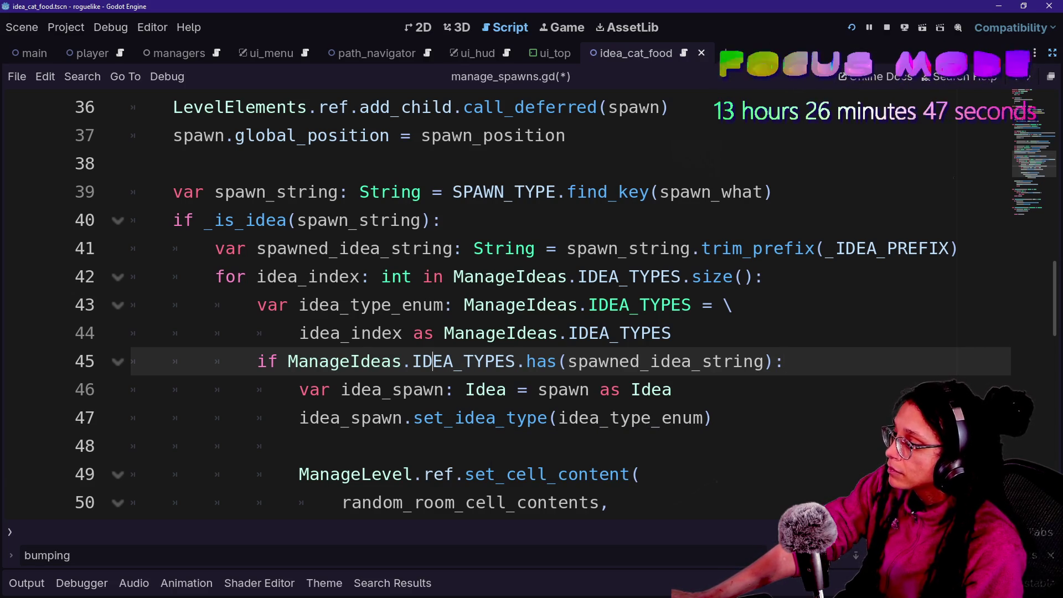
drag(288, 360, 540, 389)
click(734, 361)
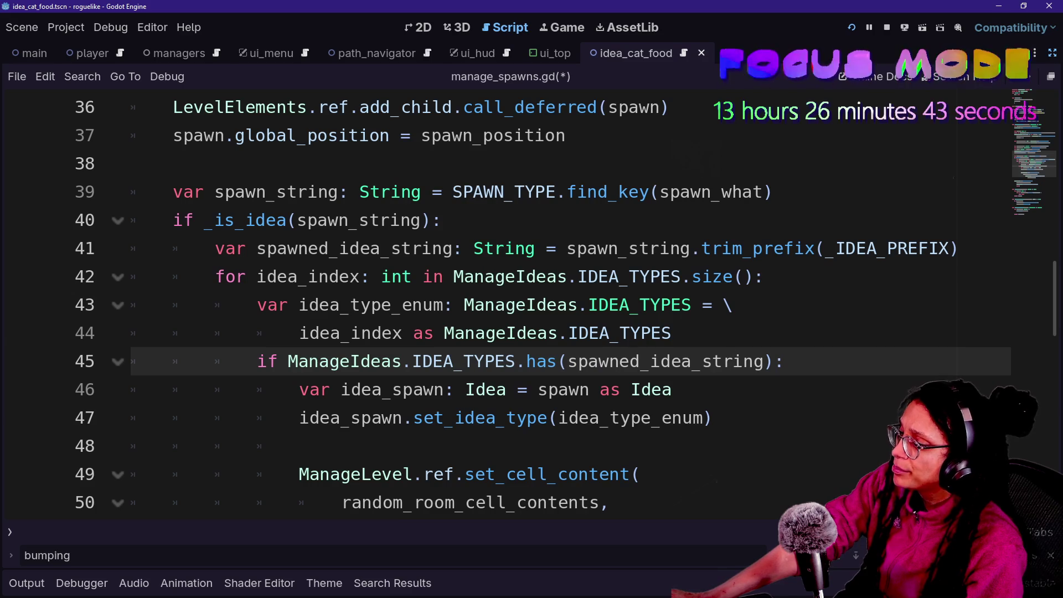
click(784, 360)
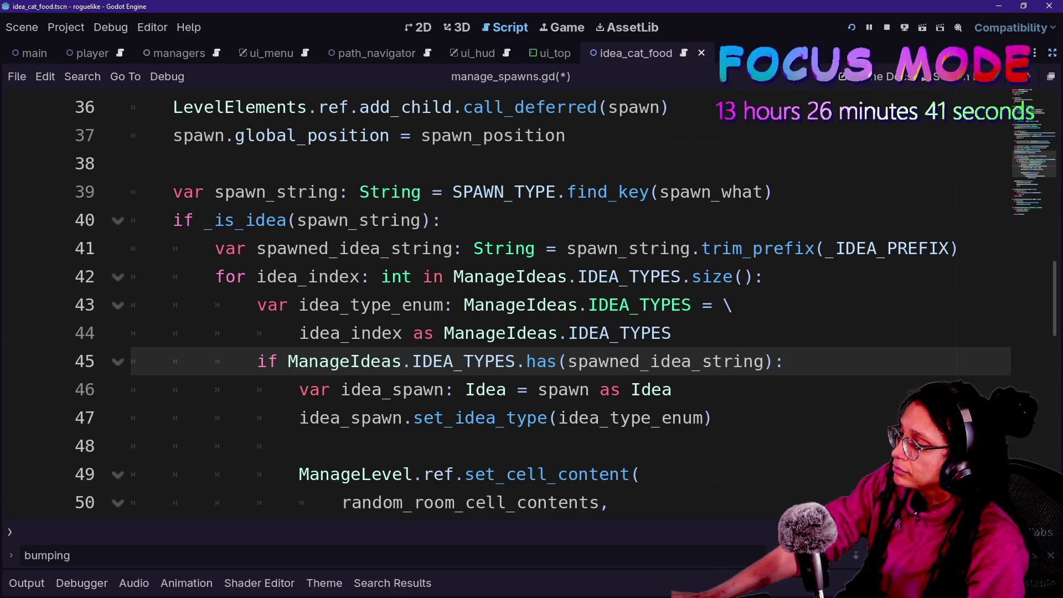
click(590, 390)
drag(277, 361, 672, 389)
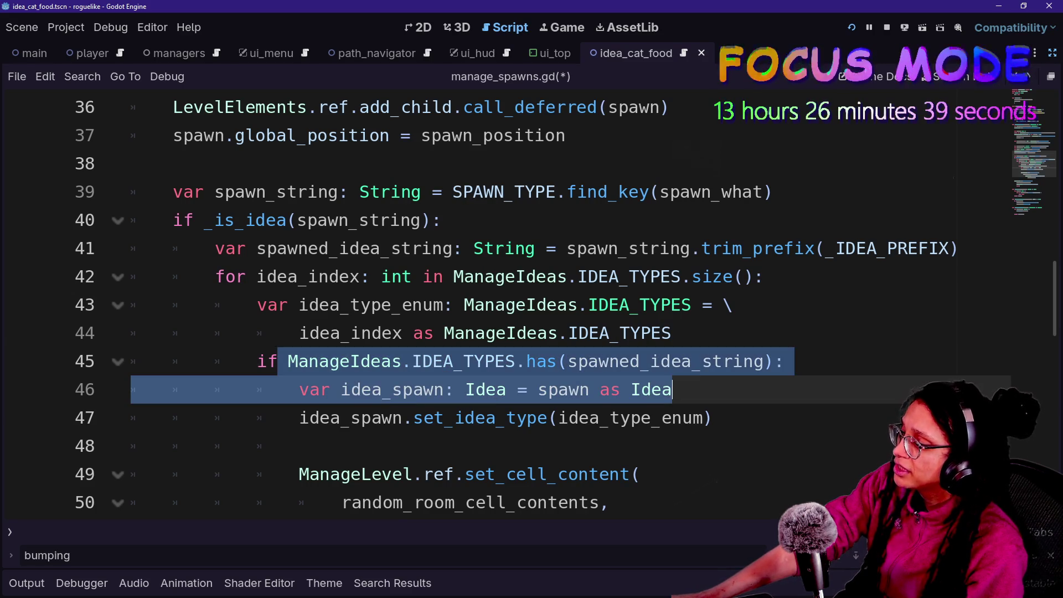
click(673, 389)
click(734, 361)
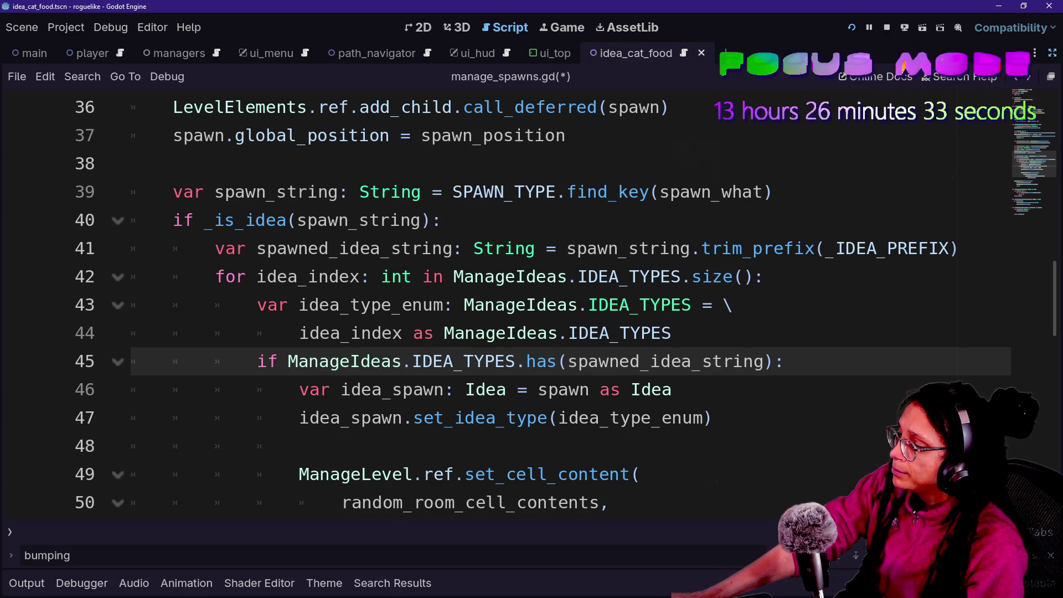
drag(548, 417, 693, 417)
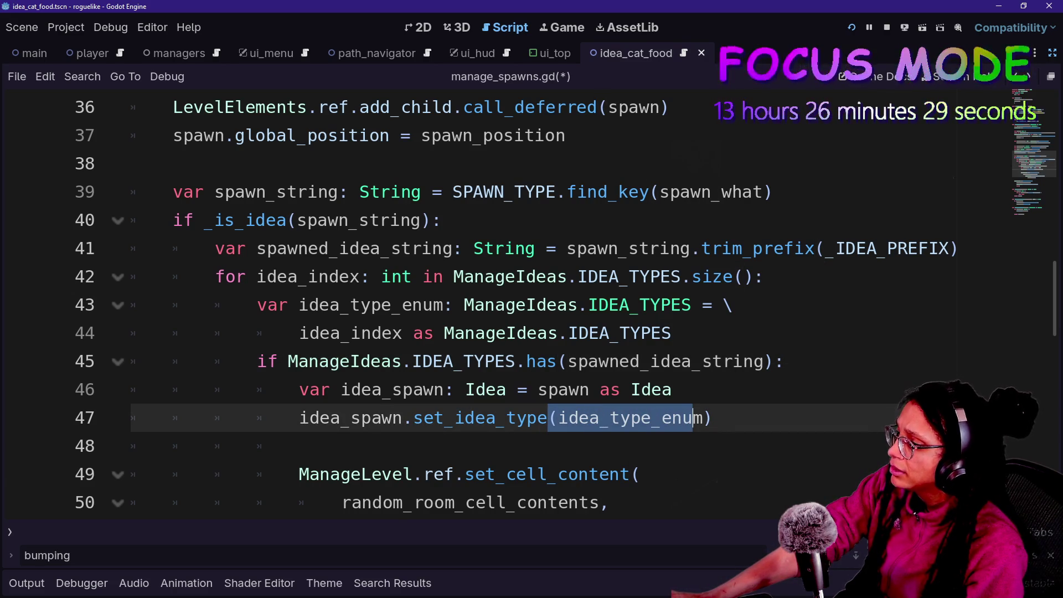
drag(299, 304, 569, 304)
click(569, 304)
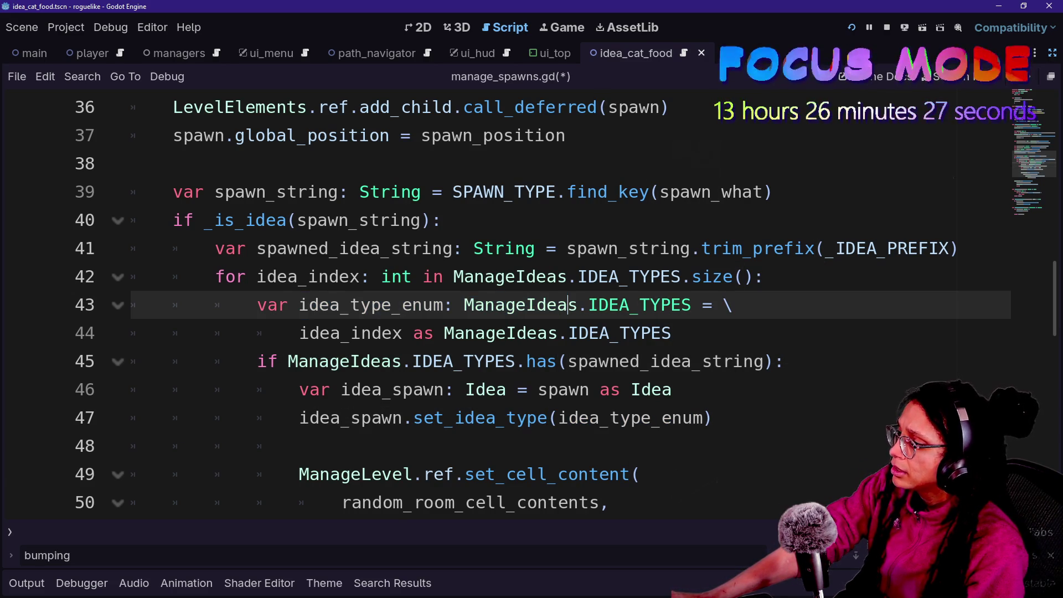
drag(299, 332, 620, 333)
click(620, 333)
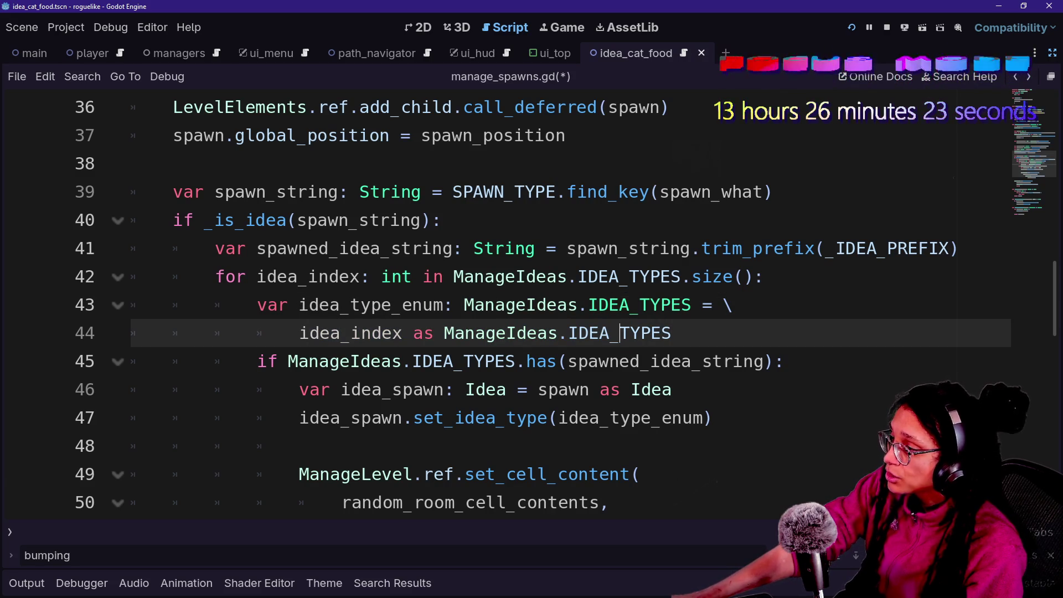
drag(267, 248, 443, 248)
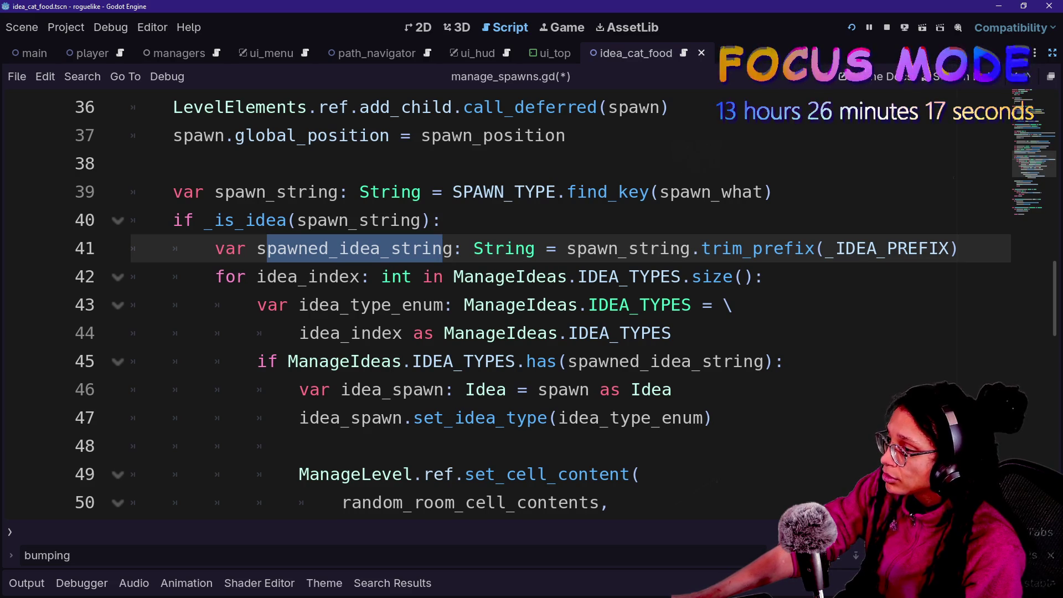
click(287, 276)
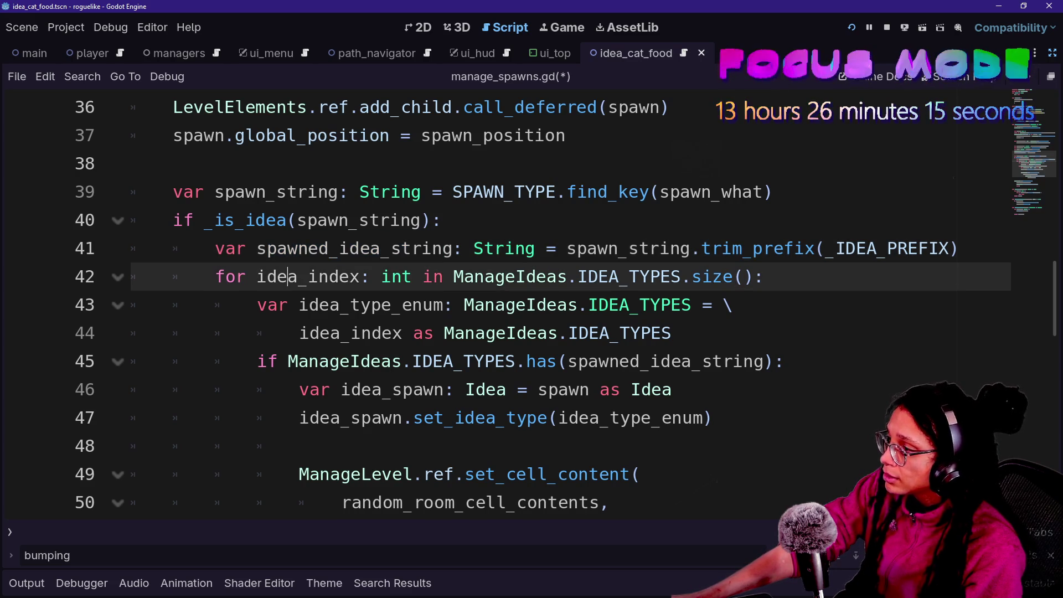
drag(257, 276, 597, 276)
drag(432, 276, 443, 276)
click(640, 305)
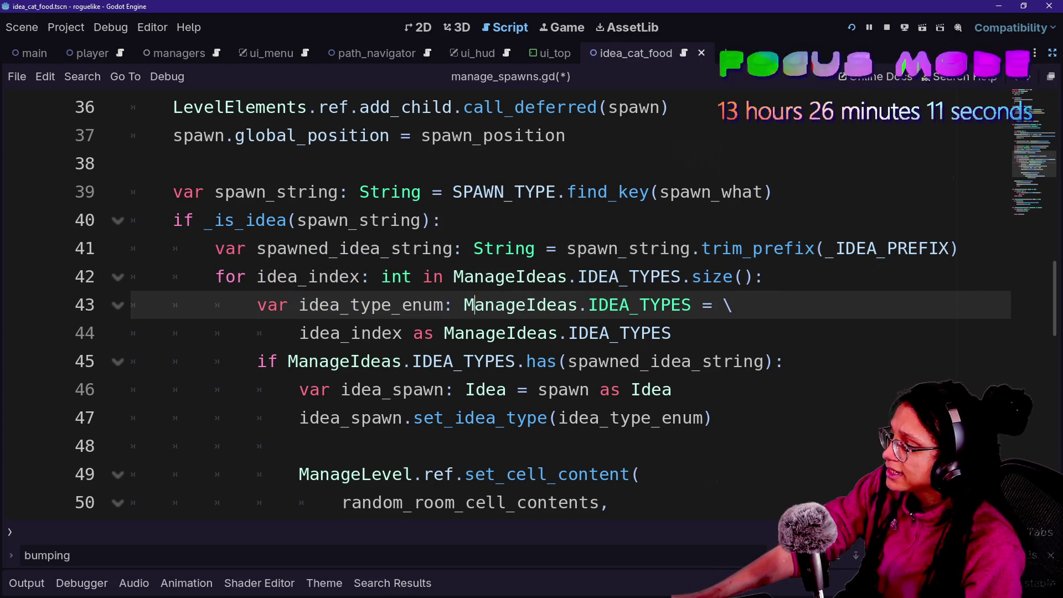
drag(277, 305, 432, 333)
click(671, 333)
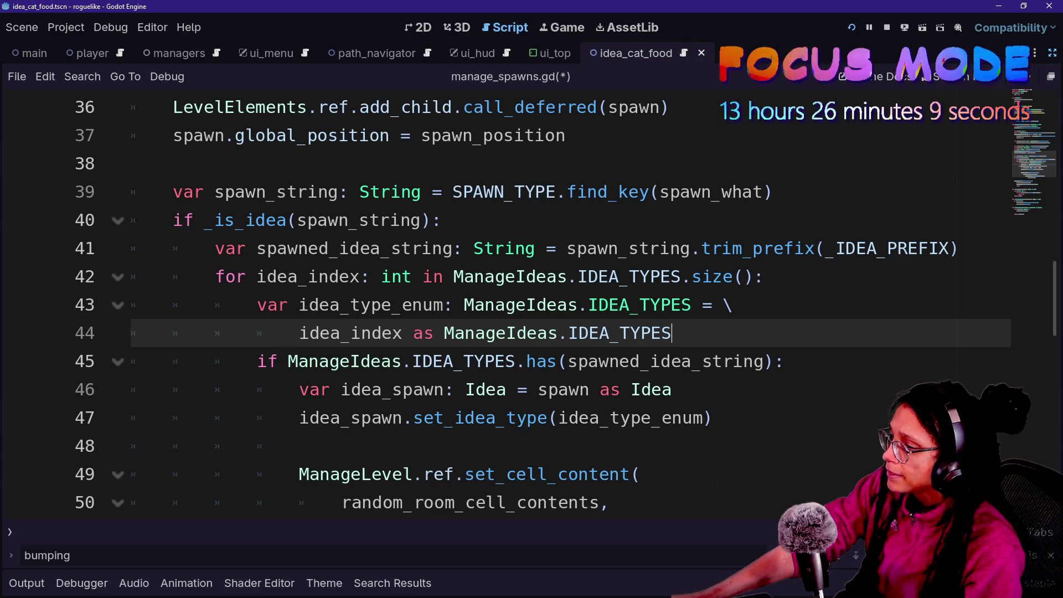
click(590, 305)
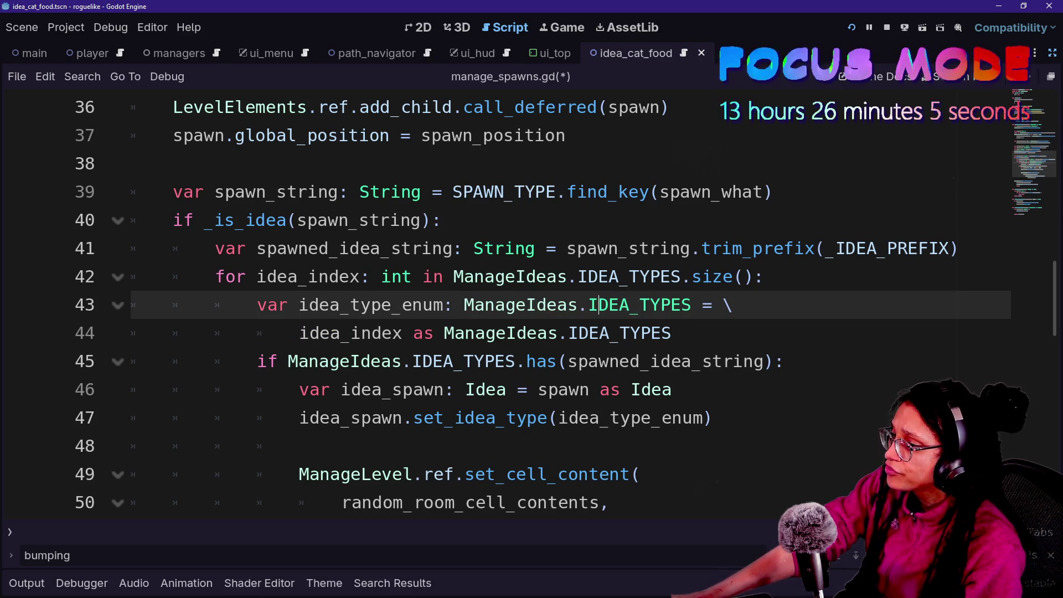
drag(825, 248, 930, 248)
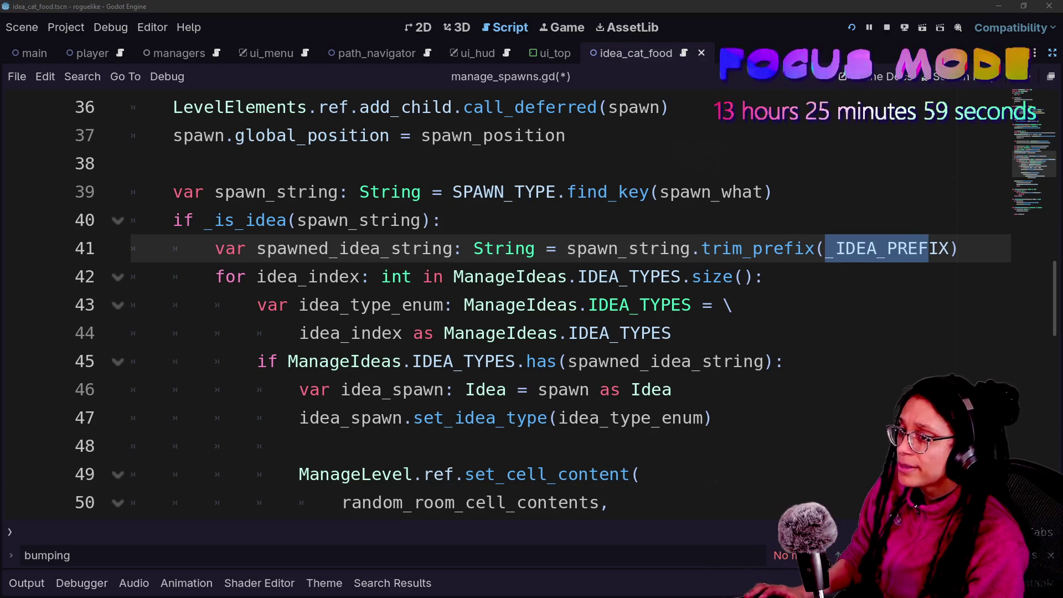
key(alt+Tab)
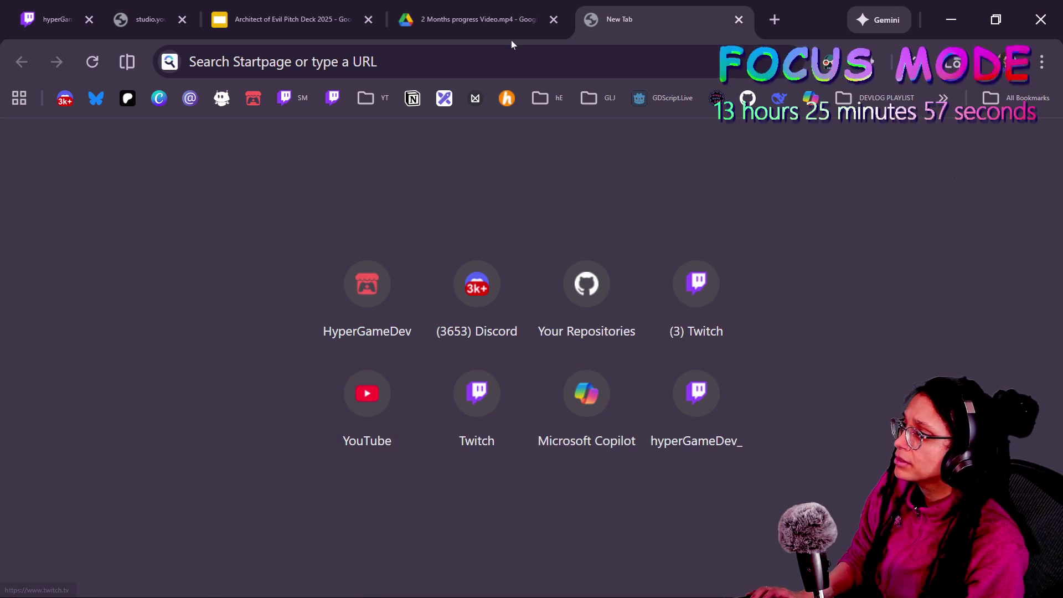
key(alt+Tab)
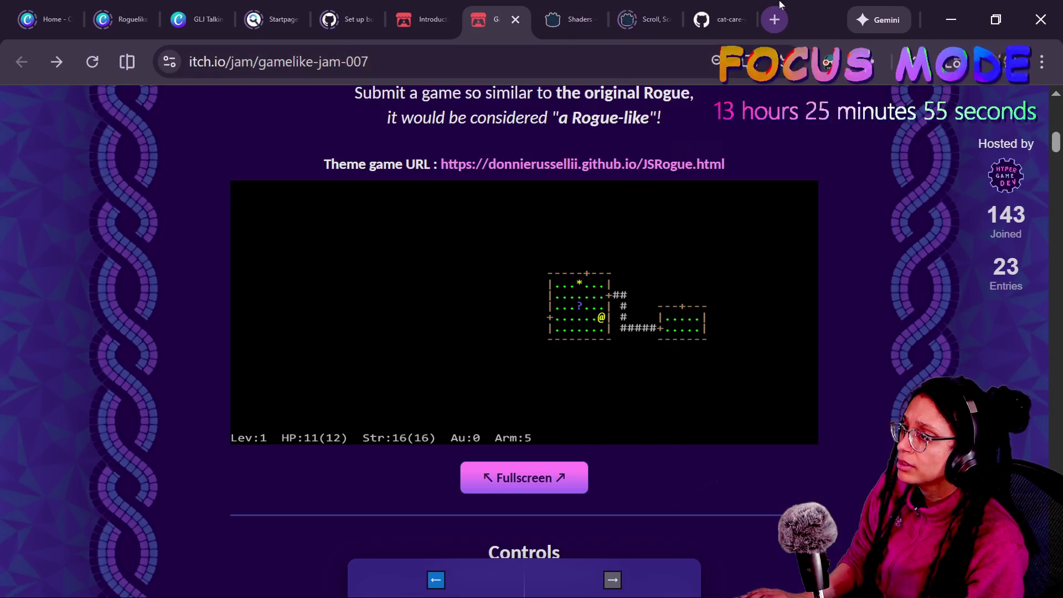
key(alt+Tab)
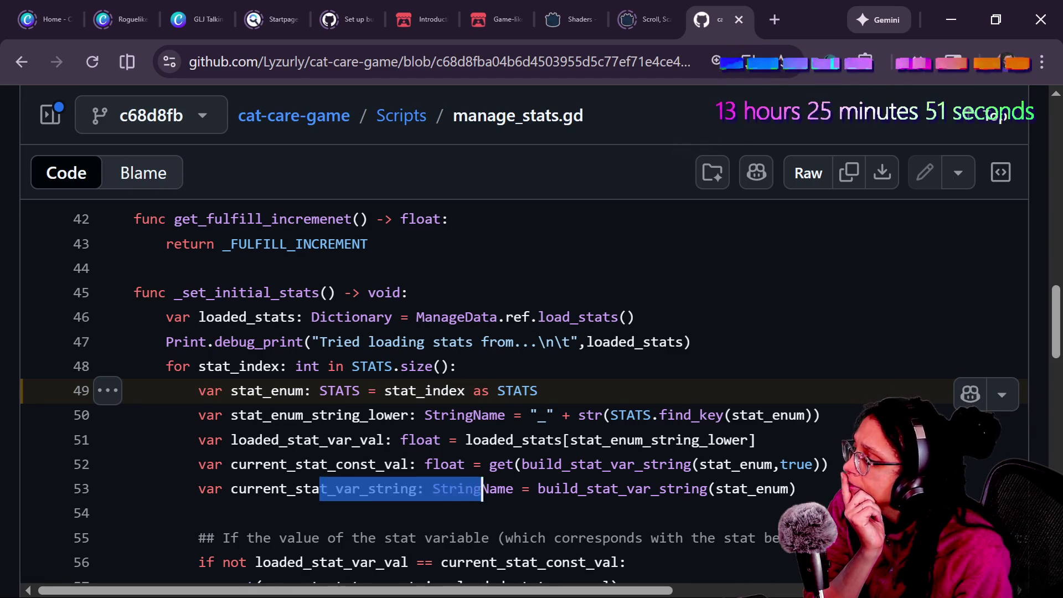
click(482, 488)
click(987, 117)
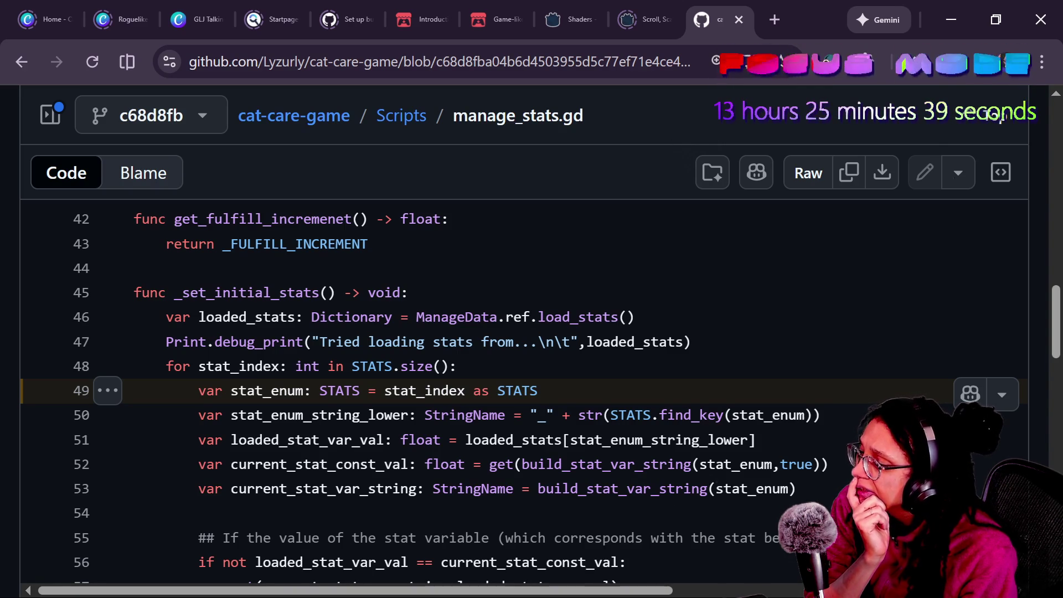
scroll(526, 388, down, 2)
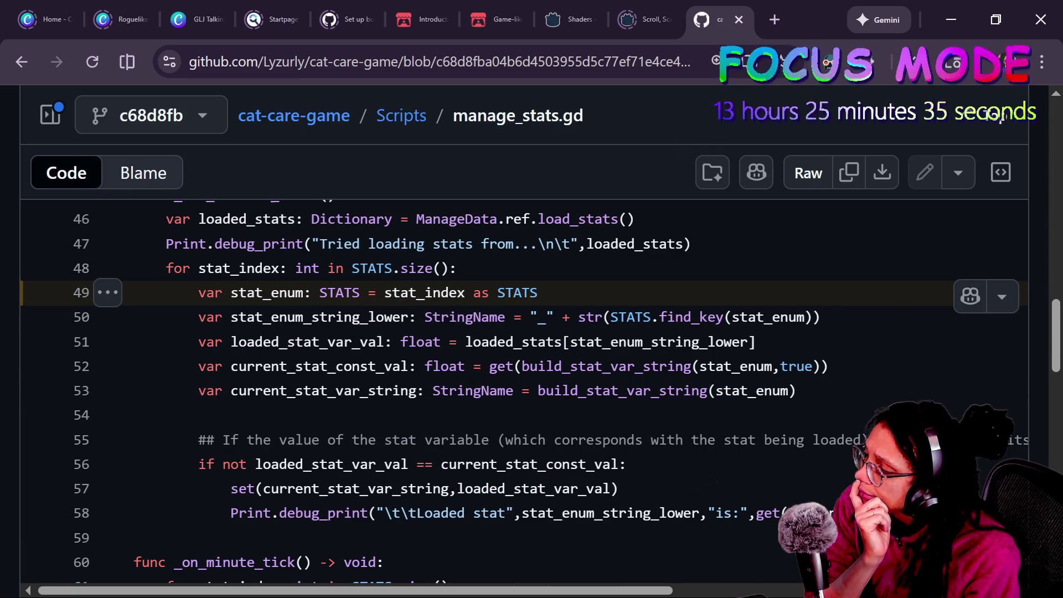
right_click(360, 525)
click(344, 547)
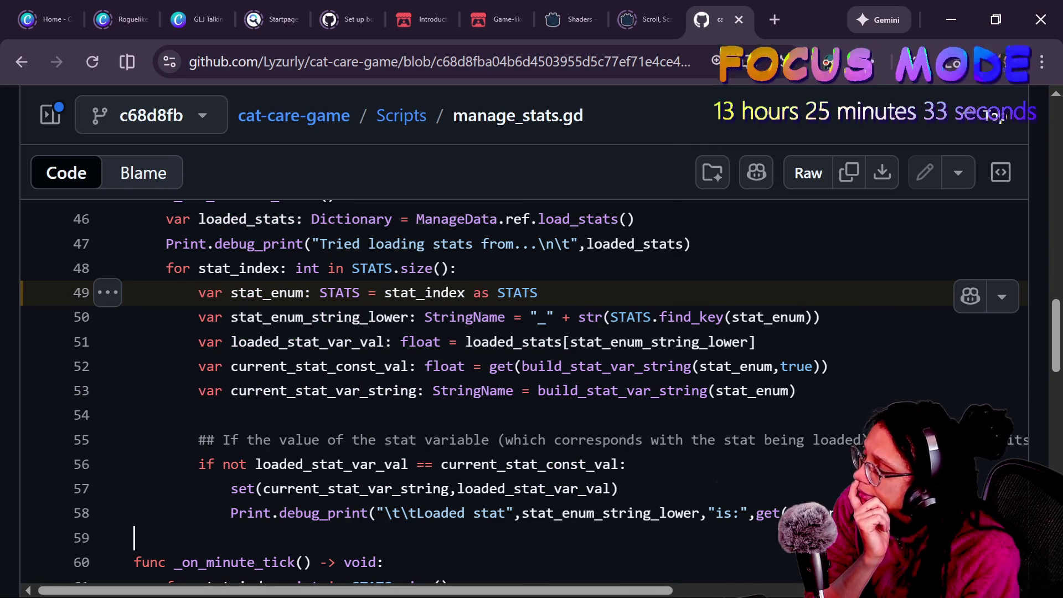
key(alt+Tab)
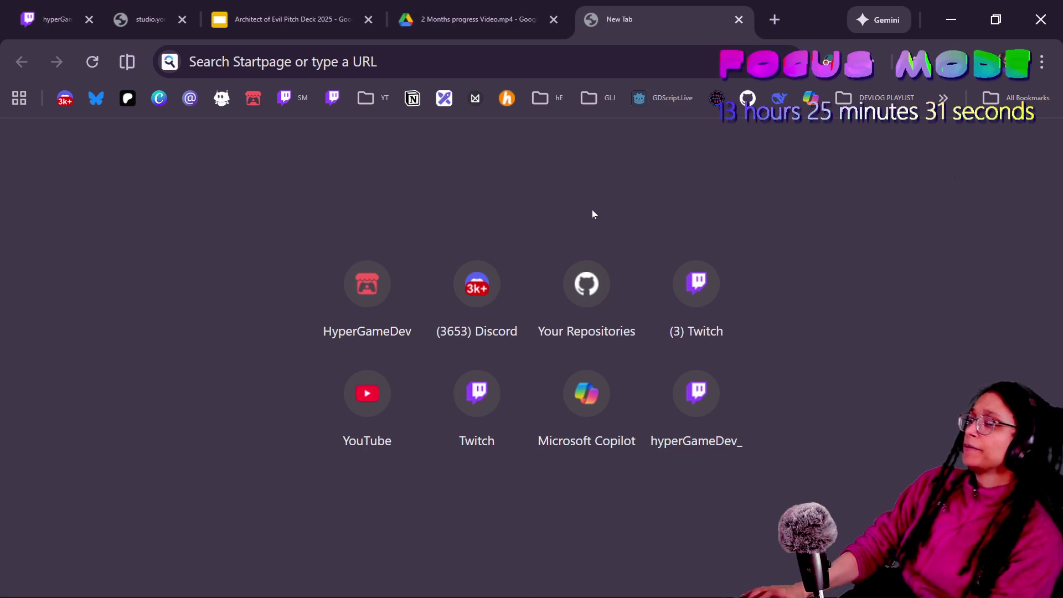
key(alt+Tab)
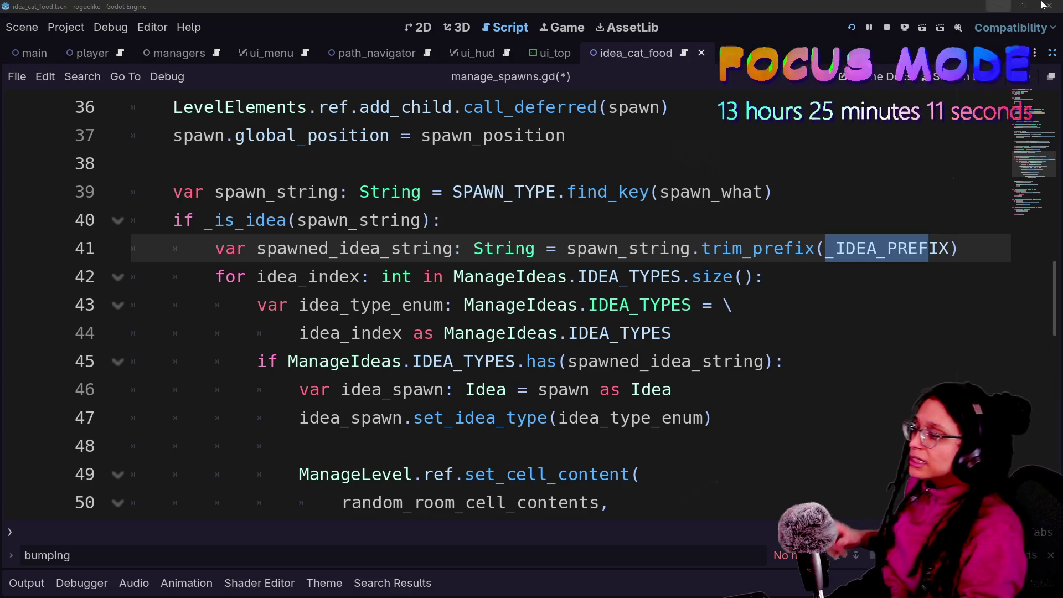
Open the Dictionary class reference from has() and examine the get() signature's key parameter.
ctrl+click(541, 374)
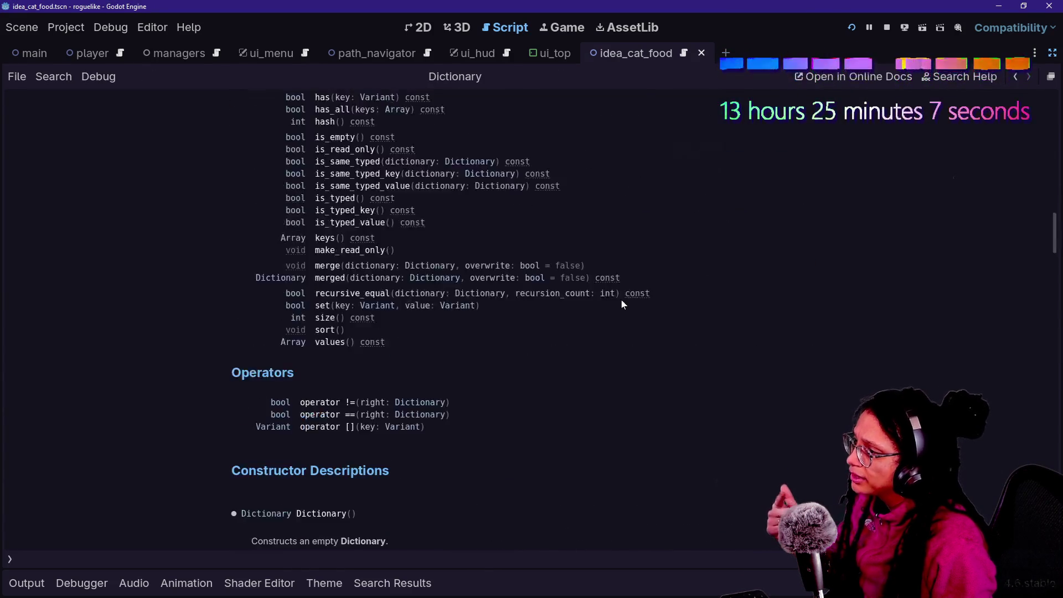
scroll(593, 343, down, 6)
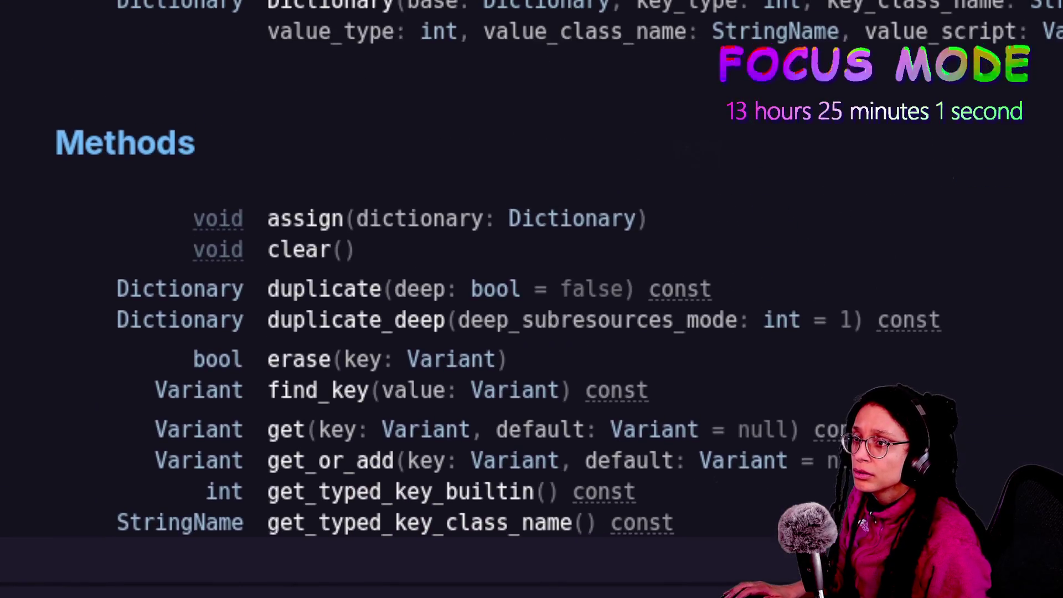
scroll(392, 114, down, 5)
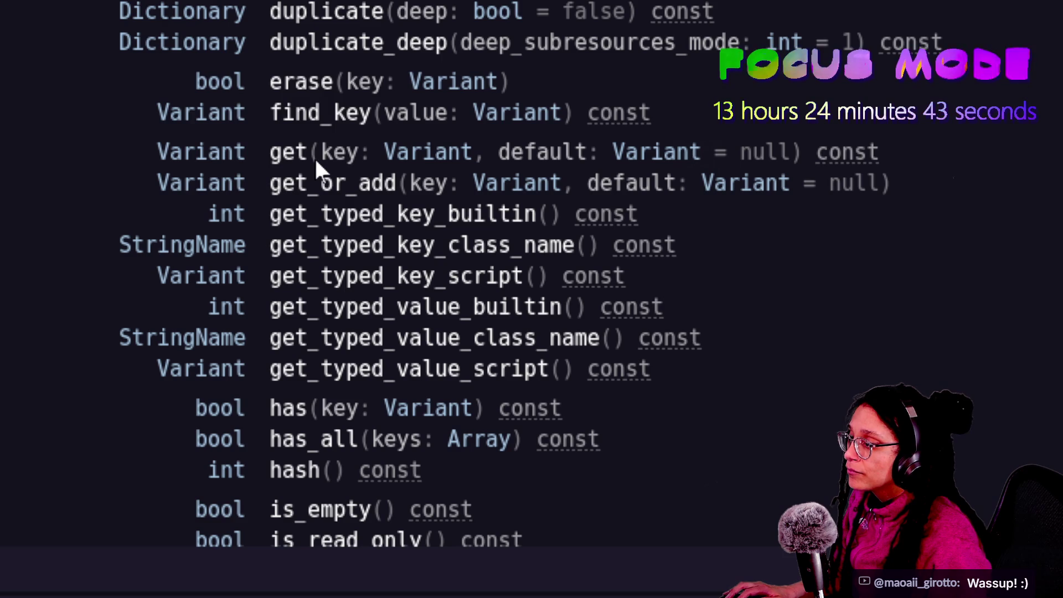
drag(321, 157, 996, 161)
click(1000, 162)
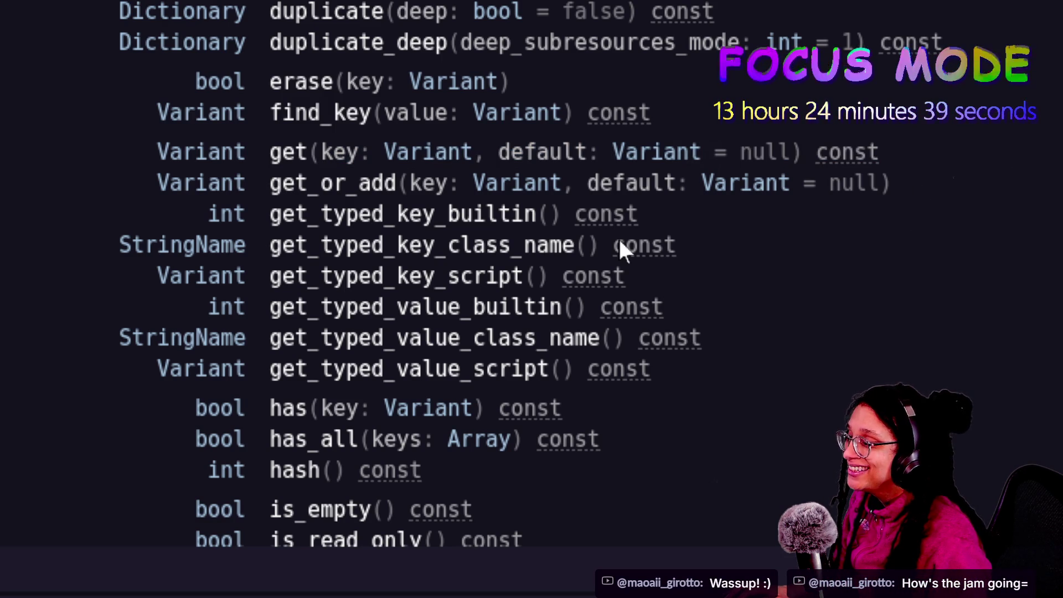
Scroll through the remaining Dictionary methods down to the Operators section and back.
scroll(961, 242, down, 3)
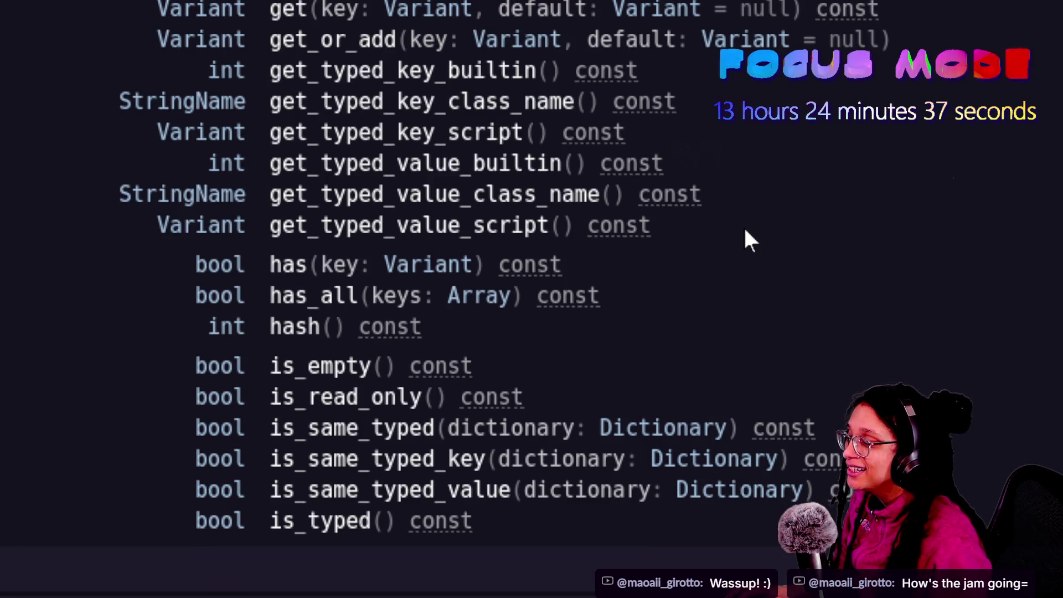
key(ctrl+a)
click(807, 294)
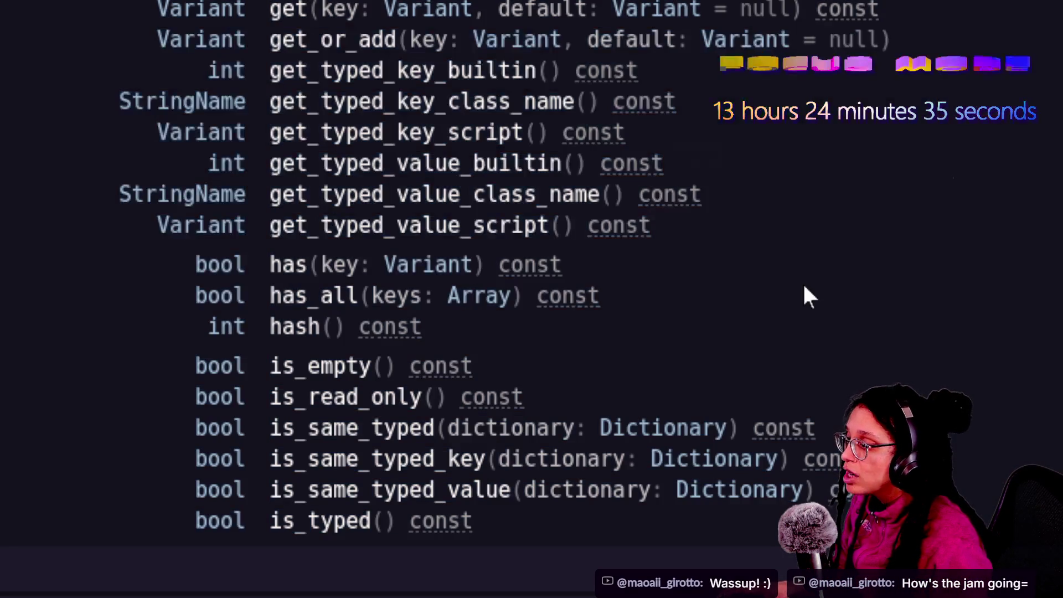
scroll(531, 274, down, 2)
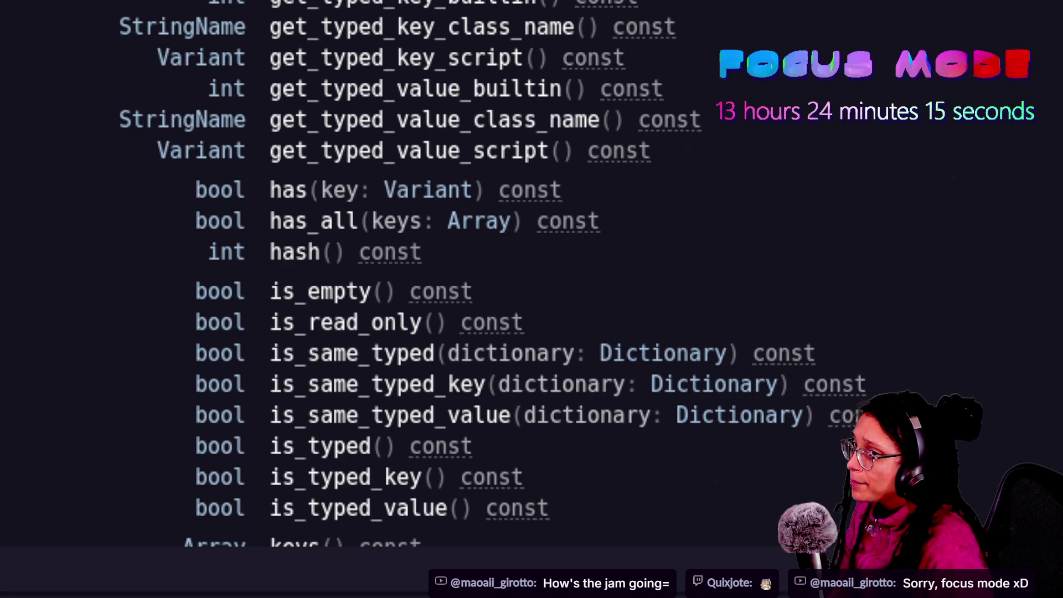
scroll(532, 277, down, 3)
scroll(532, 277, down, 3)
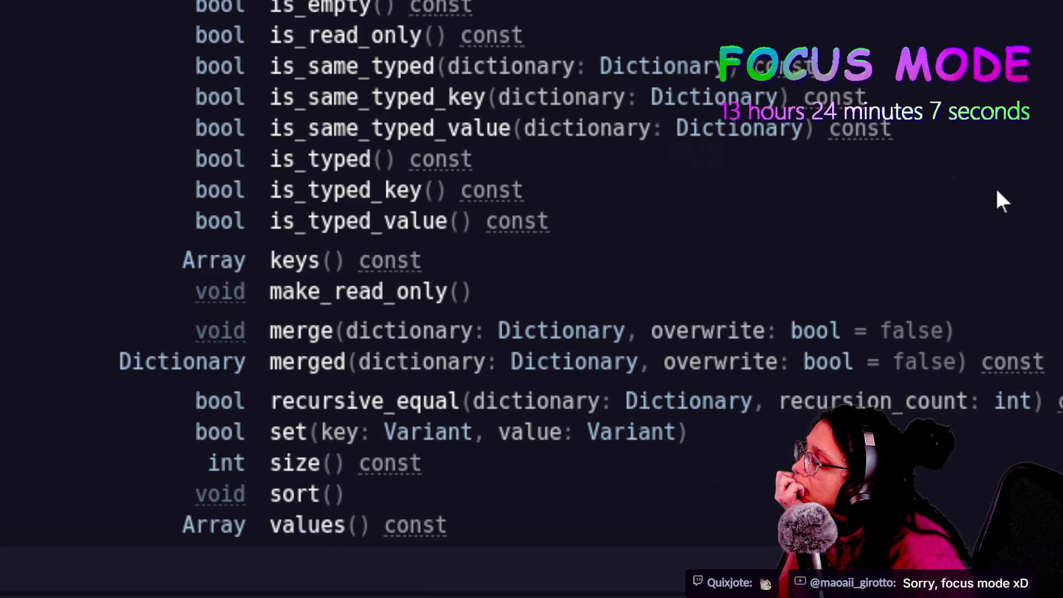
scroll(997, 191, down, 5)
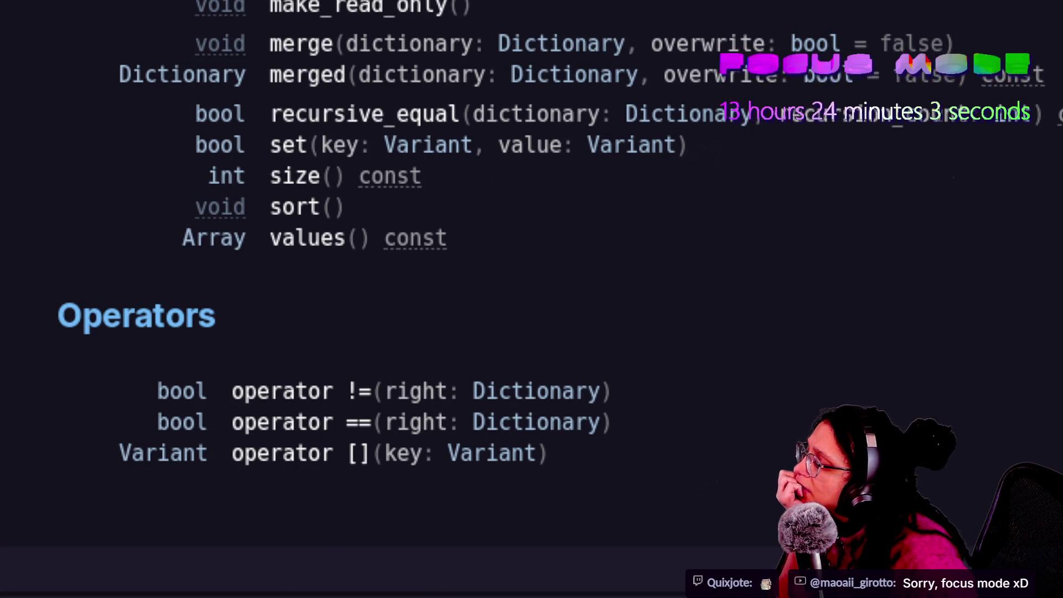
scroll(388, 277, up, 7)
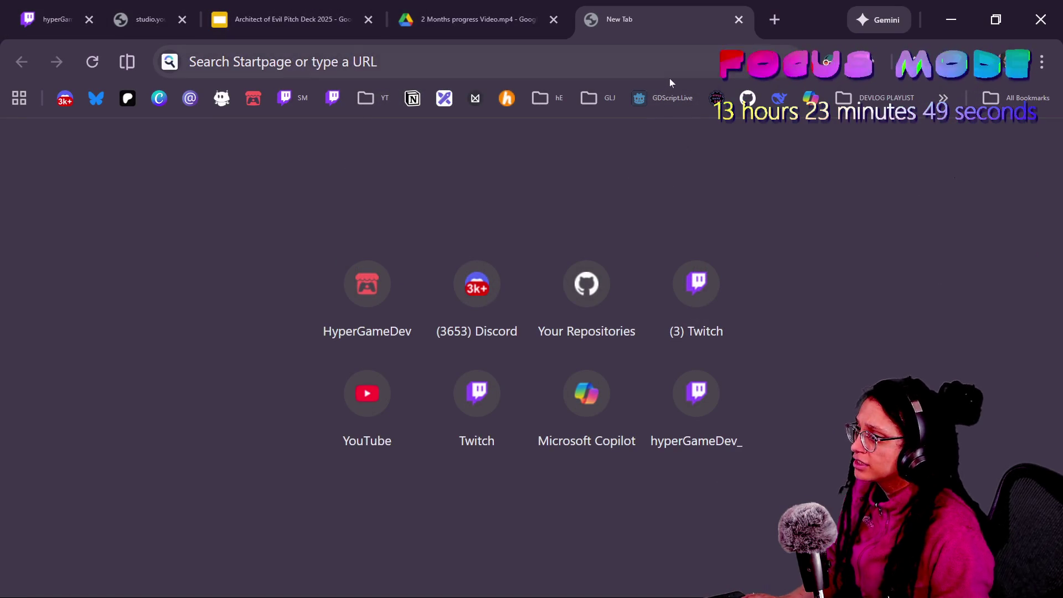
Load gemini.google.com in the new tab via the 'gem' autocomplete.
text(gem)
key(Return)
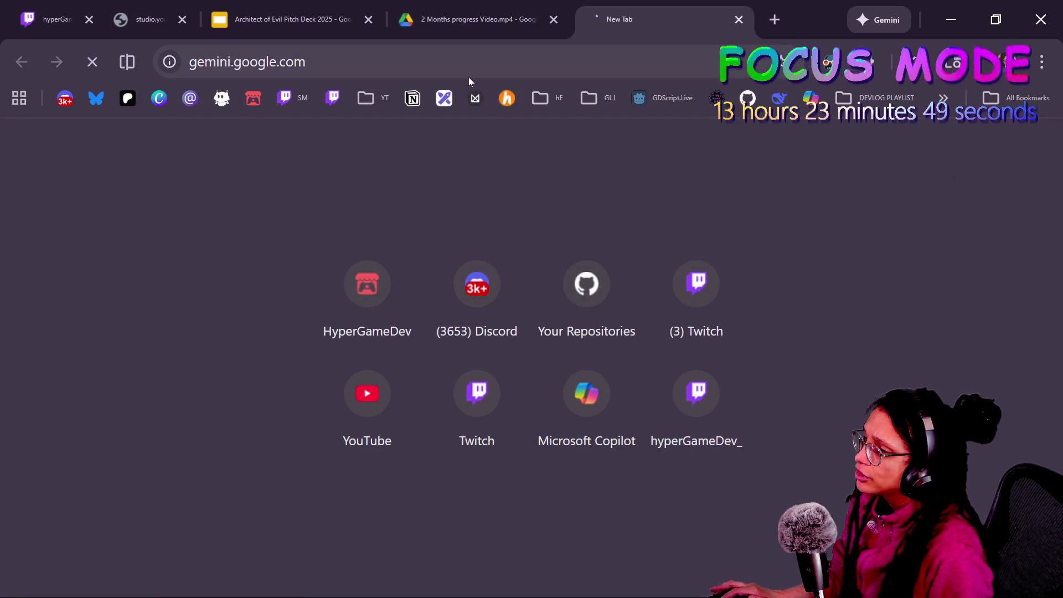
key(ctrl+l)
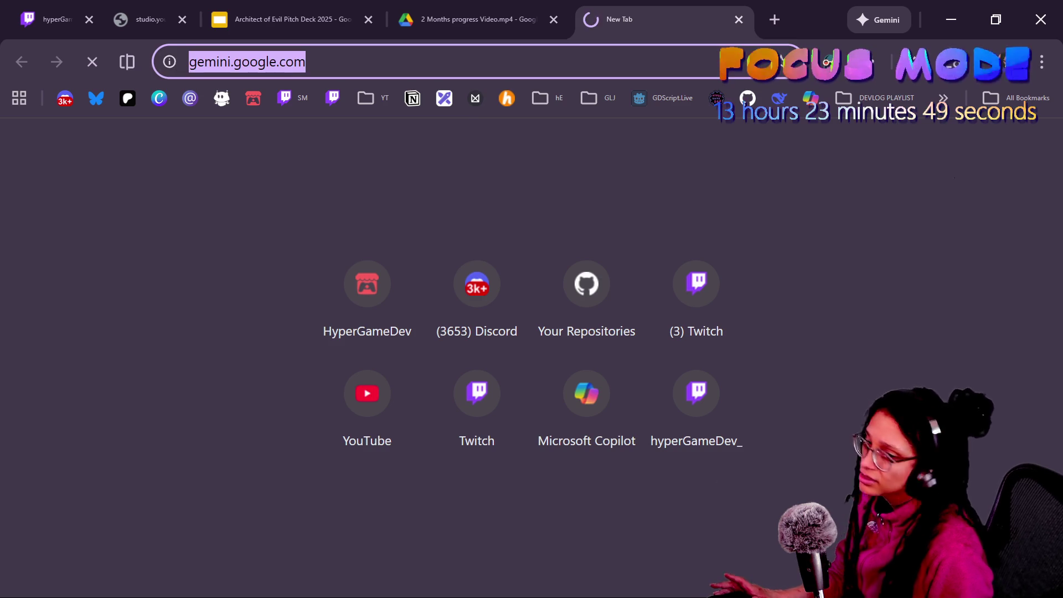
click(351, 62)
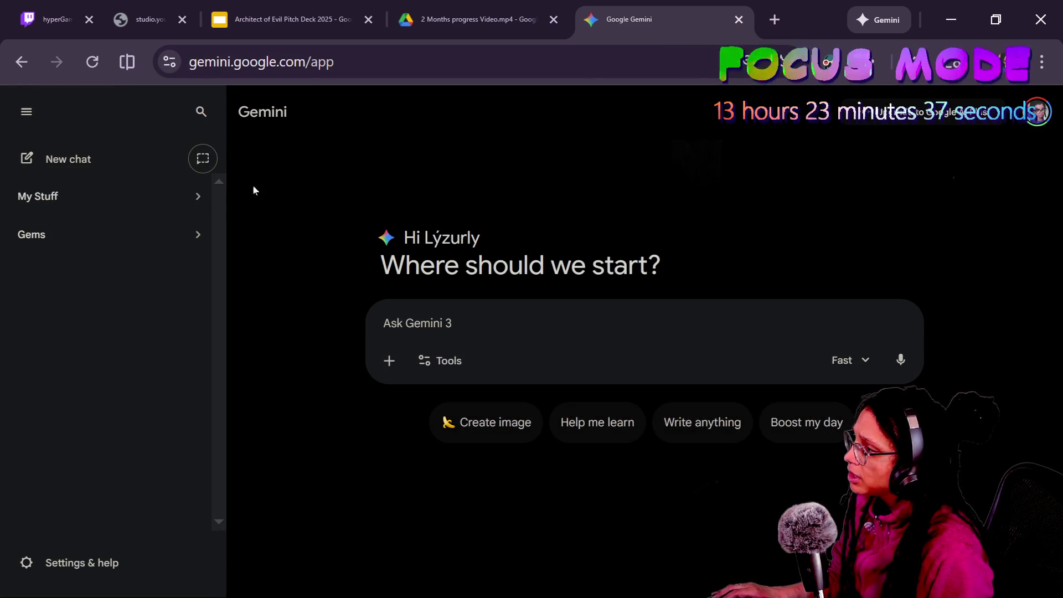
Start a temporary chat and type 'gdscript 4.6 method for returning an enum using a string.' then 'ie'.
click(203, 159)
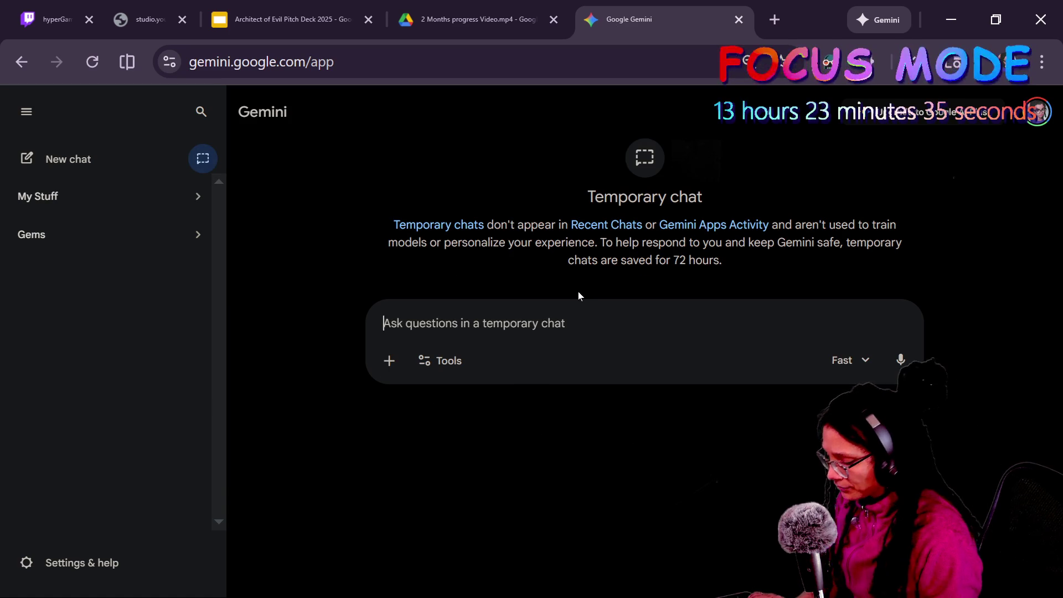
text(gdscr)
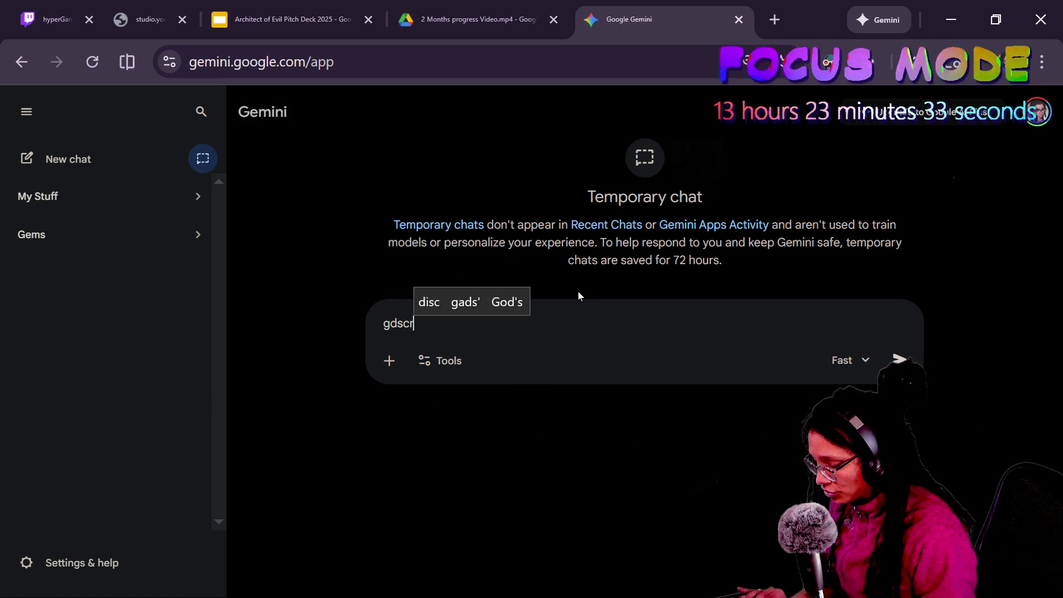
text(ipt 4.6 )
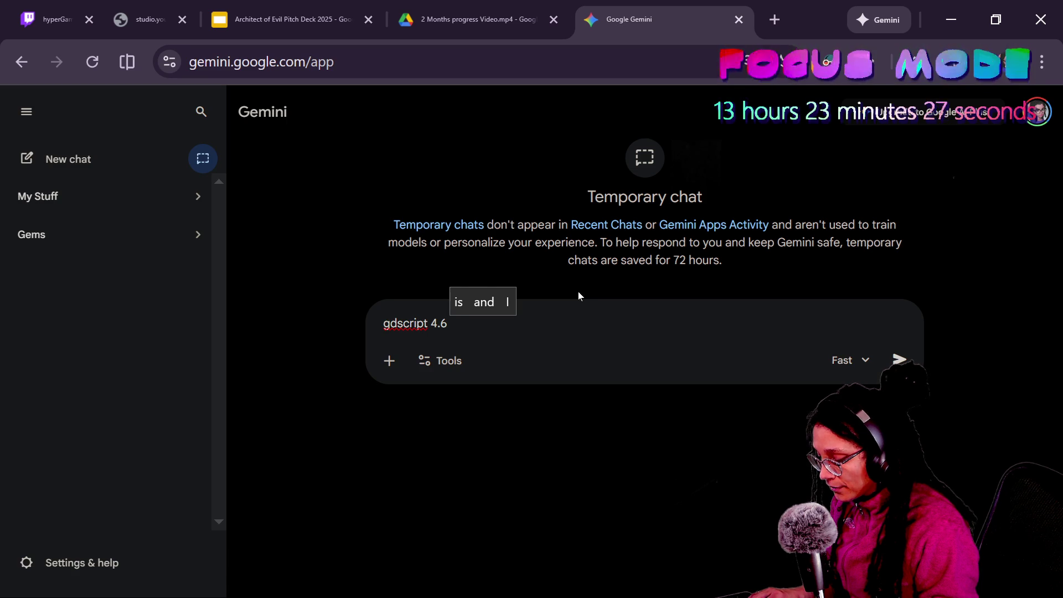
text(method for fin)
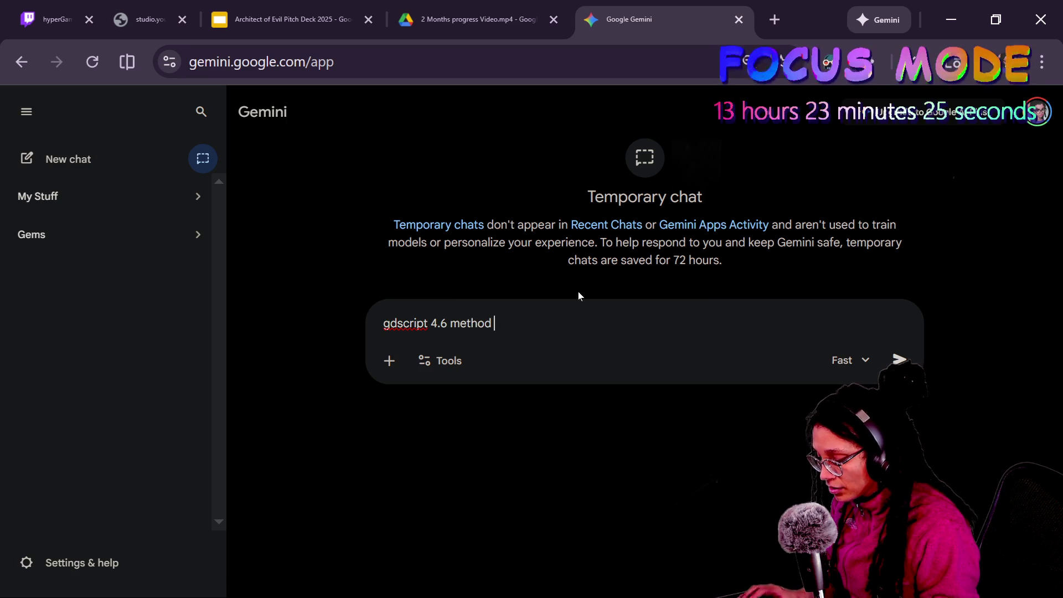
text(ding an enum)
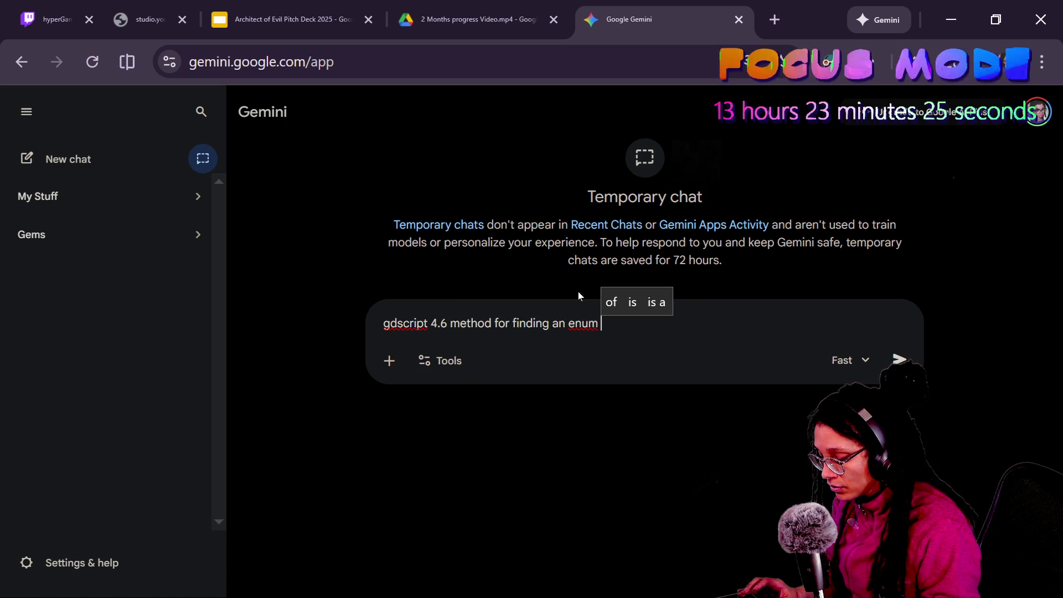
key(BackSpace)
key(BackSpace)
key(BackSpace)
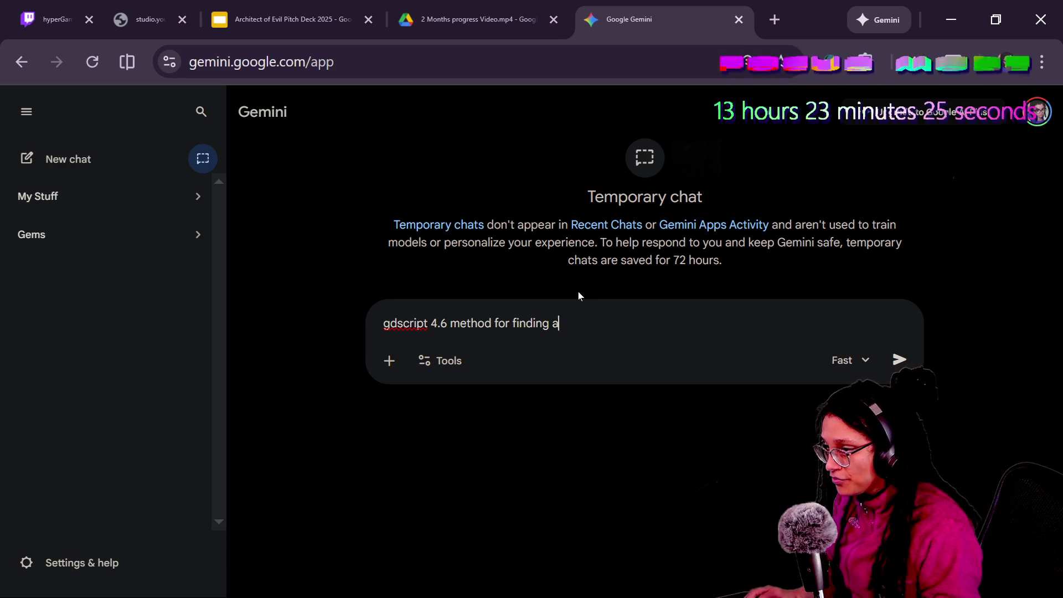
text(returning an enum )
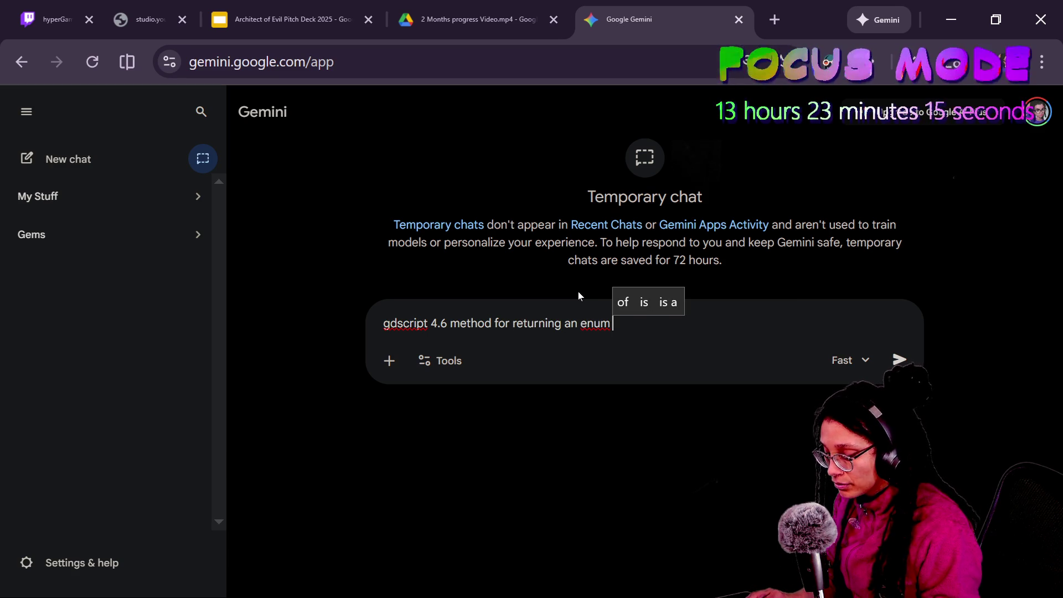
text(using a string.)
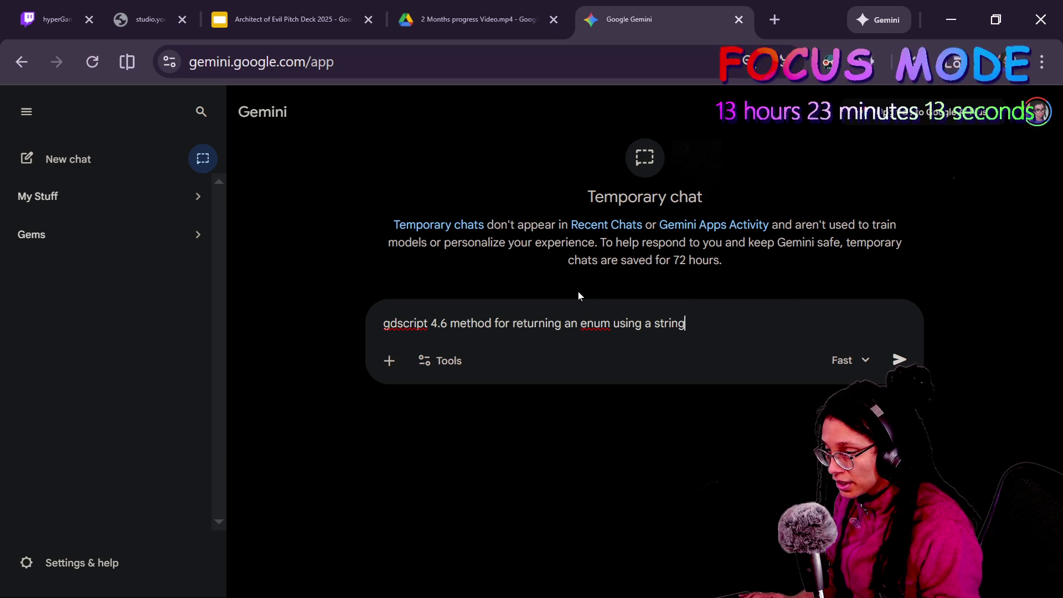
key(shift+Return)
text(it)
key(BackSpace)
text(e)
key(shift+Return)
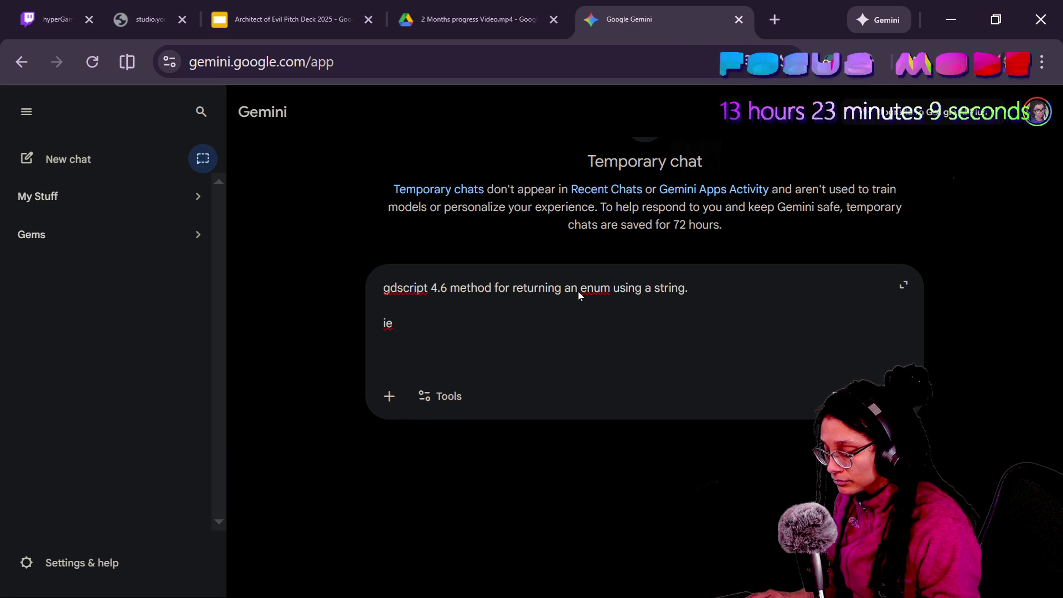
Write the example enum MYENUM {SOMETHING,SOMETHING_ELSE} into the prompt.
text(m {something,)
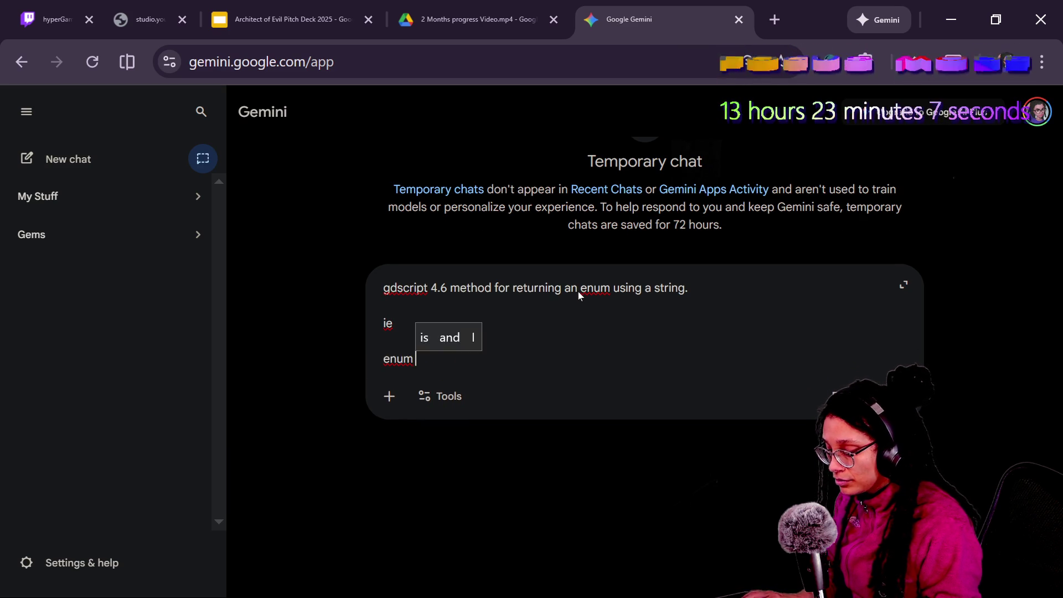
key(BackSpace)
key(BackSpace)
key(BackSpace)
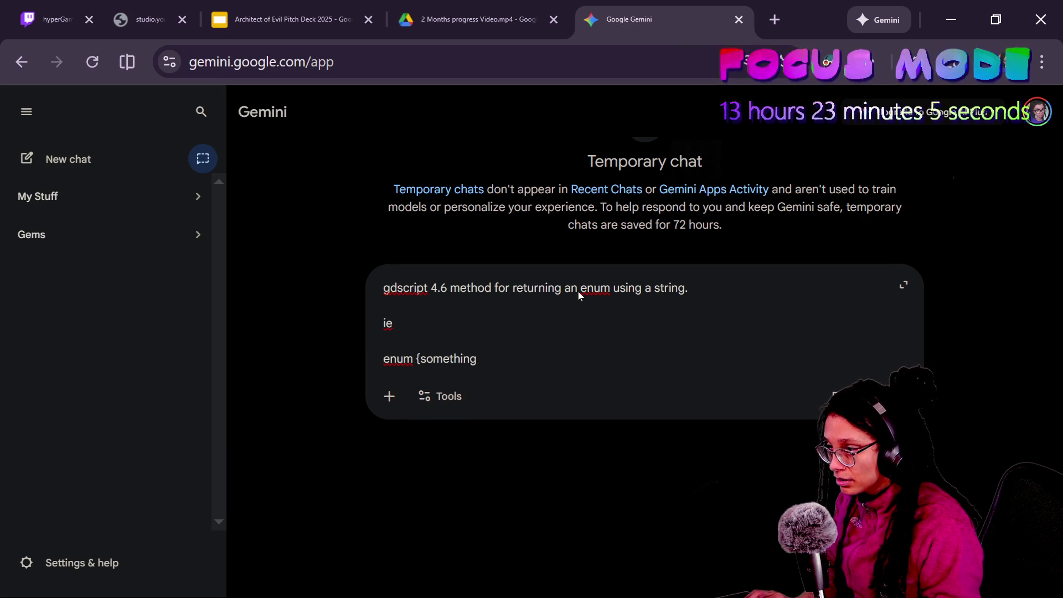
text(SOMETHING,SOMETHING)
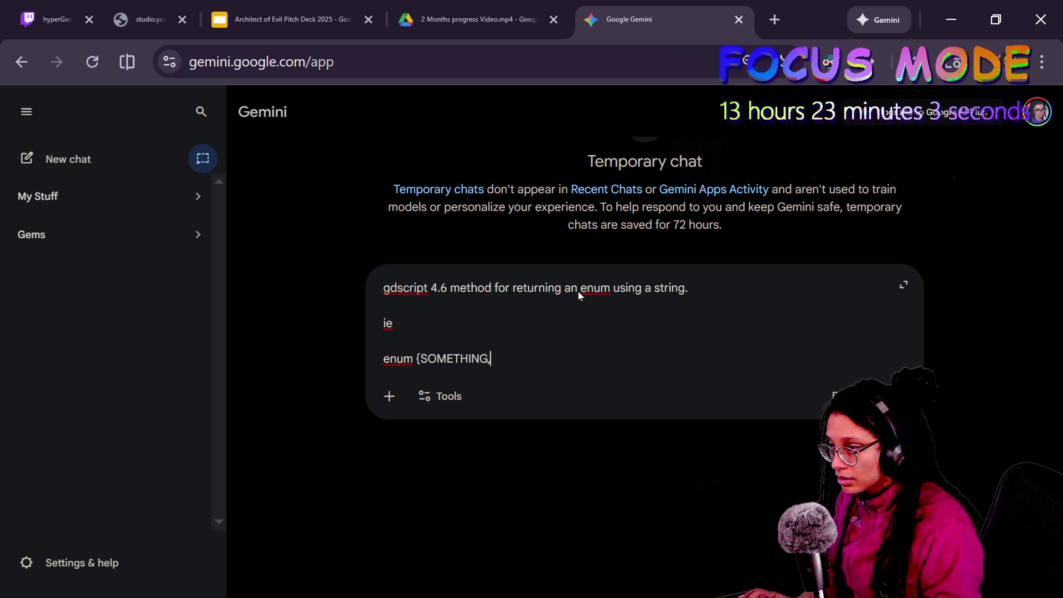
text(_ELSE})
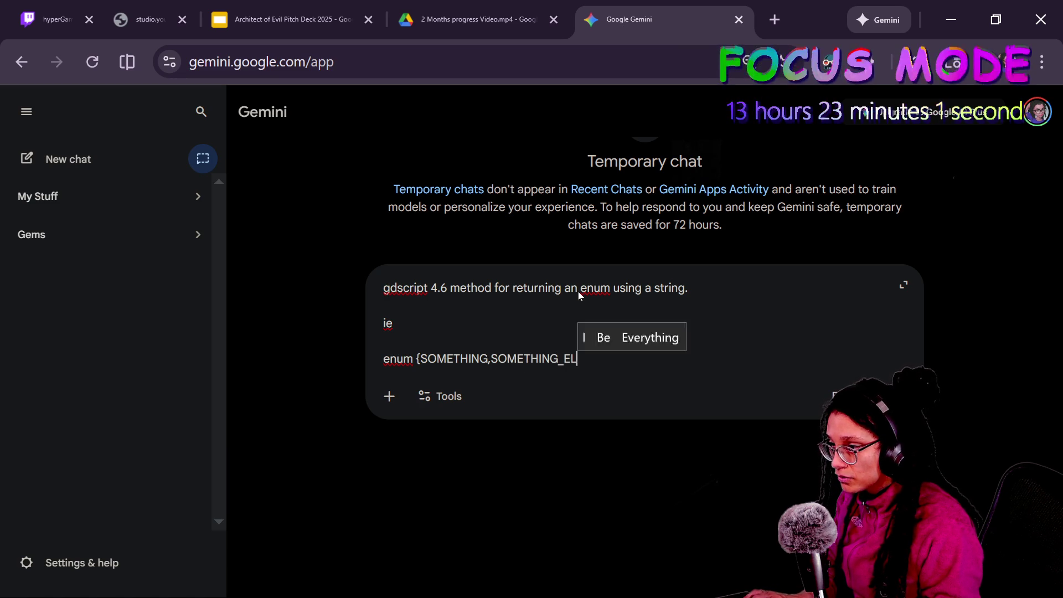
key(shift+Return)
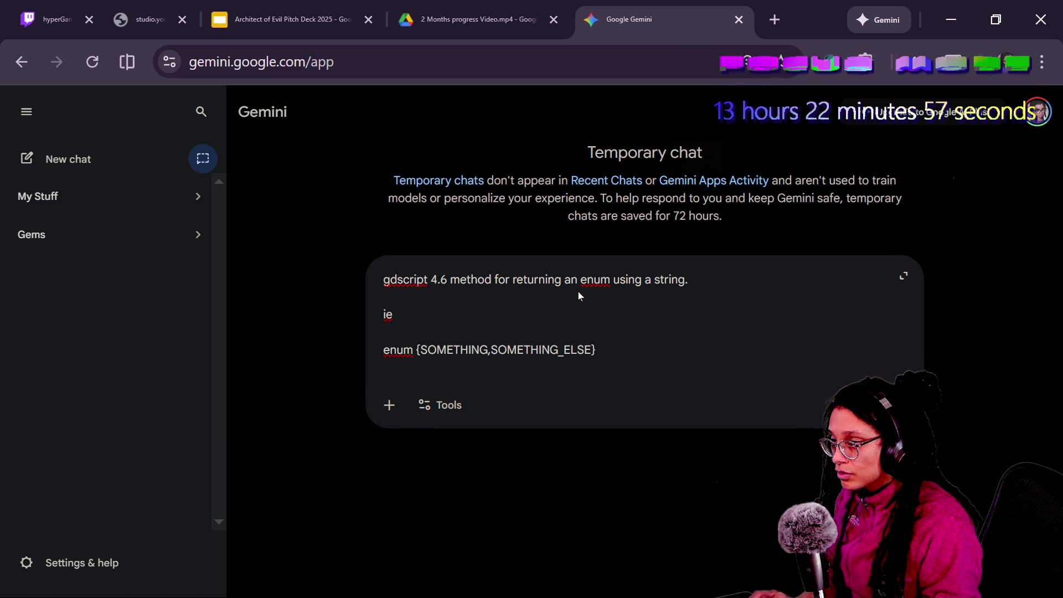
text(var st)
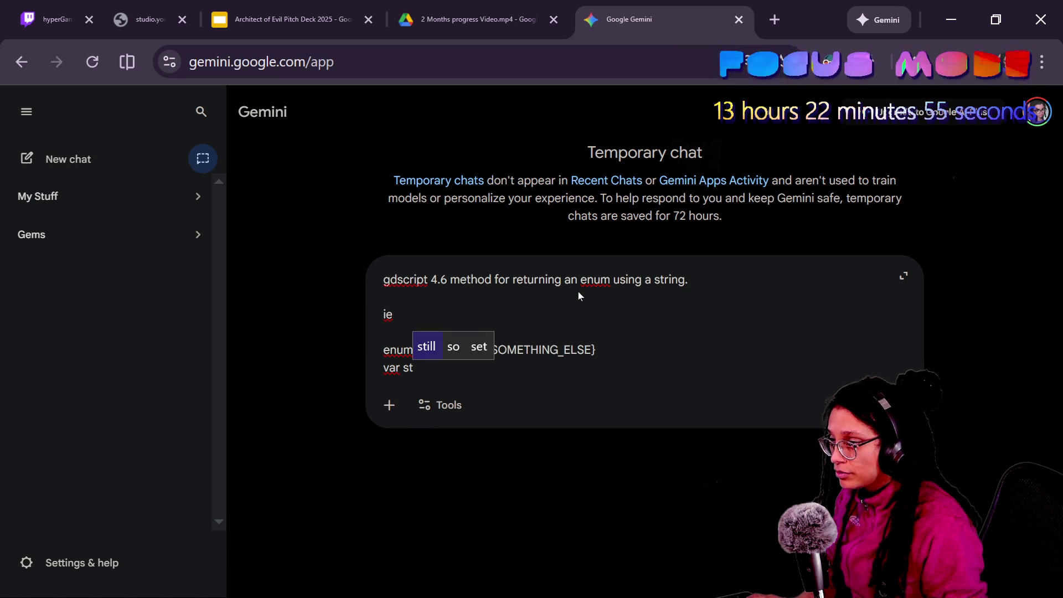
text( my_)
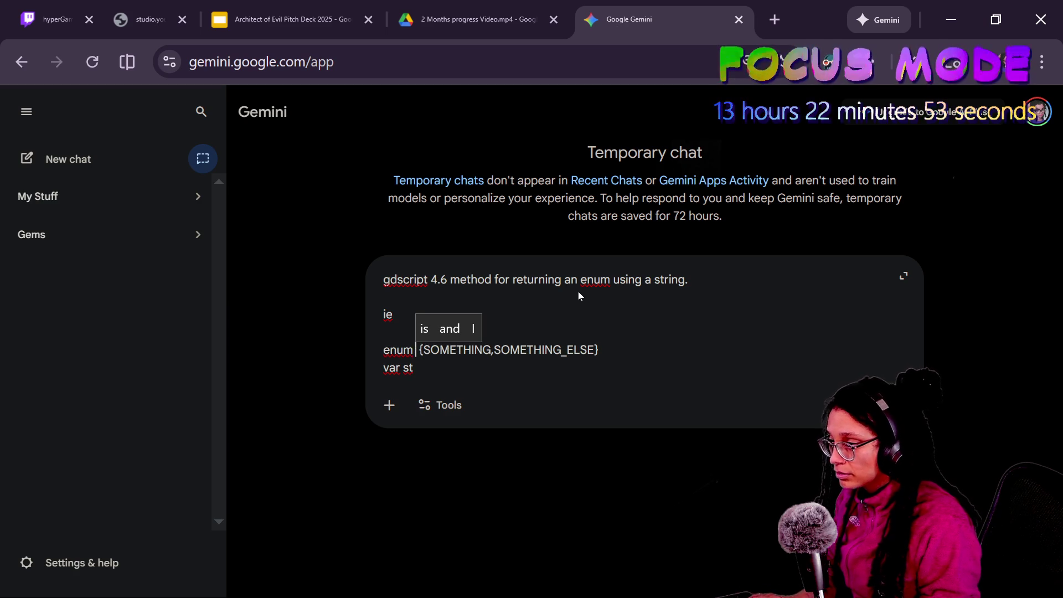
key(BackSpace)
key(BackSpace)
key(BackSpace)
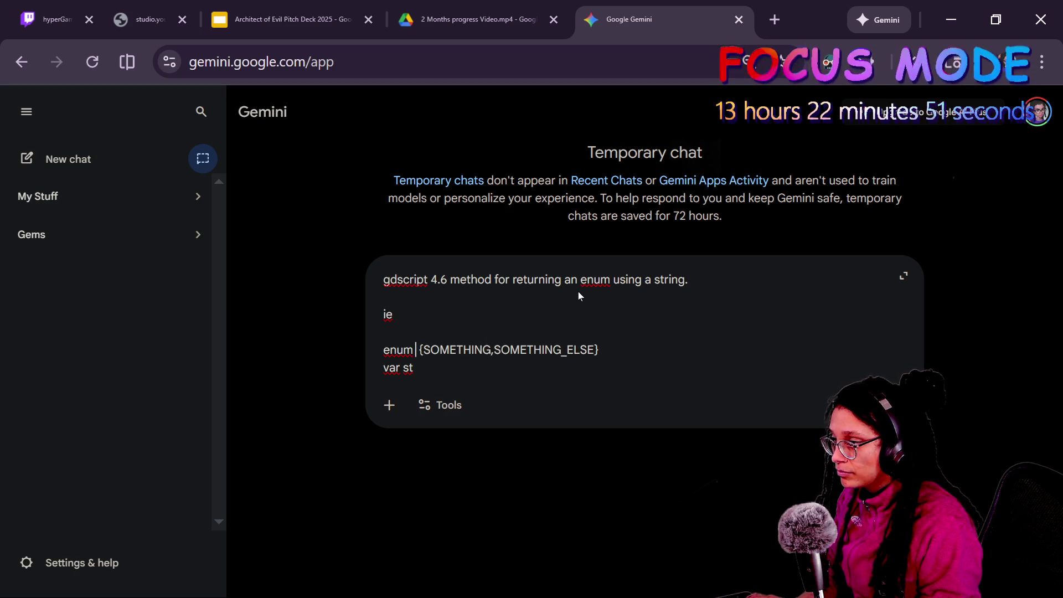
text(m)
key(BackSpace)
text(MYENM)
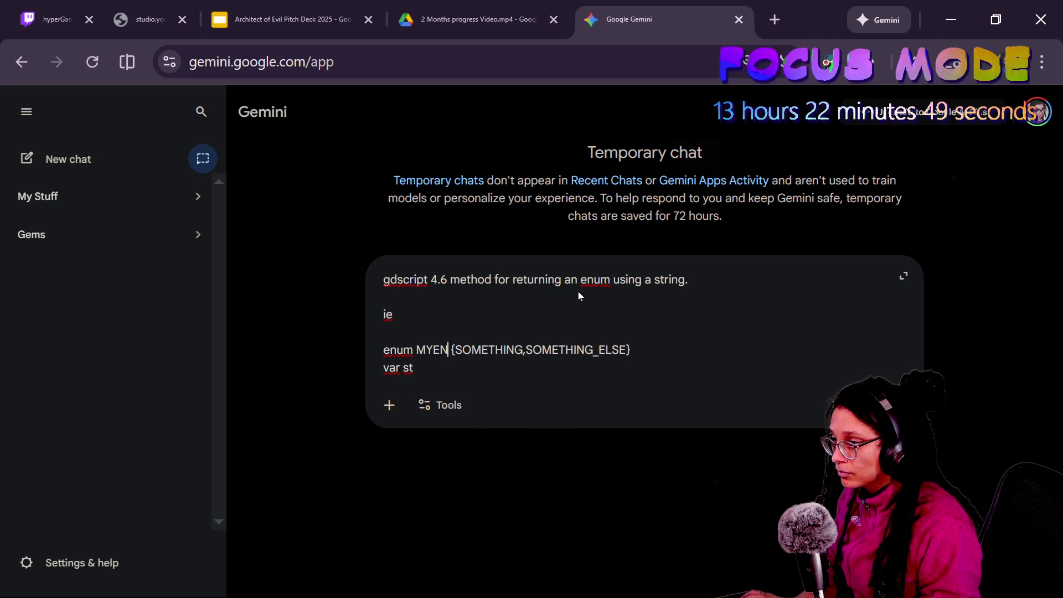
key(BackSpace)
text(UM)
Add var my_string: String = "SOMETHING", an enum_key fetch line, and 'do not explain… emojis… headings'.
key(Down)
key(BackSpace)
key(BackSpace)
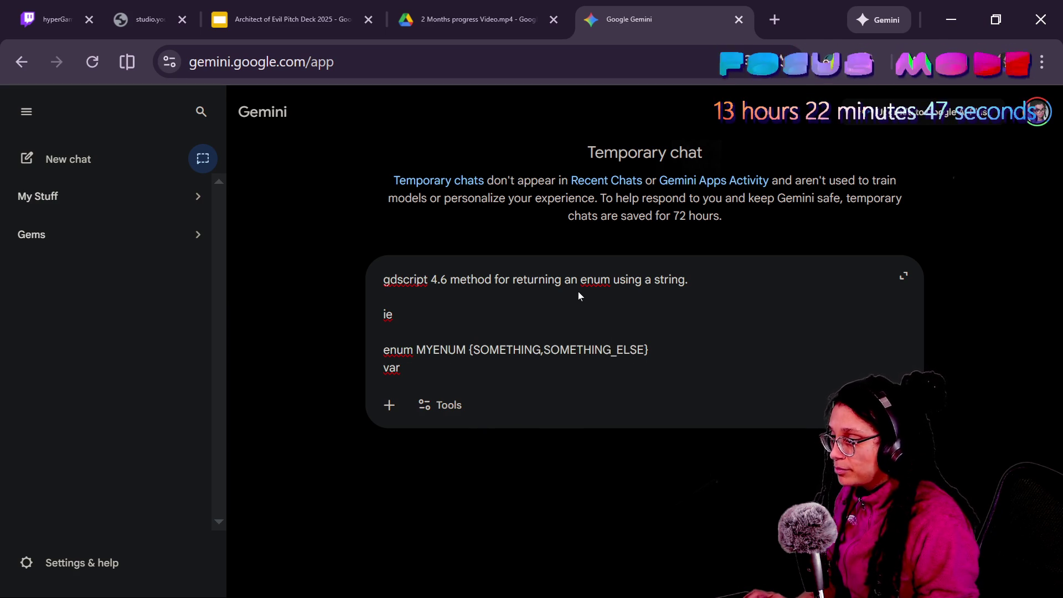
text( my_str)
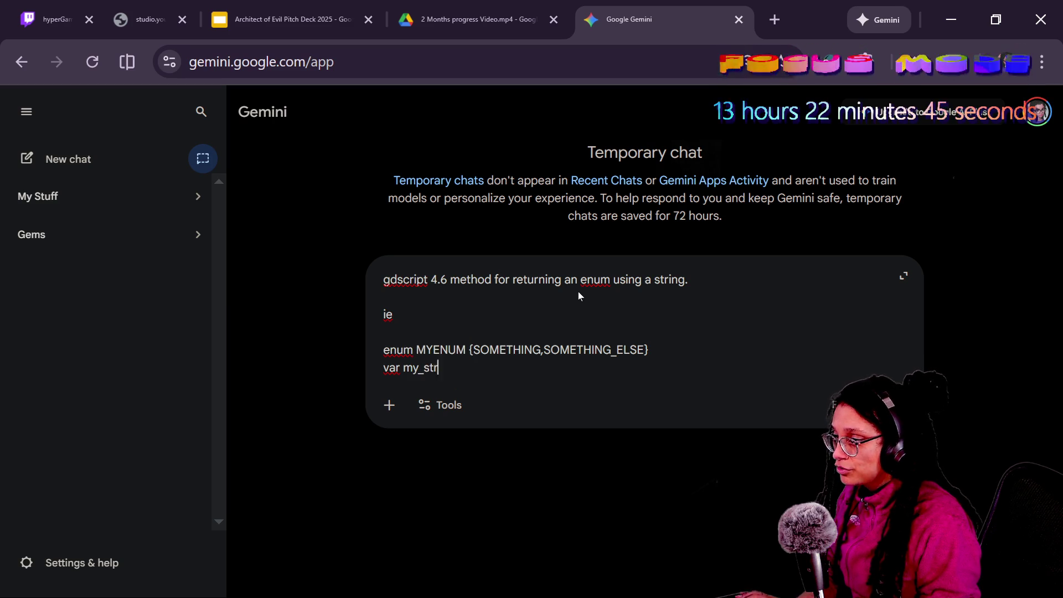
text(ing: String )
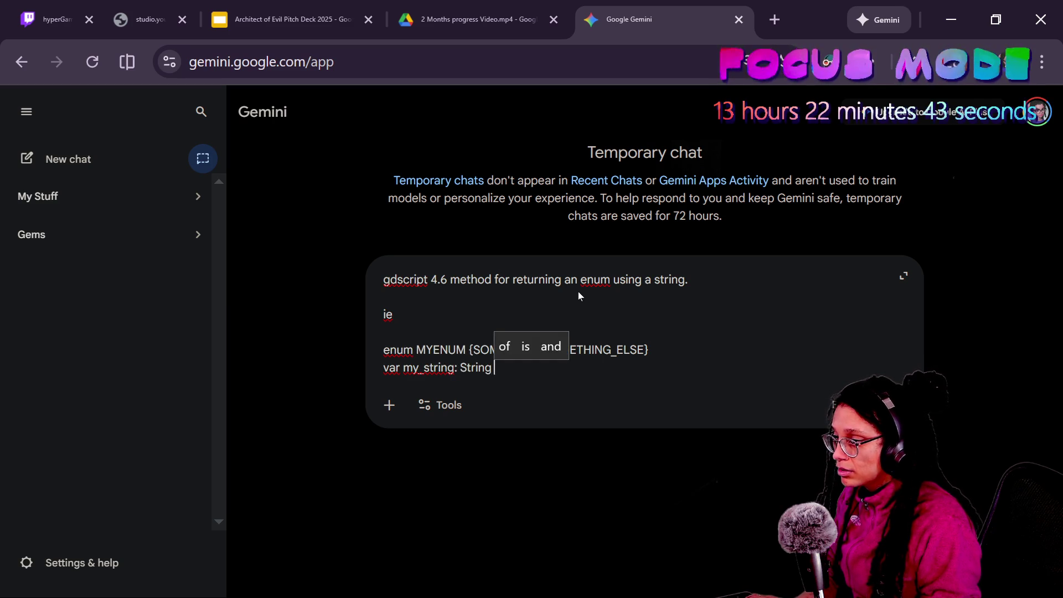
text(= "SO)
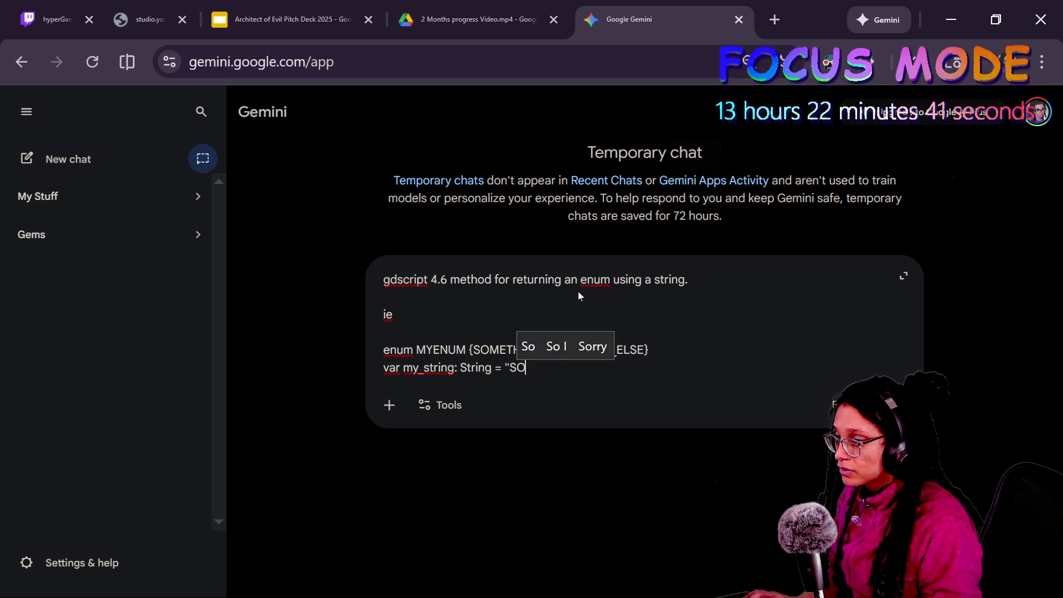
text(METHING")
key(shift+Return)
key(shift+Return)
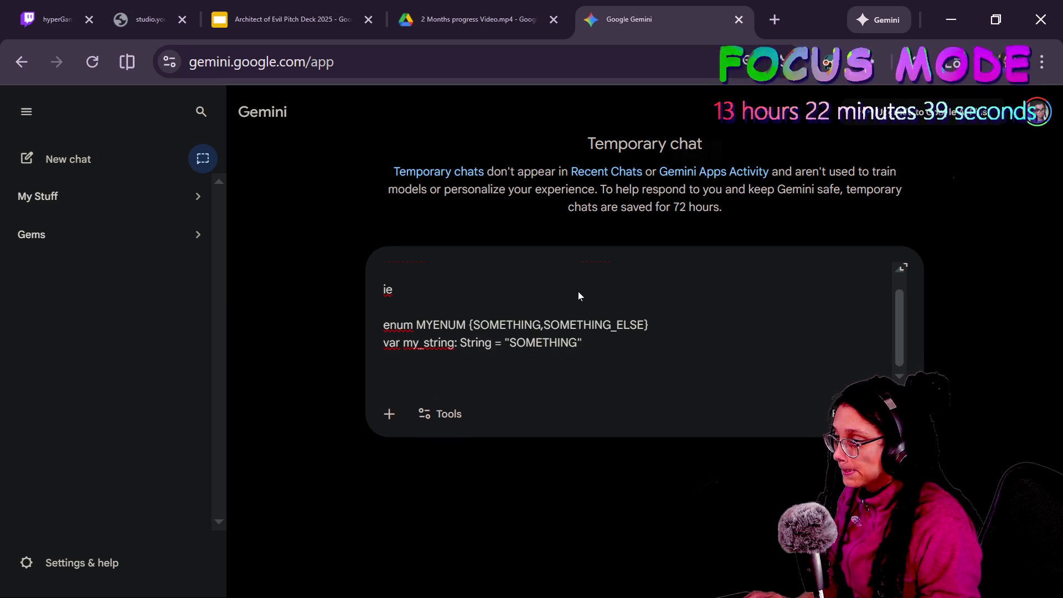
text(var )
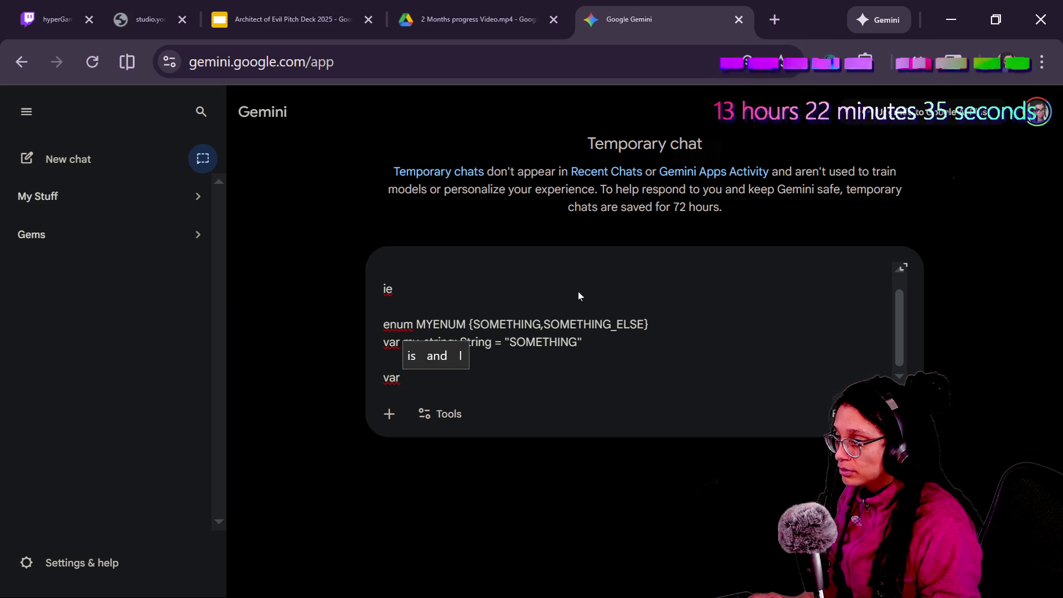
text(enum_key)
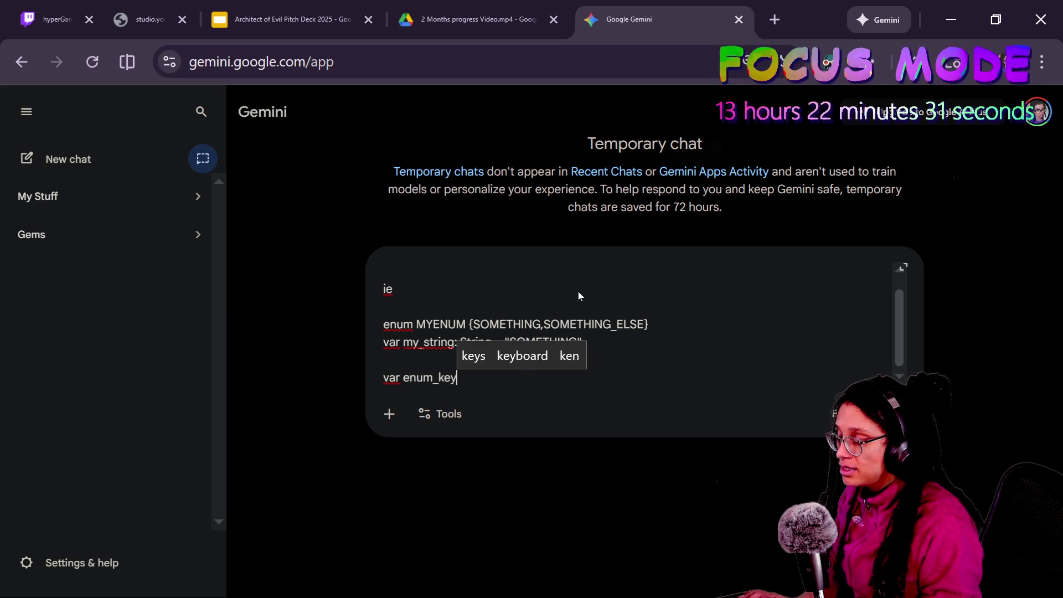
text(: MYE)
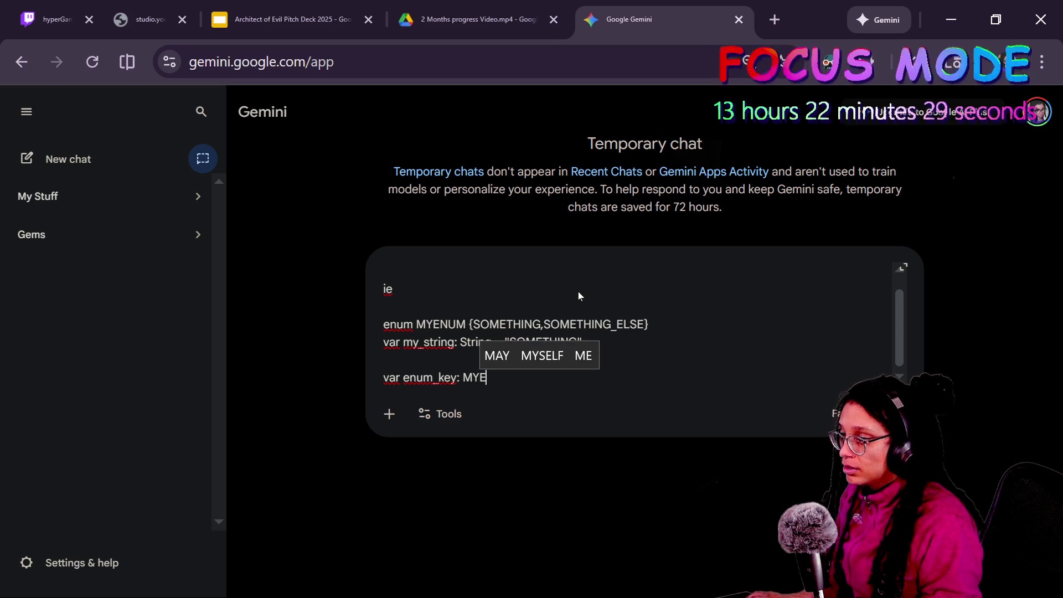
text(NUM )
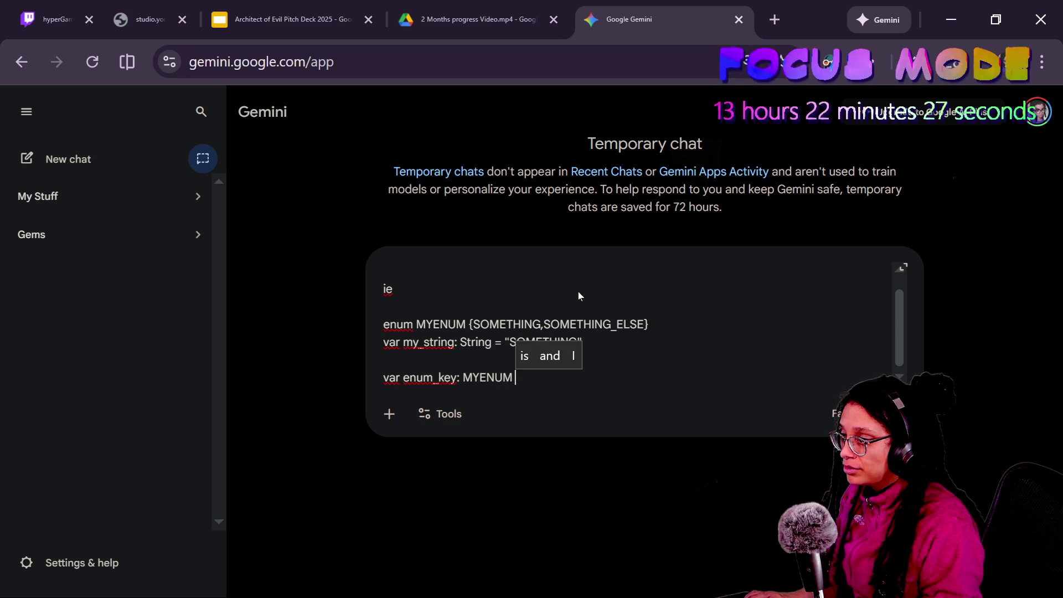
text(= )
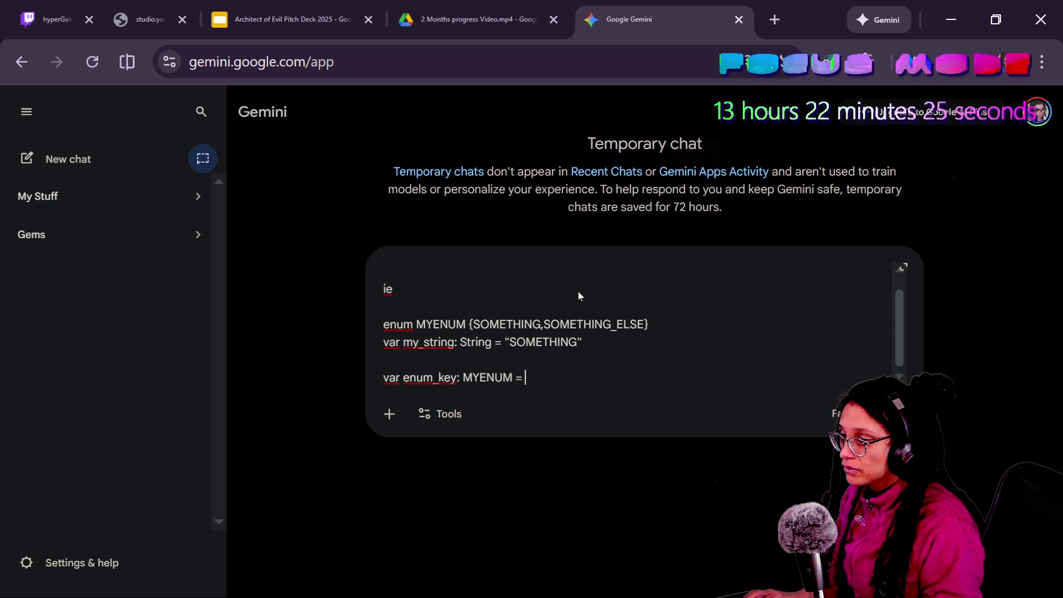
text([[[)
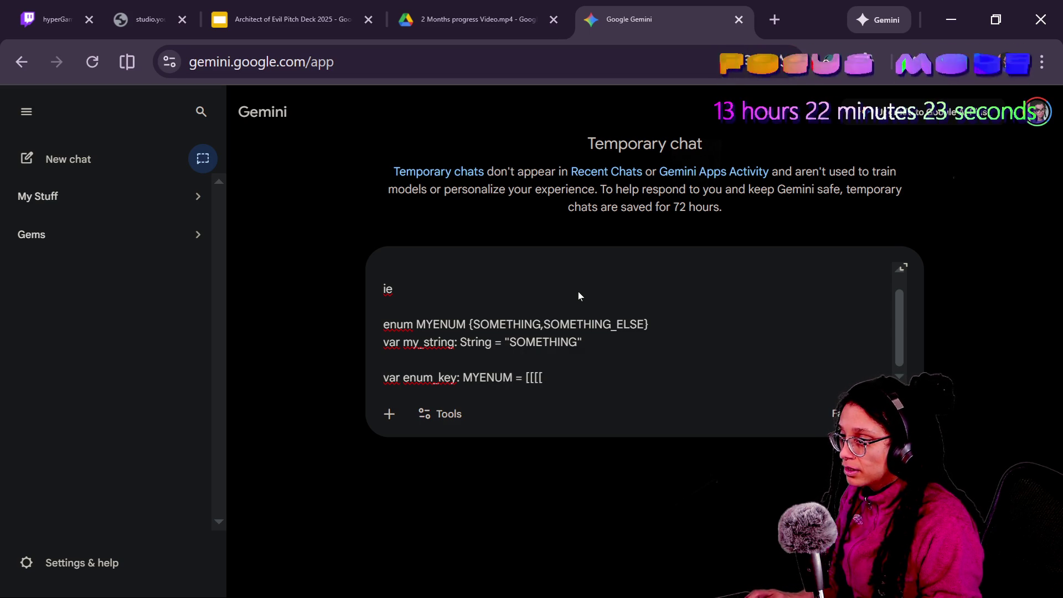
text([somehow f)
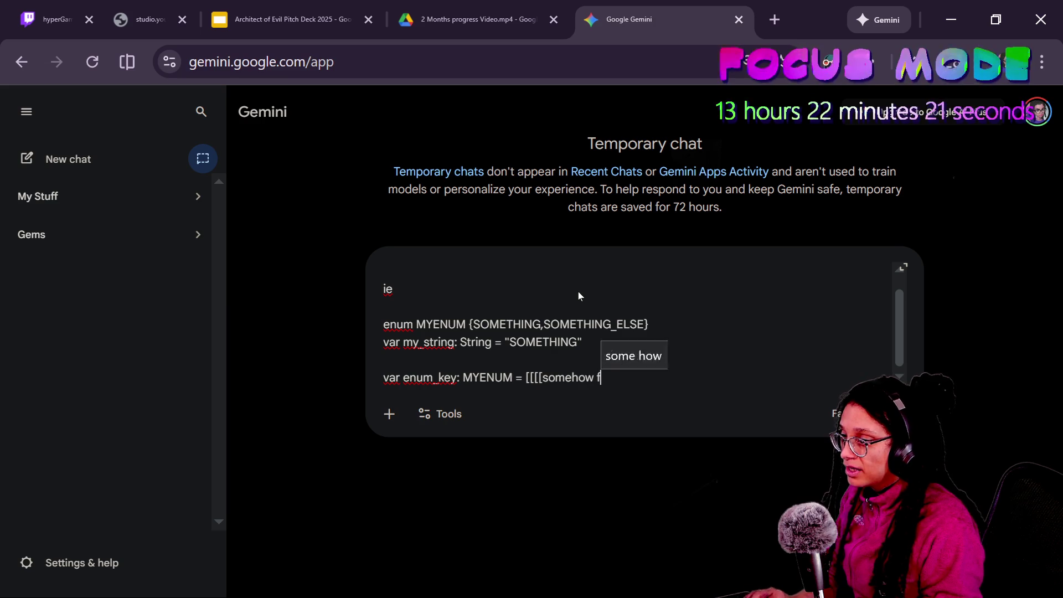
text(etch SOMETHING )
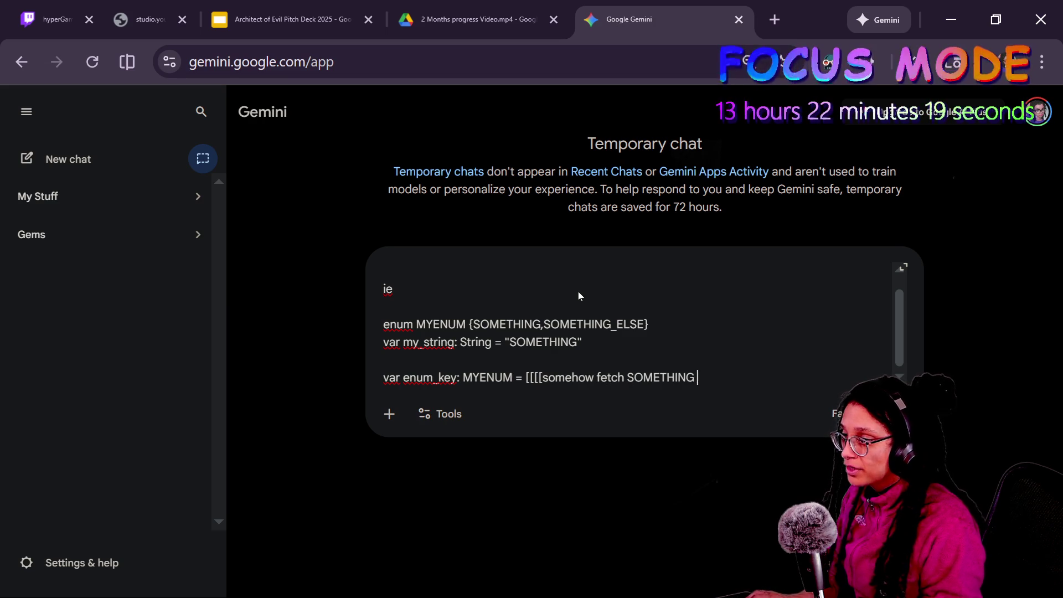
text(via my_string]]]])
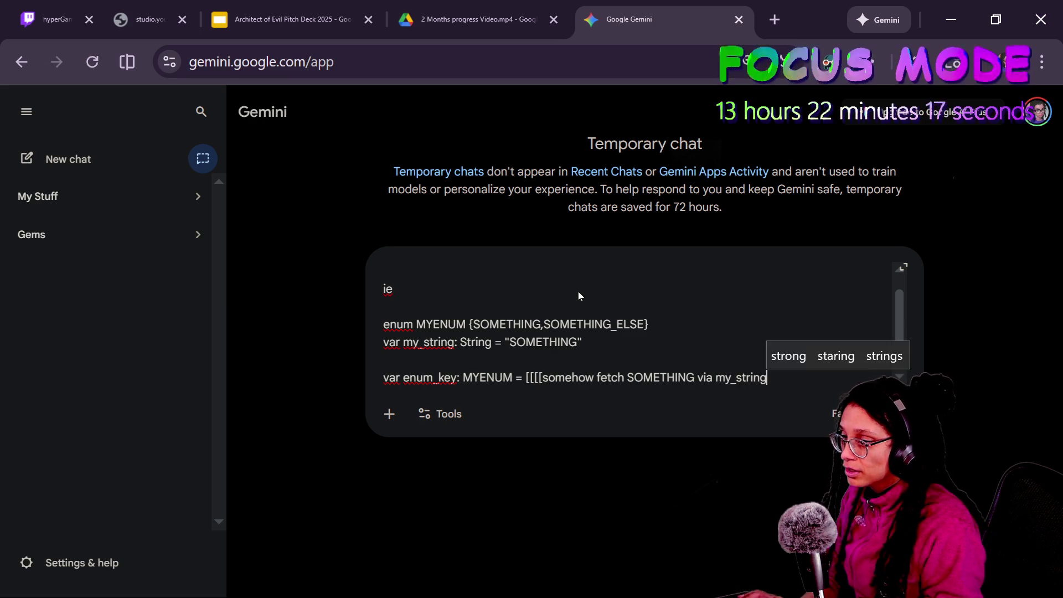
key(shift+Return)
text(do not)
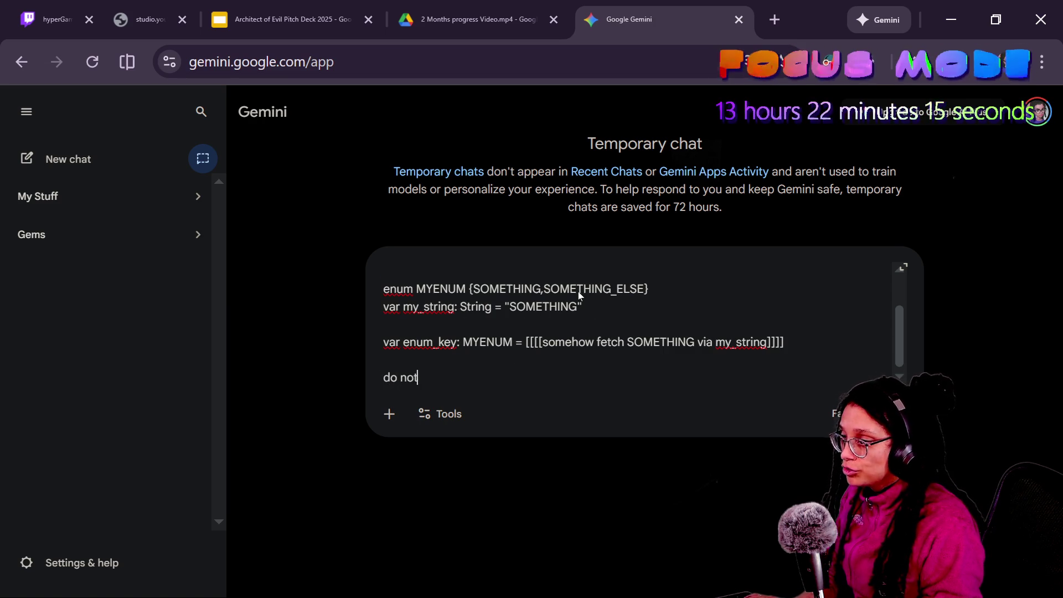
text( explain do not use )
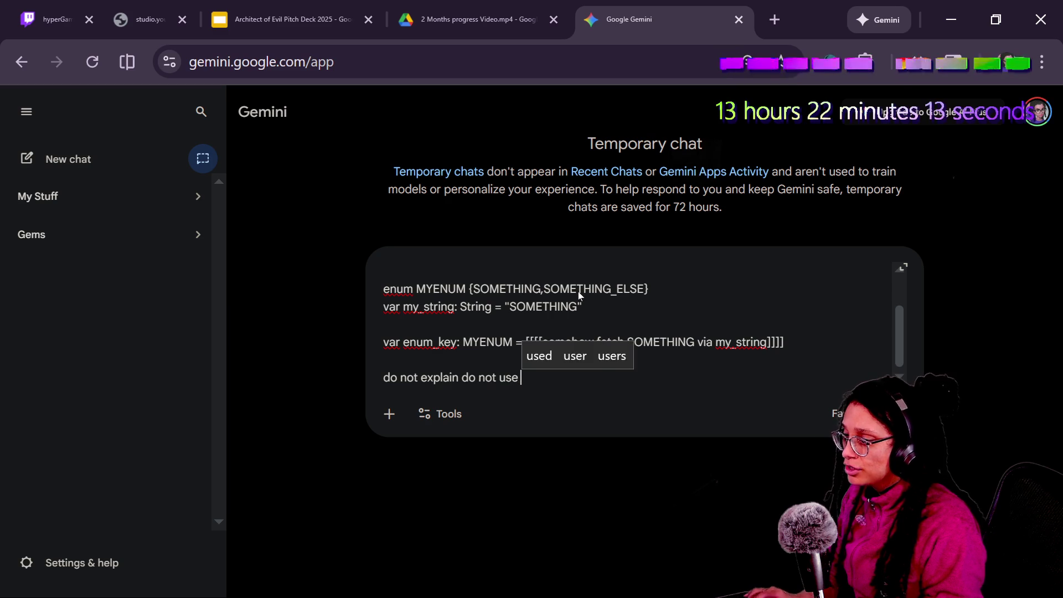
text(smoji)
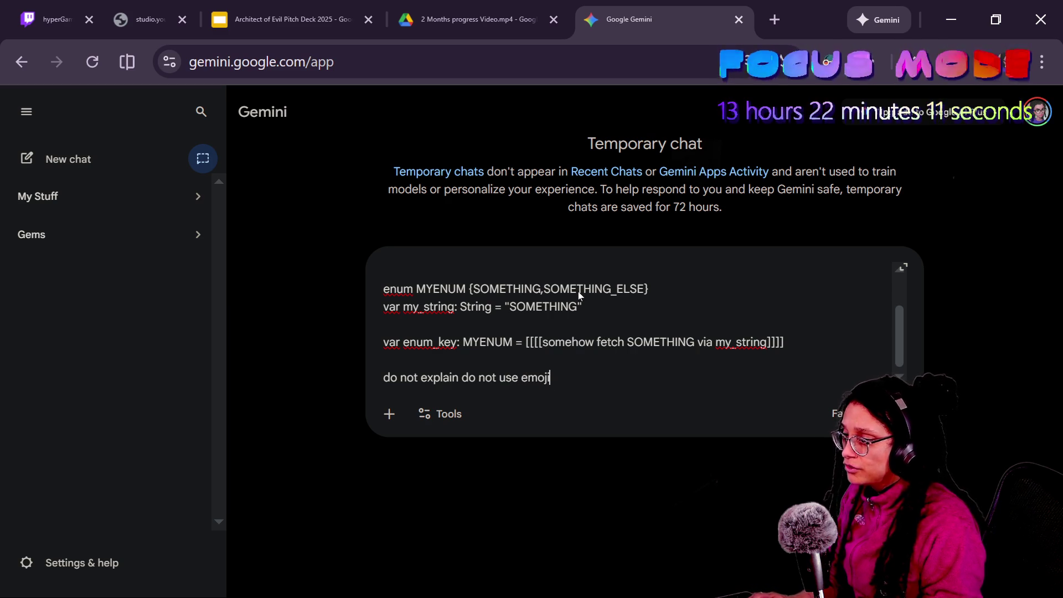
text(s do not use heade)
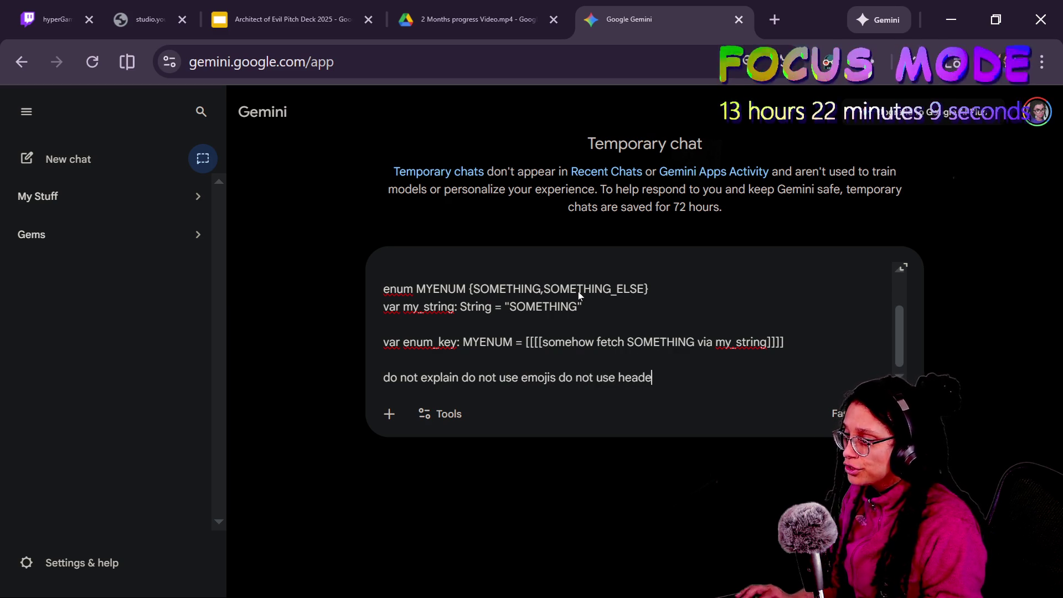
Finish the prompt with 'do not talk… what built in methods might be useful… list them' and send it.
key(BackSpace)
text(ings do not talk. just tell me)
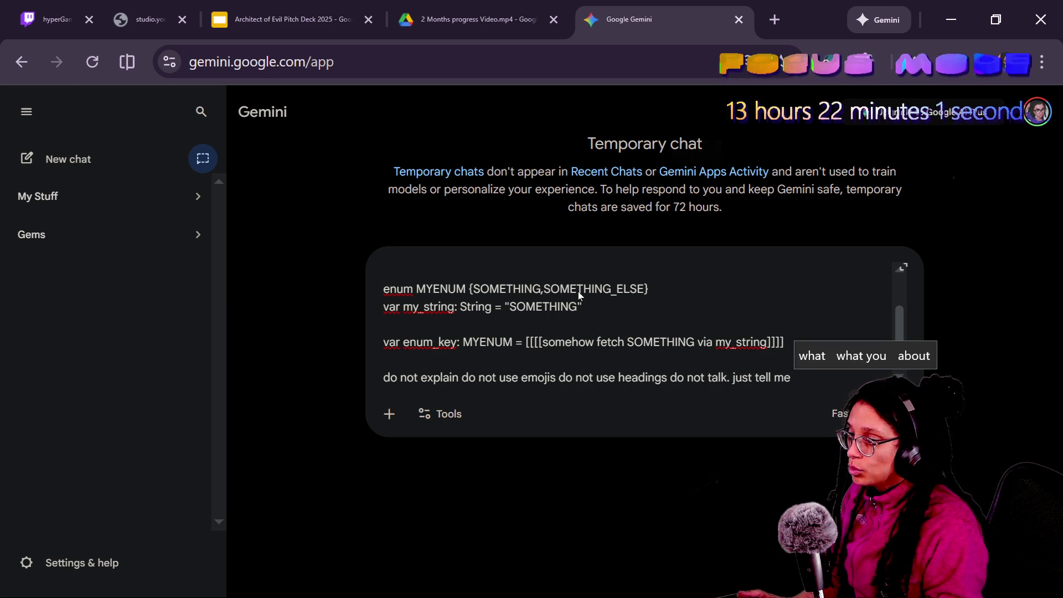
text( what)
text( methods mig)
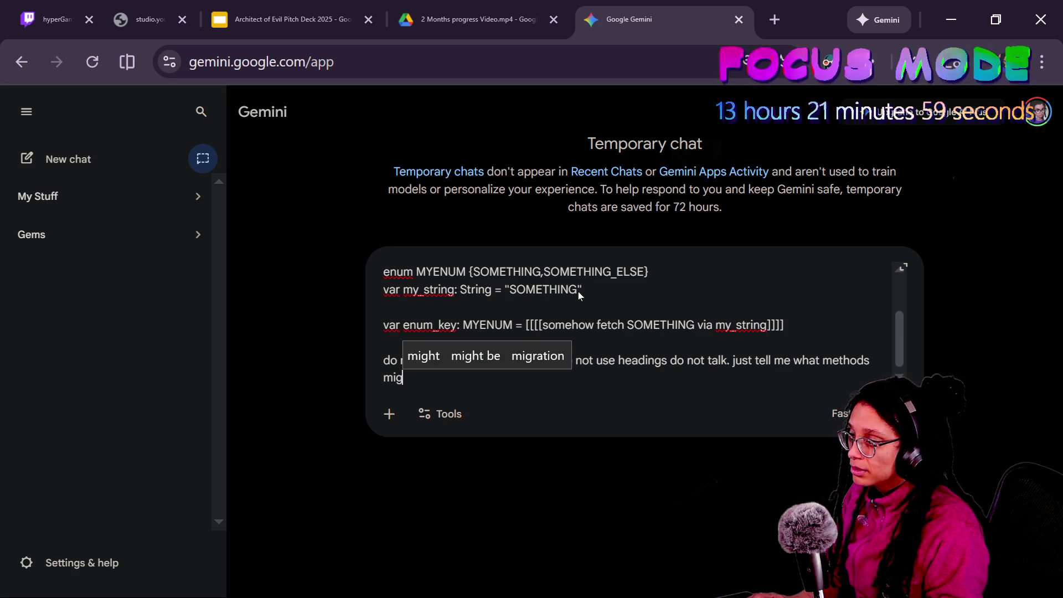
key(BackSpace)
key(BackSpace)
key(BackSpace)
text(build)
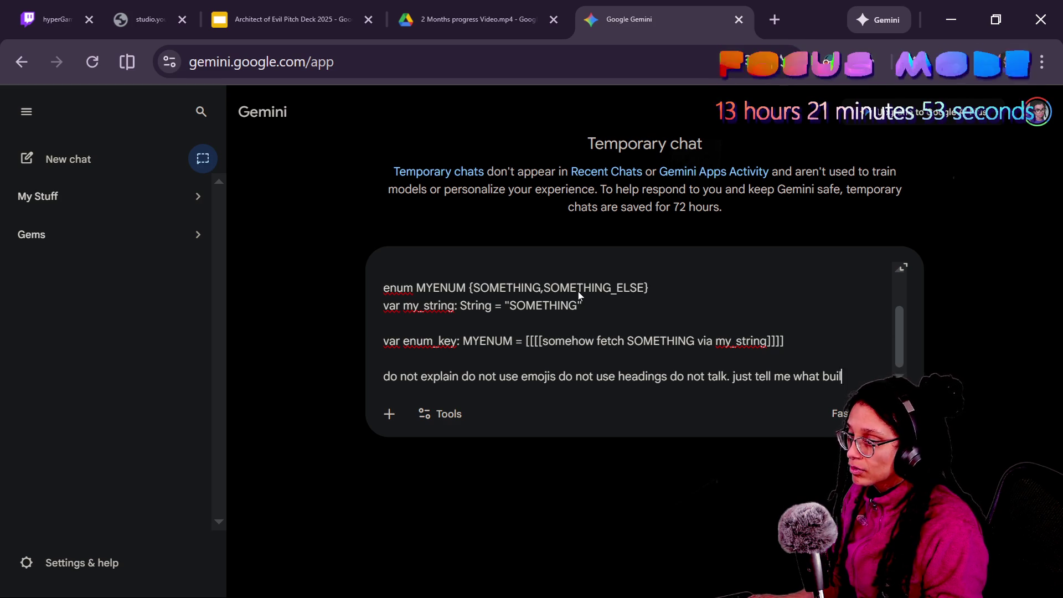
key(BackSpace)
text(lt in methods )
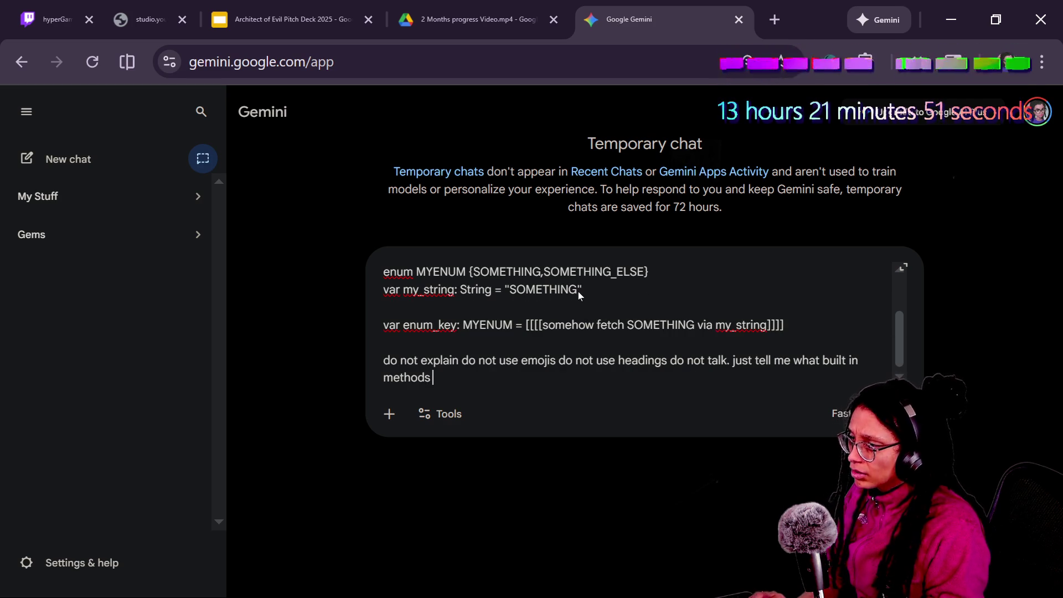
text(might be useful fo)
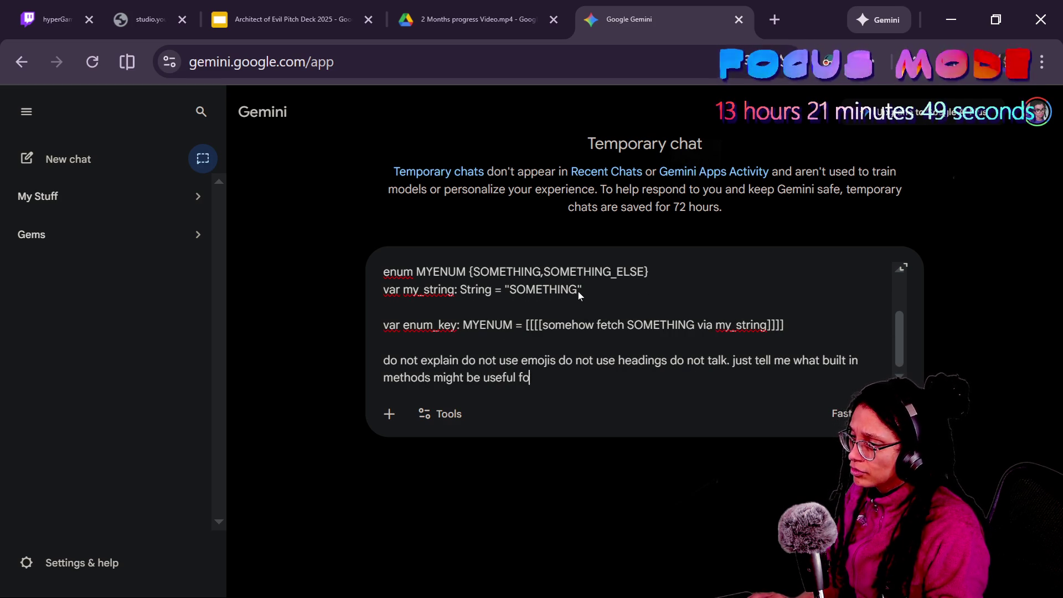
text(r this. list them :P)
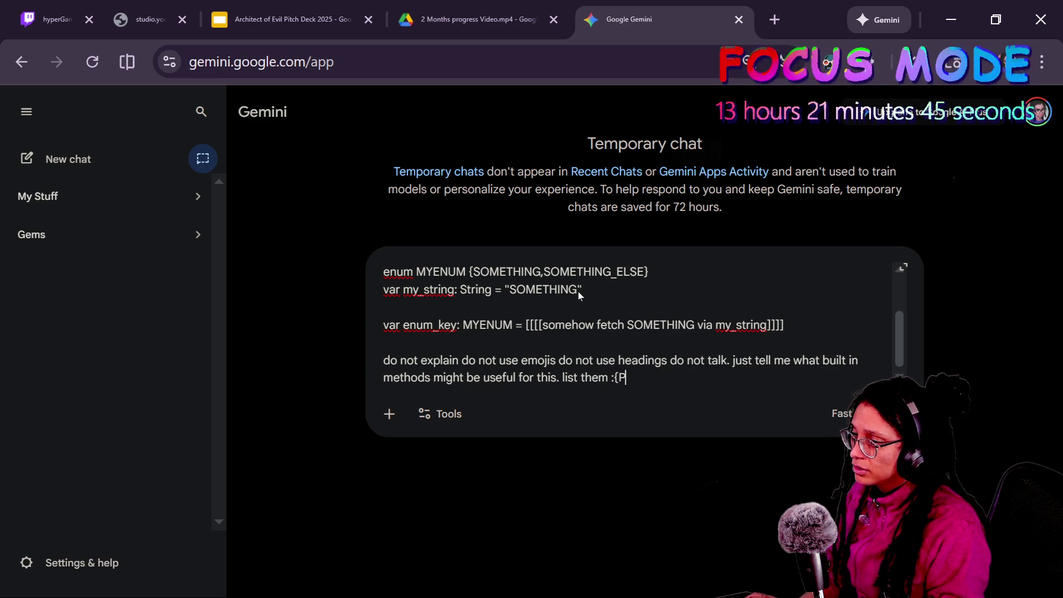
key(Return)
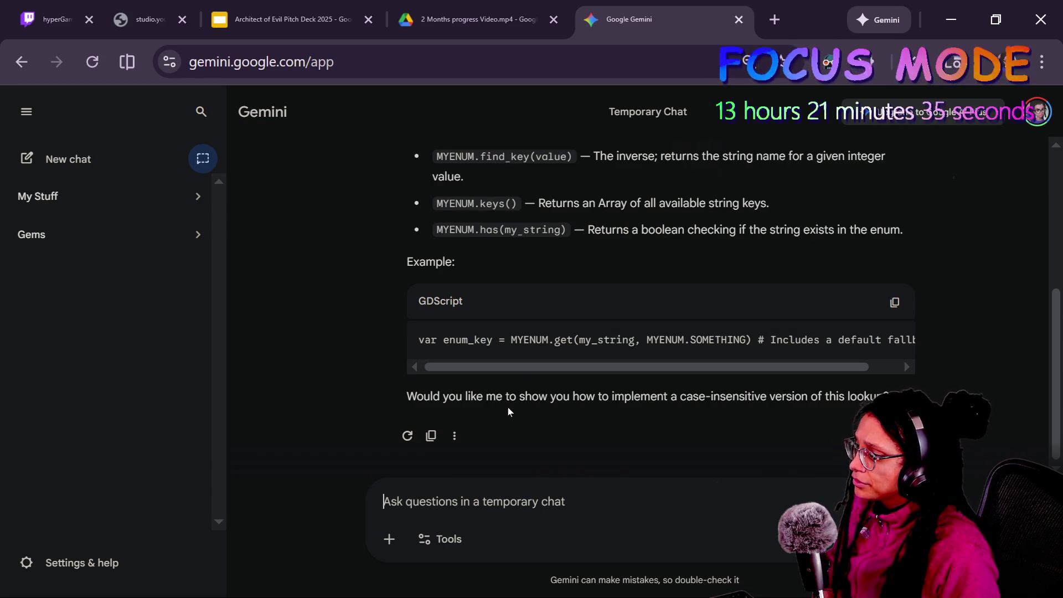
scroll(517, 376, up, 3)
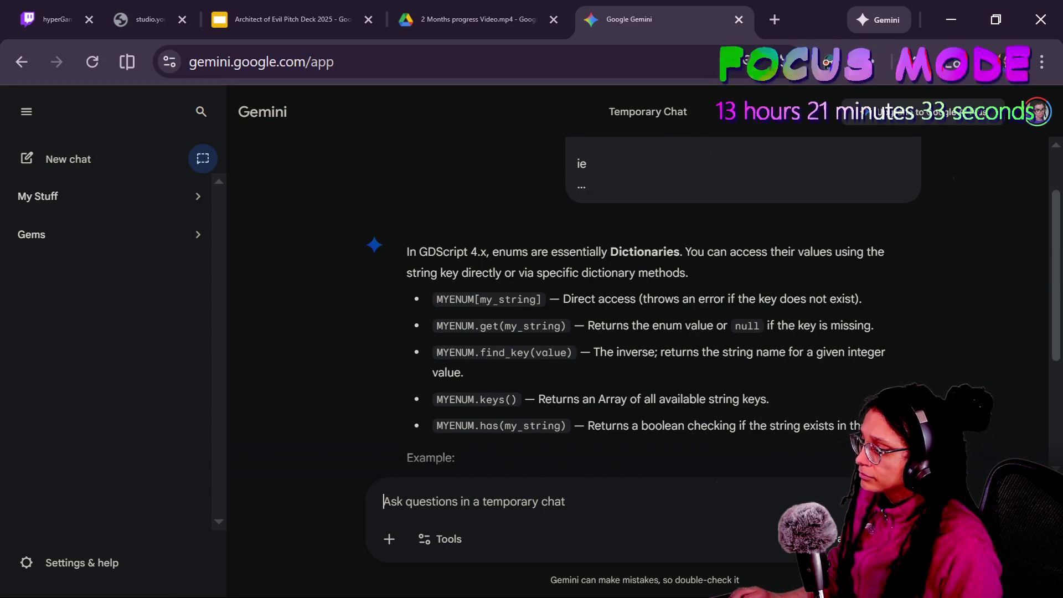
Send 'JUST GIVE ME METHODS', pick out get(my_string) in the reply, and return to Godot.
text(JUST GIVE ME ME)
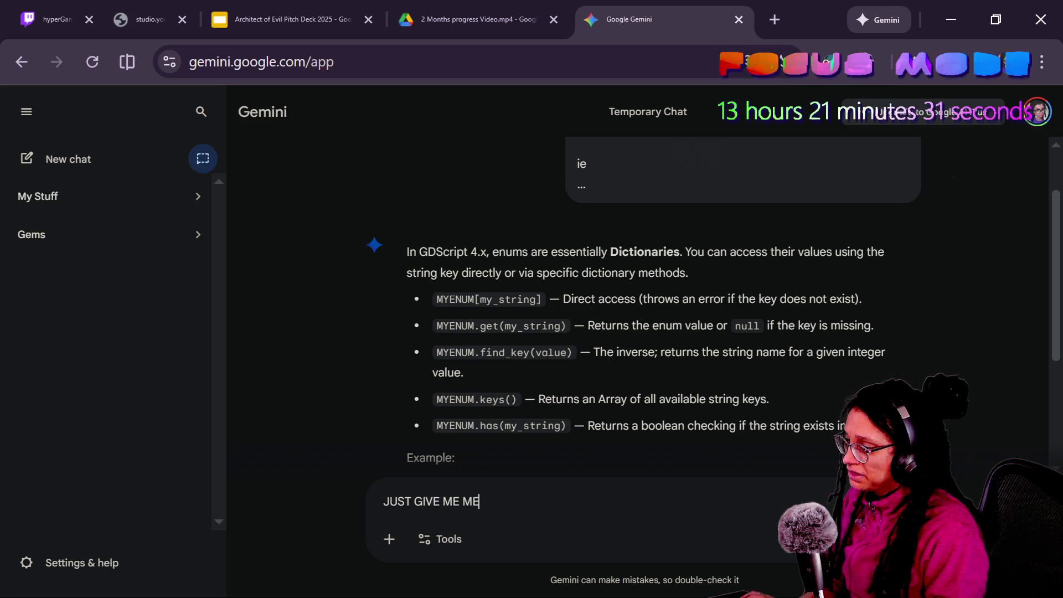
text(THODS)
key(Return)
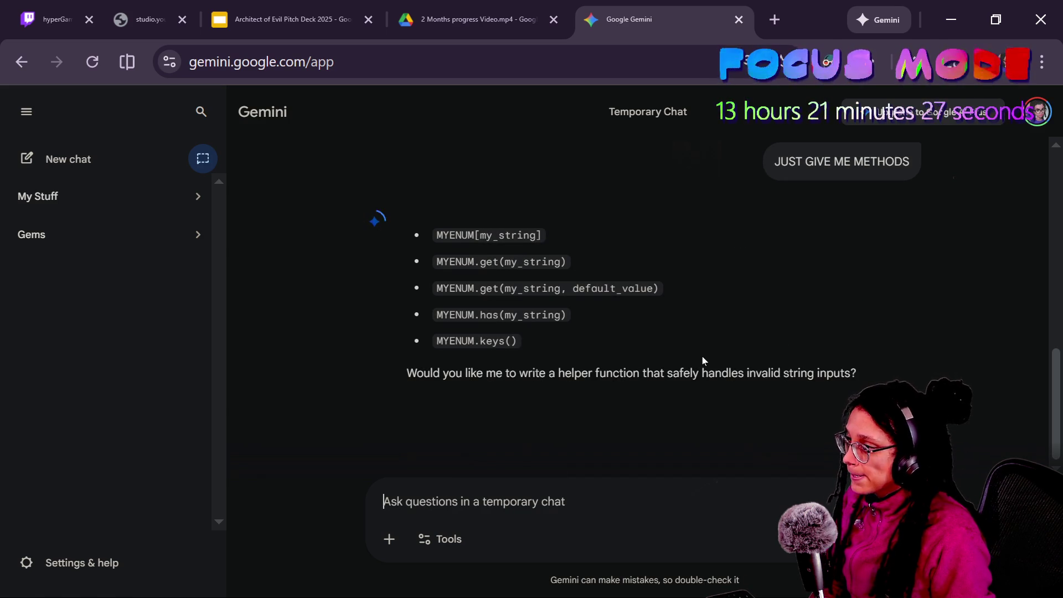
drag(423, 254, 498, 261)
drag(567, 263, 469, 274)
click(468, 271)
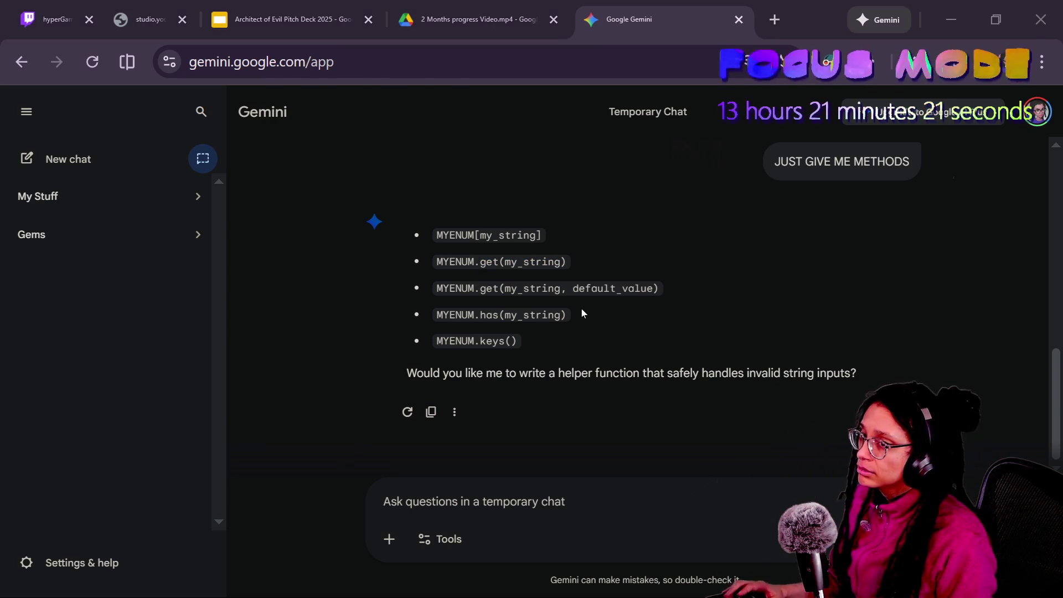
key(alt+Tab)
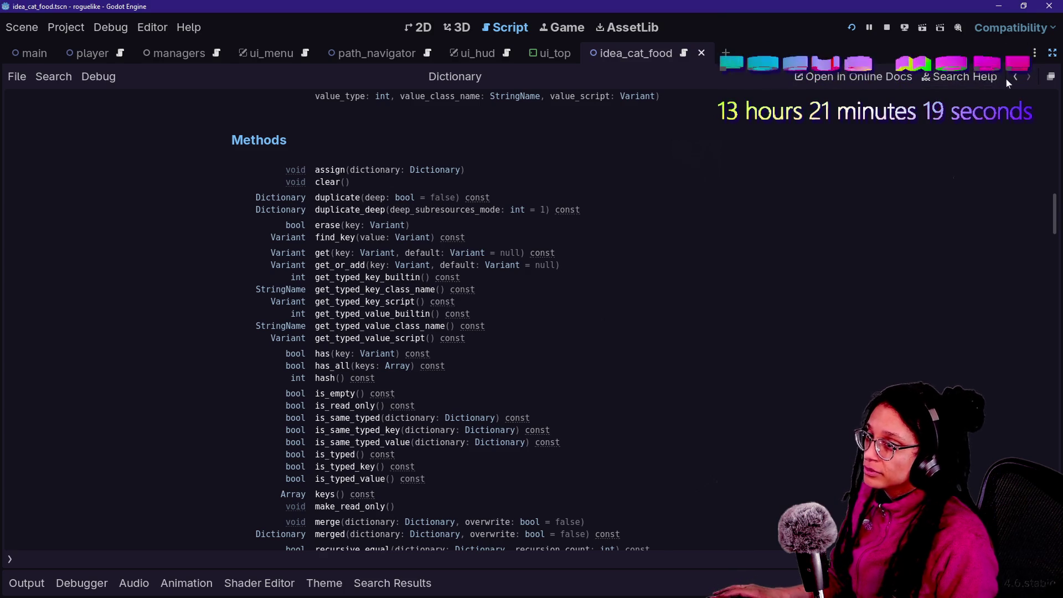
Switch to manage_spawns.gd in the Script editor near the spawned idea string line.
click(1015, 77)
key(Up)
key(Up)
key(Up)
key(Down)
key(Down)
key(Down)
key(Up)
key(Up)
key(Up)
key(Down)
key(Down)
key(Down)
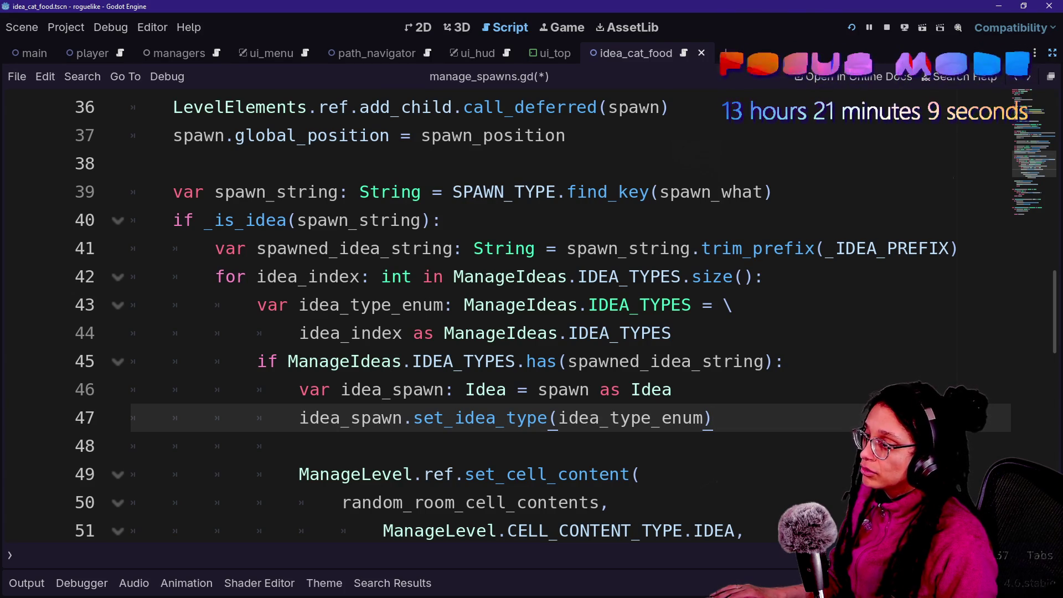
Inspect spawned_idea_string, the has() check and idea_type_enum, leaving the caret at line 46's end.
drag(256, 249, 424, 248)
click(424, 249)
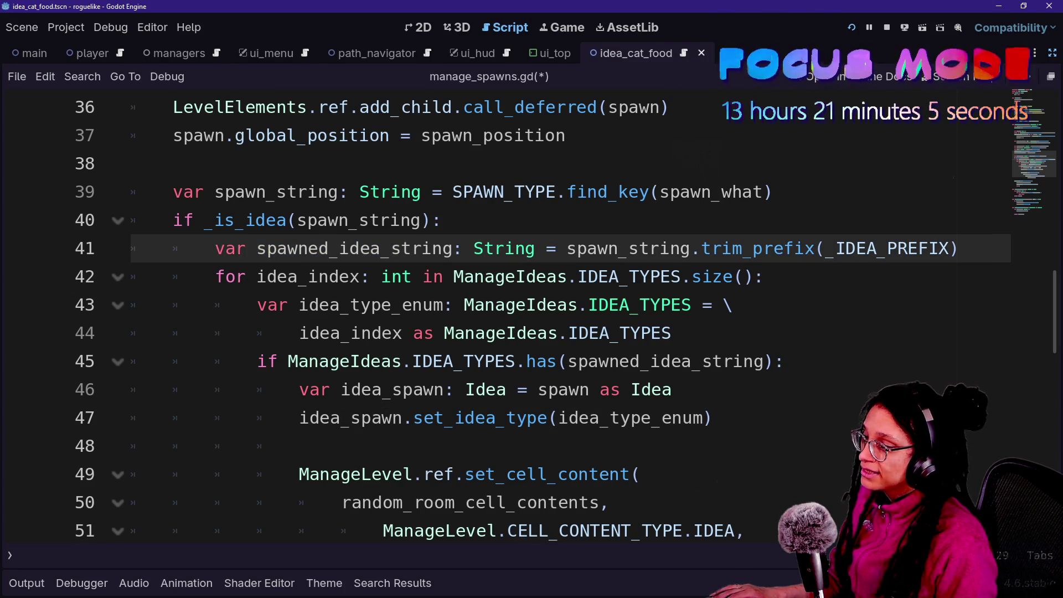
mouse_move(388, 363)
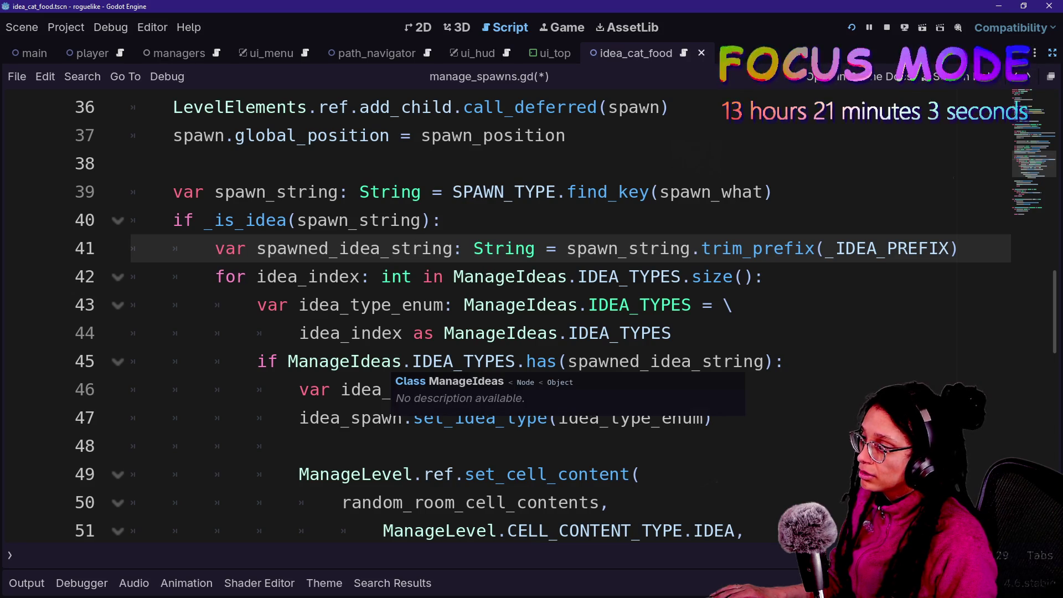
drag(568, 361, 764, 361)
drag(299, 389, 611, 389)
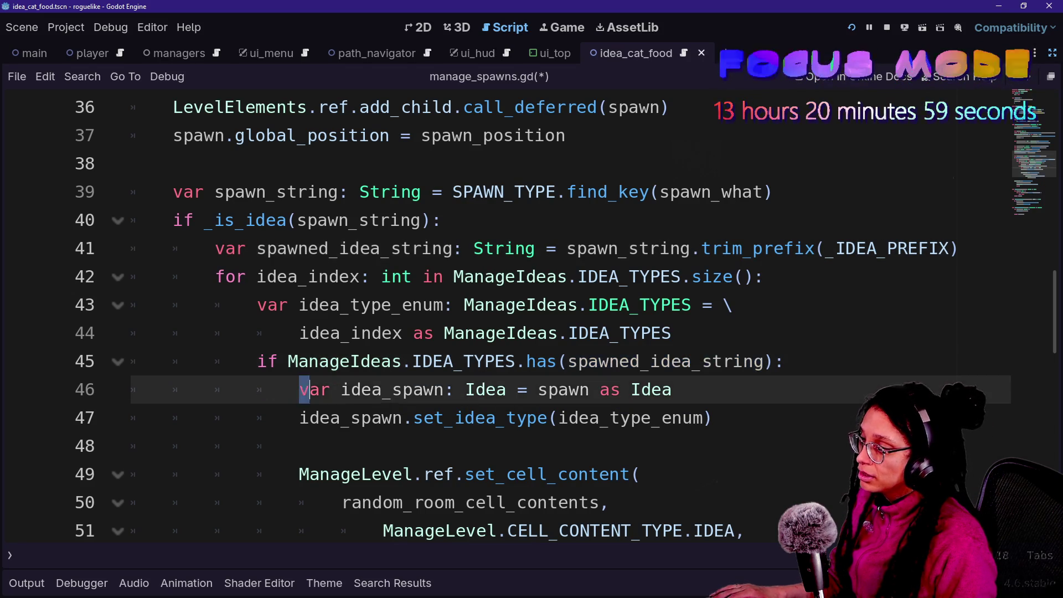
click(611, 389)
drag(568, 417, 672, 417)
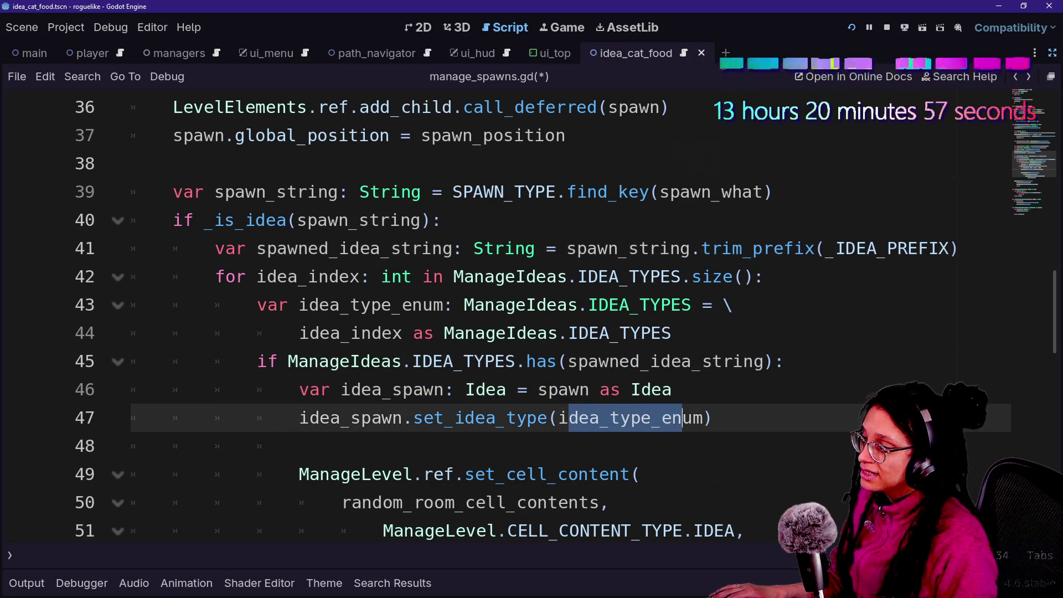
click(672, 389)
Declare var idea_type_to_set: ManageIdeas.IDEA_TYPES = ManageIdeas.IDEA_TYPES.get(spawned_idea_string).
key(Up)
key(End)
key(Return)
text(var idea)
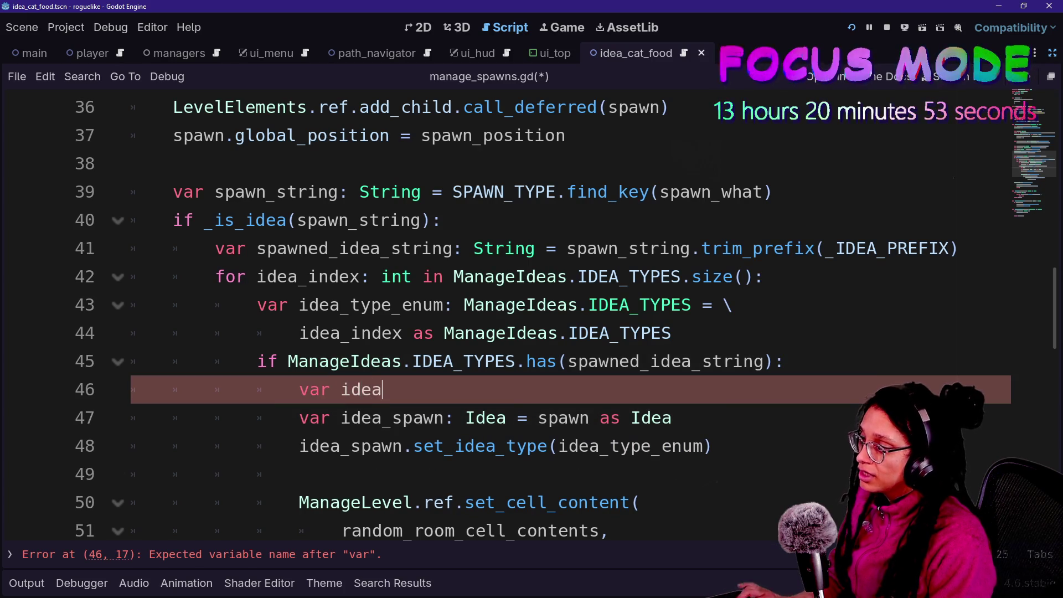
text(_type_)
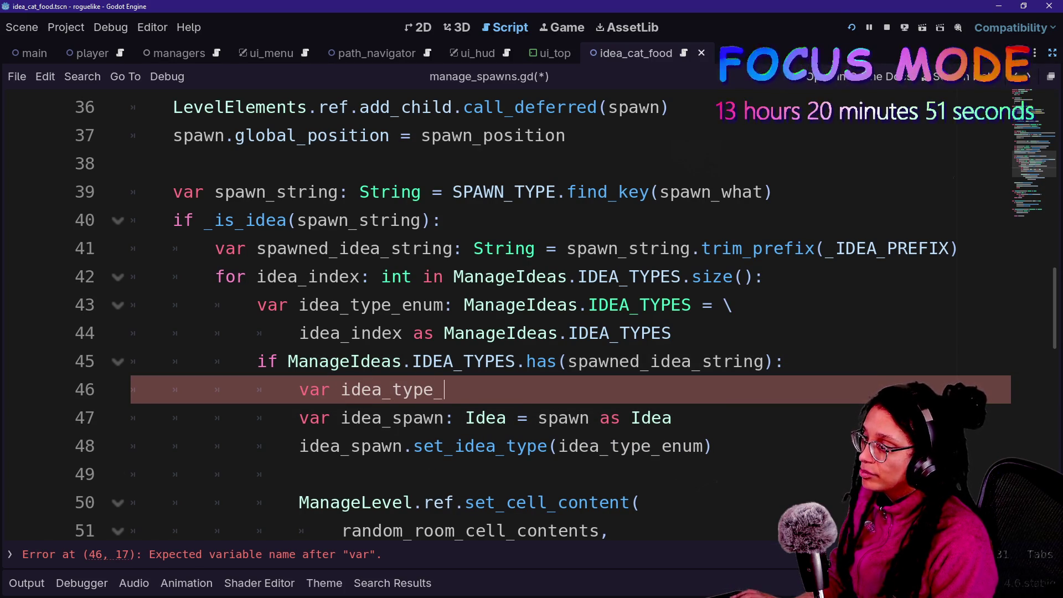
text(to_set: M)
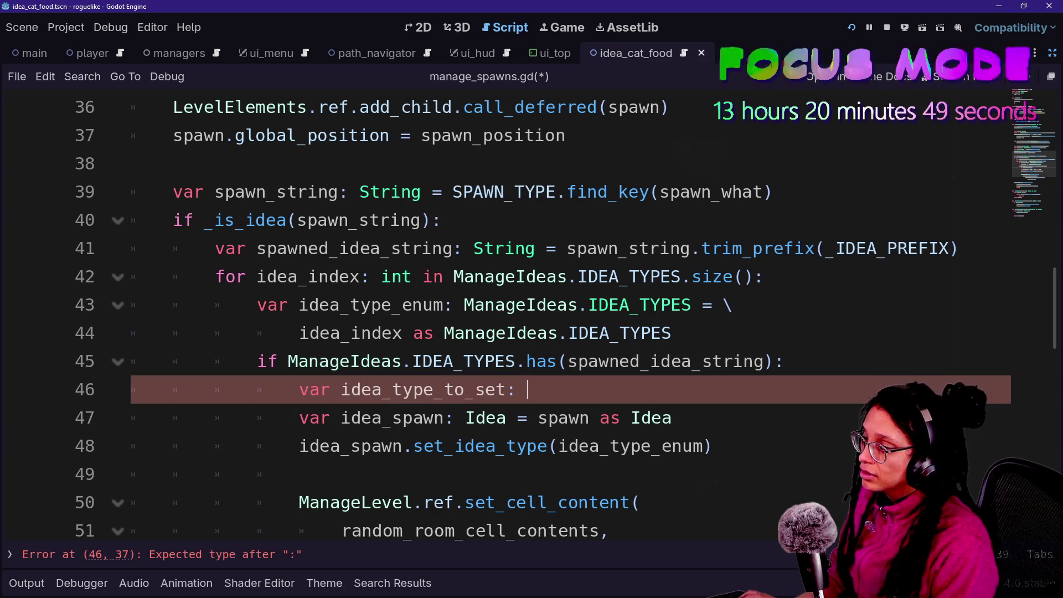
text(anageI)
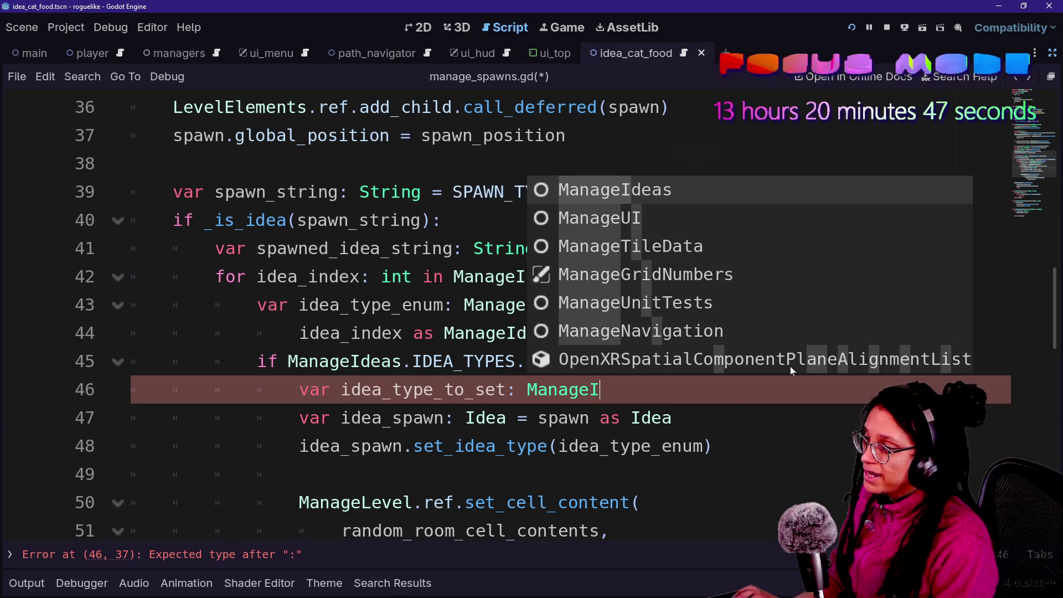
text(deas.IDEA)
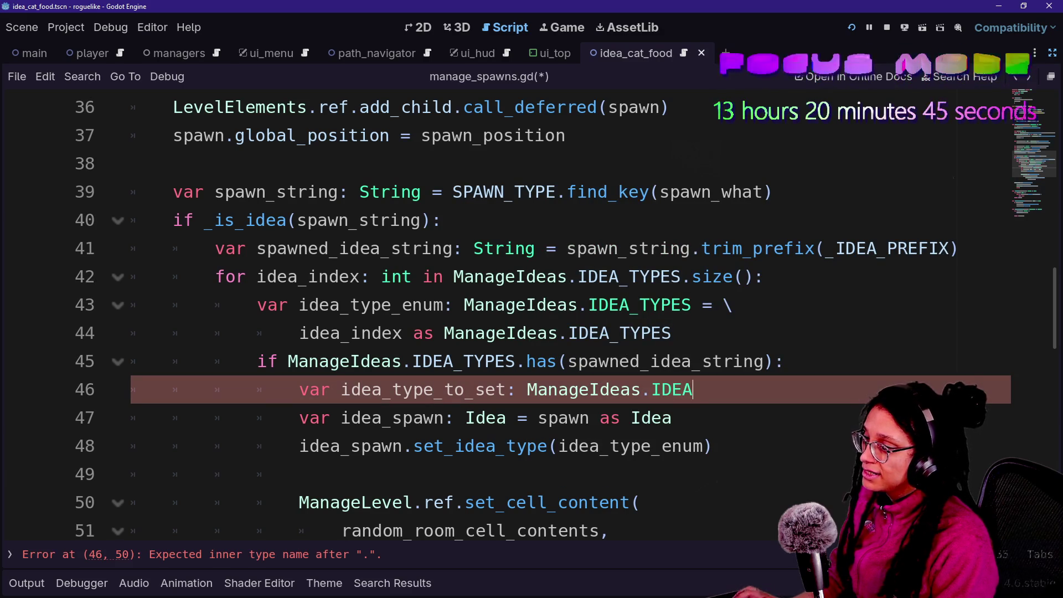
text(_TYPES = \)
key(Return)
text(get)
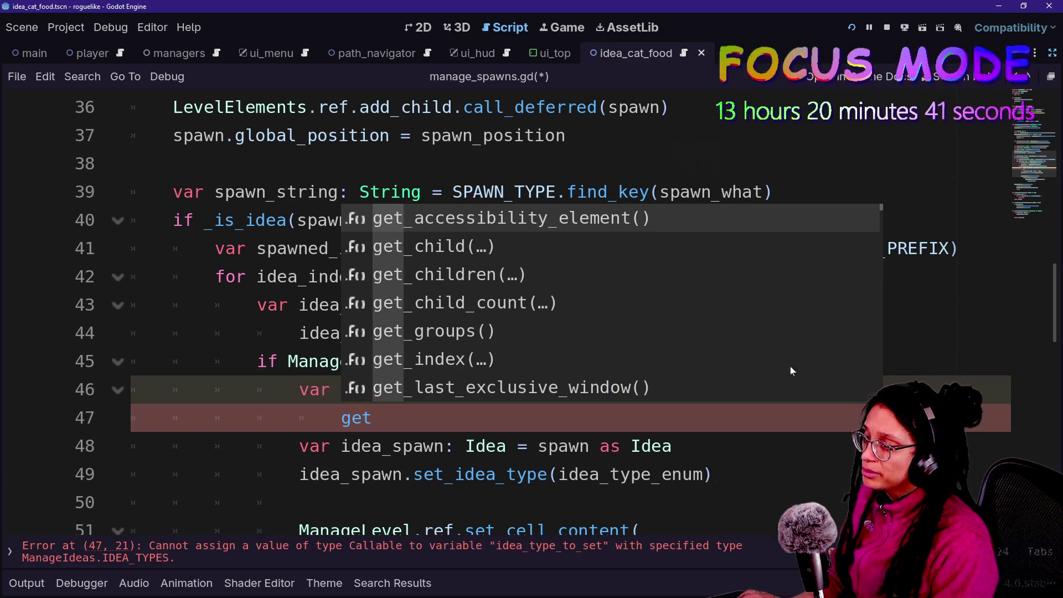
key(BackSpace)
key(BackSpace)
key(BackSpace)
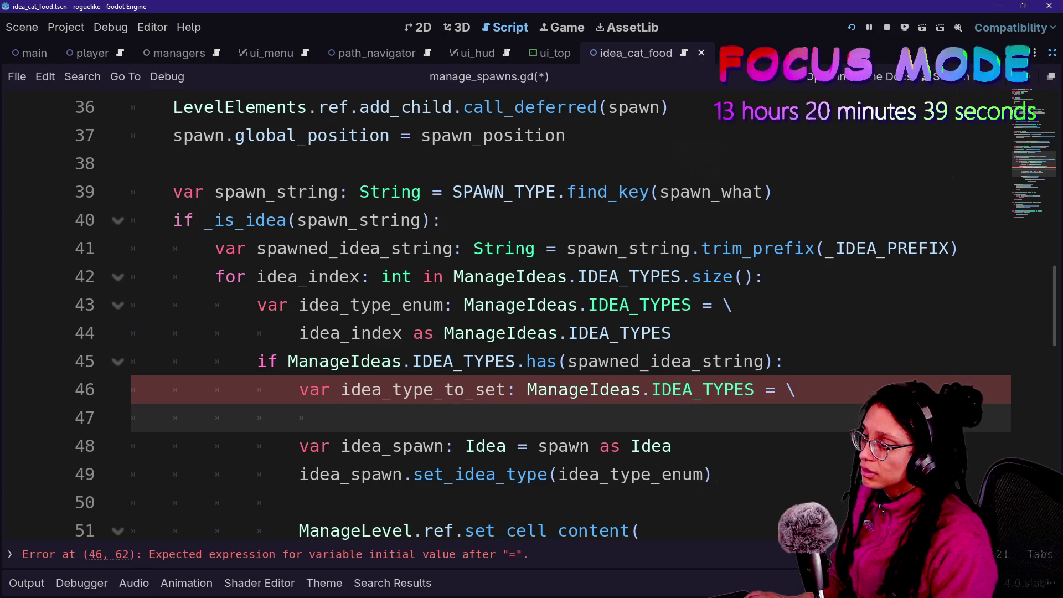
text(Manage)
key(BackSpace)
key(BackSpace)
key(BackSpace)
key(BackSpace)
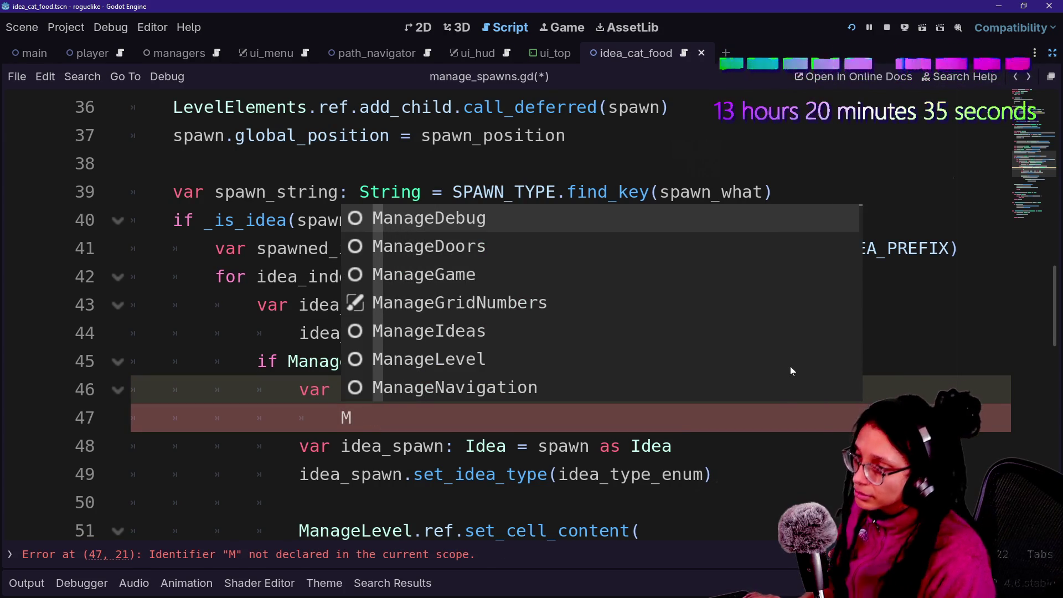
key(Escape)
key(BackSpace)
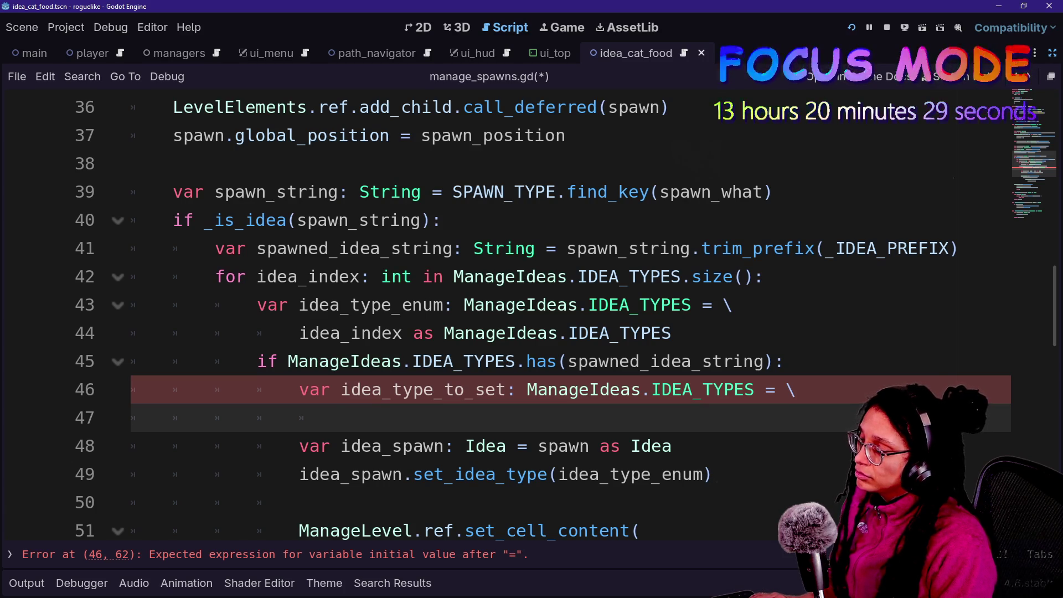
text(<a)
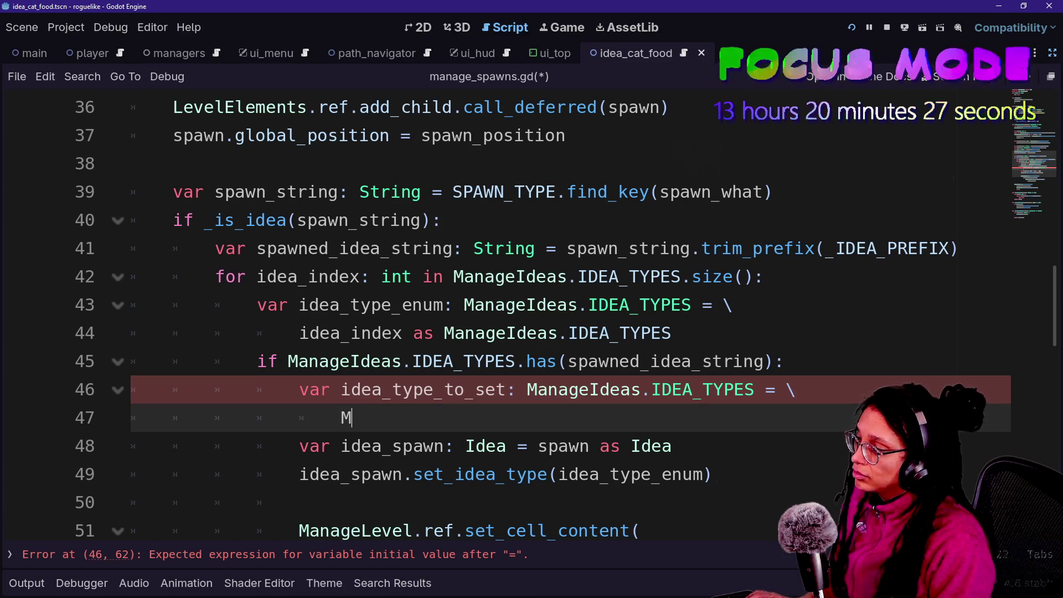
text(anageIdeas)
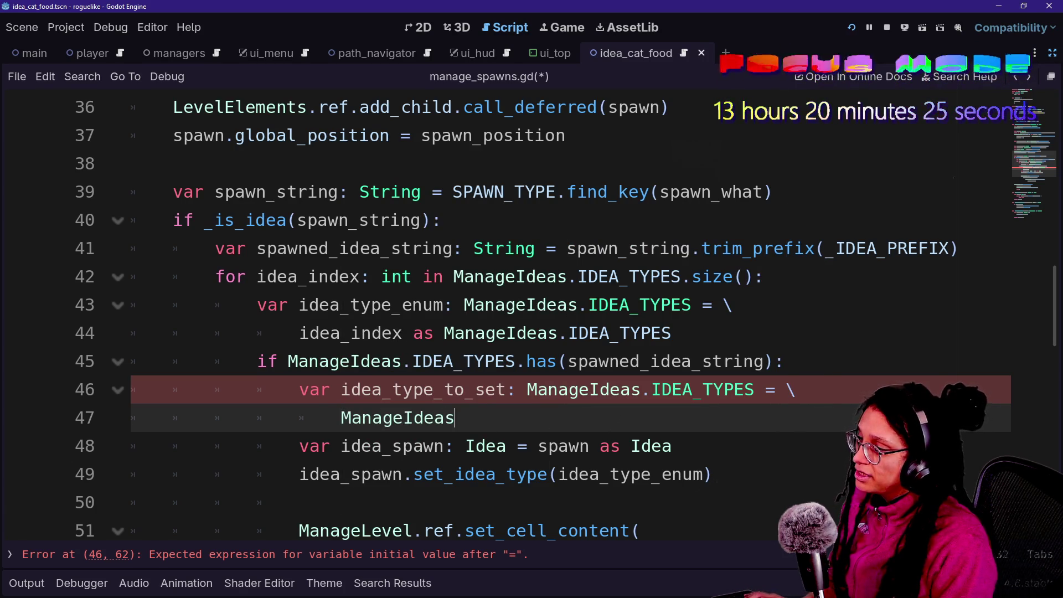
text(.IDEA_TYPES.)
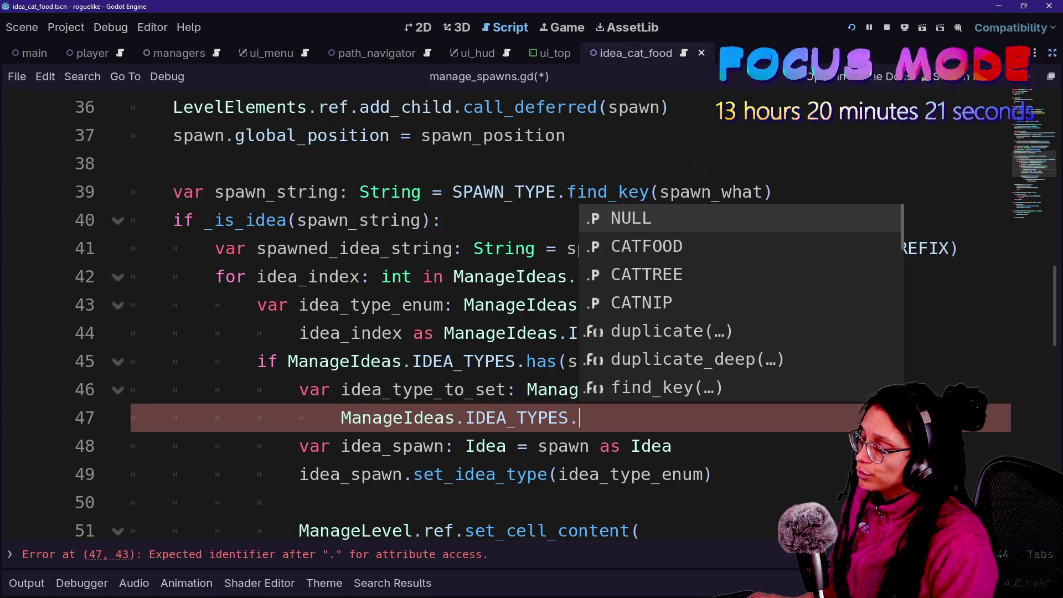
text(get()
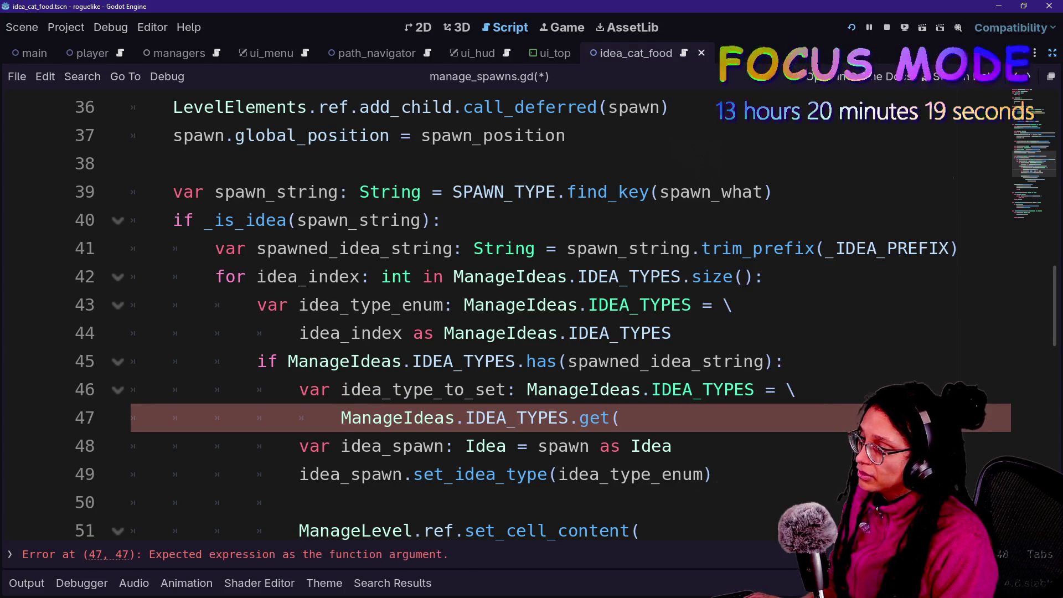
text(spawned_)
key(Return)
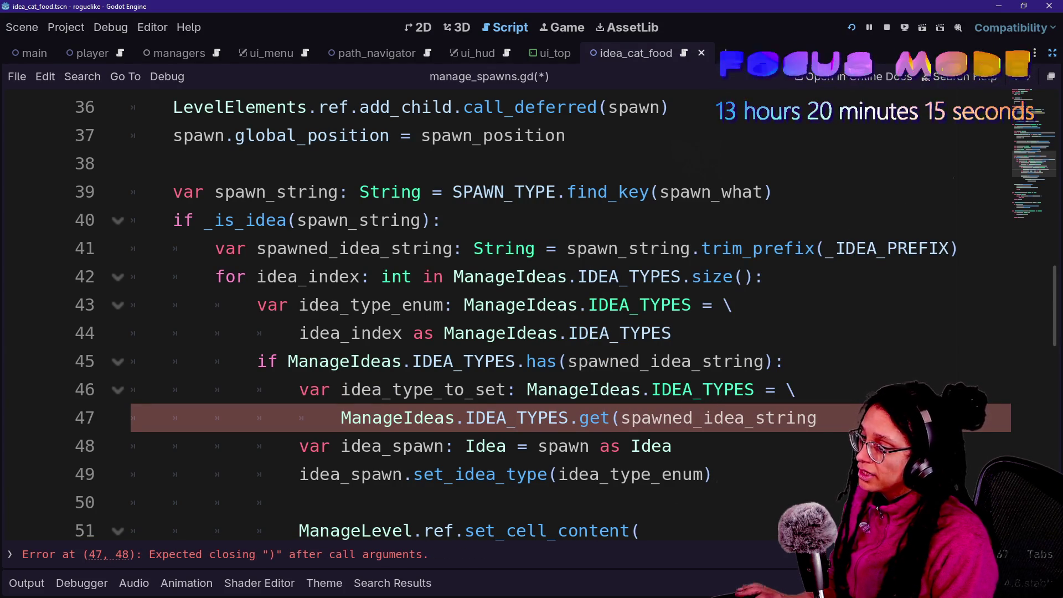
text())
click(434, 389)
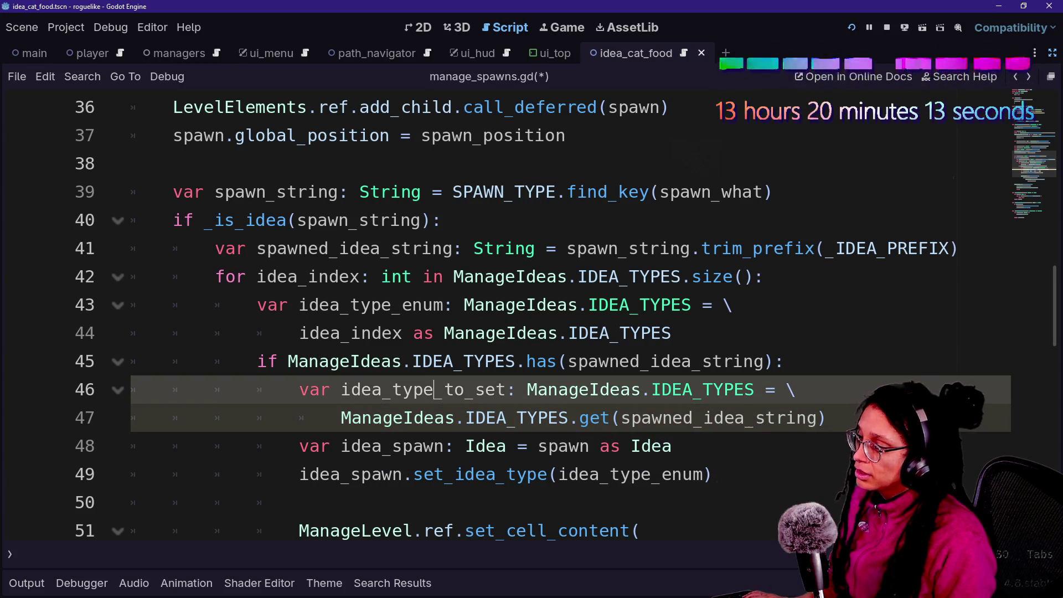
Pass idea_type_to_set instead of idea_type_enum to the set_idea_type call on line 49.
drag(609, 474, 703, 474)
key(BackSpace)
text(type_to)
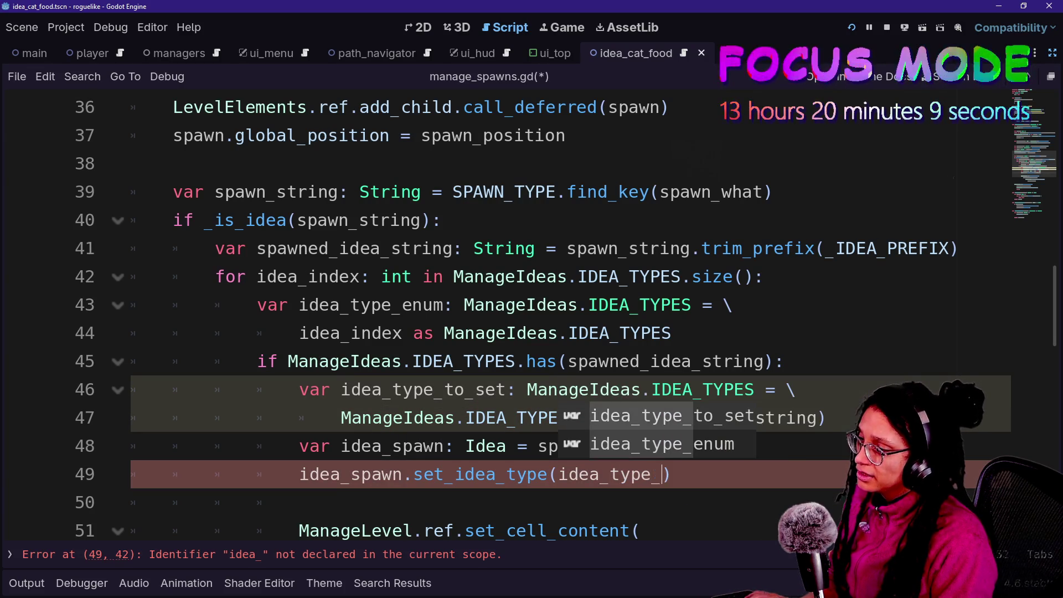
key(Return)
key(Up)
key(Up)
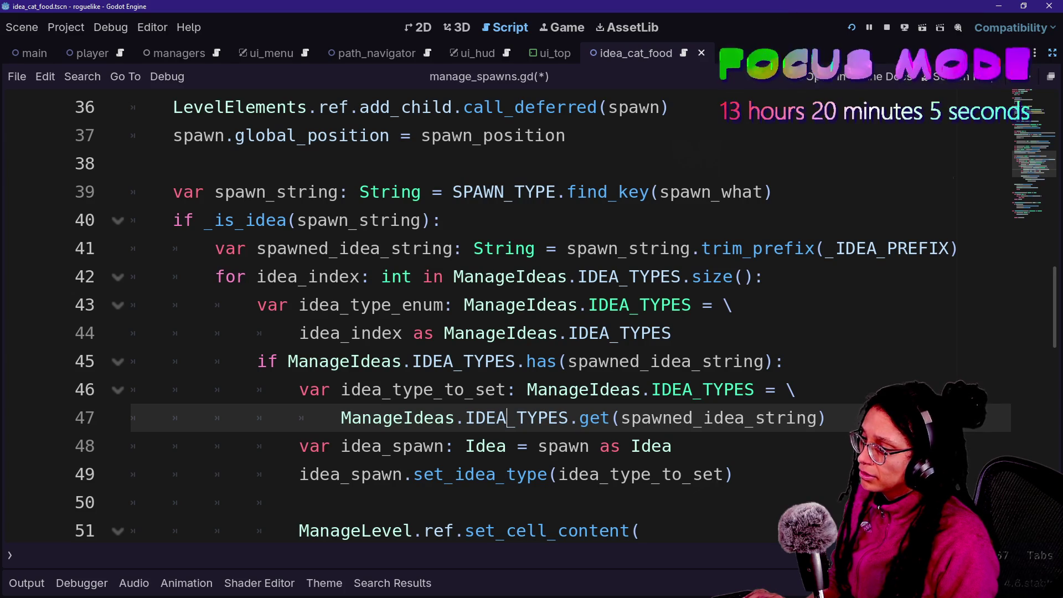
key(Down)
key(End)
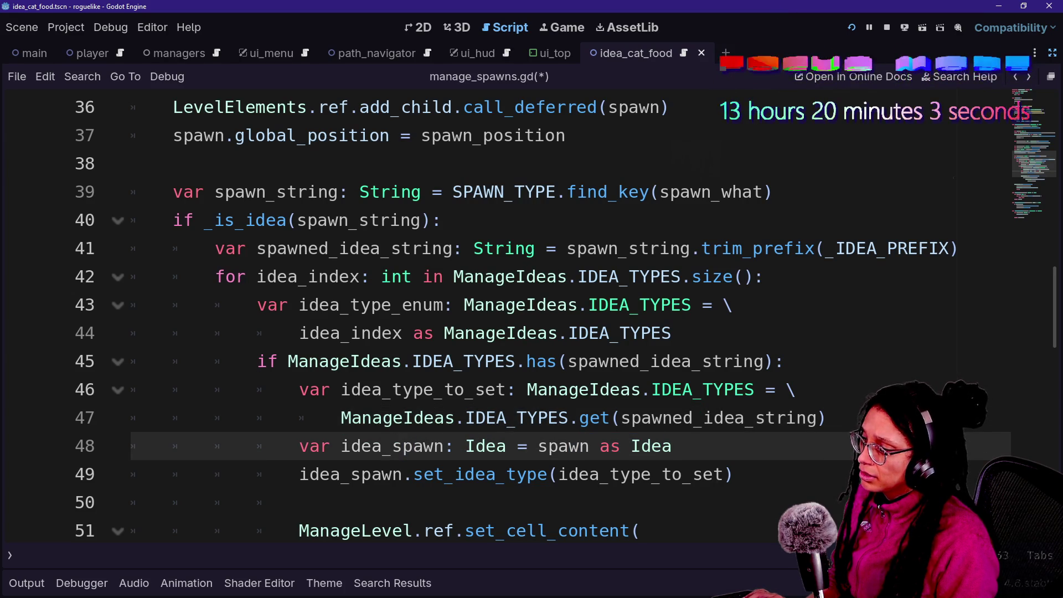
key(shift+Down)
key(shift+End)
key(shift+Up)
key(End)
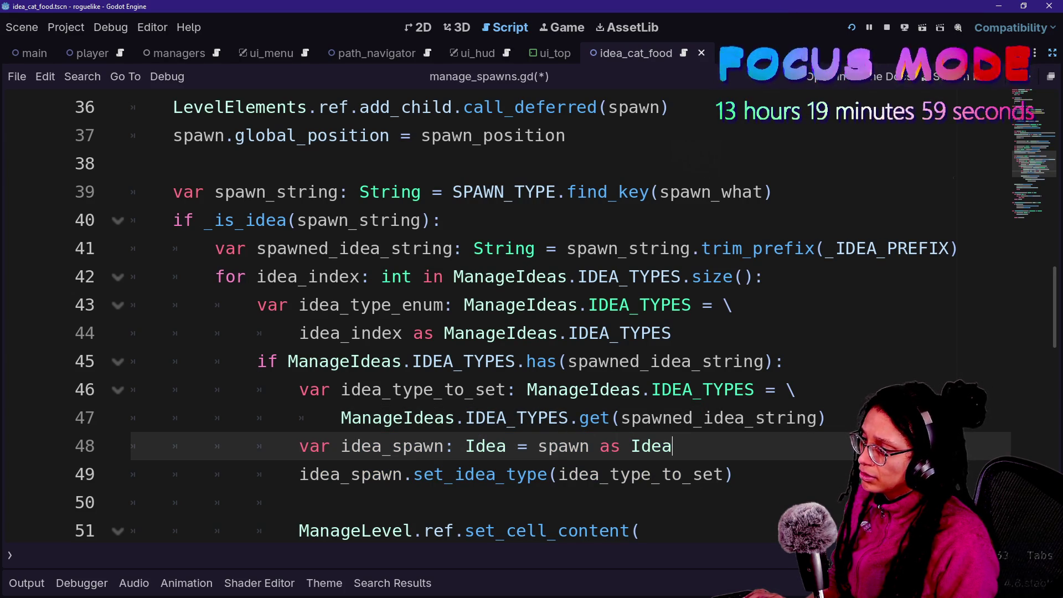
mouse_move(594, 418)
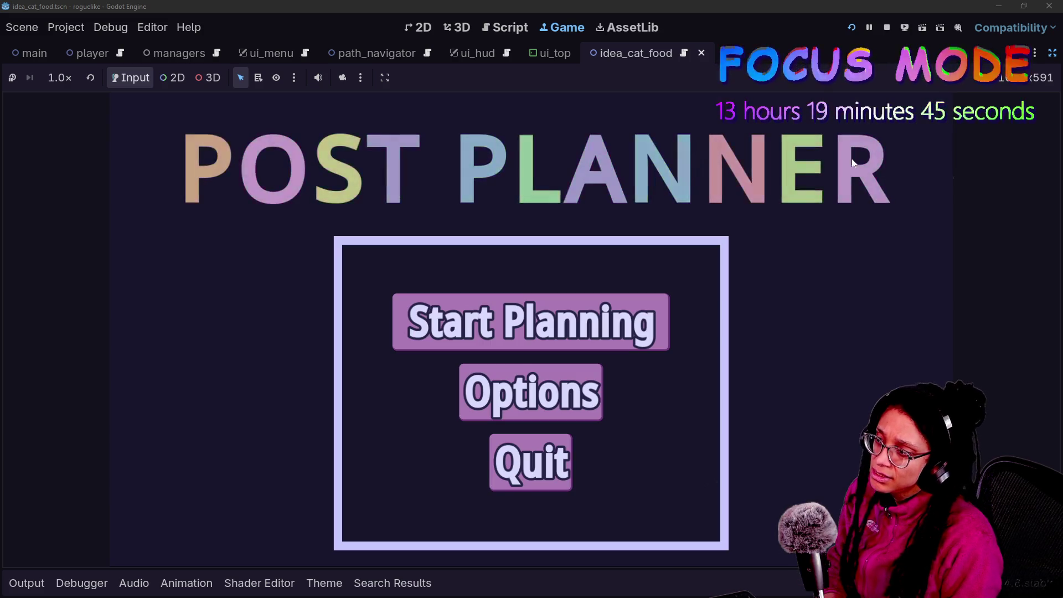
Choose Start Planning in the running game and show the Output log.
click(637, 321)
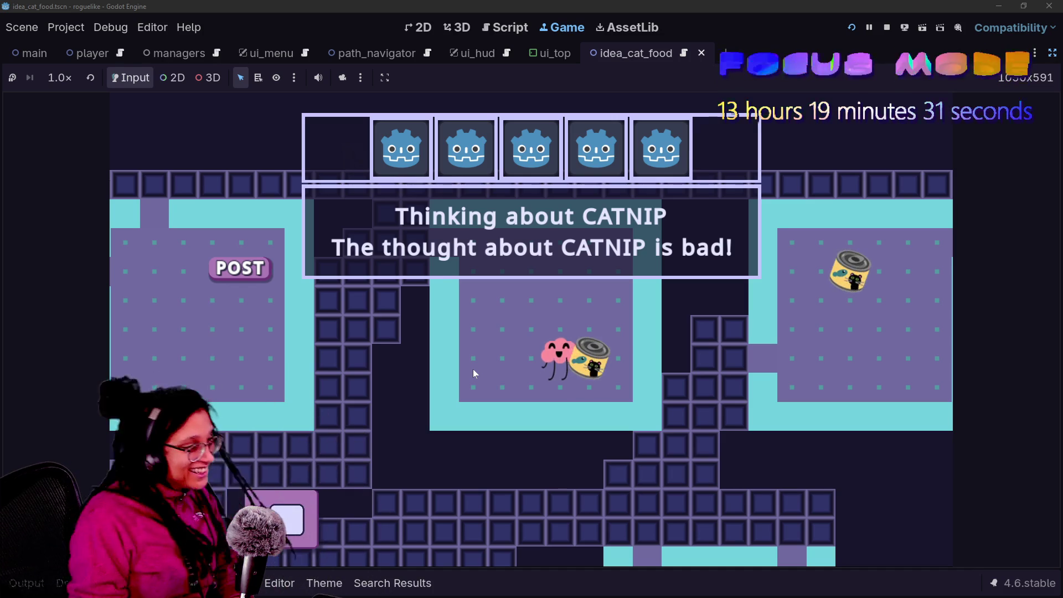
click(26, 583)
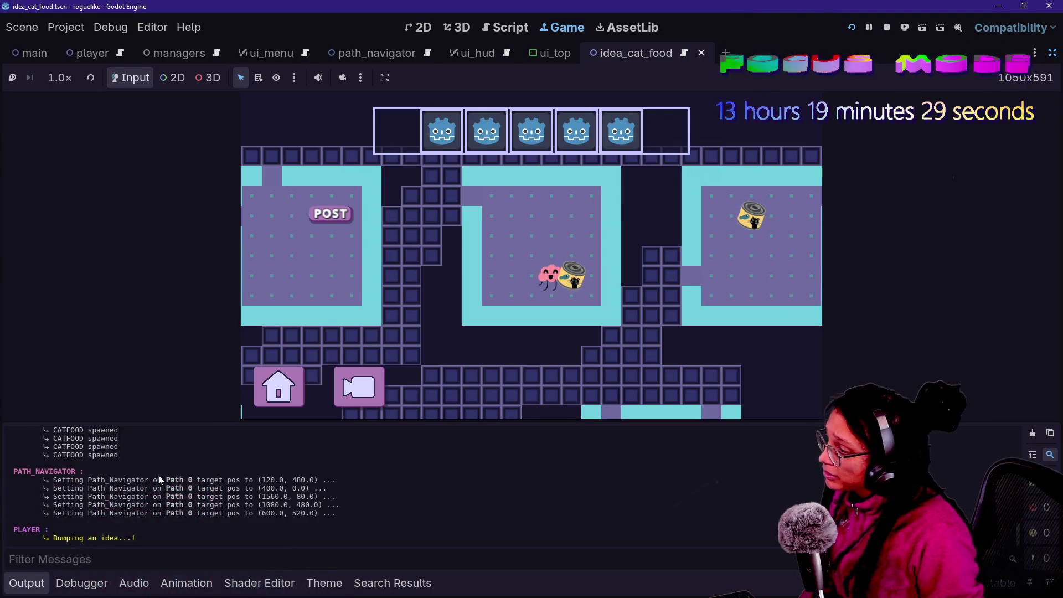
drag(48, 452, 136, 473)
click(138, 474)
Highlight the four 'CATFOOD spawned' lines in the output log.
drag(11, 441, 118, 470)
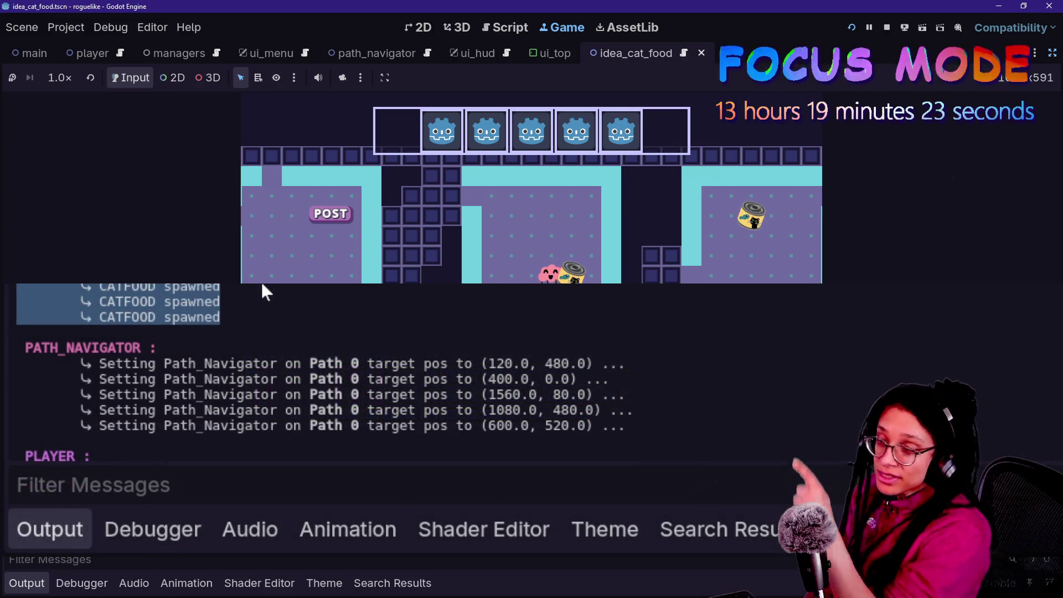
click(255, 290)
scroll(132, 343, up, 2)
drag(77, 325, 233, 376)
click(258, 381)
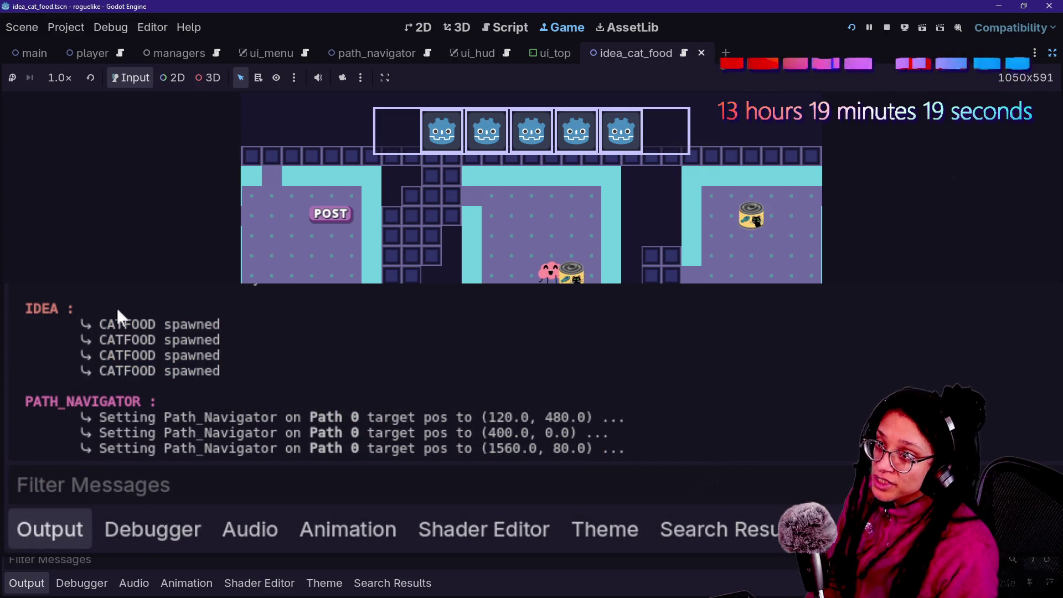
drag(98, 370, 134, 370)
drag(87, 321, 18, 324)
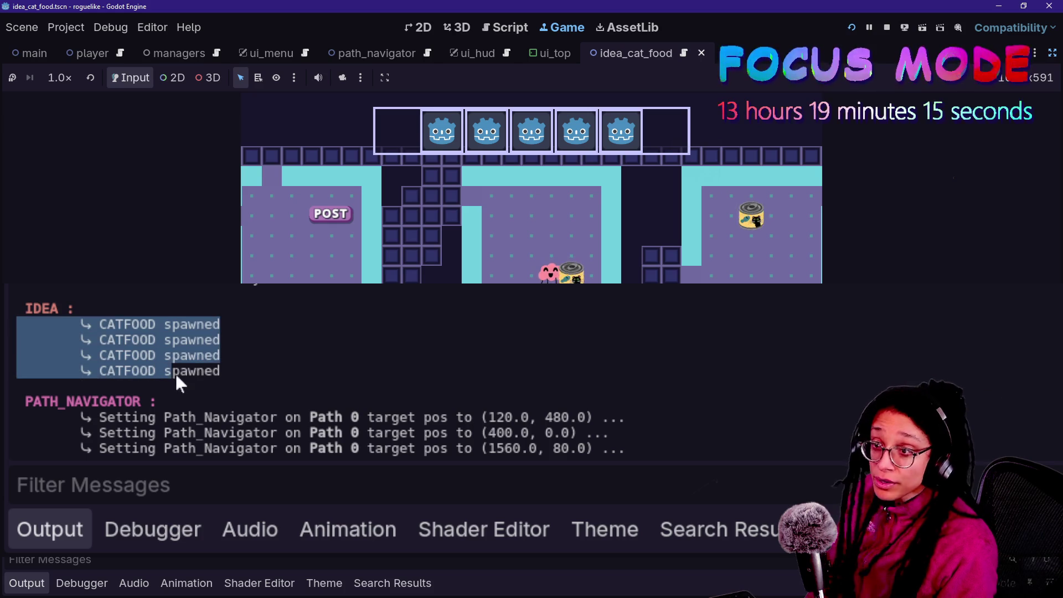
click(179, 383)
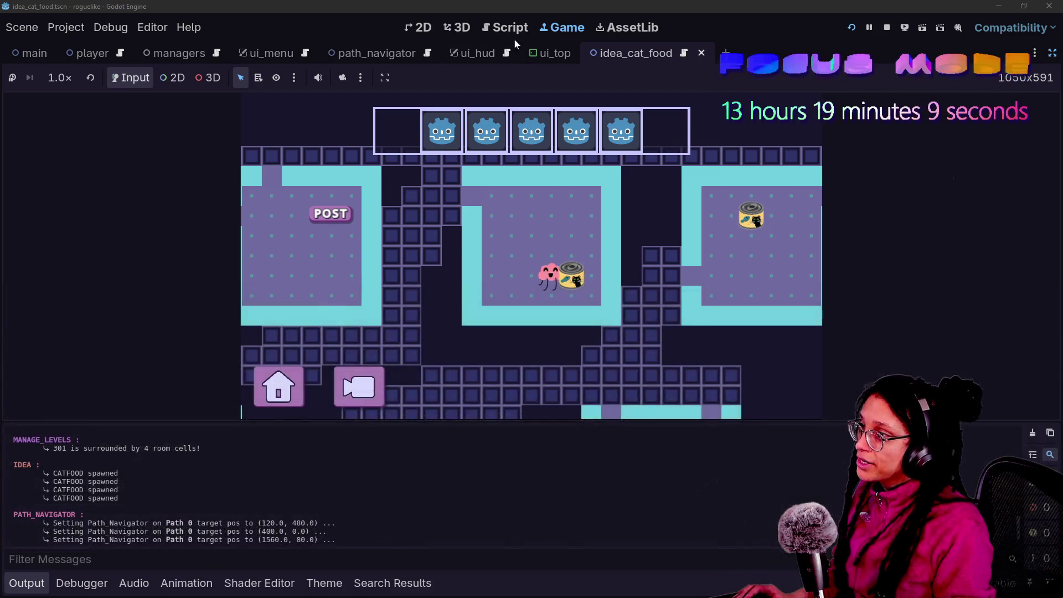
Switch to idea.gd, delete the debug print statement on lines 9–10, and save.
key(ctrl+F3)
key(ctrl+alt+o)
key(Down)
key(Return)
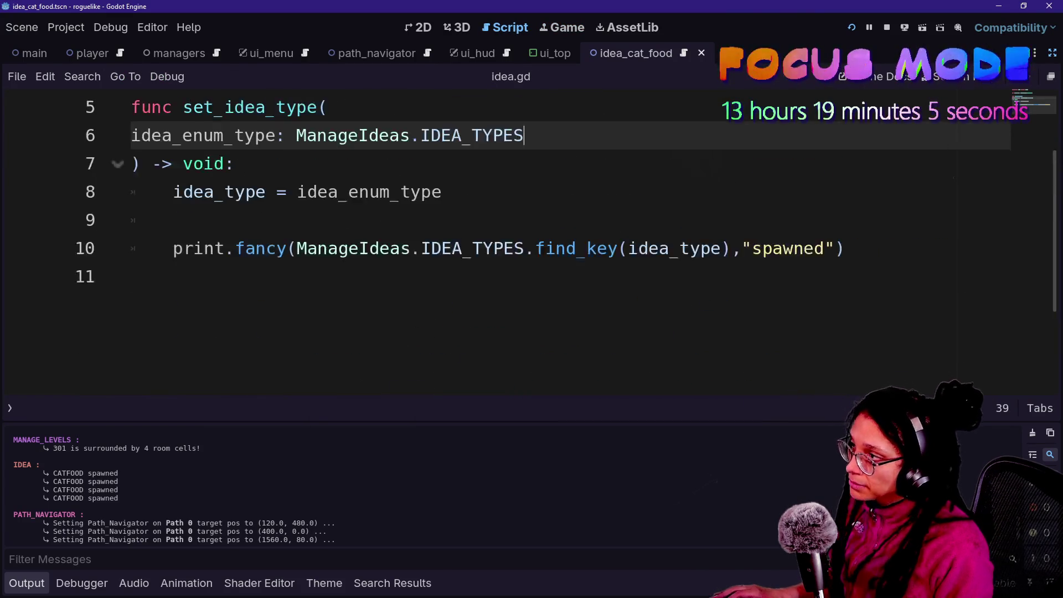
key(Down)
key(Down)
key(Down)
key(shift+Down)
key(shift+Down)
key(Right)
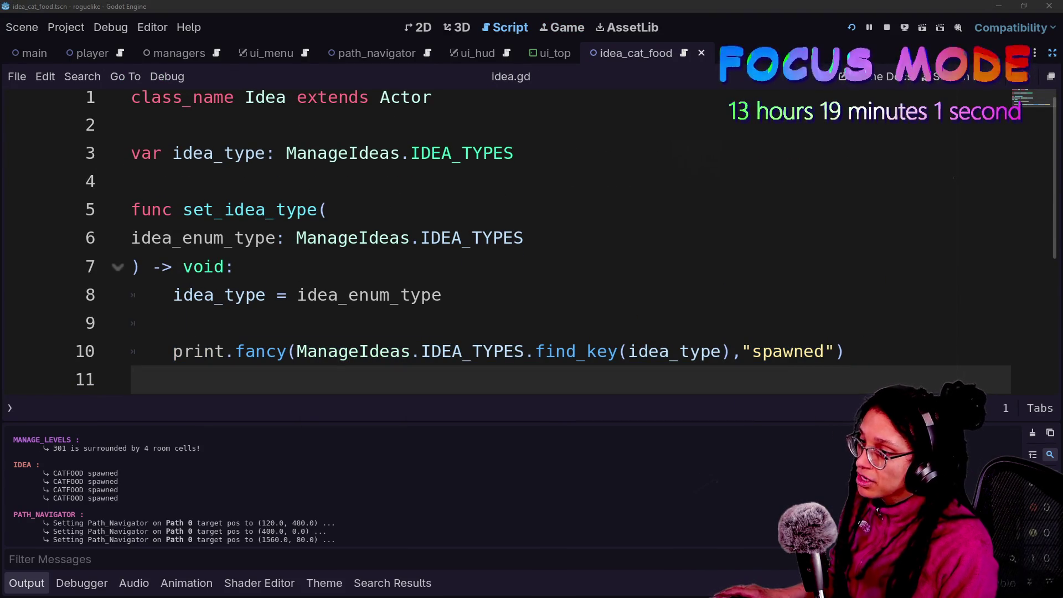
key(Up)
key(Up)
key(shift+Down)
key(shift+End)
key(BackSpace)
key(BackSpace)
key(BackSpace)
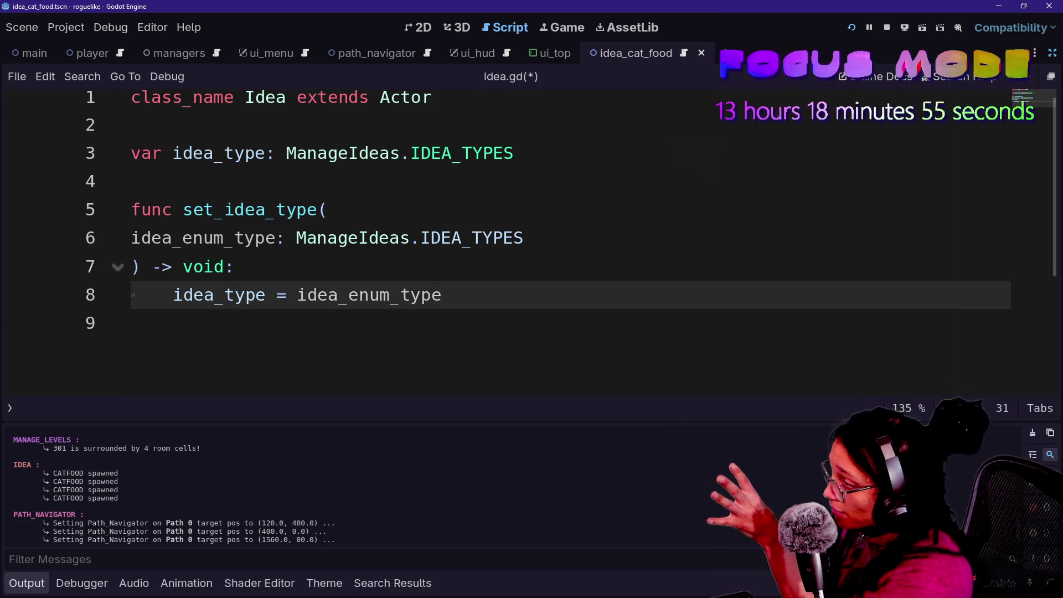
key(ctrl+s)
Browse the Quick Open script list, try a search, and cancel without opening a file.
key(ctrl+alt+o)
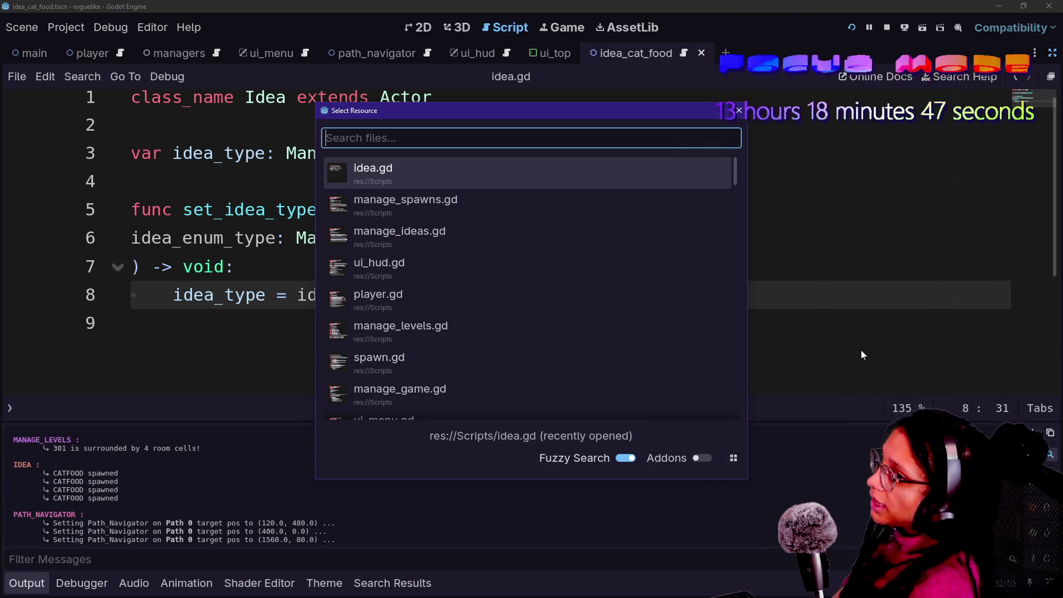
key(Down)
key(Up)
key(Up)
key(Down)
key(Down)
key(Down)
key(Up)
key(Up)
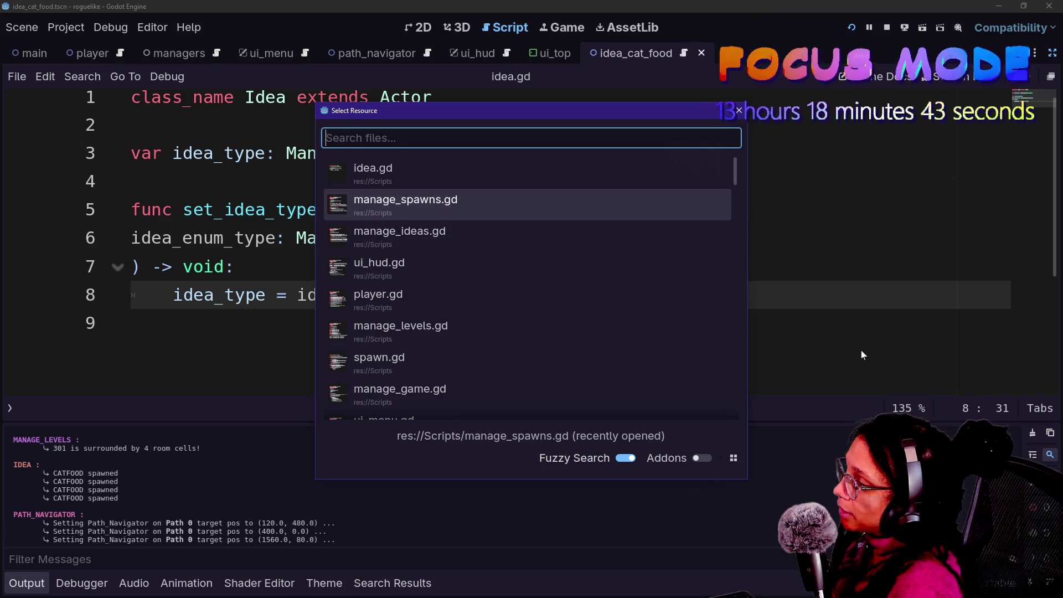
key(Down)
key(Down)
key(Down)
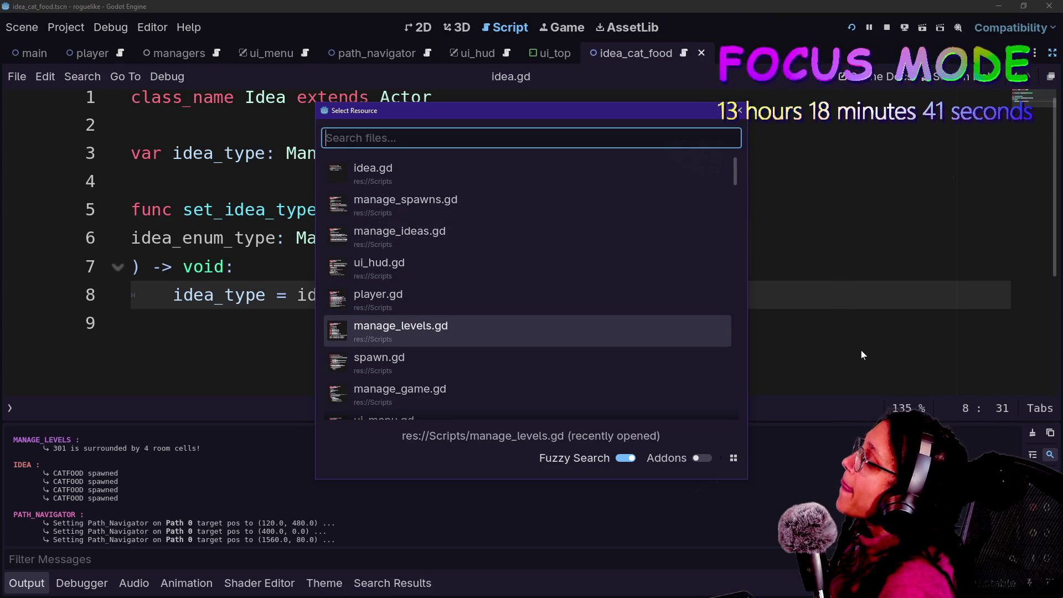
key(Down)
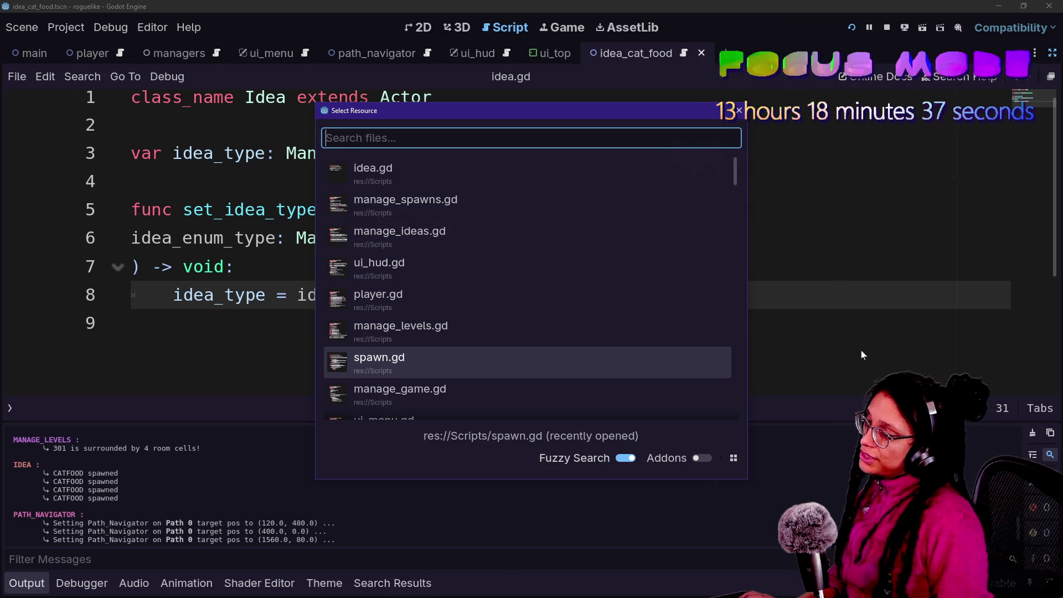
key(Up)
key(Up)
key(Up)
text(1)
key(BackSpace)
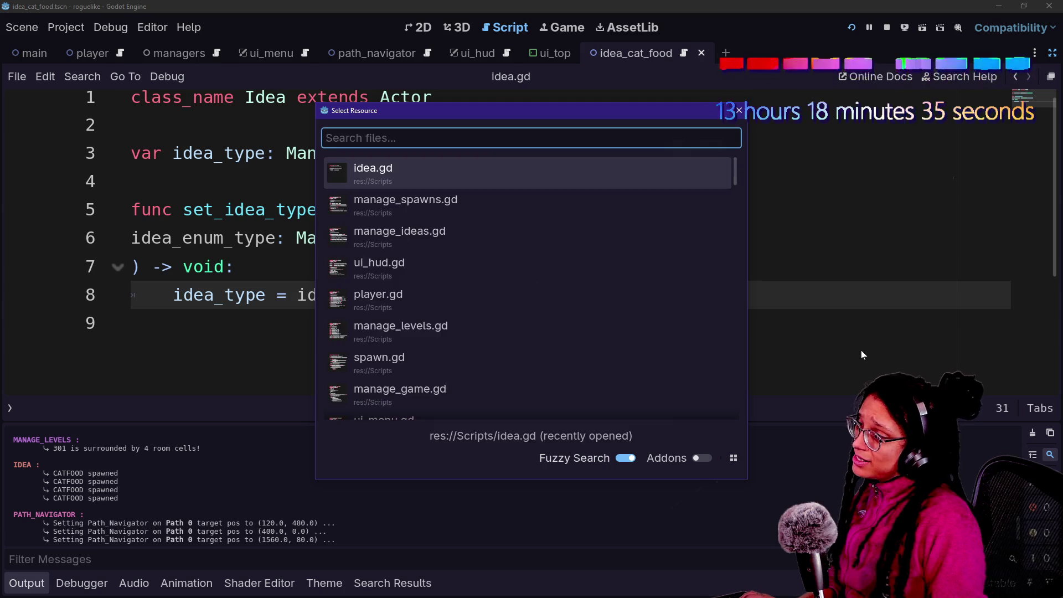
text(ui_to)
key(BackSpace)
key(Escape)
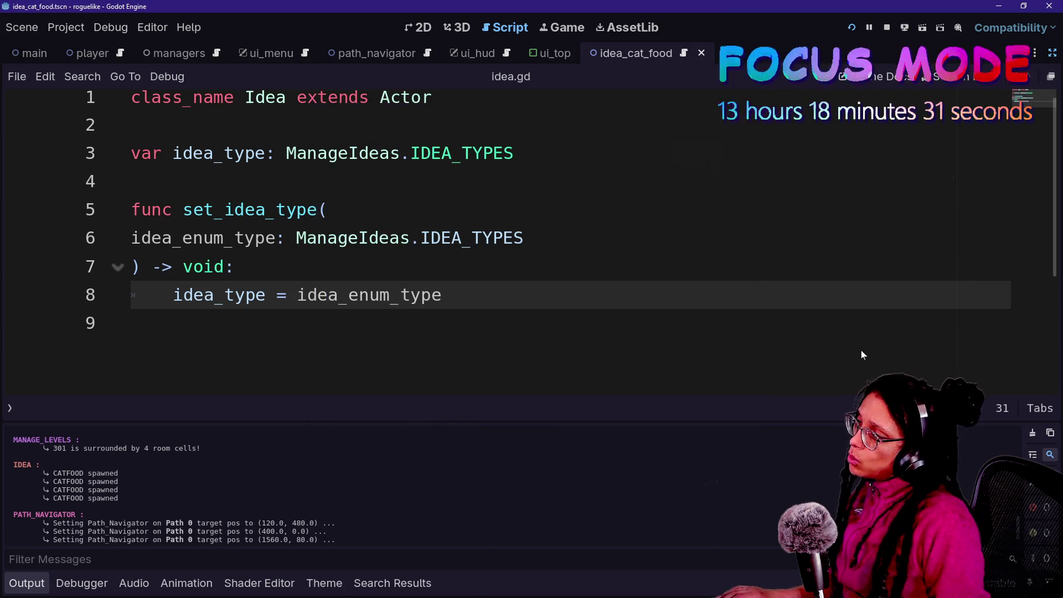
Start a new function 'func get_idea_type()' below the existing code in idea.gd.
drag(173, 164, 372, 164)
double_click(462, 164)
click(133, 333)
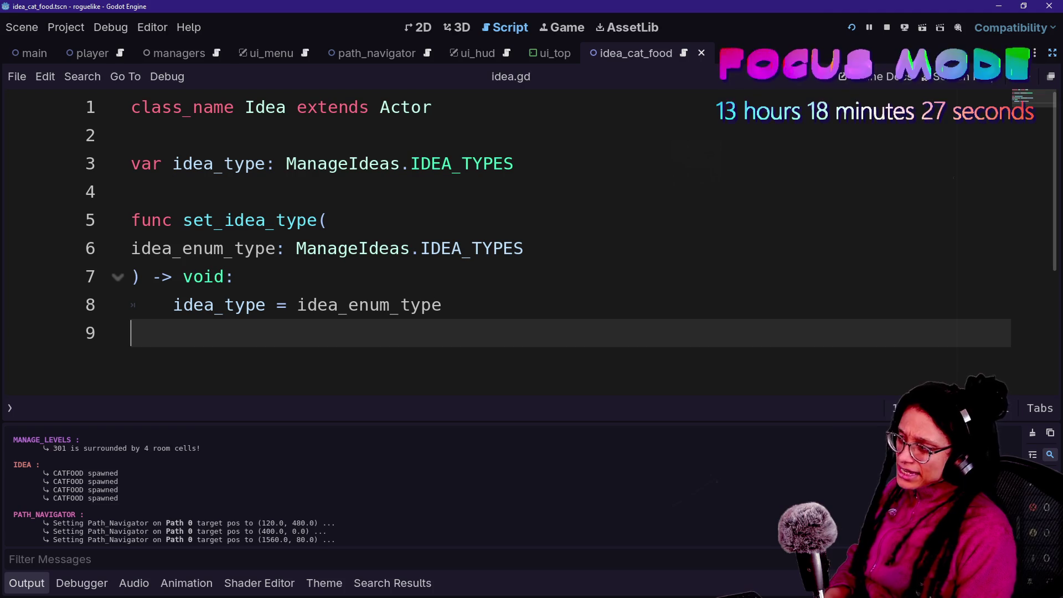
key(Return)
text(func get_idea_t)
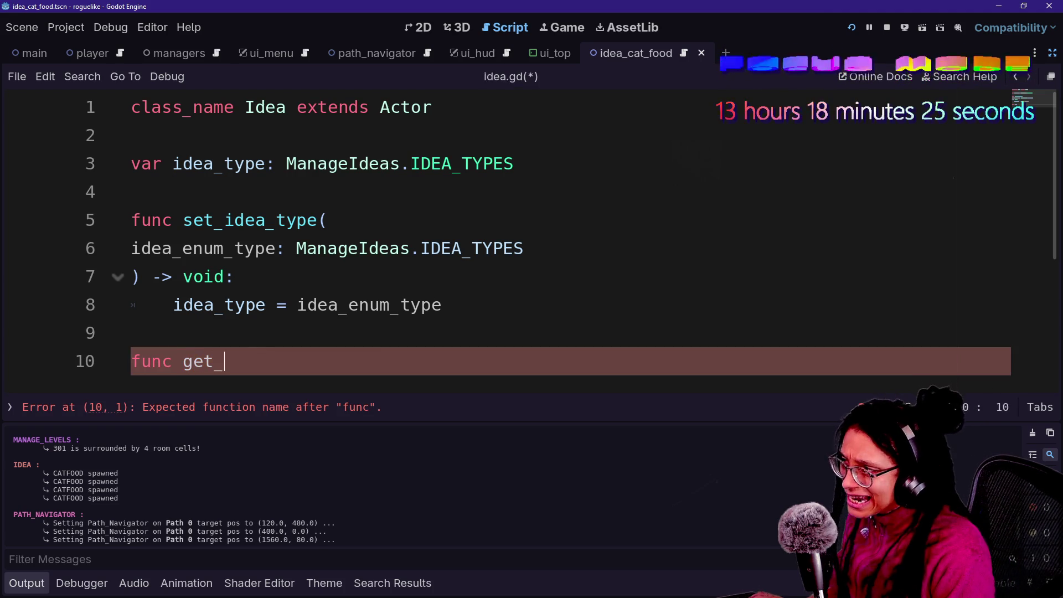
text(ype()
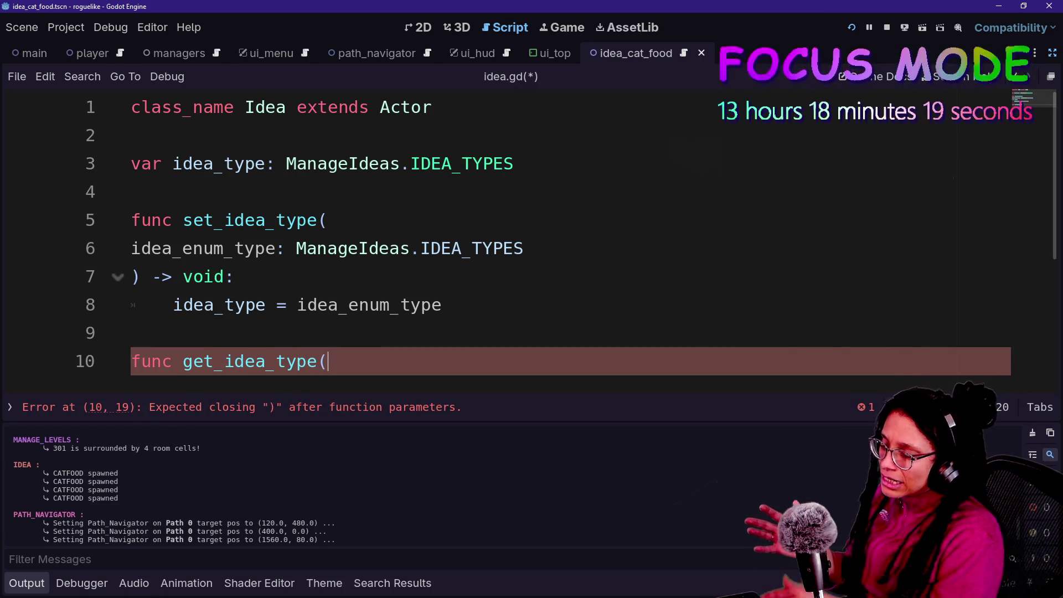
Rename idea_type to _idea_type on lines 3 and 8.
click(173, 163)
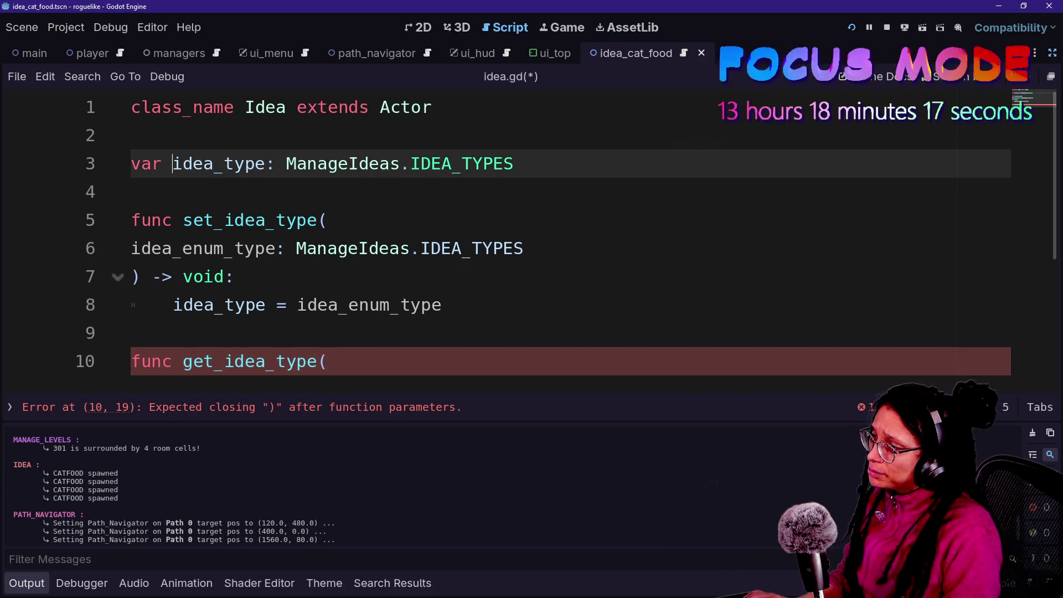
text(_)
click(173, 305)
text(_)
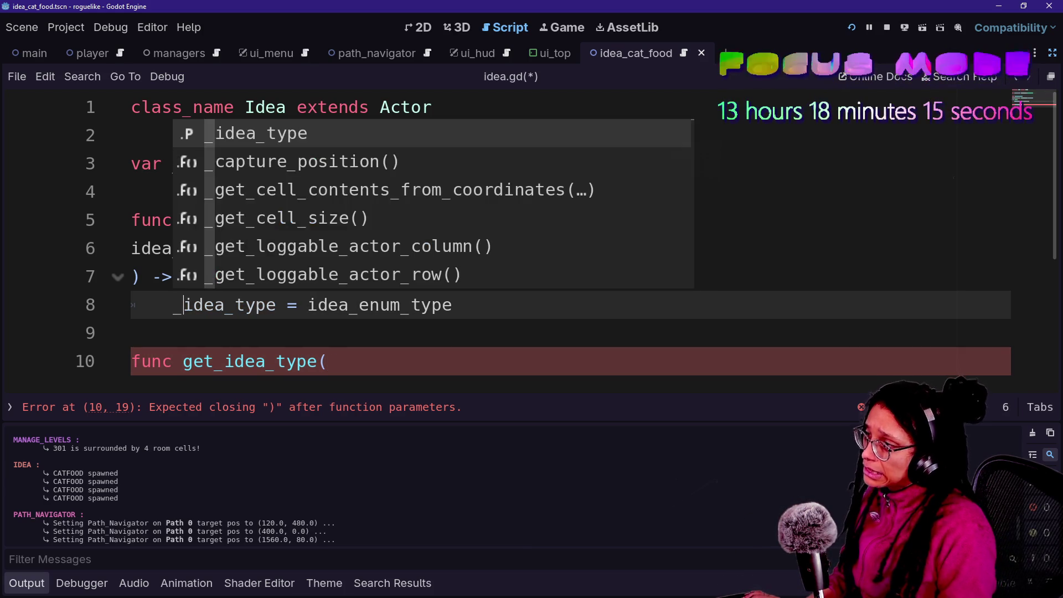
Give get_idea_type() return type ManageIdeas.IDEA_TYPES and a body returning _idea_type, then save.
click(328, 361)
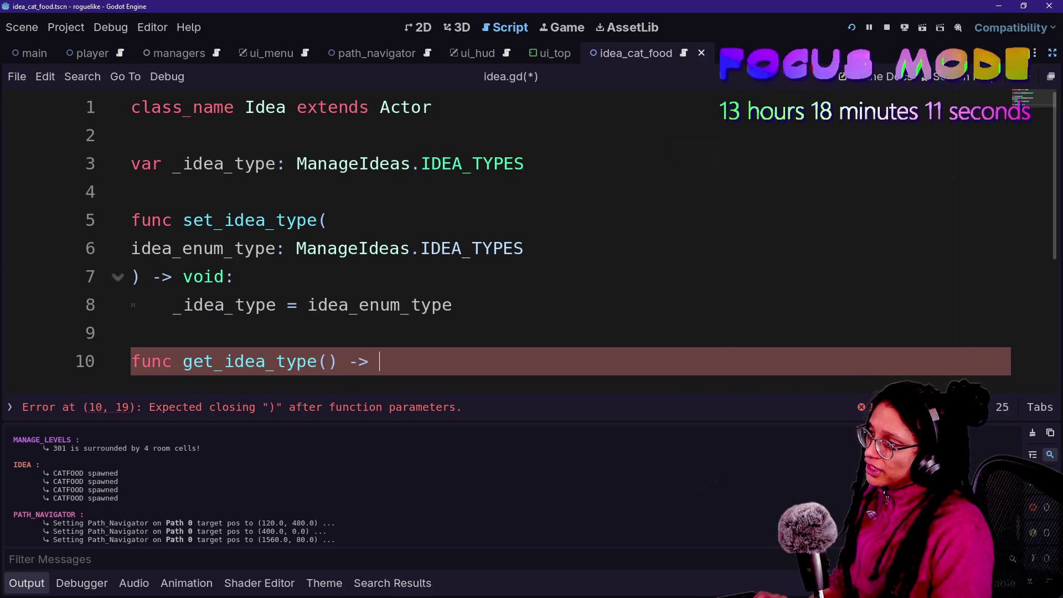
text() -> ManageIde)
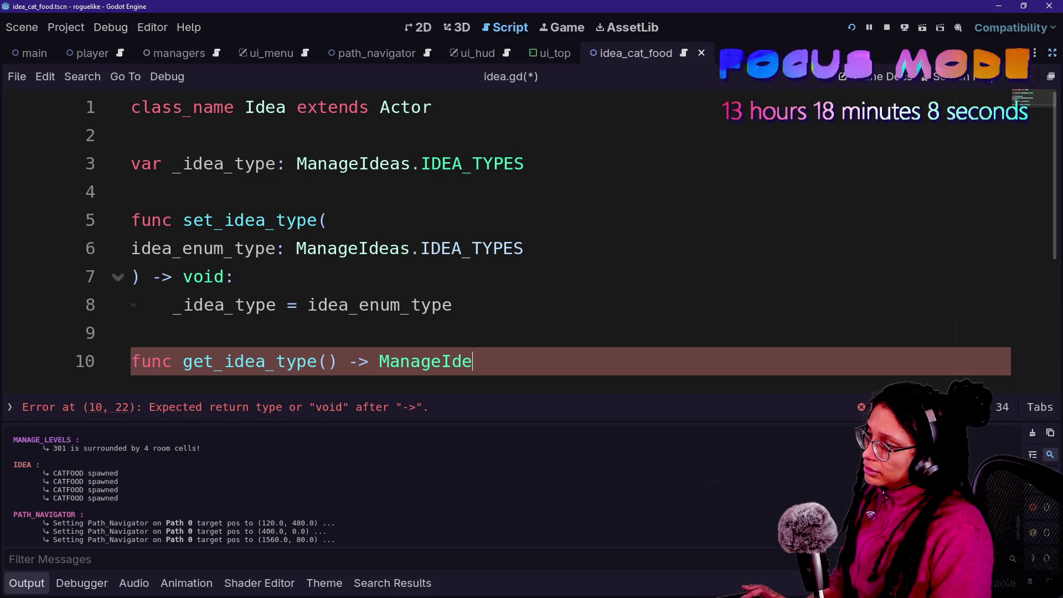
text(as.IDEA)
key(Return)
text(:)
key(Return)
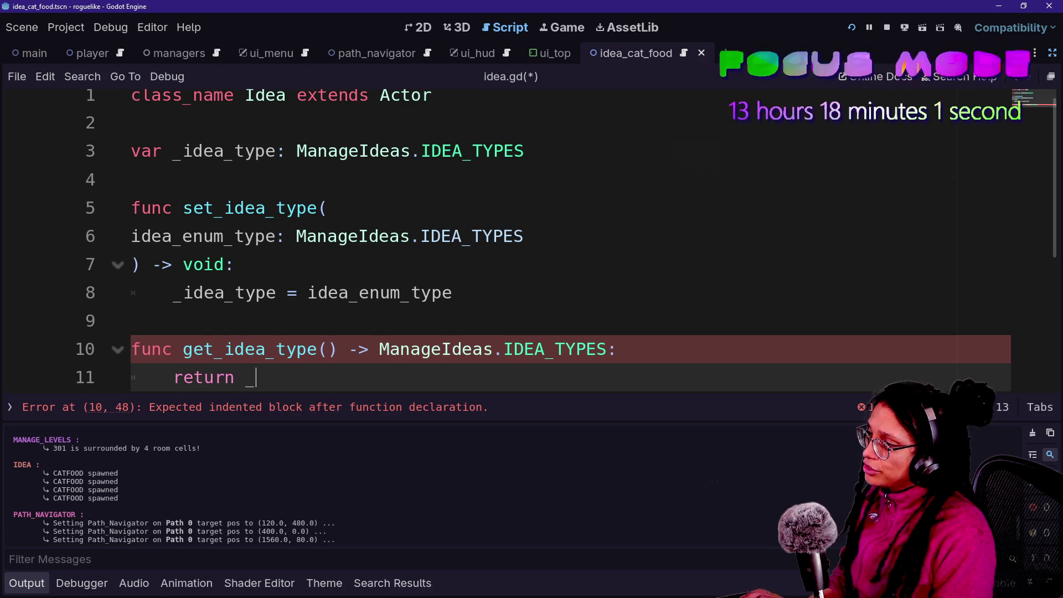
text(idea_type)
click(339, 164)
key(ctrl+s)
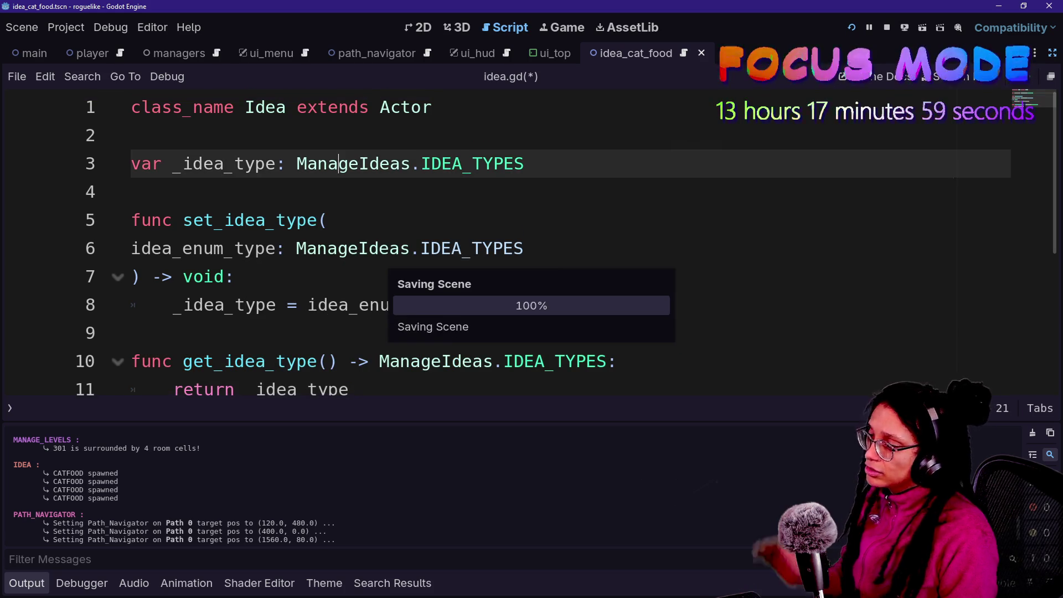
drag(133, 332, 409, 361)
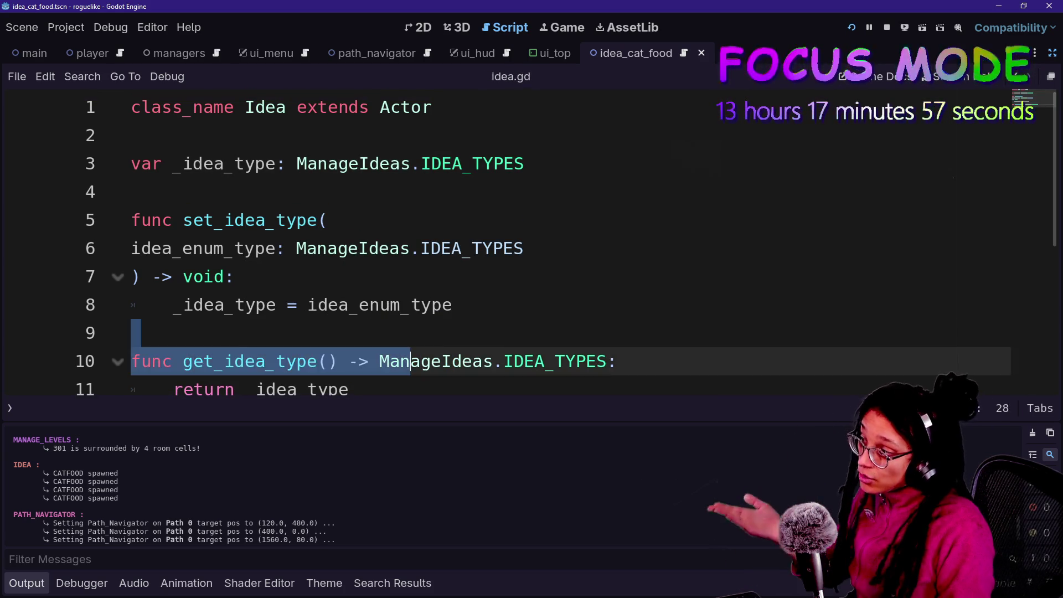
click(438, 248)
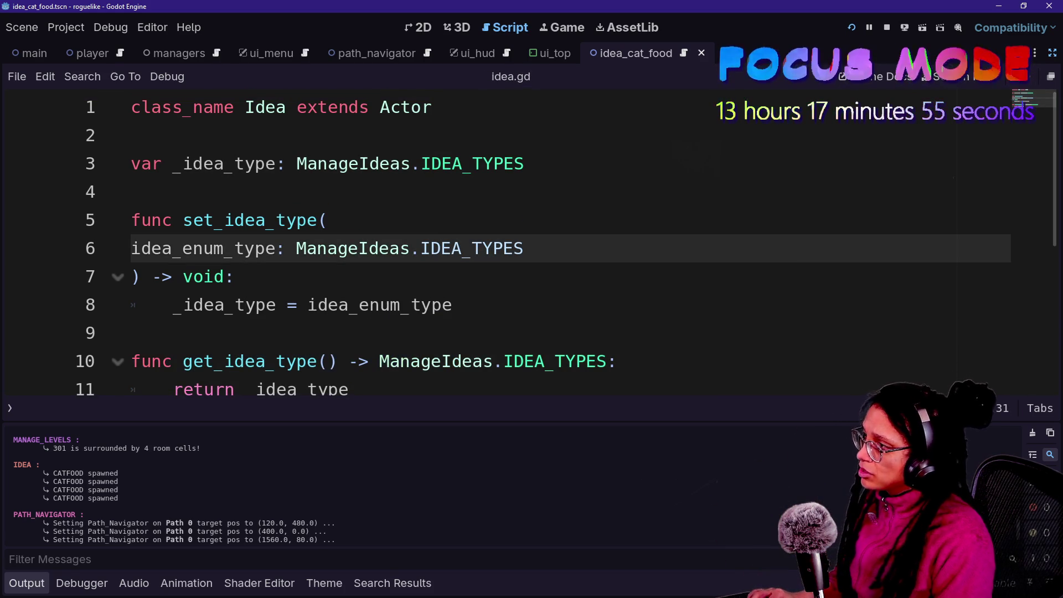
key(ctrl+alt+o)
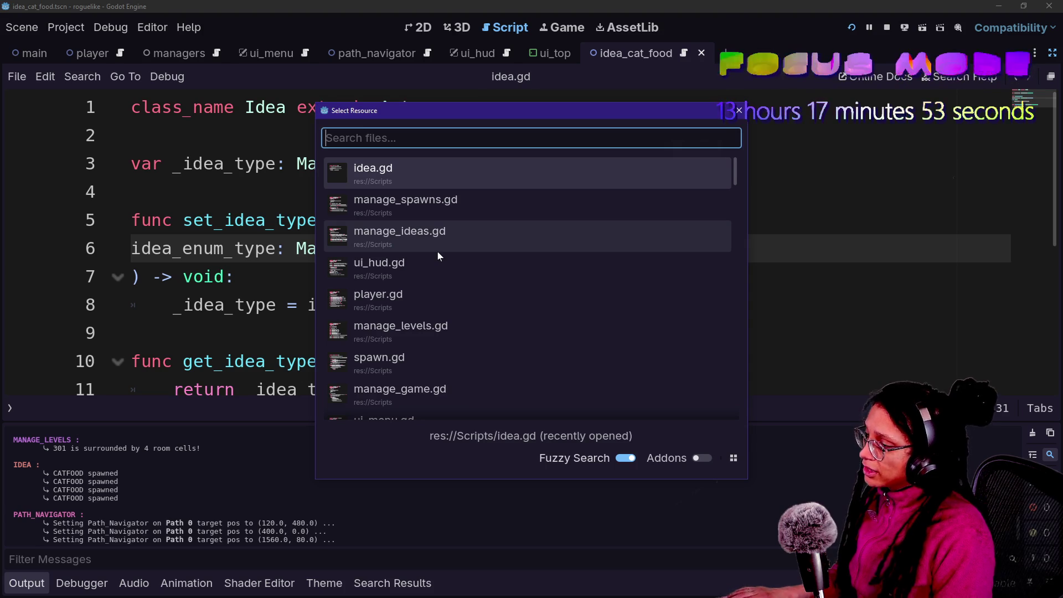
Open player.gd and inspect the is_idea block reading ManageLevel.CELL_CONTENT_TYPE.IDEA on lines 71–77.
text(play)
key(Return)
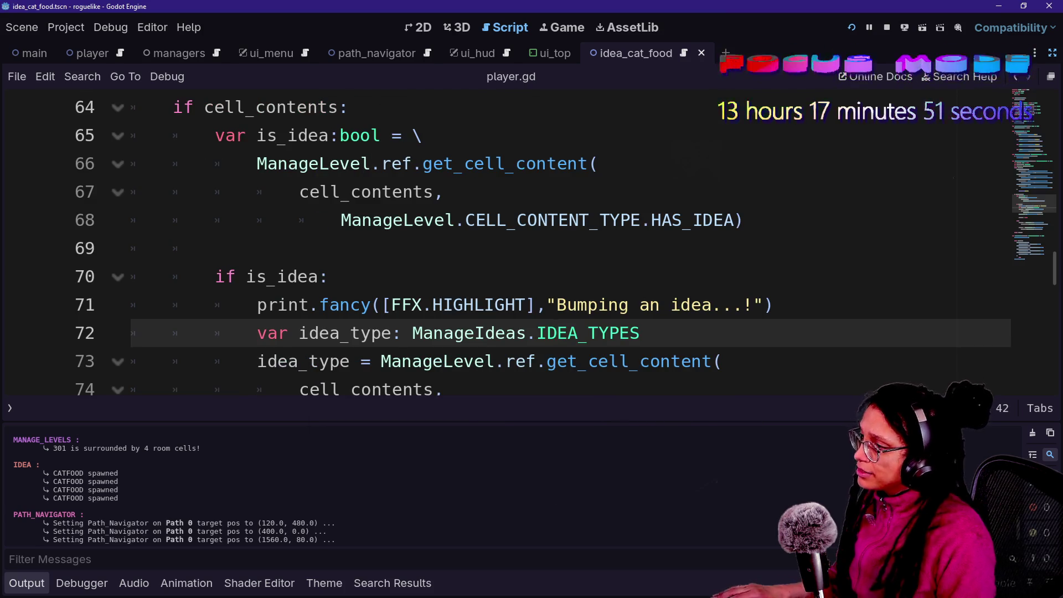
drag(371, 306, 722, 305)
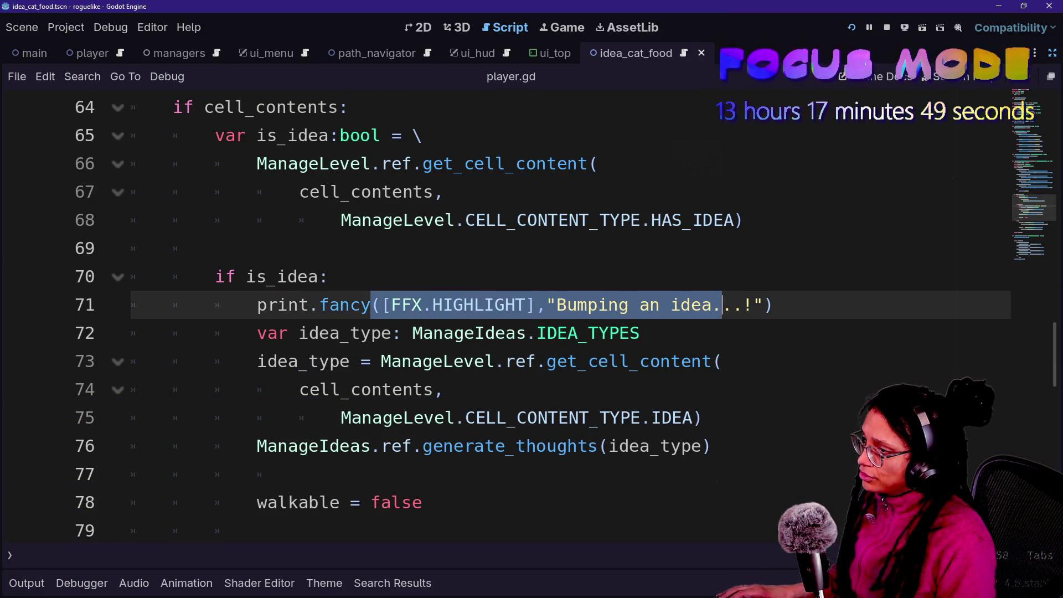
click(454, 361)
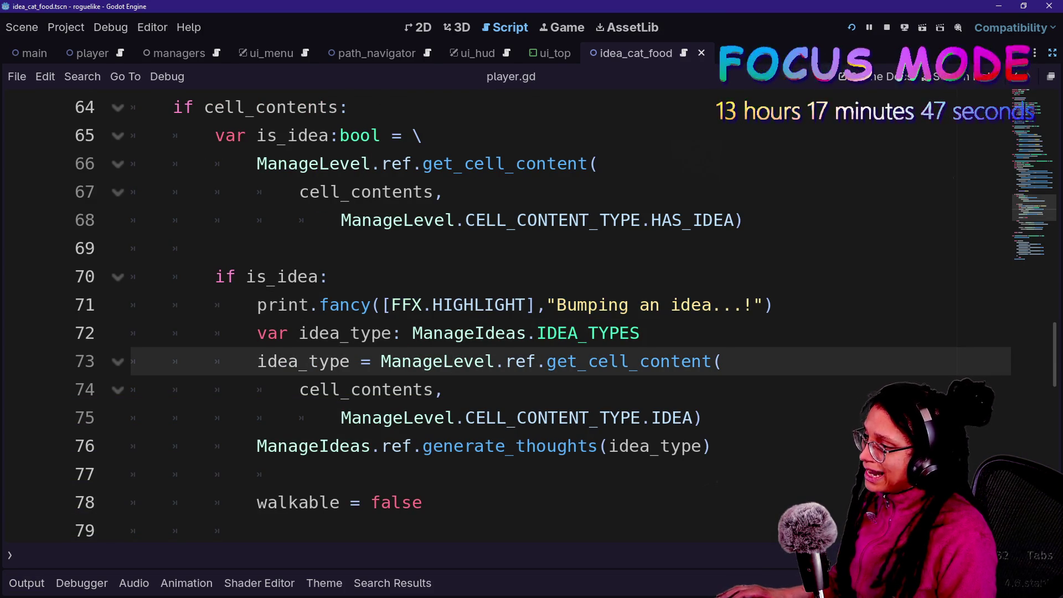
scroll(453, 361, down, 1)
click(300, 390)
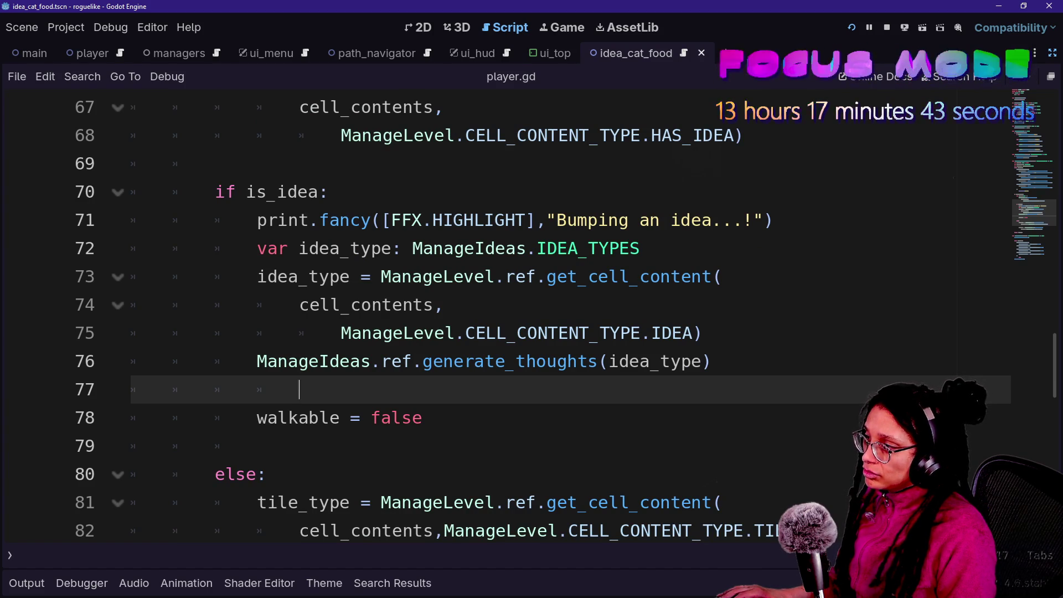
drag(131, 305, 651, 333)
click(651, 333)
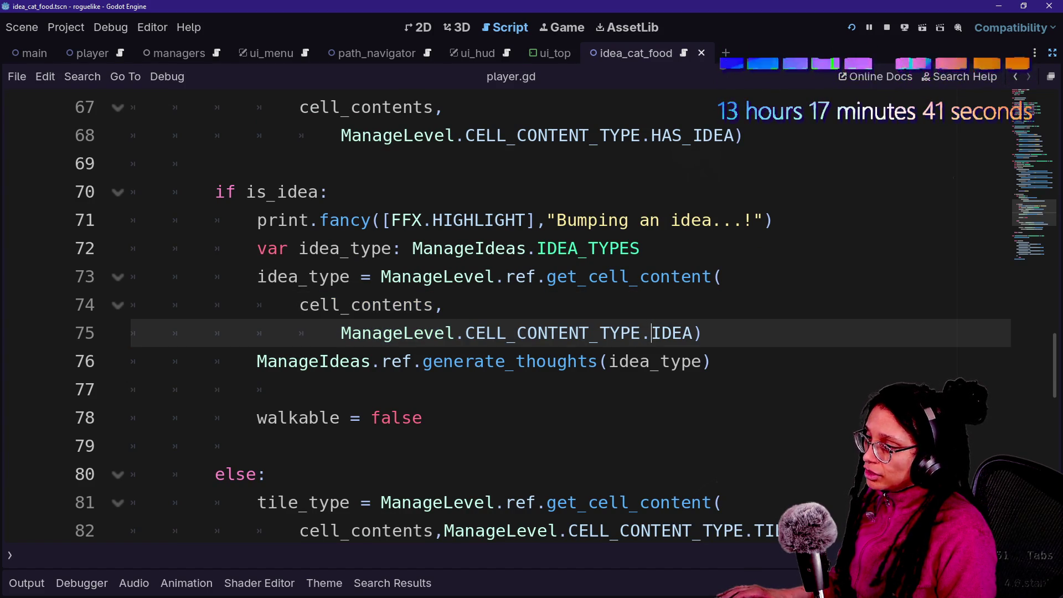
mouse_move(443, 332)
mouse_down()
mouse_move(683, 333)
mouse_move(526, 333)
mouse_up()
click(683, 333)
click(526, 333)
drag(392, 333, 653, 333)
click(672, 332)
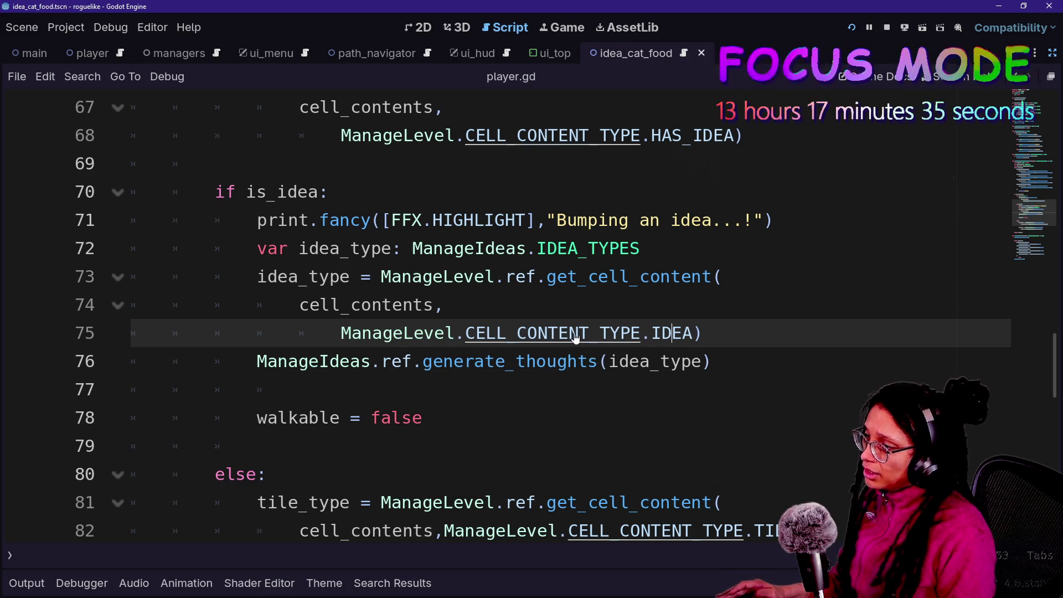
Check the running game view, then go back to the script editor.
click(574, 34)
mouse_move(587, 327)
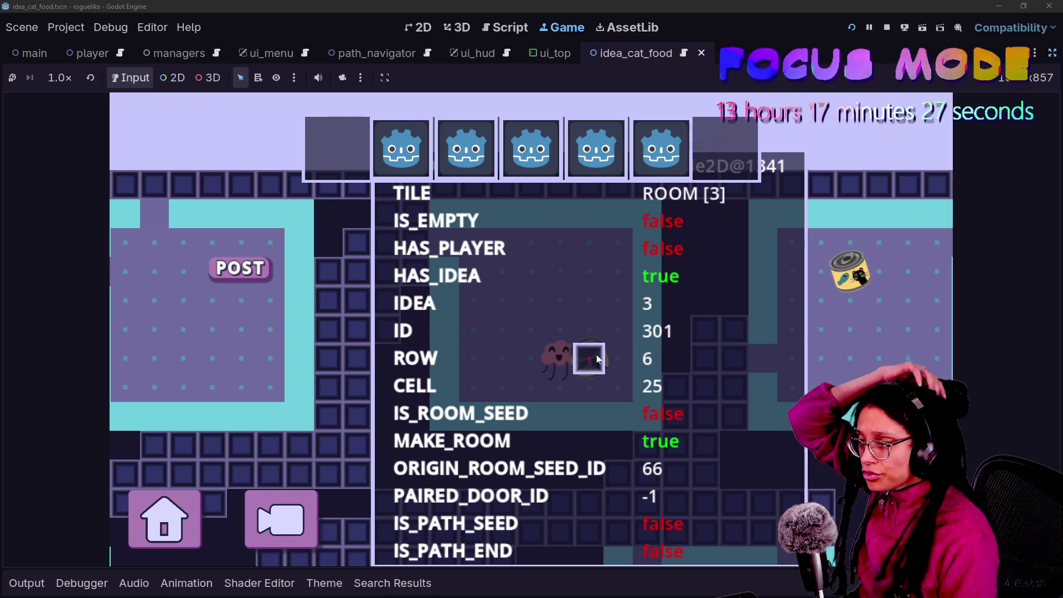
click(877, 25)
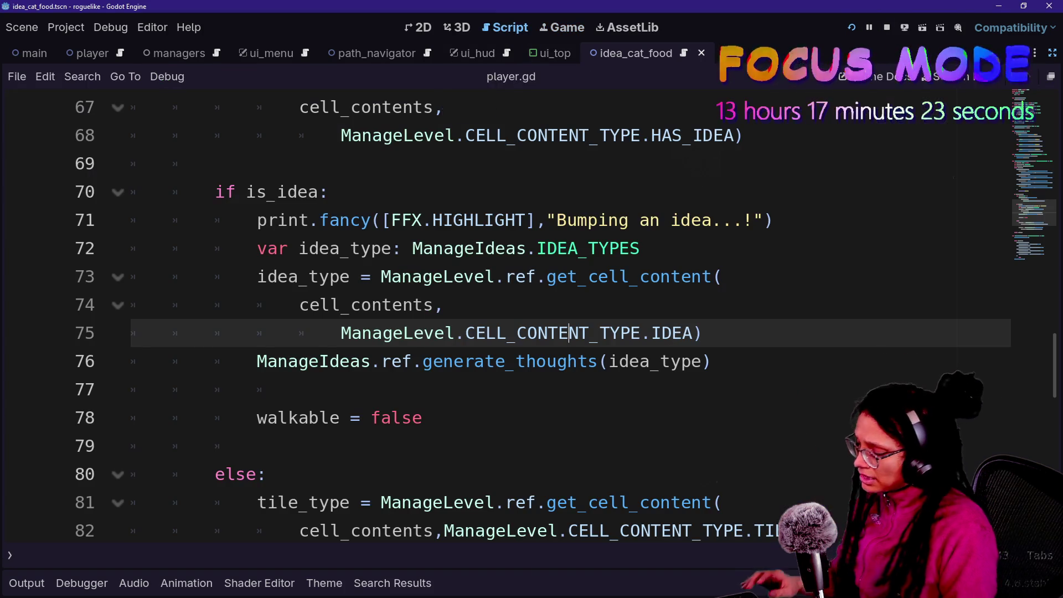
Open debug_tile_window.gd and duplicate the TILE match case below itself.
key(ctrl+alt+o)
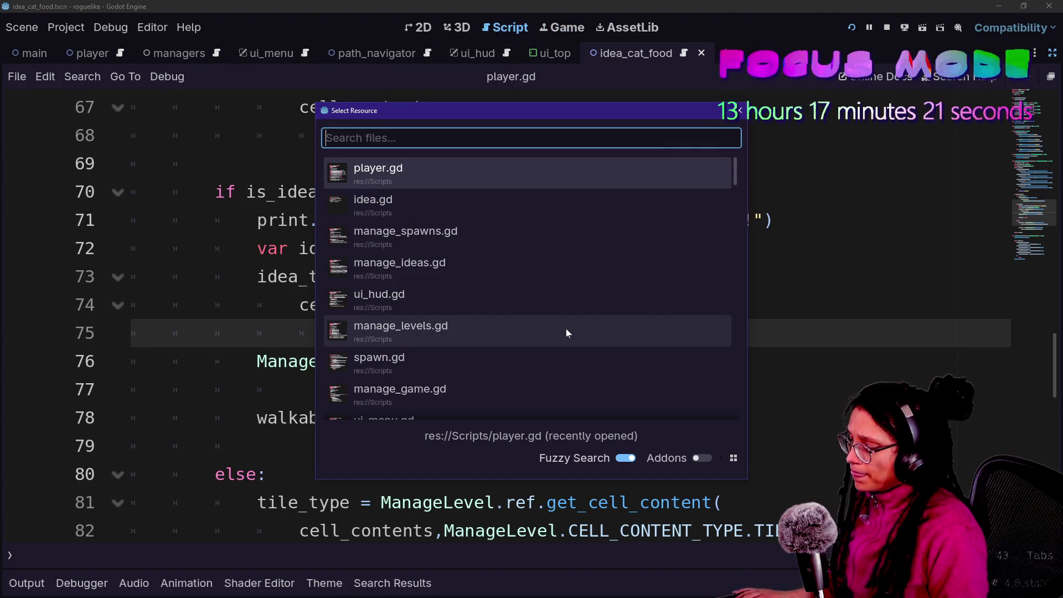
text(debug)
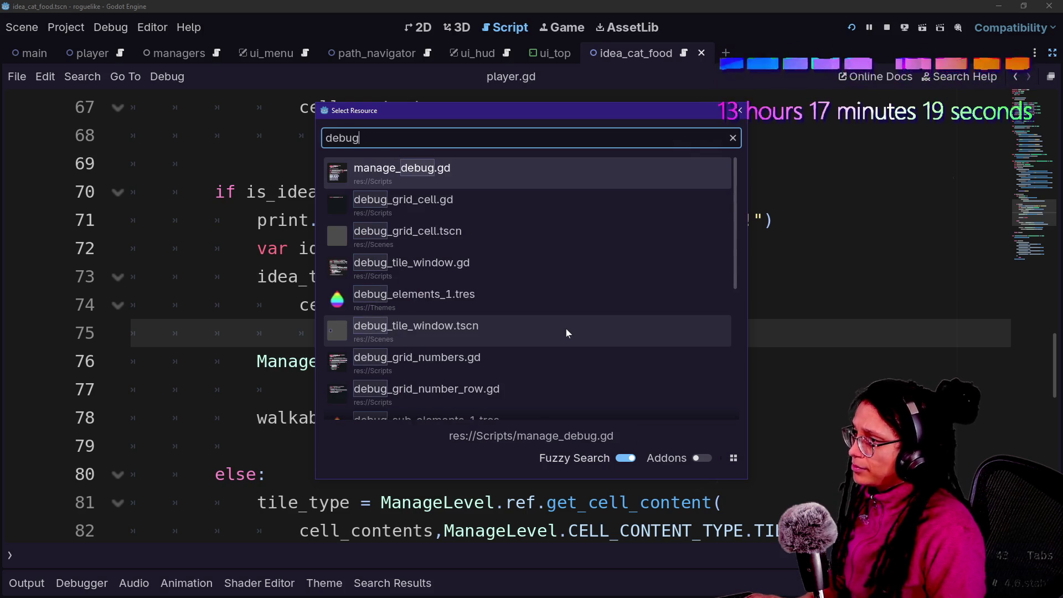
text(_window)
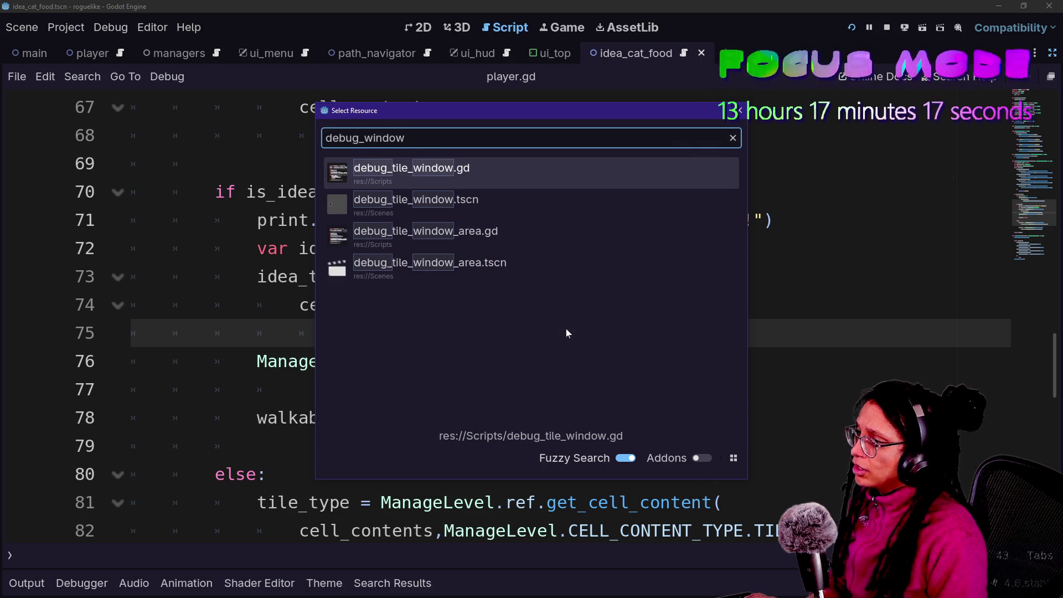
key(Return)
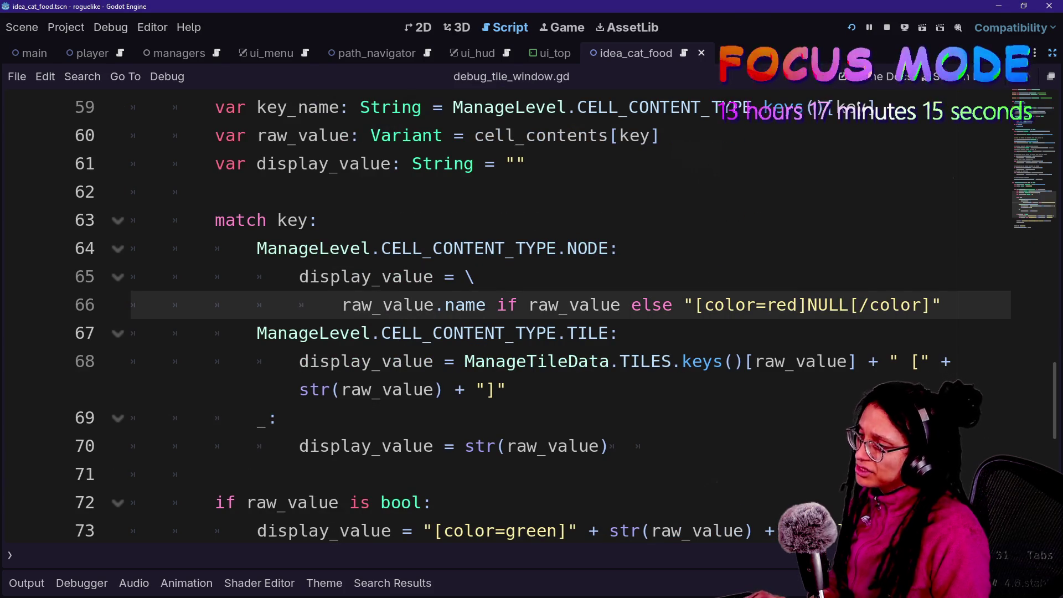
click(785, 361)
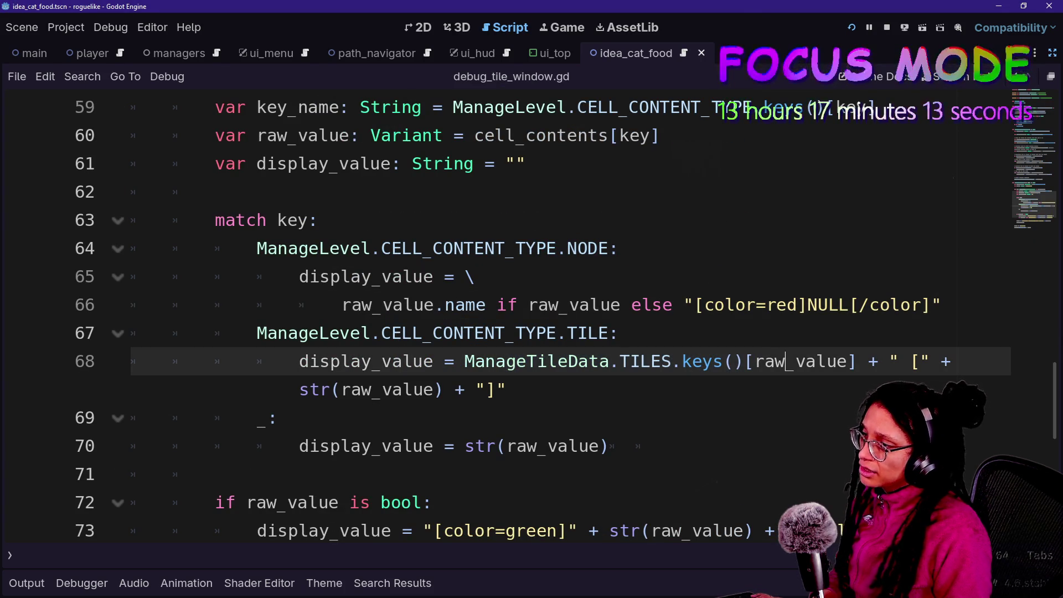
scroll(498, 316, down, 1)
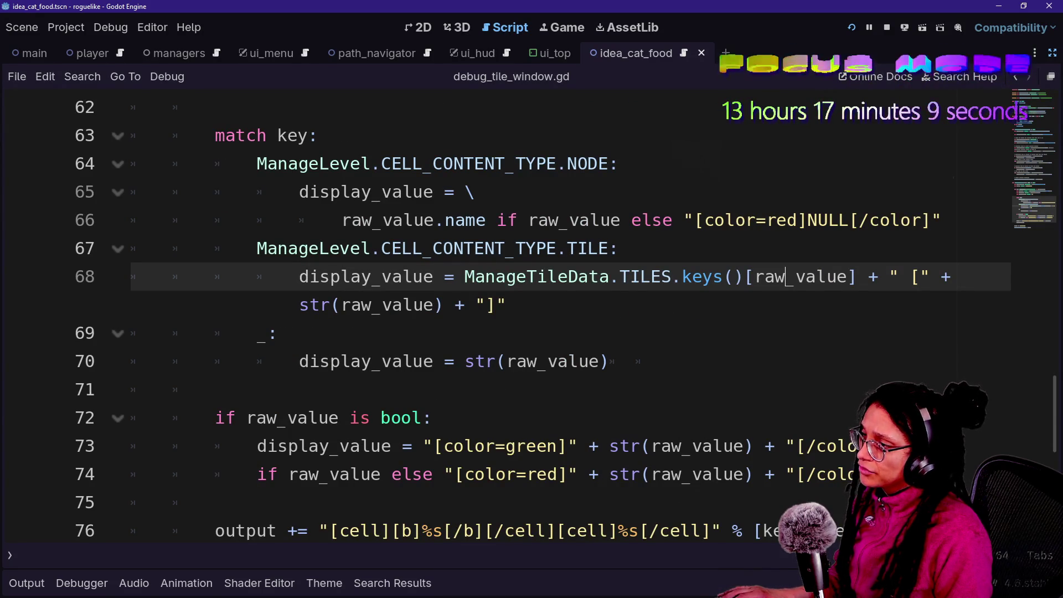
drag(257, 248, 278, 333)
key(ctrl+c)
key(Right)
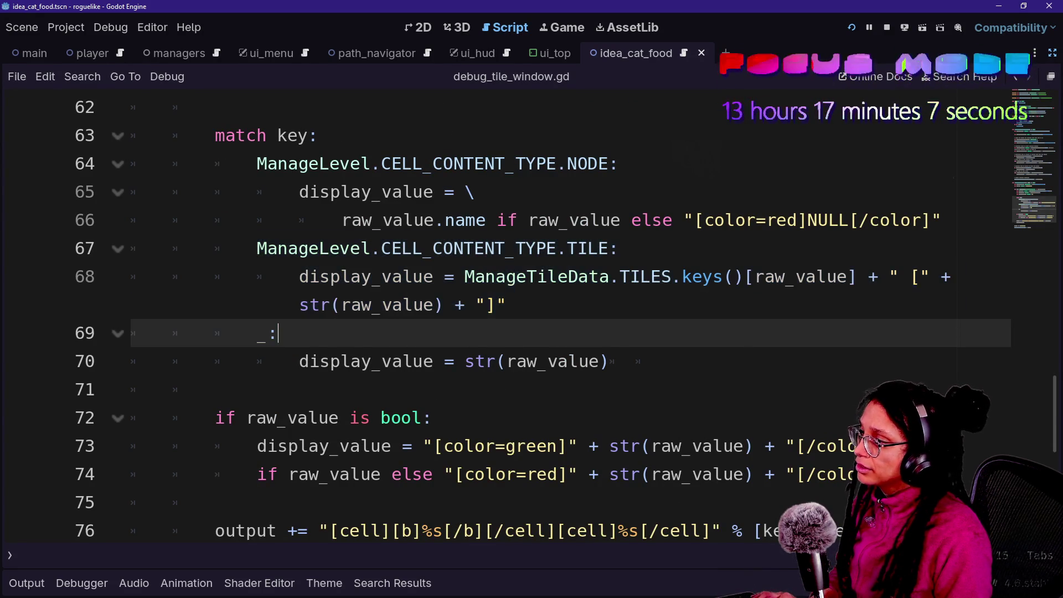
key(ctrl+v)
key(ctrl+z)
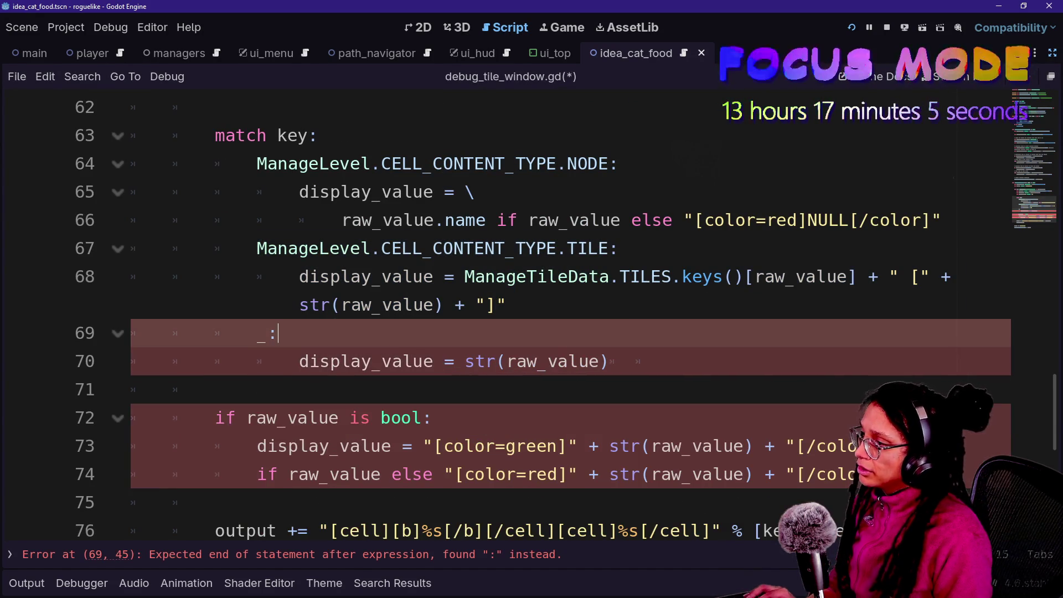
mouse_move(256, 248)
mouse_down()
mouse_move(316, 248)
mouse_move(507, 305)
mouse_up()
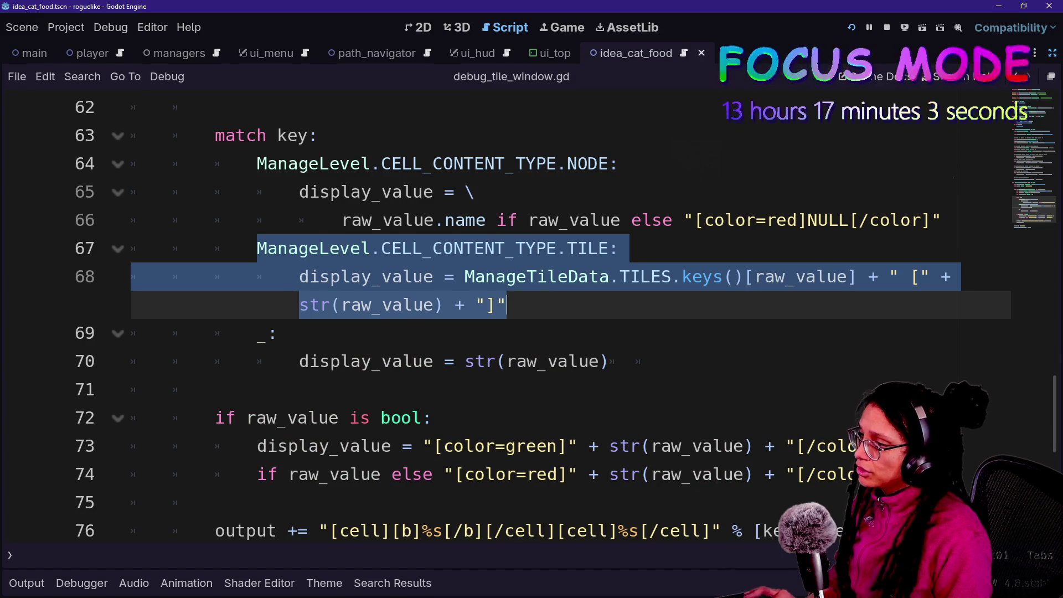
key(ctrl+c)
key(Right)
key(Return)
key(ctrl+v)
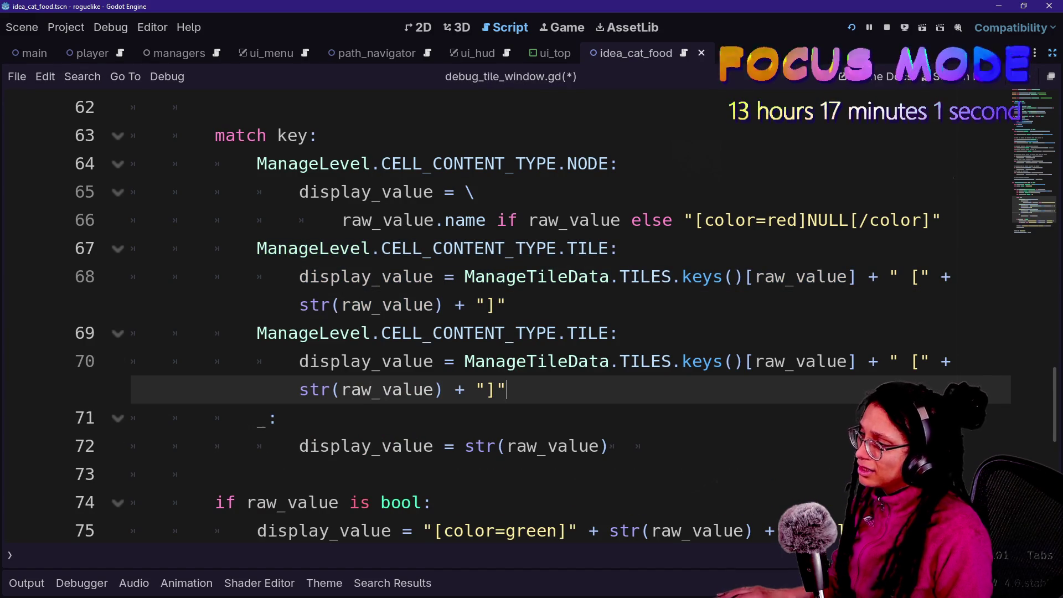
Turn the duplicated TILE case on lines 69–70 into an IDEA case.
click(320, 333)
key(shift+End)
key(BackSpace)
key(ctrl+z)
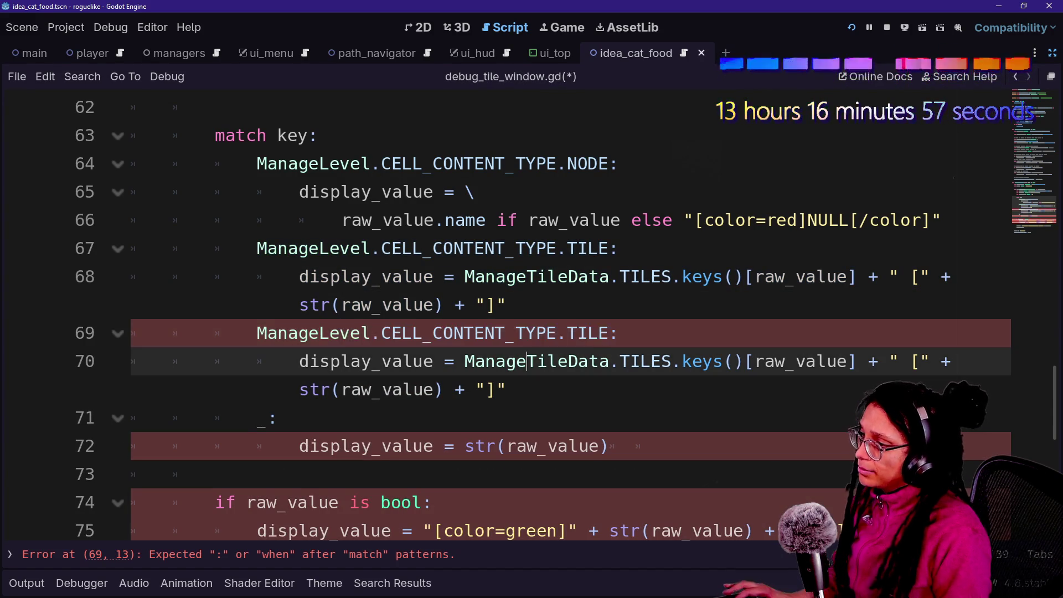
drag(578, 333, 620, 333)
key(BackSpace)
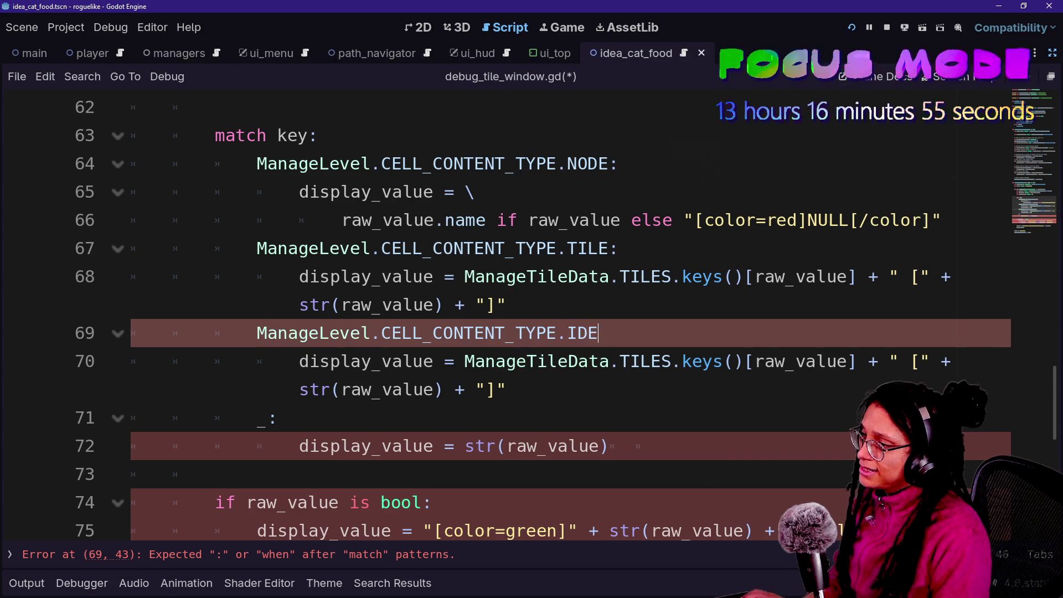
key(Down)
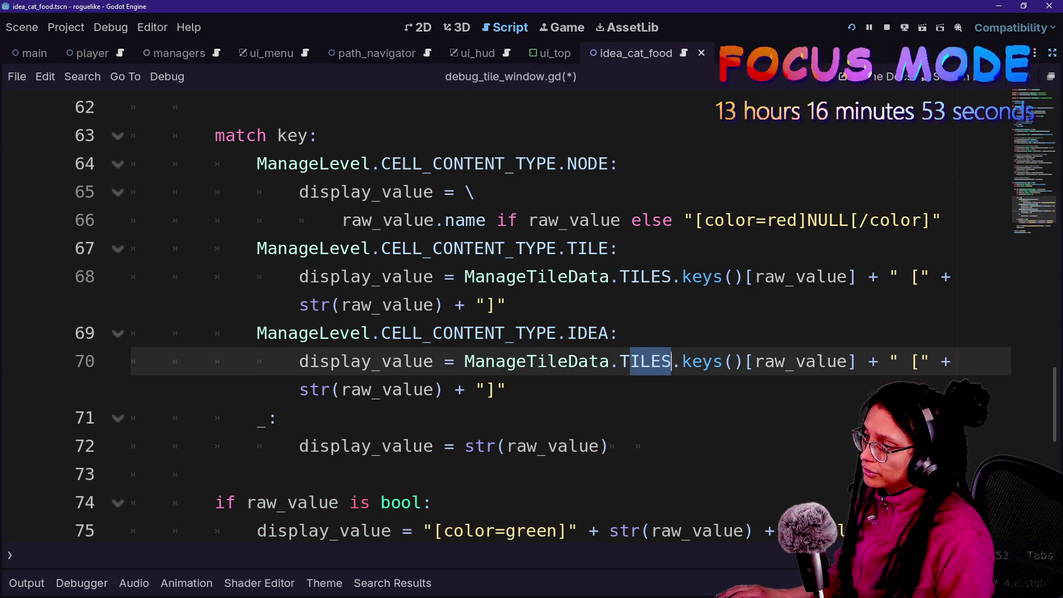
double_click(645, 361)
text(IDEA)
drag(415, 219, 507, 390)
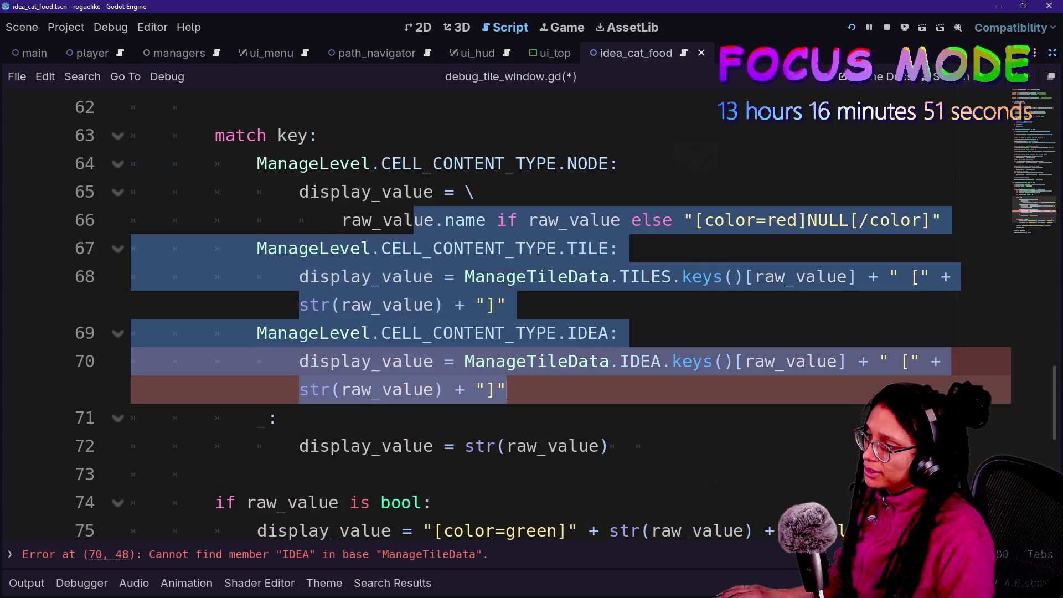
click(506, 305)
drag(506, 304, 277, 418)
click(278, 417)
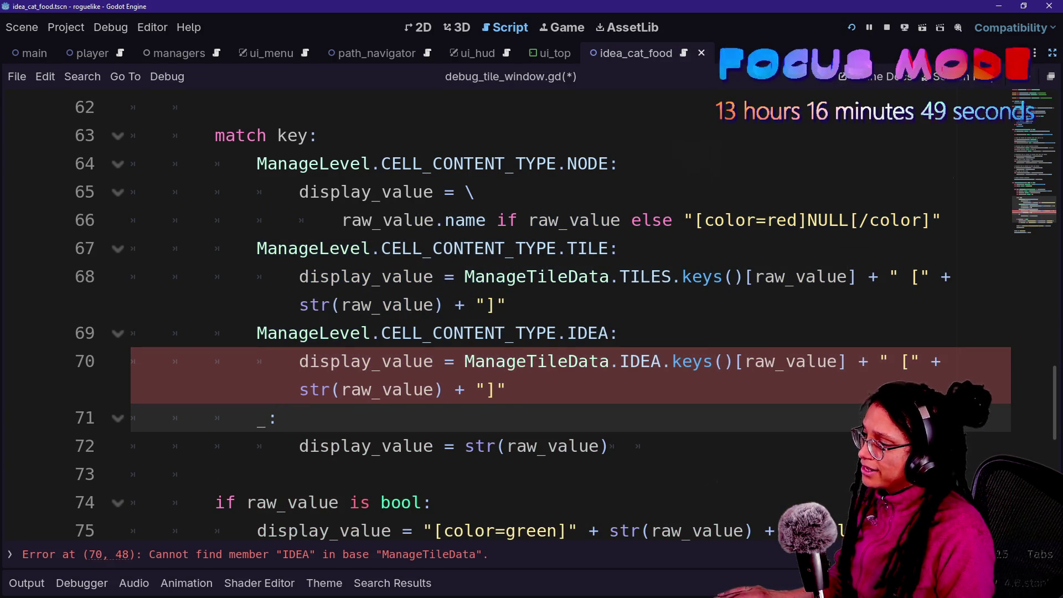
Replace ManageTileData.TILES on line 70 with ManageIdeas.IDEA_TYPES using autocomplete.
click(619, 361)
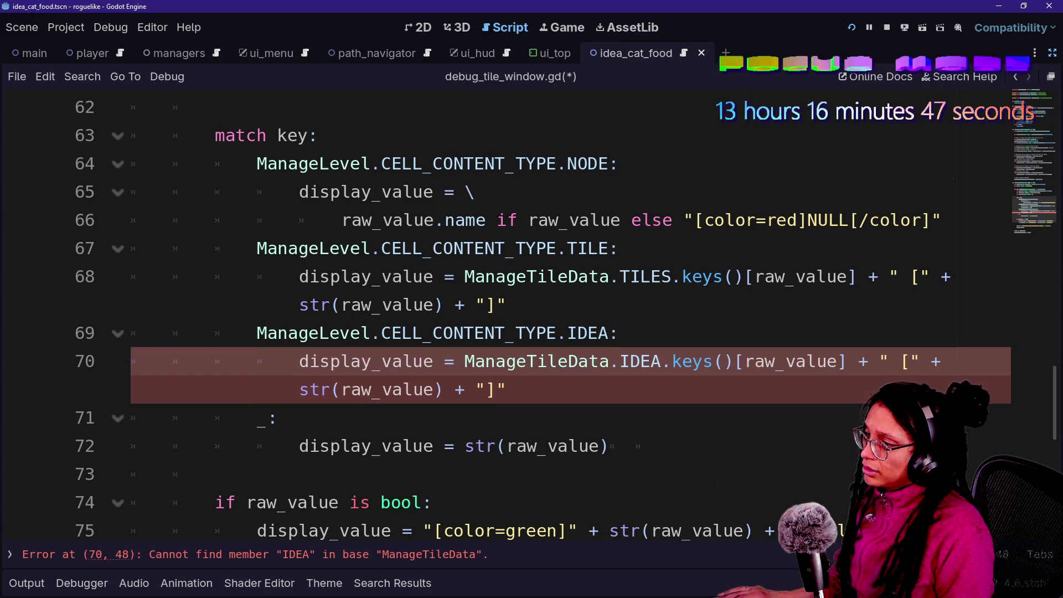
key(BackSpace)
key(BackSpace)
key(BackSpace)
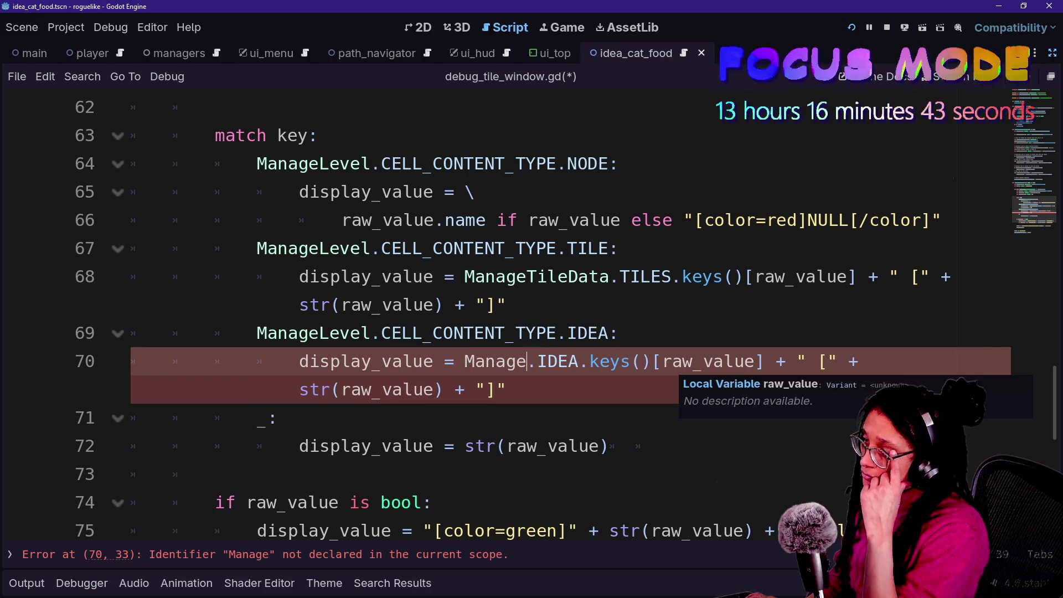
text(Id)
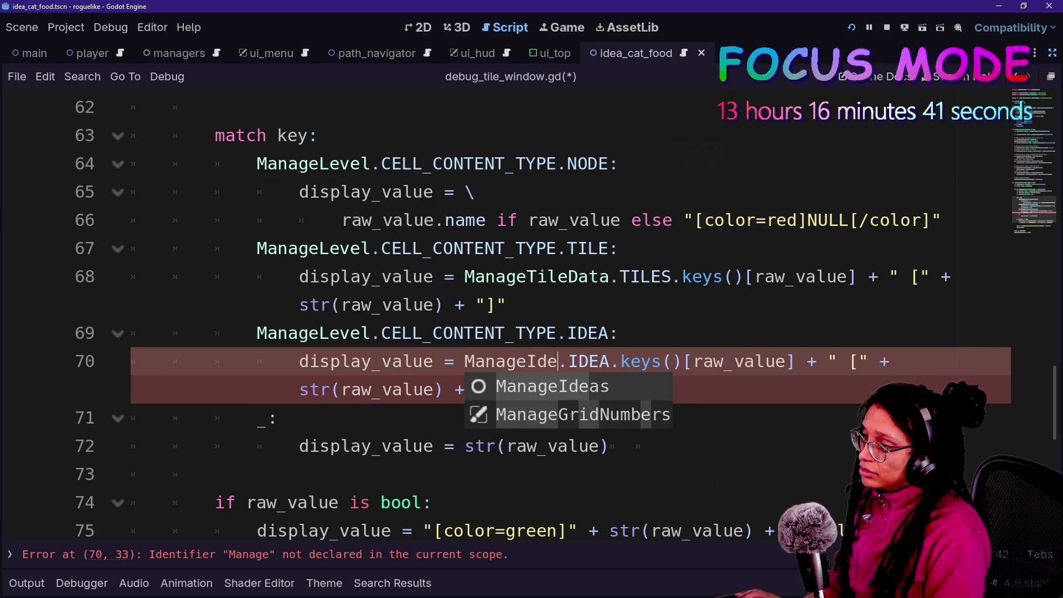
key(Return)
click(589, 361)
text(_TYPE)
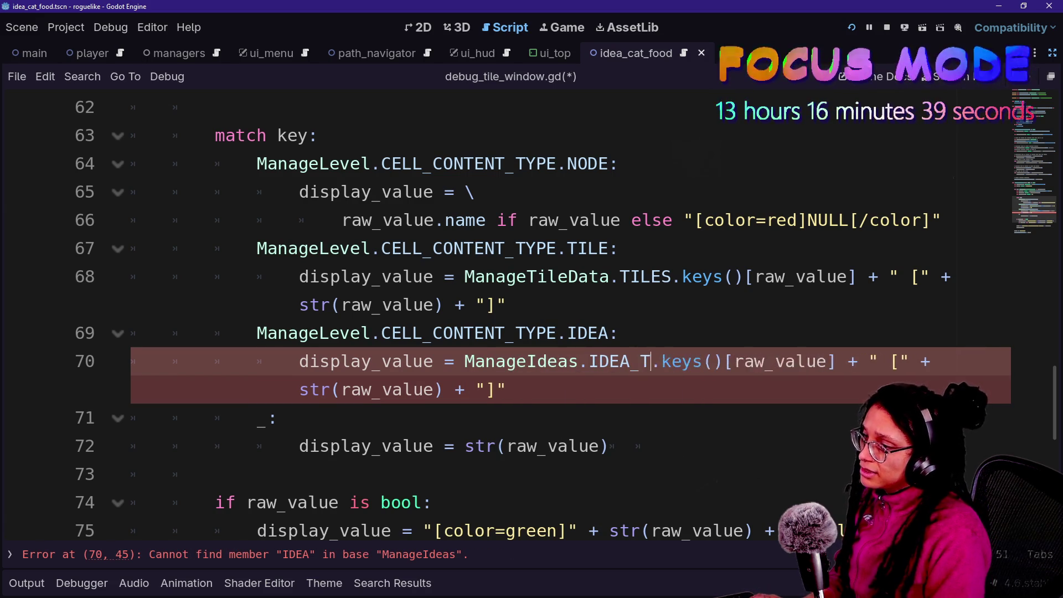
click(412, 333)
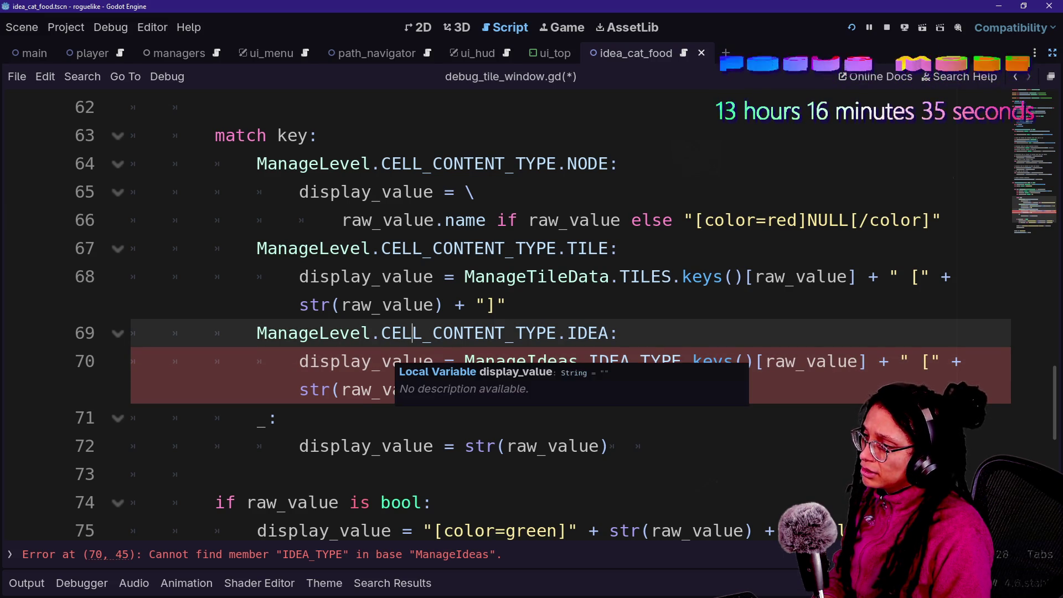
click(381, 361)
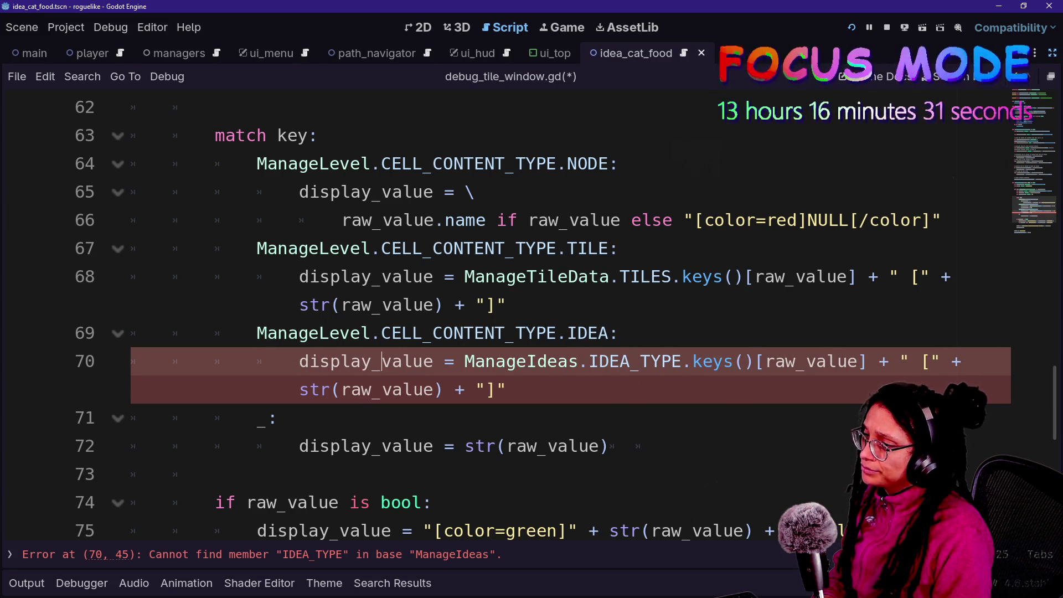
click(579, 361)
drag(578, 361, 672, 360)
key(BackSpace)
key(Left)
text(.)
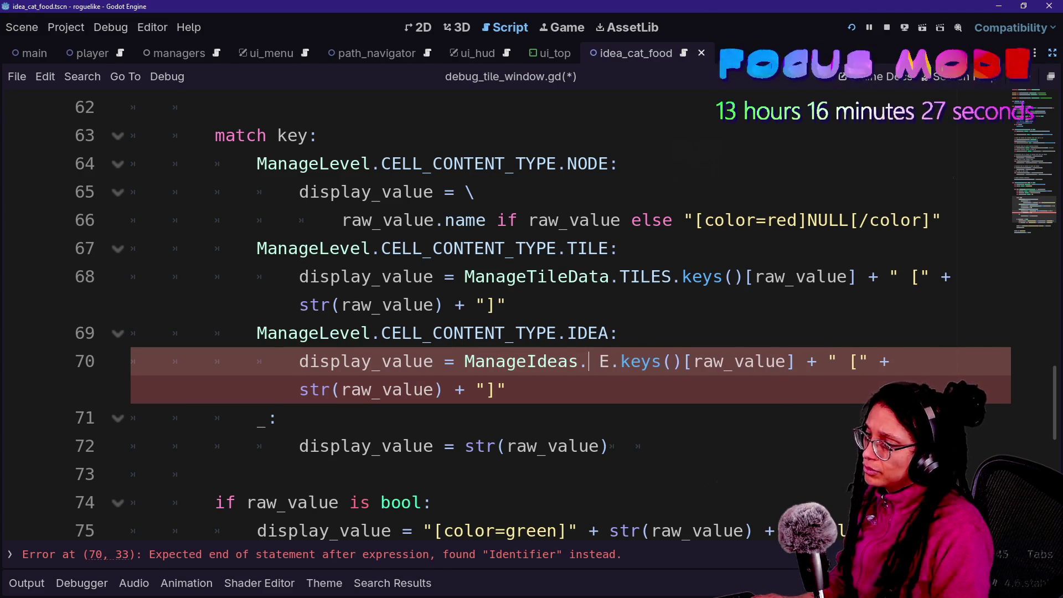
text(IDE)
key(Return)
key(Delete)
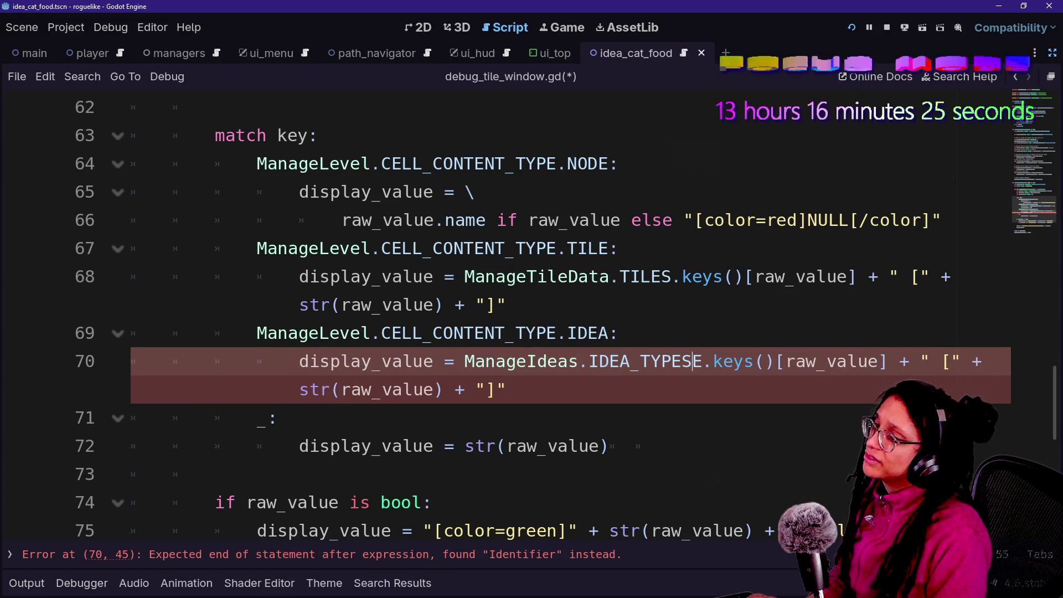
key(Delete)
Save debug_tile_window.gd and run the game to test the IDEA labels.
click(507, 305)
key(ctrl+s)
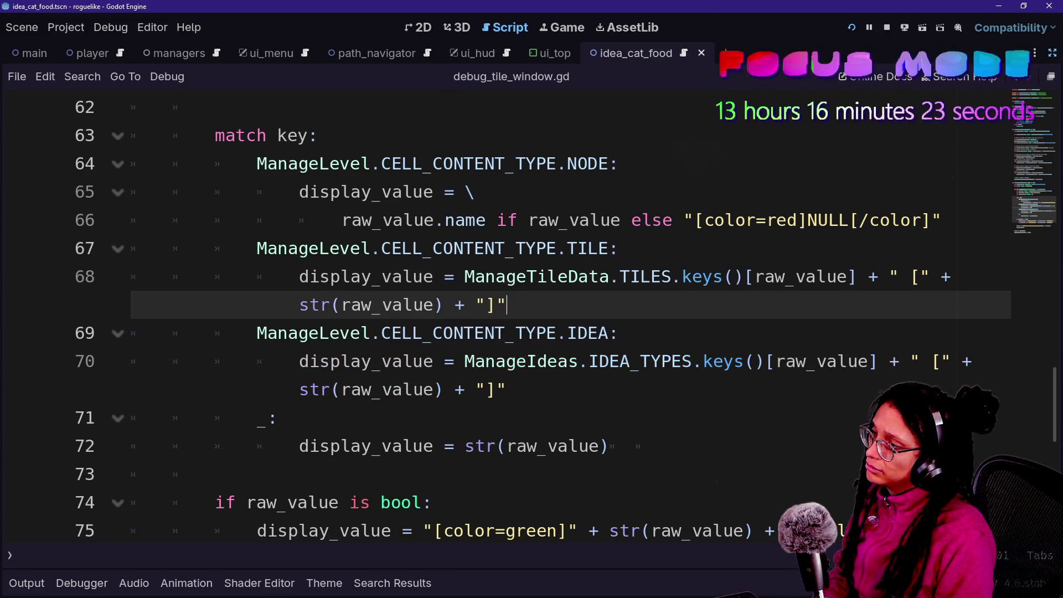
click(852, 28)
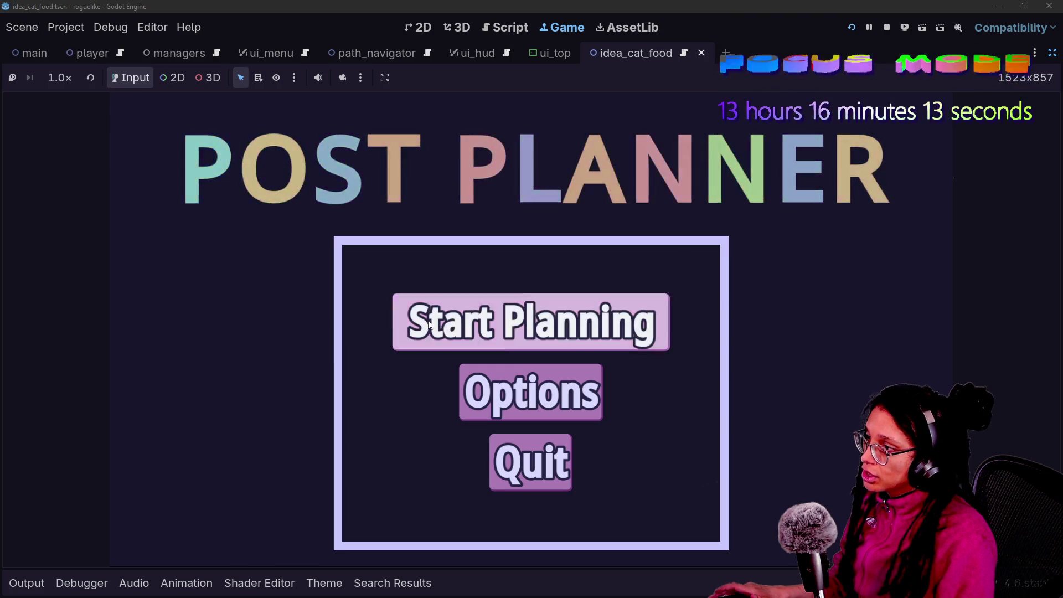
click(429, 333)
click(477, 337)
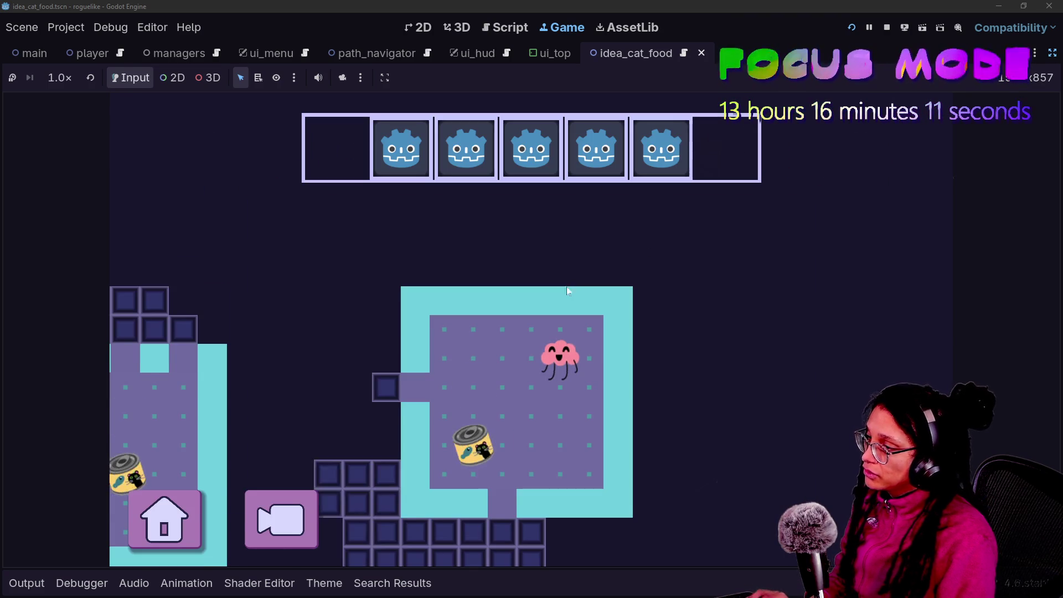
mouse_move(617, 387)
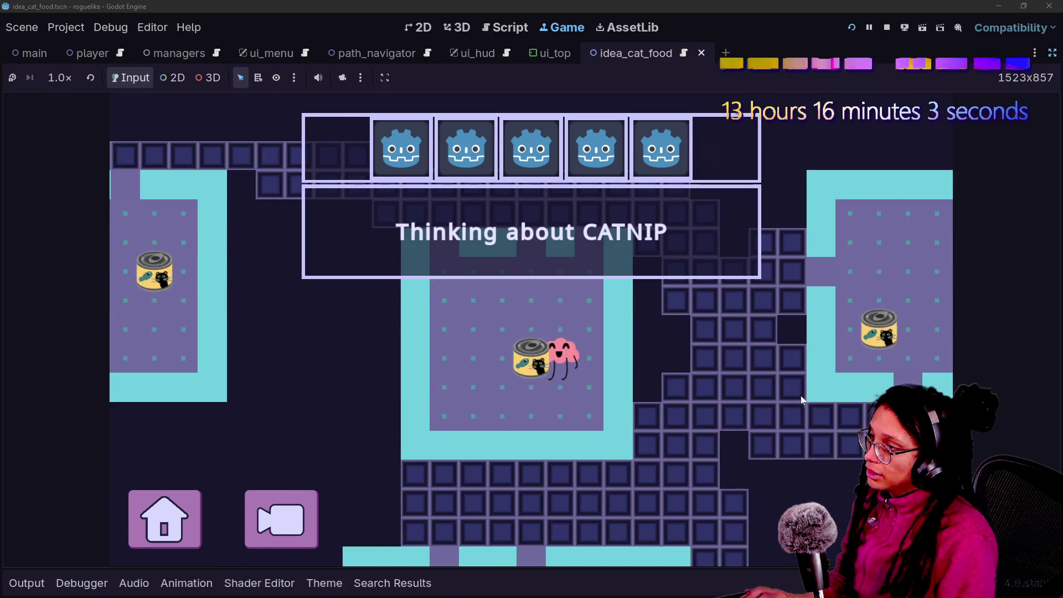
mouse_move(561, 420)
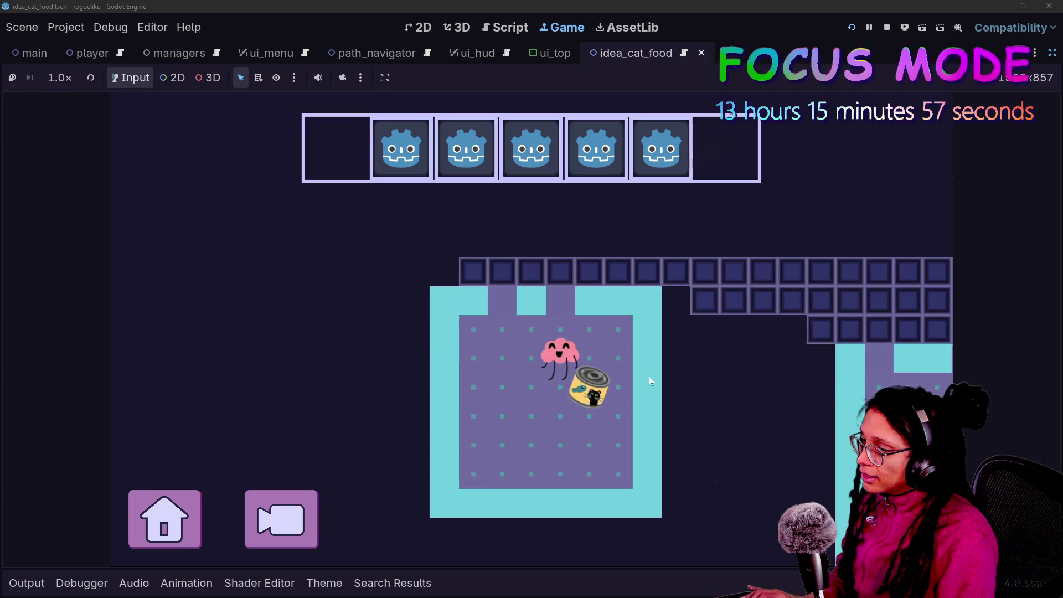
mouse_move(628, 368)
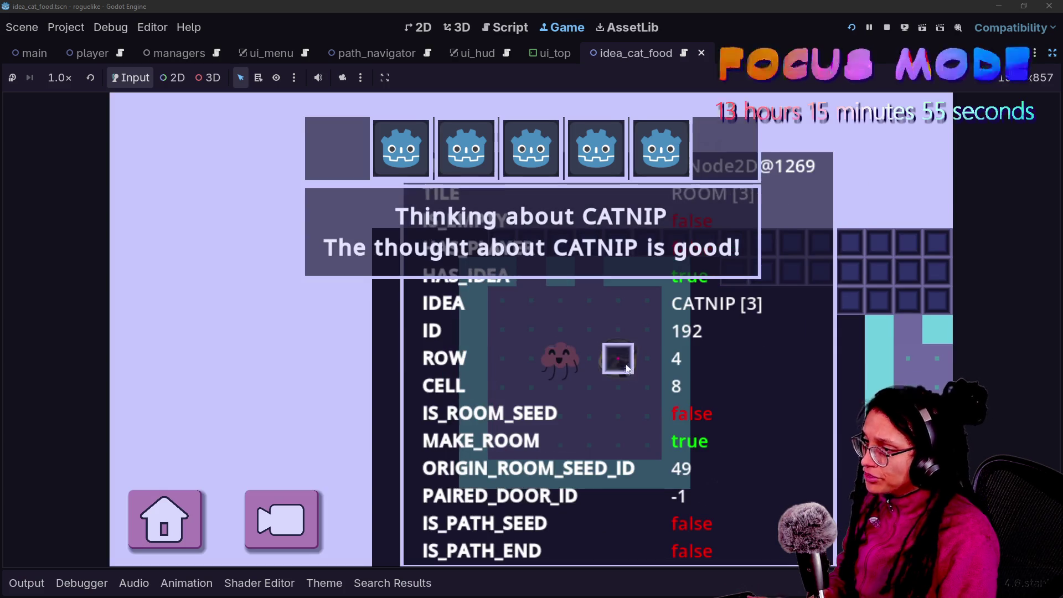
key(ctrl+F3)
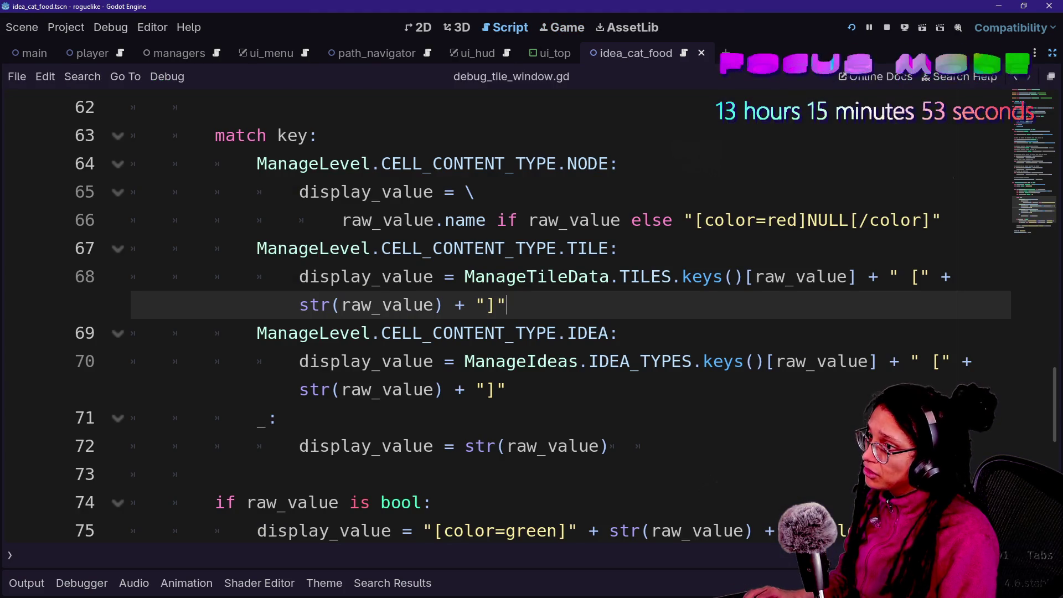
Reopen player.gd and review the idea-handling lines 72–77.
key(ctrl+alt+o)
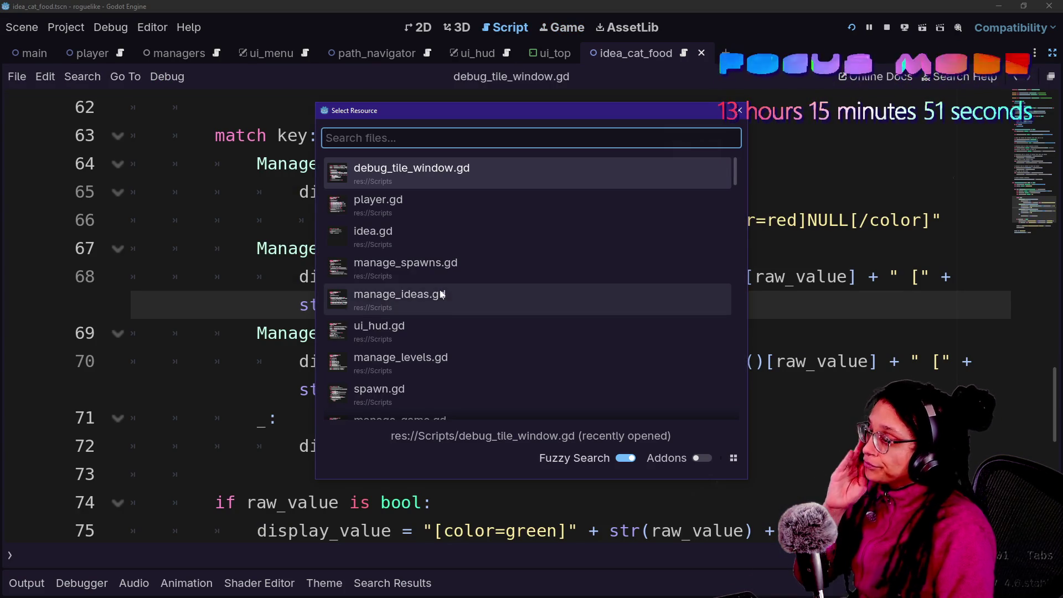
text(play)
key(Return)
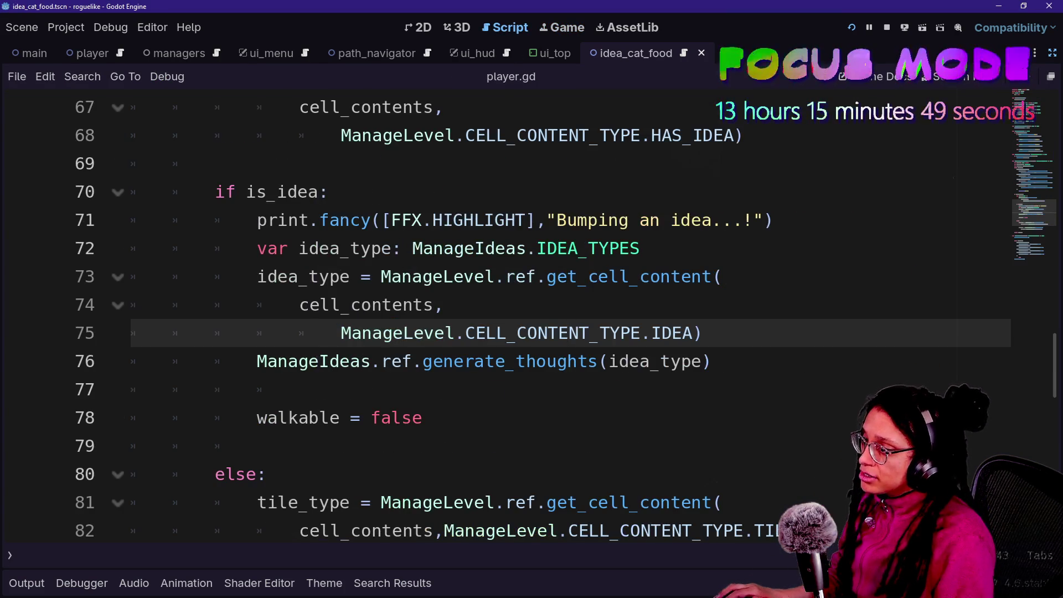
mouse_move(400, 361)
mouse_down()
mouse_move(593, 361)
mouse_move(213, 333)
mouse_move(603, 361)
mouse_move(558, 249)
mouse_move(299, 304)
mouse_move(422, 418)
mouse_move(166, 191)
mouse_up()
mouse_move(454, 248)
mouse_down()
mouse_move(299, 389)
mouse_move(577, 361)
mouse_up()
click(557, 363)
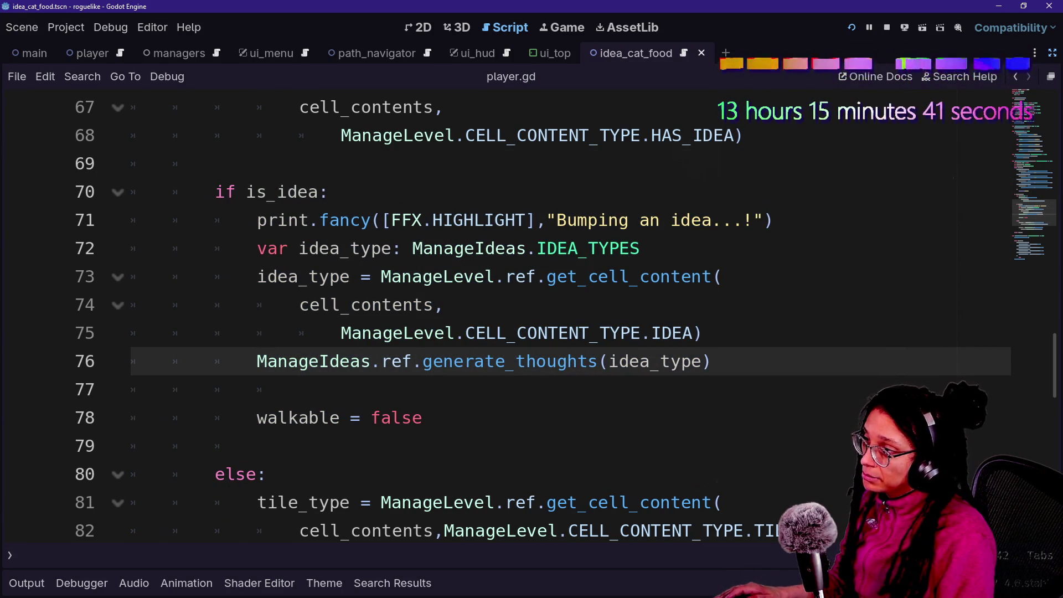
drag(325, 276, 590, 333)
click(641, 333)
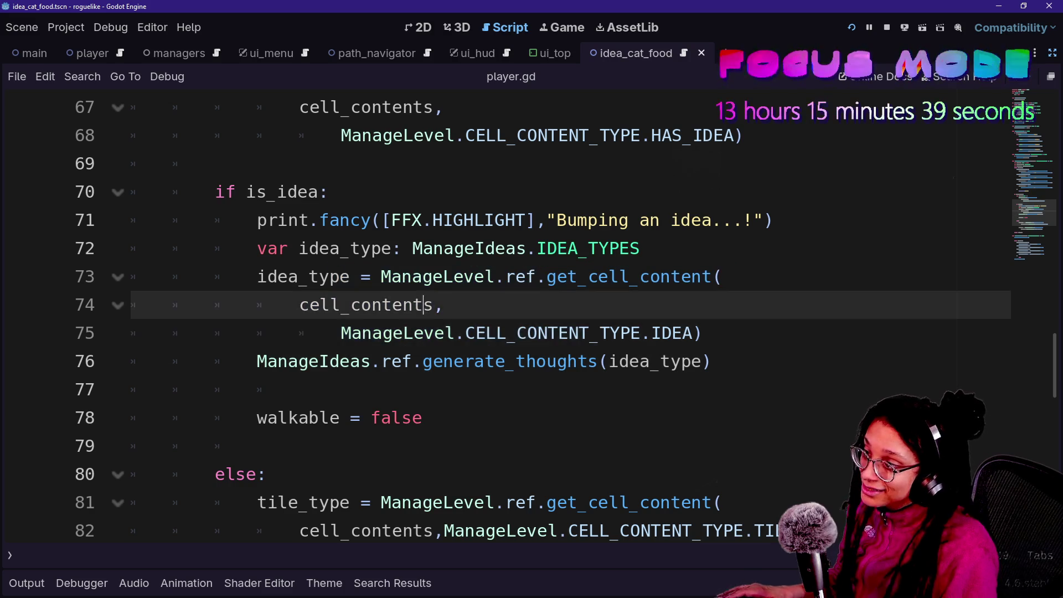
Search all project files for ManageLevel.CELL_CONTENT_TYPE.IDEA, finding 3 matches in 3 files.
key(shift+alt+o)
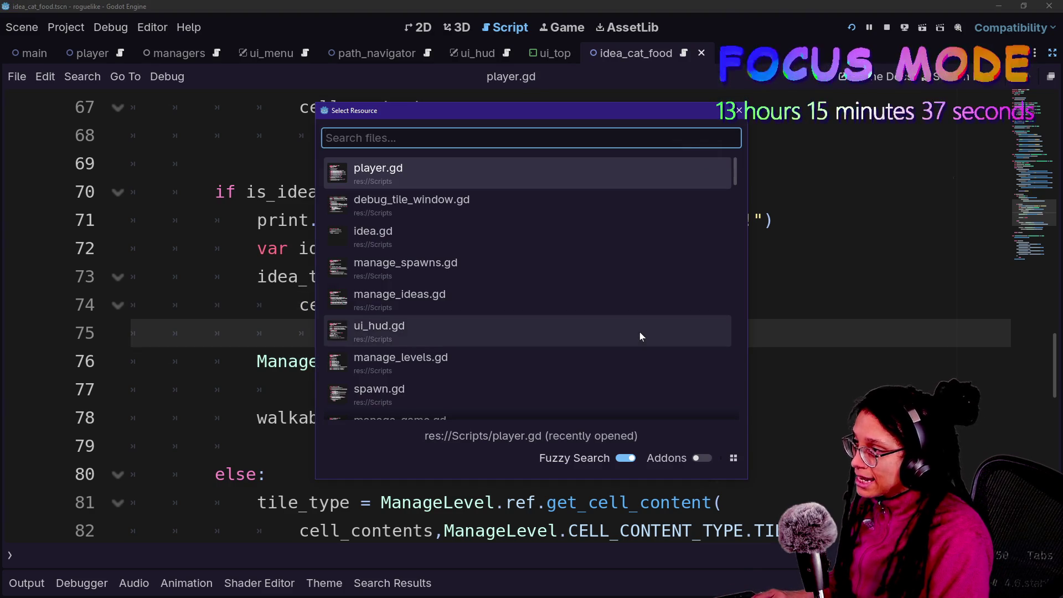
text(spawn)
key(Escape)
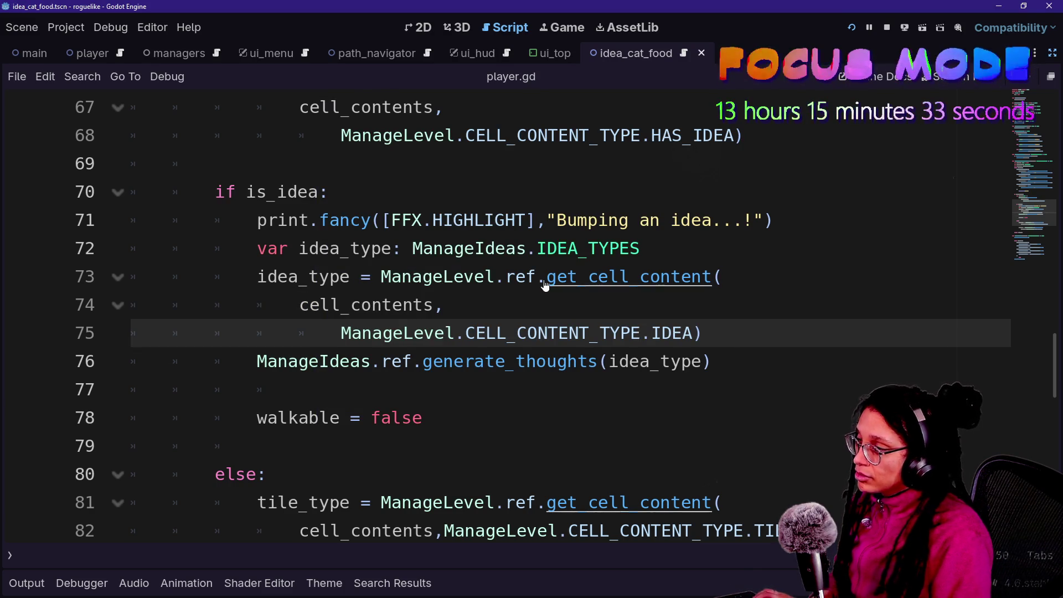
key(ctrl+shift+f)
key(Escape)
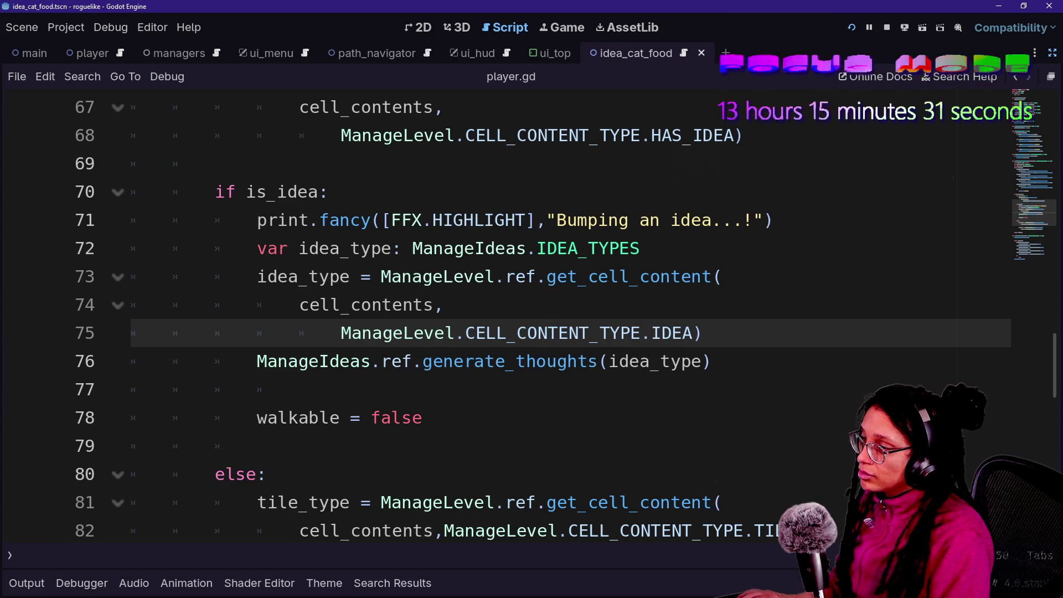
key(Home)
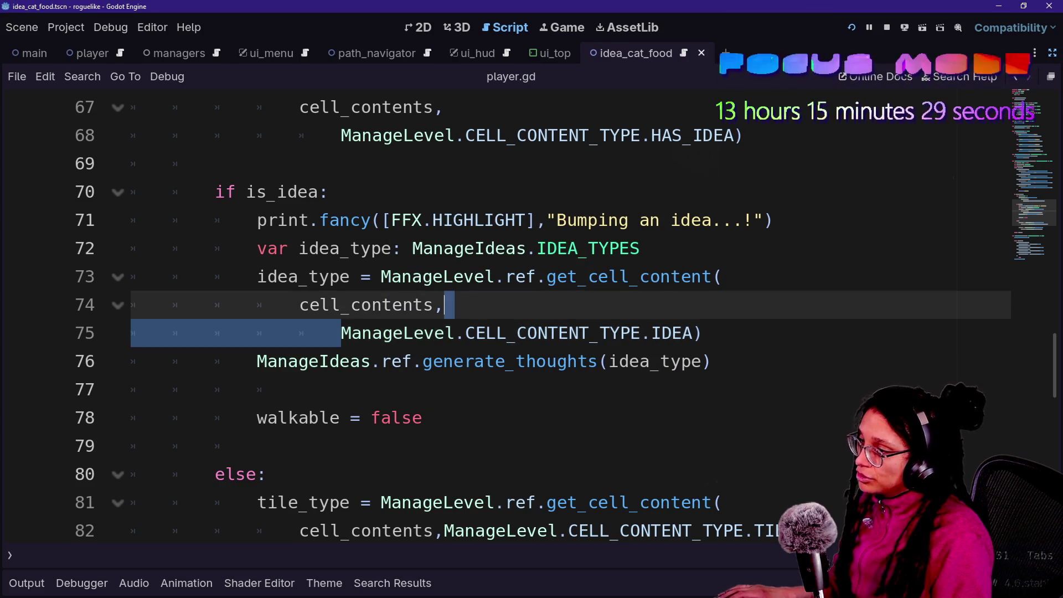
key(shift+End)
key(ctrl+shift+f)
key(Return)
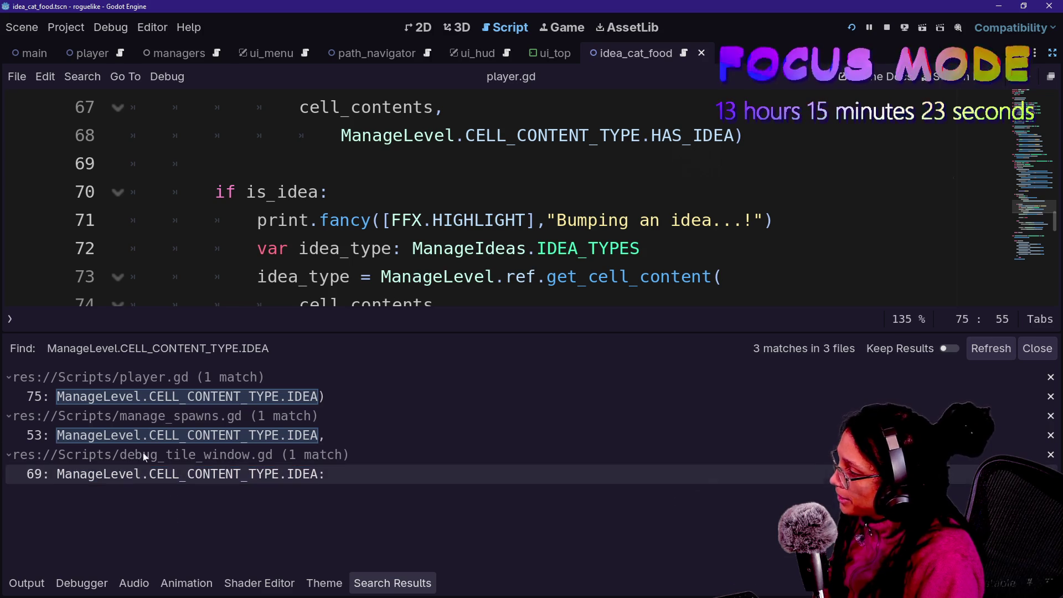
click(187, 431)
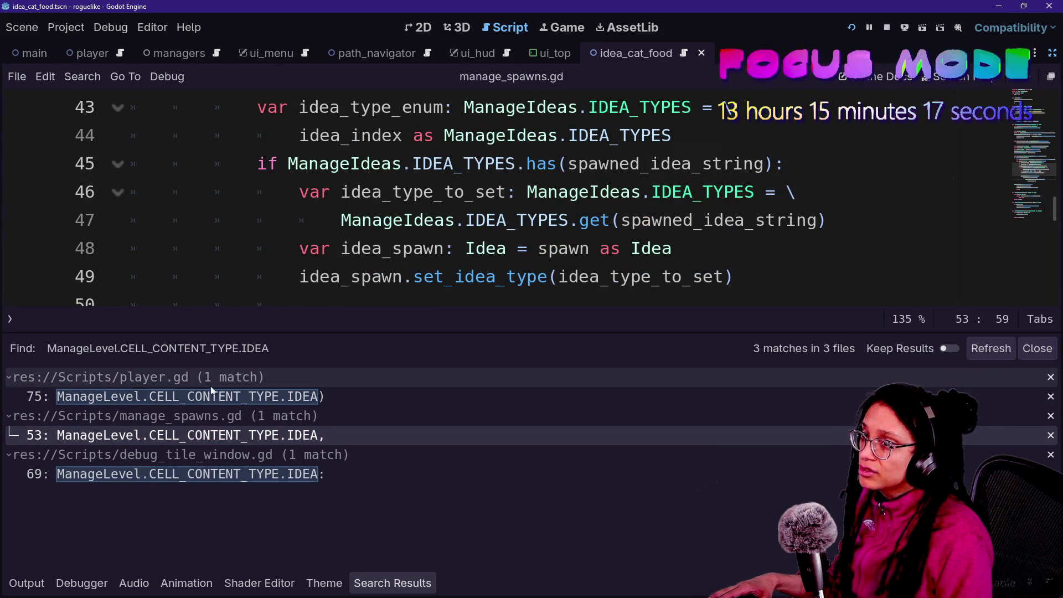
click(554, 248)
key(ctrl+j)
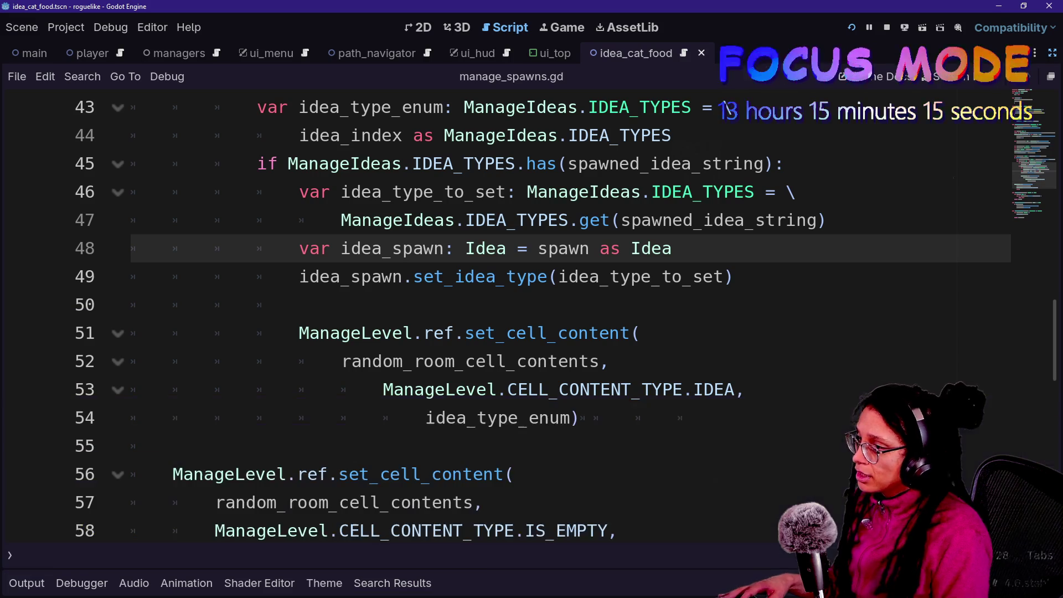
scroll(499, 310, up, 4)
scroll(498, 310, down, 2)
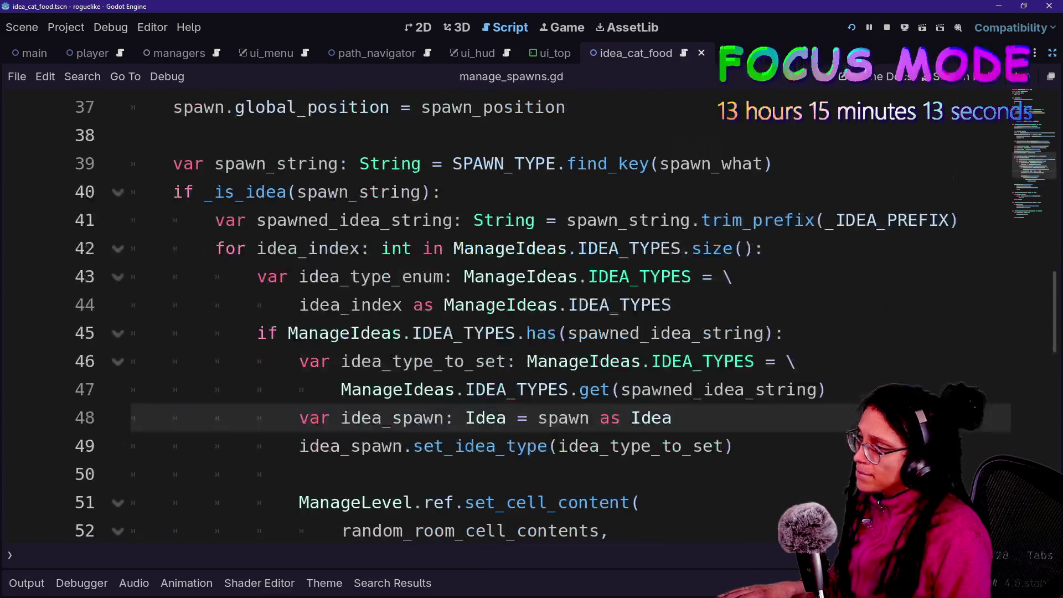
scroll(498, 310, down, 2)
scroll(498, 310, up, 1)
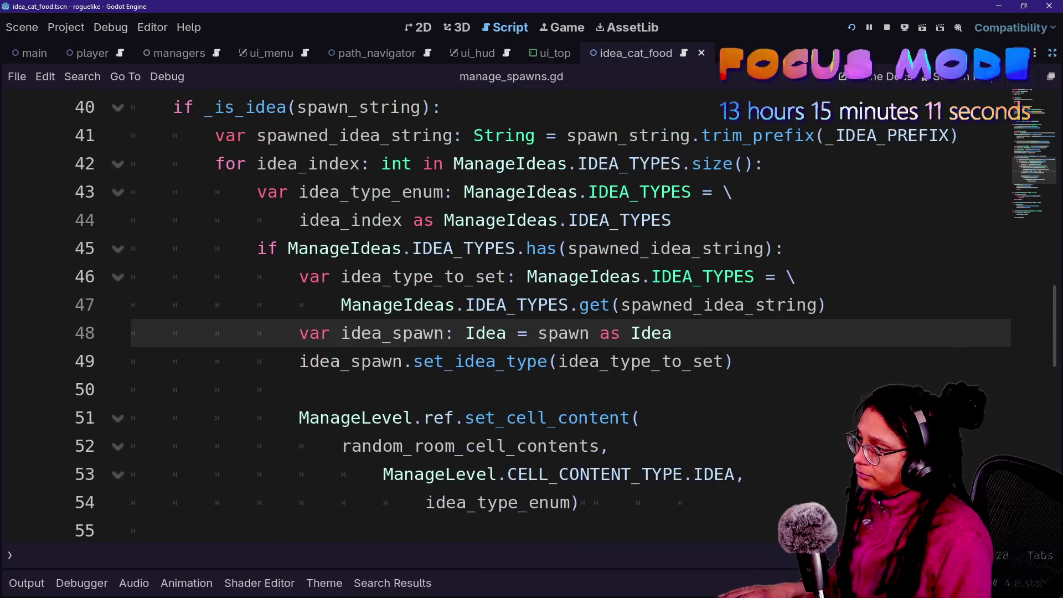
scroll(482, 417, up, 1)
scroll(481, 417, down, 1)
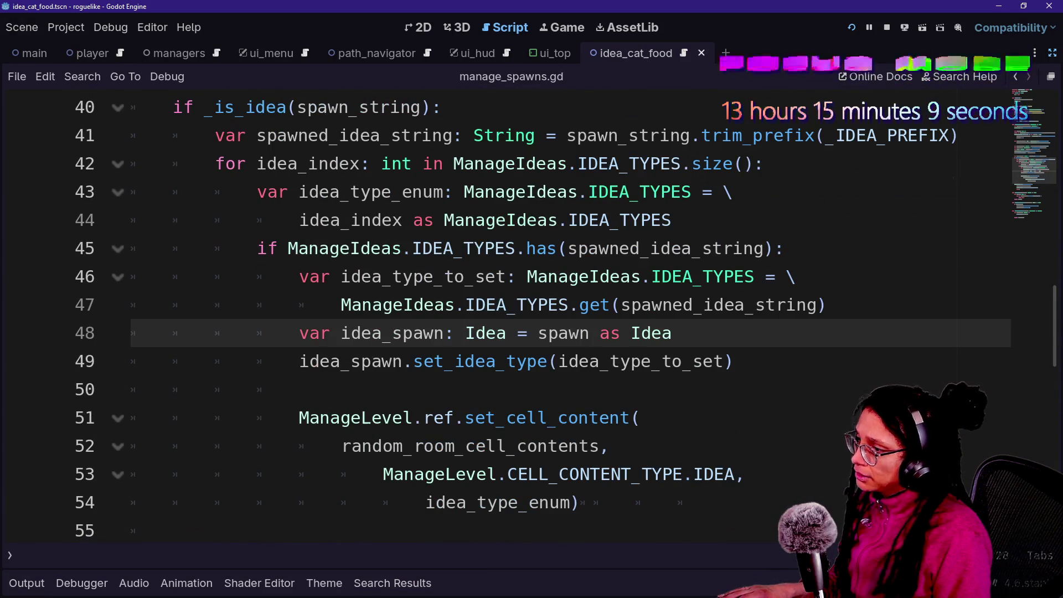
click(486, 418)
click(609, 445)
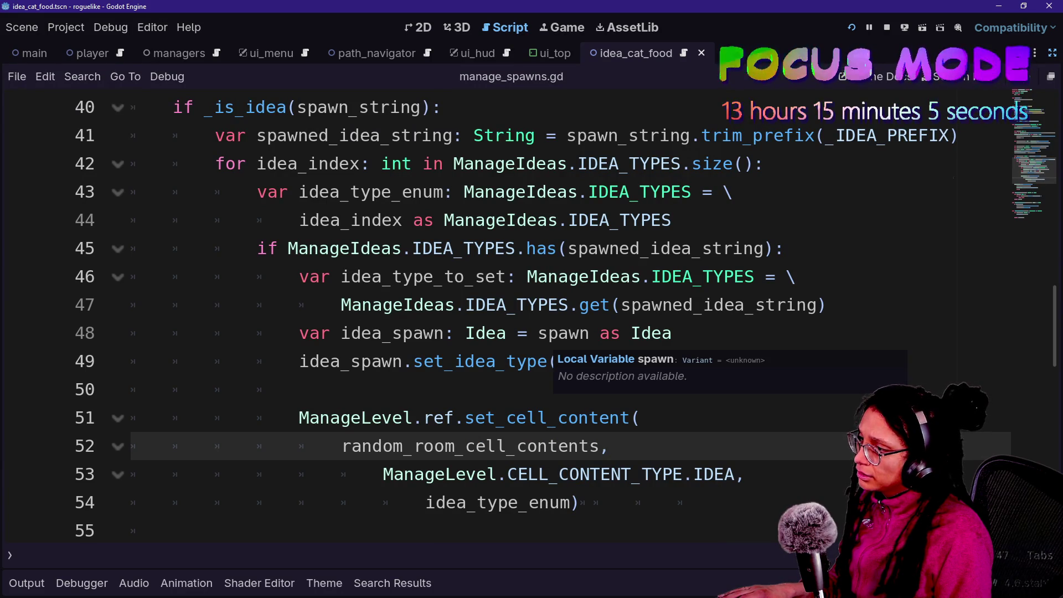
click(548, 333)
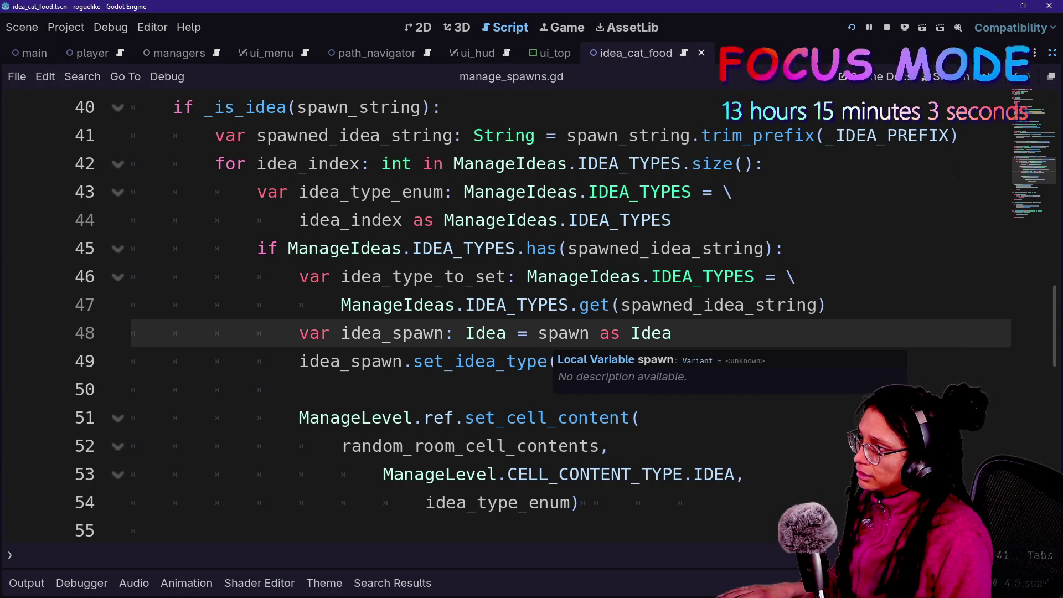
key(Down)
key(Down)
key(Down)
key(Up)
key(Up)
key(Up)
key(Down)
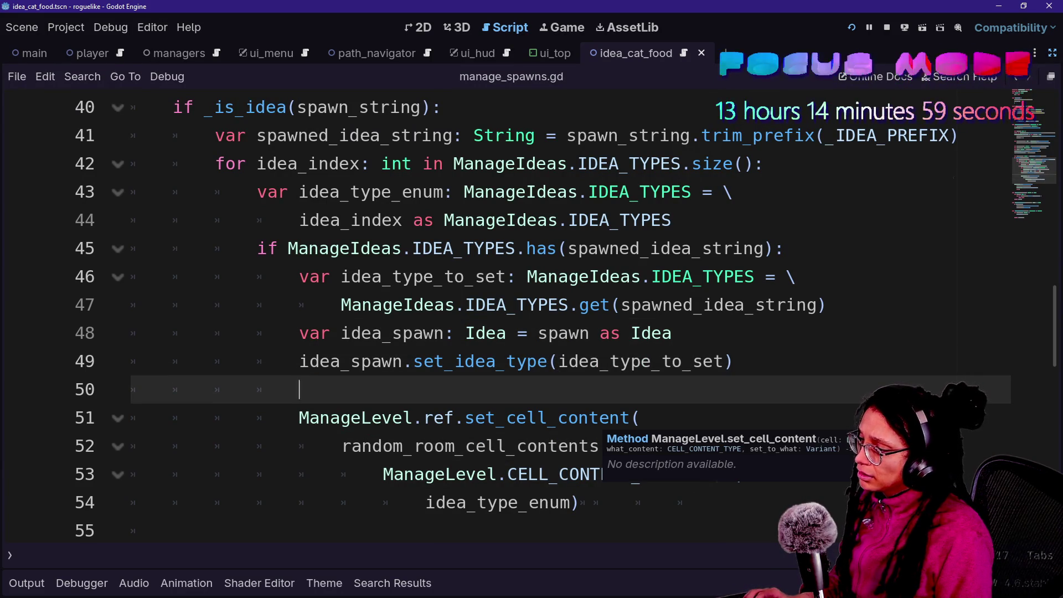
key(ctrl+shift+f)
key(Escape)
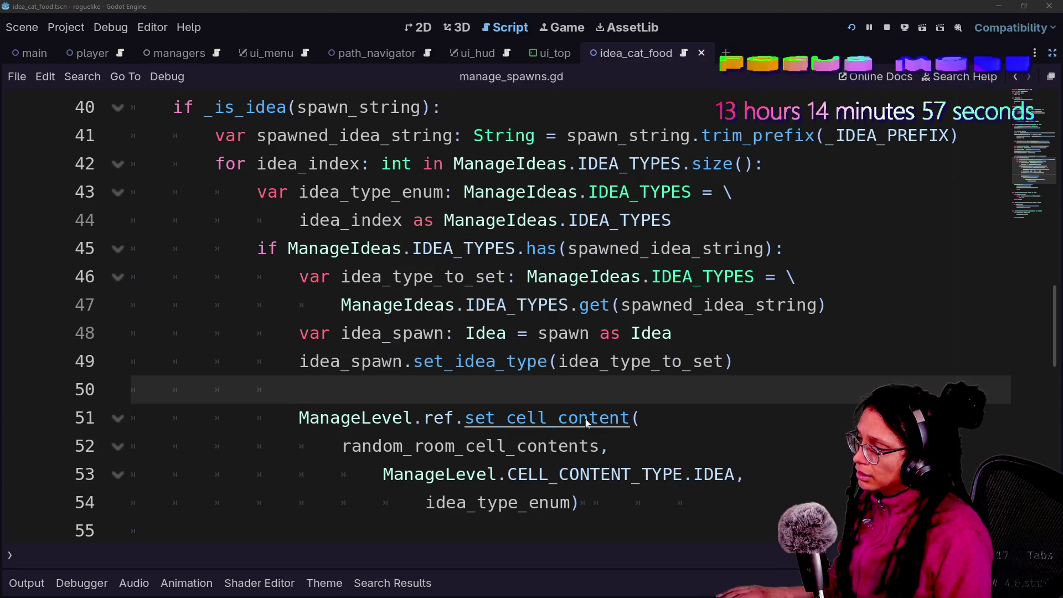
click(394, 474)
key(Down)
scroll(498, 315, down, 1)
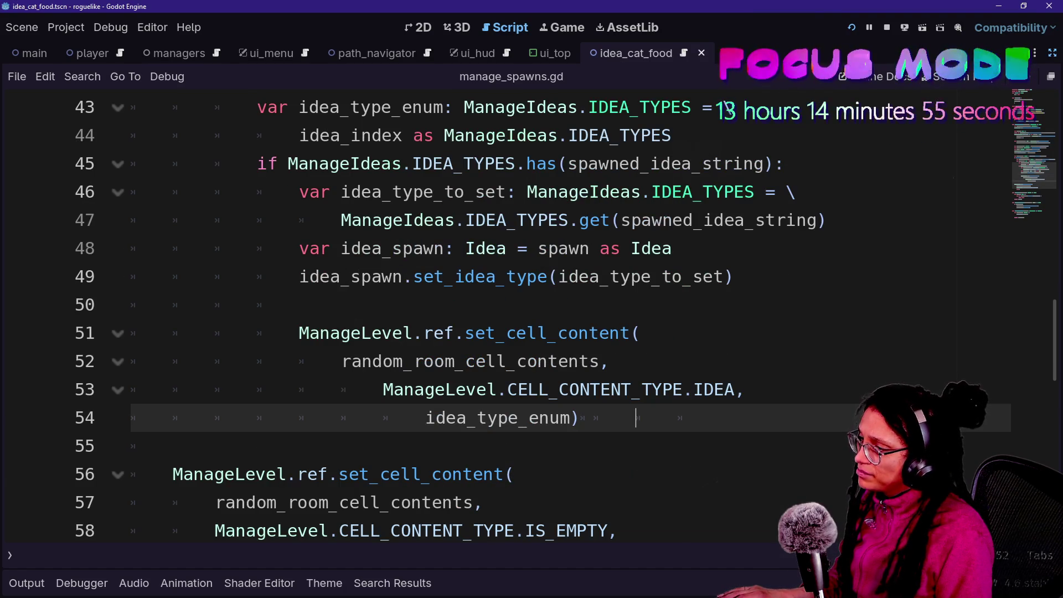
scroll(531, 387, up, 2)
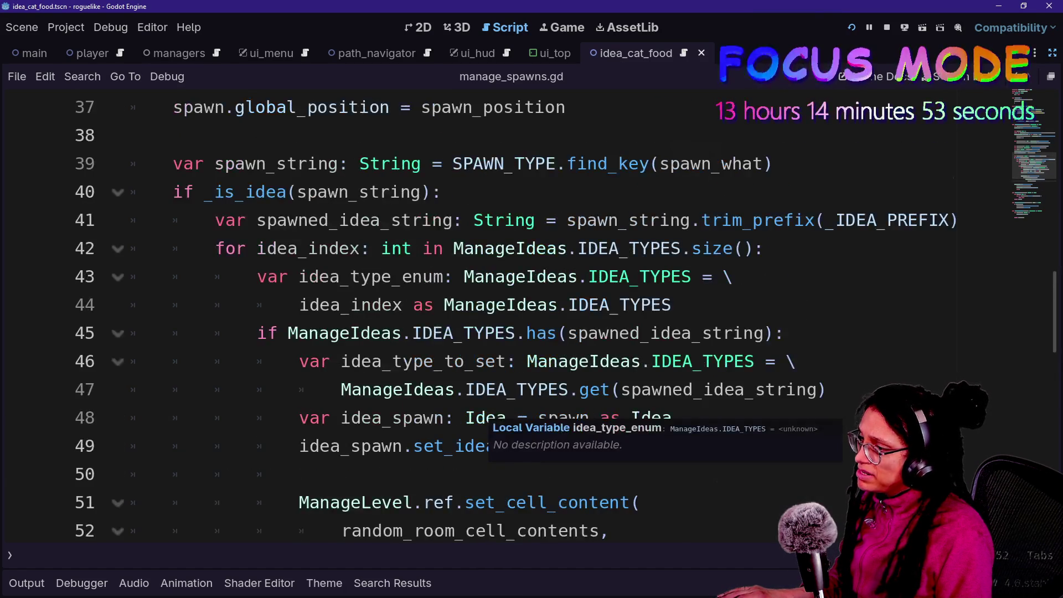
scroll(531, 387, down, 1)
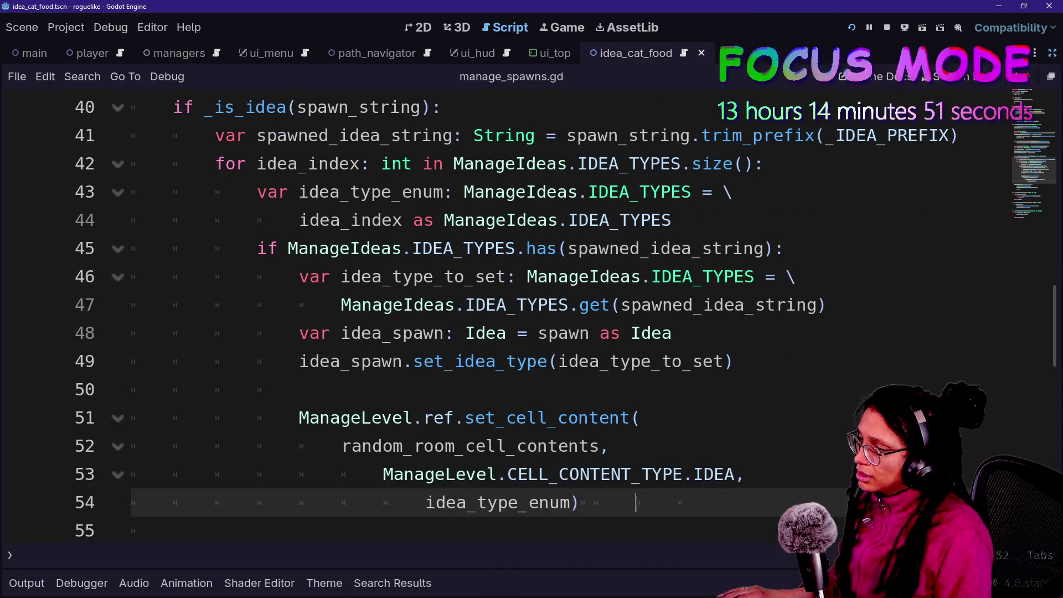
click(590, 361)
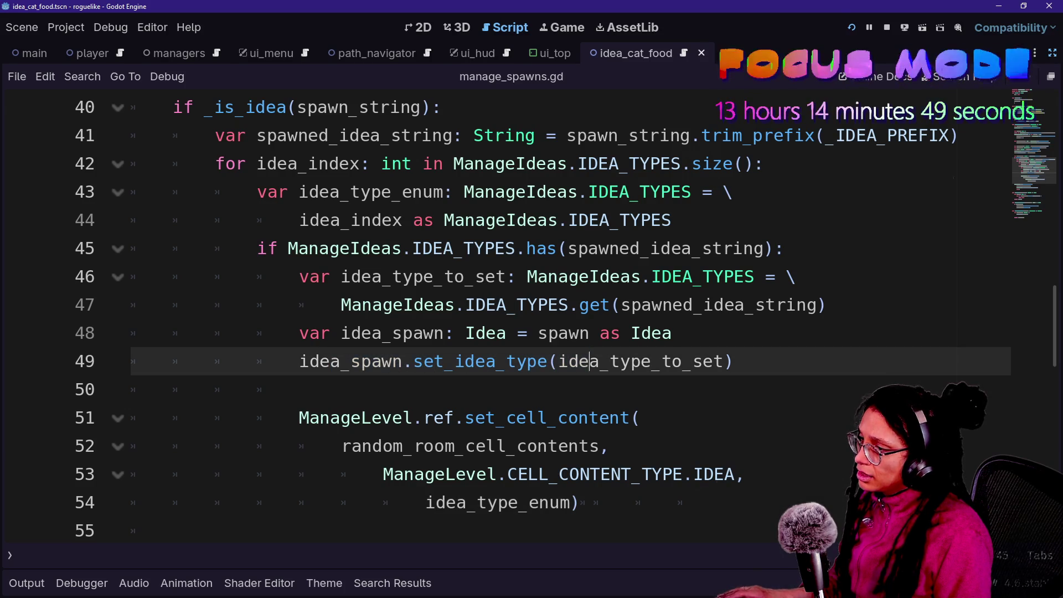
click(1052, 53)
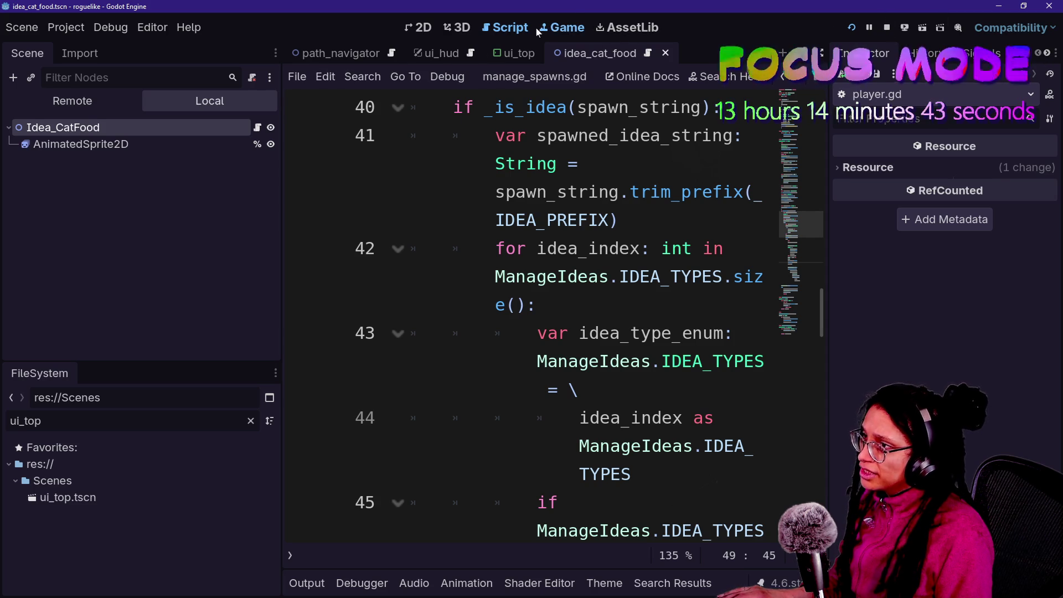
Return from the running game to manage_spawns.gd with the docks hidden.
click(556, 28)
mouse_move(607, 349)
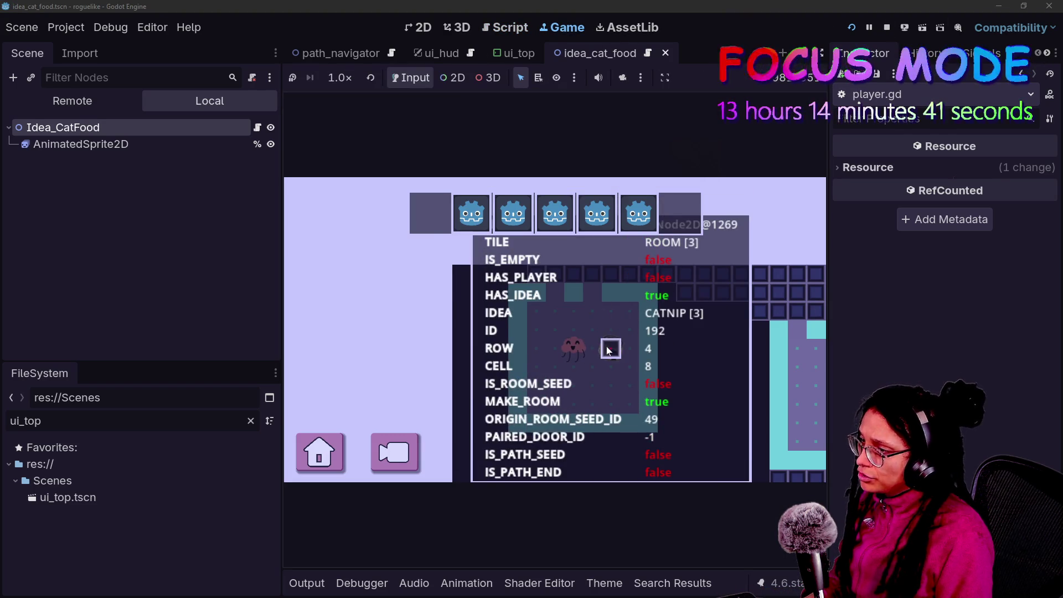
click(506, 28)
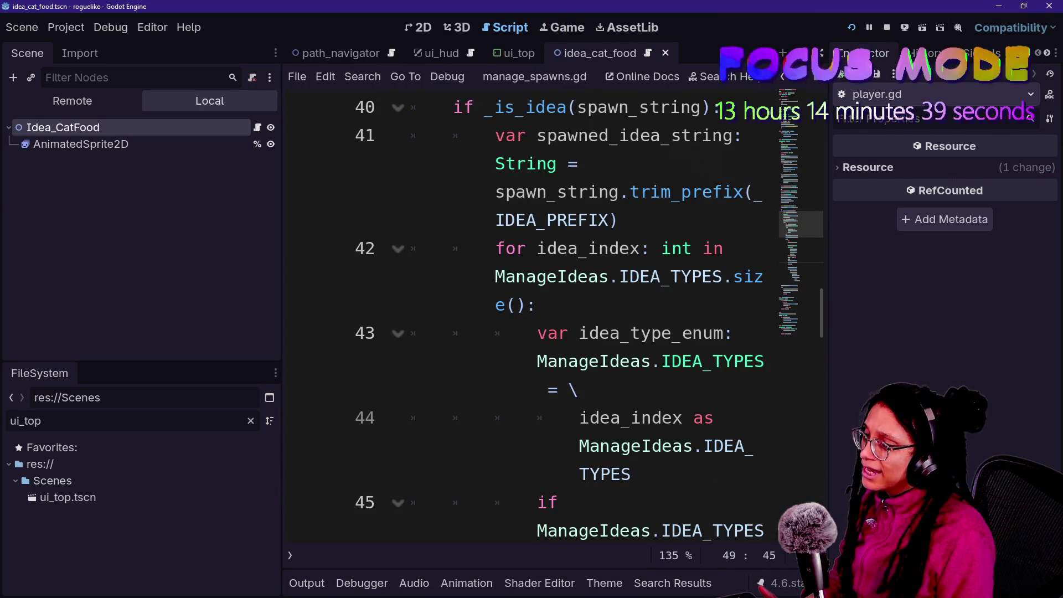
key(ctrl+shift+F11)
mouse_move(587, 334)
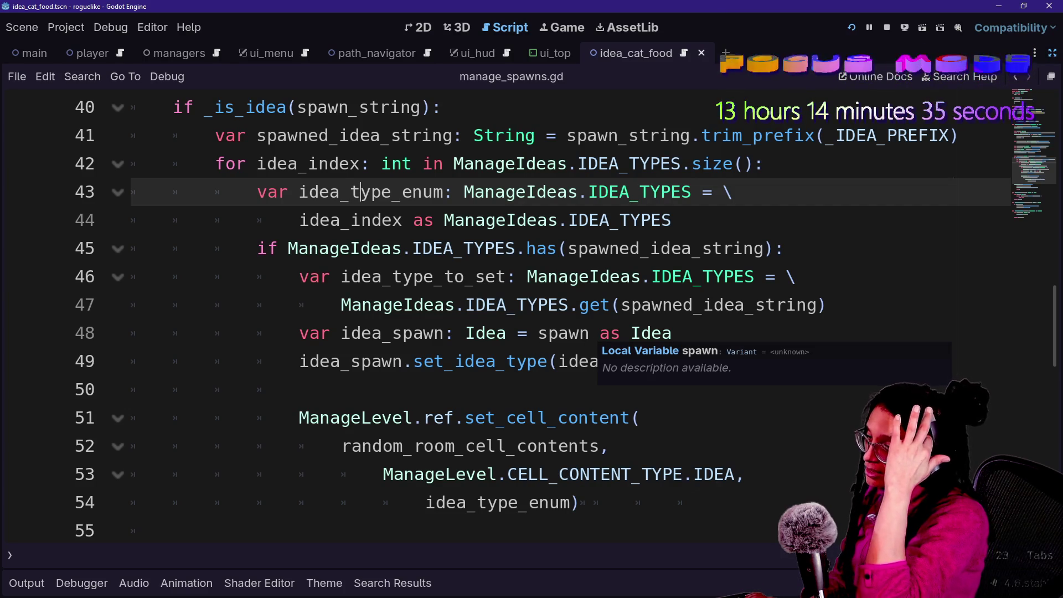
Replace idea_type_enum on line 54 with idea_type_to_set copied from line 49.
click(487, 474)
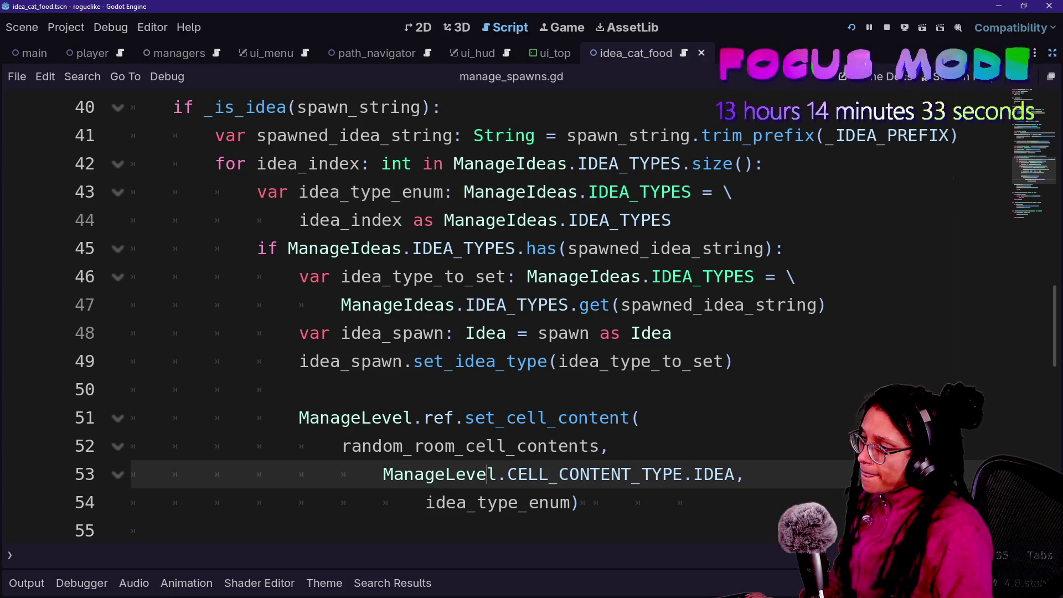
drag(579, 502, 299, 417)
click(475, 417)
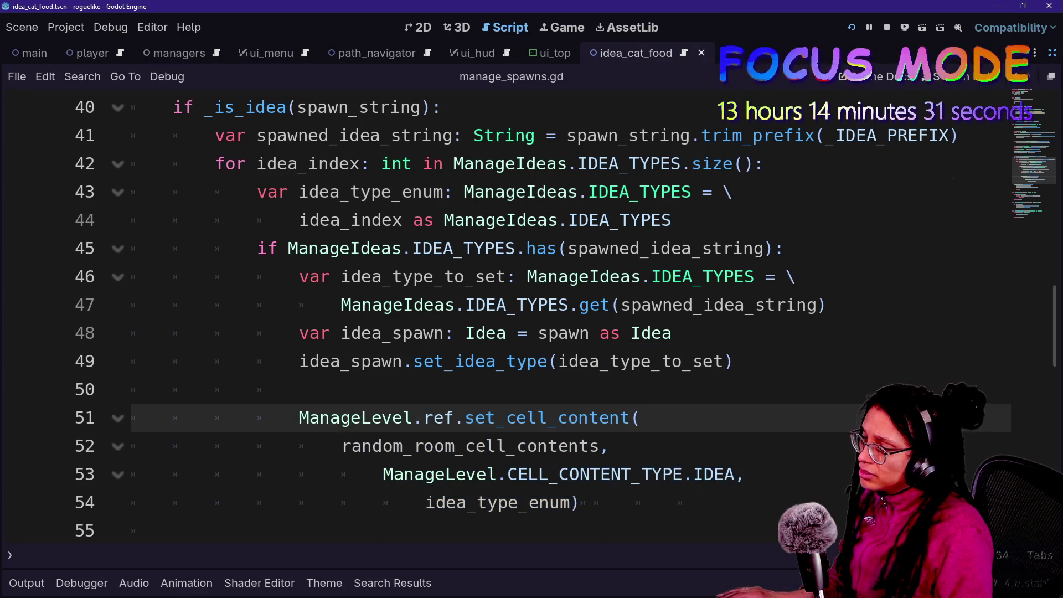
double_click(498, 502)
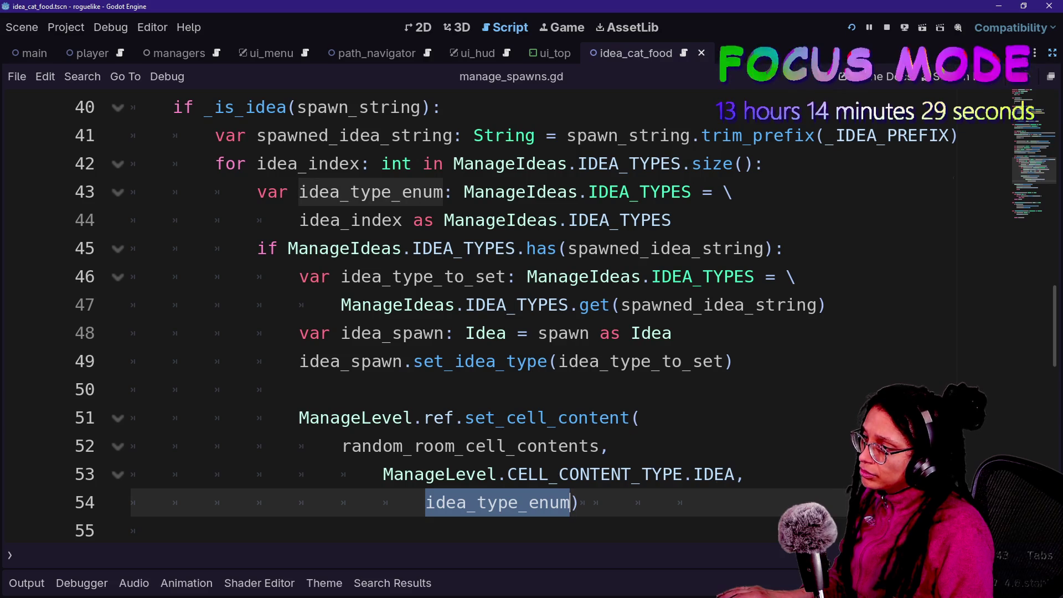
mouse_move(558, 361)
mouse_down()
mouse_move(734, 361)
mouse_move(558, 361)
mouse_up()
click(724, 361)
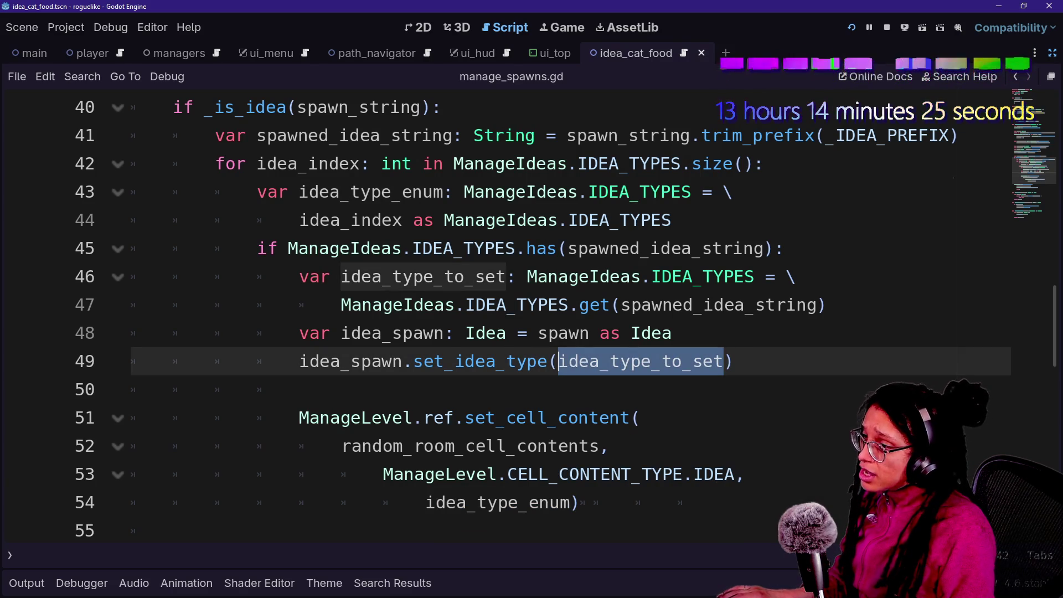
key(ctrl+c)
double_click(498, 502)
key(ctrl+v)
Save manage_spawns.gd and run the project to its title menu.
key(ctrl+s)
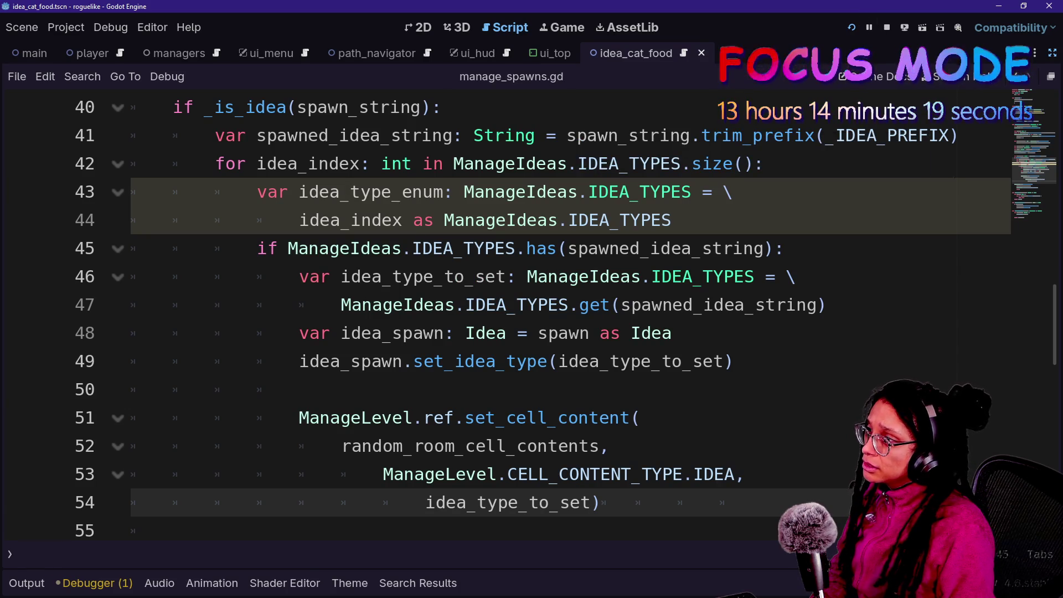
mouse_move(258, 192)
mouse_down()
mouse_move(415, 191)
mouse_move(672, 220)
mouse_up()
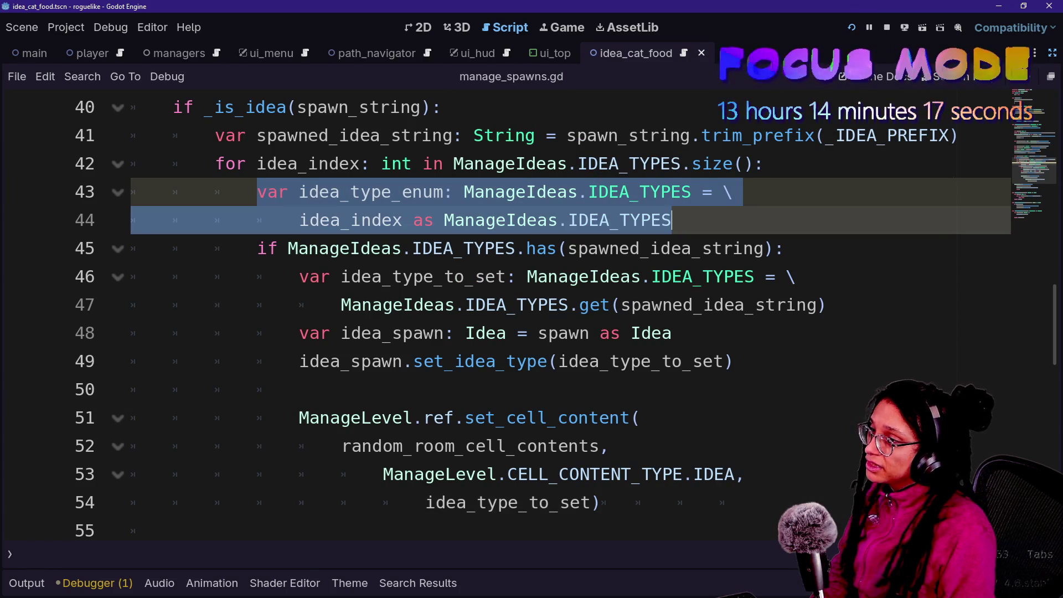
click(852, 28)
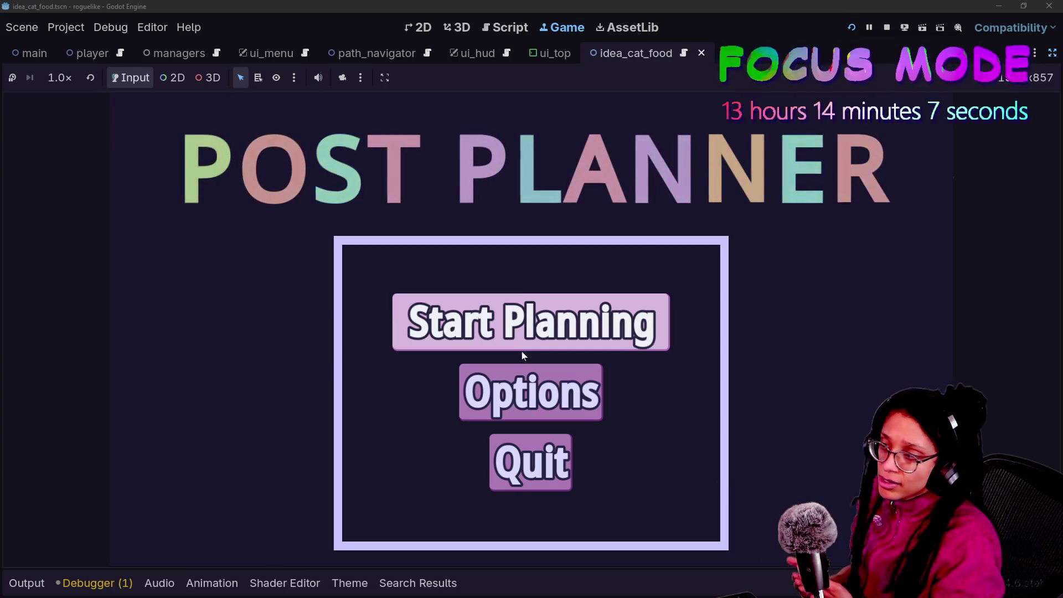
Start planning, enter a platform's level, and confirm the cat food cell shows CATFOOD thoughts.
click(522, 351)
click(491, 351)
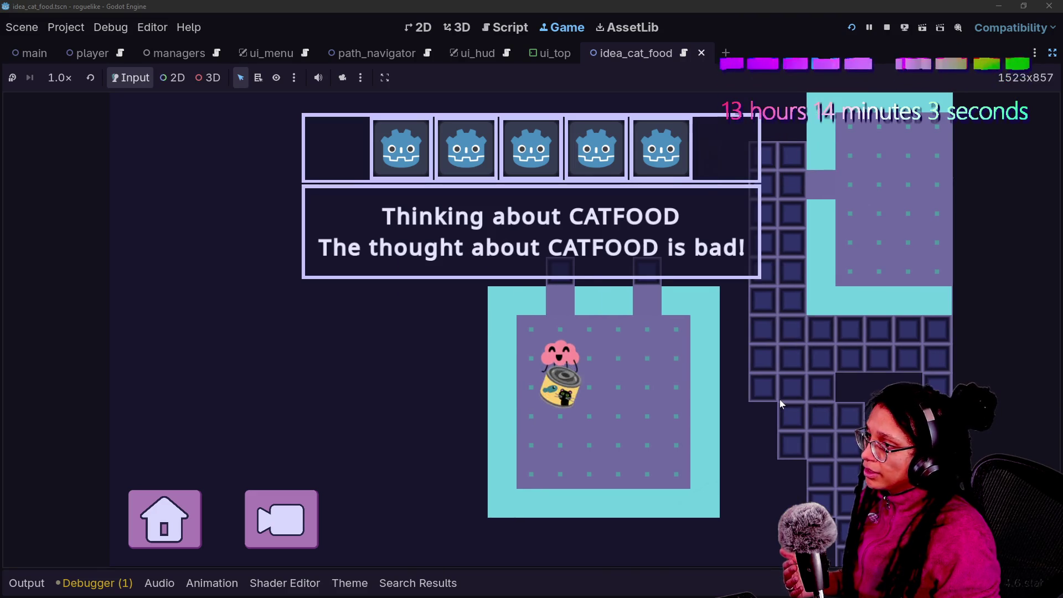
click(503, 402)
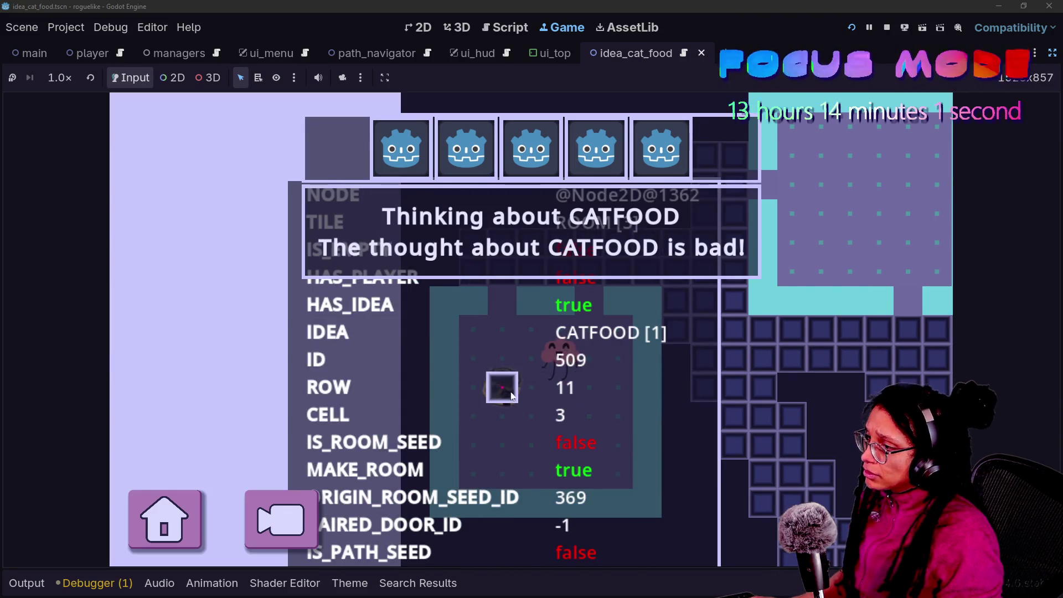
click(692, 414)
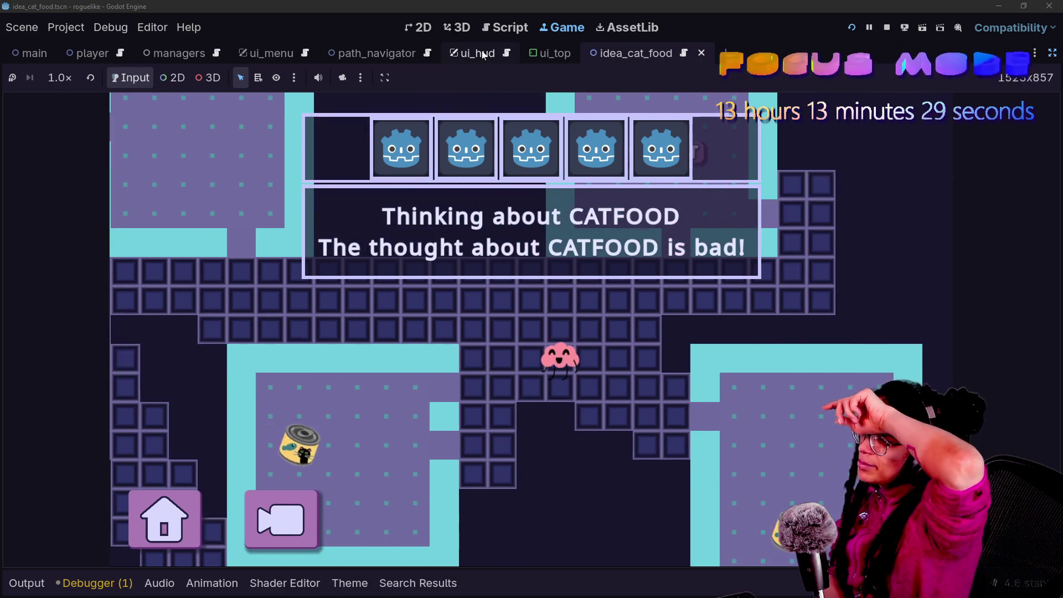
key(Return)
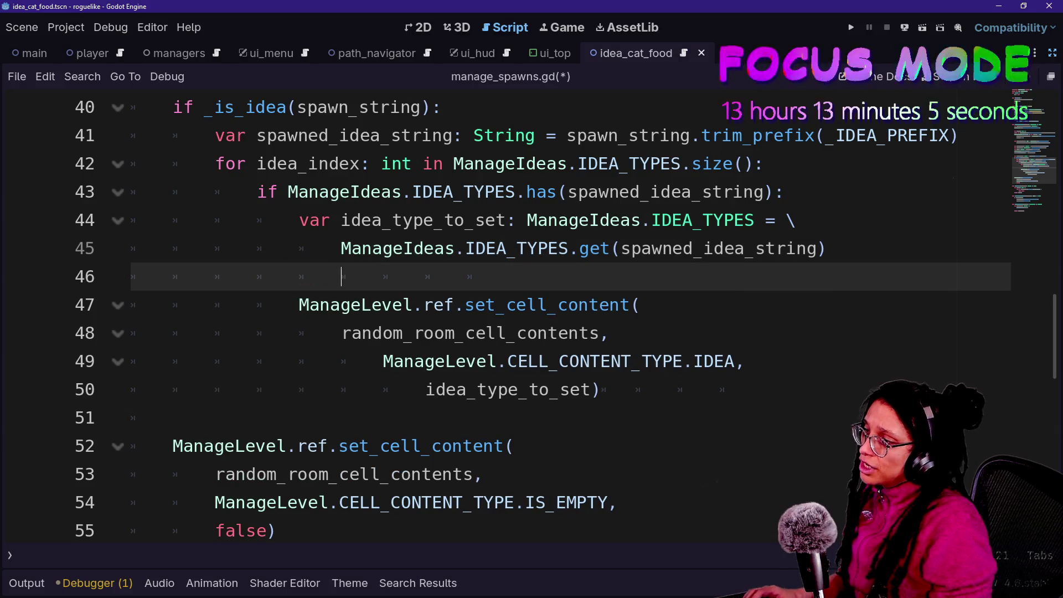
Add a blank line after line 42 in manage_spawns.gd and save all changes.
click(764, 163)
key(Return)
key(ctrl+alt+o)
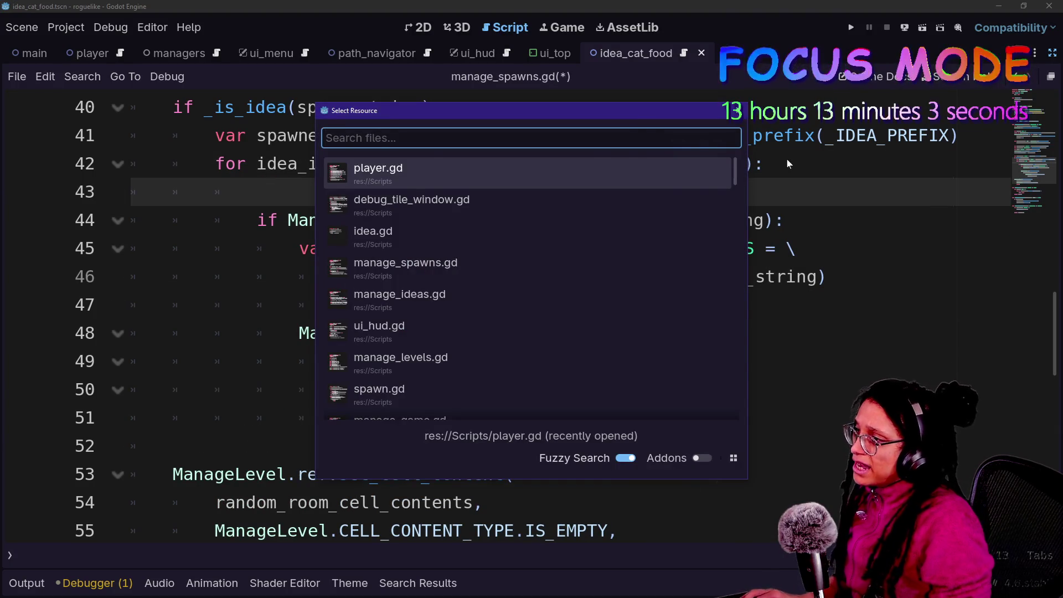
key(Escape)
key(Down)
key(ctrl+s)
Open idea.gd, delete lines 2–11 leaving 'class_name Idea extends Actor', and run the project.
key(ctrl+alt+o)
key(Down)
key(Down)
key(Return)
mouse_move(348, 390)
mouse_down()
mouse_move(131, 220)
mouse_move(131, 135)
mouse_up()
key(BackSpace)
key(BackSpace)
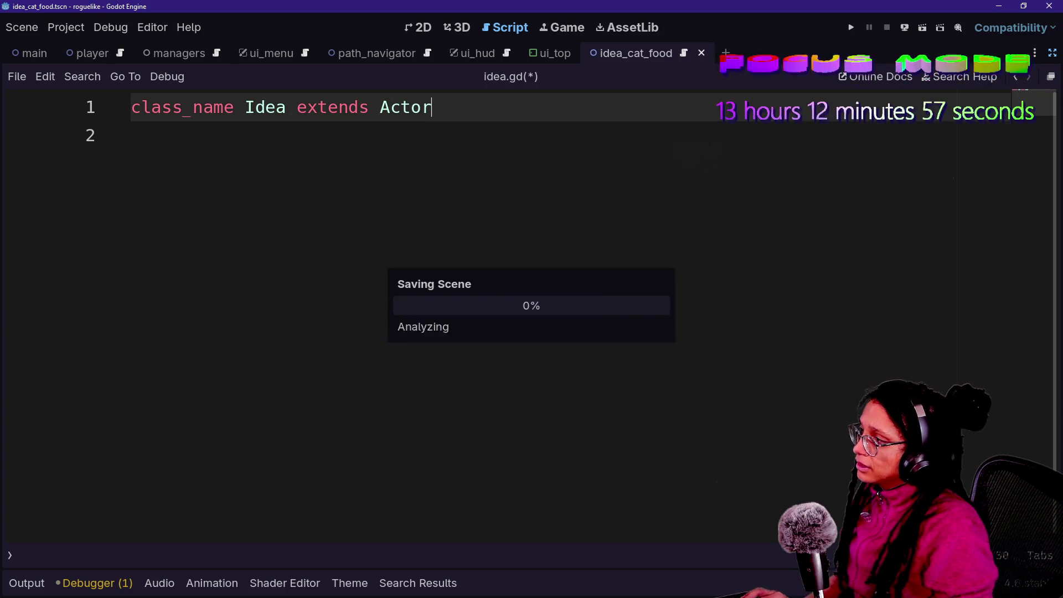
click(851, 27)
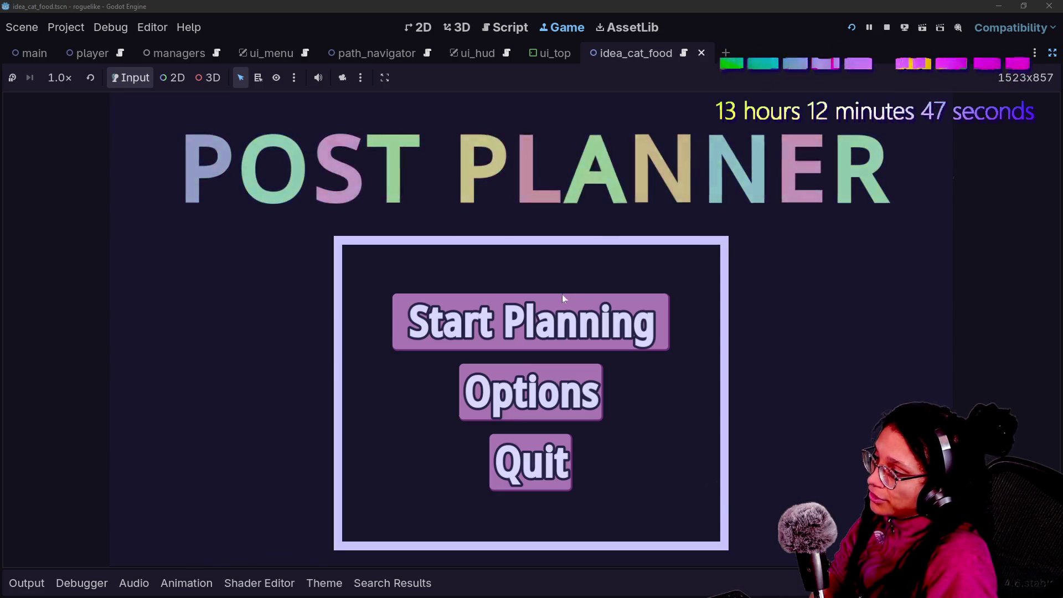
Enter the Catstagram level, walk beside a cat food can to see CATFOOD thoughts, then stop the game.
click(560, 299)
click(560, 304)
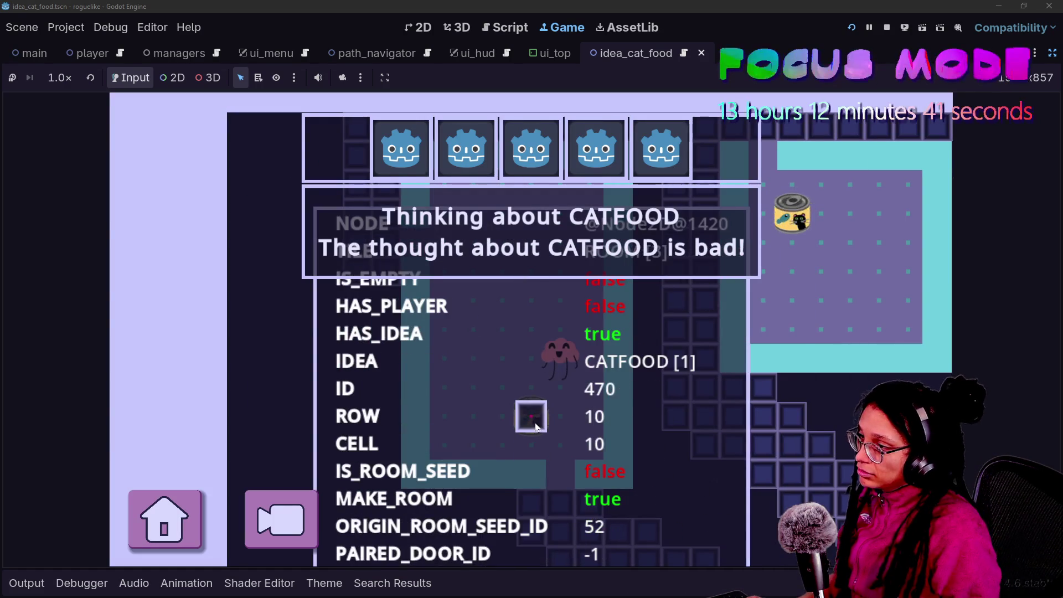
click(532, 426)
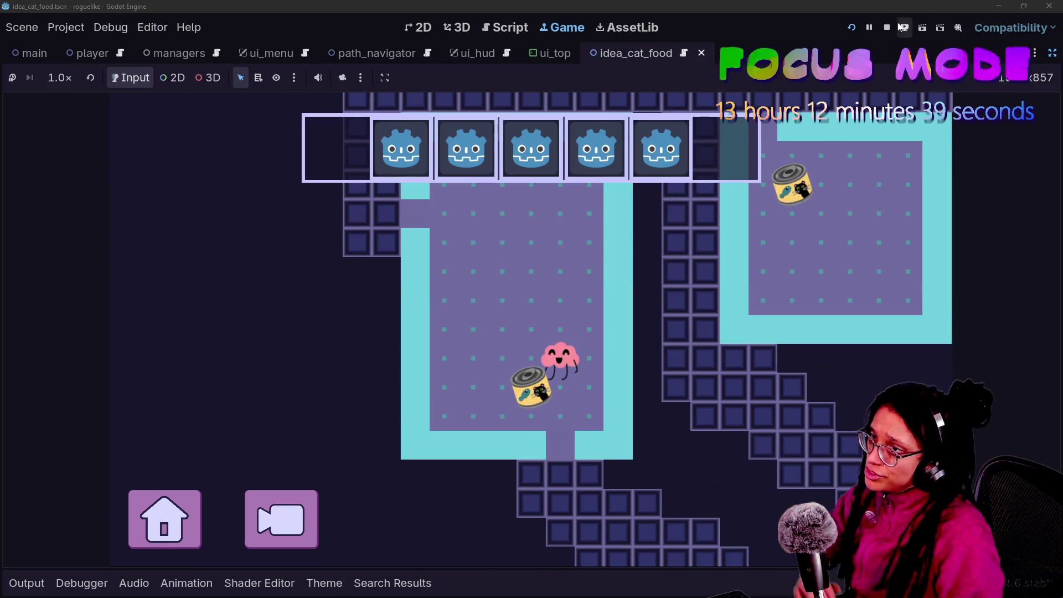
click(888, 28)
key(Down)
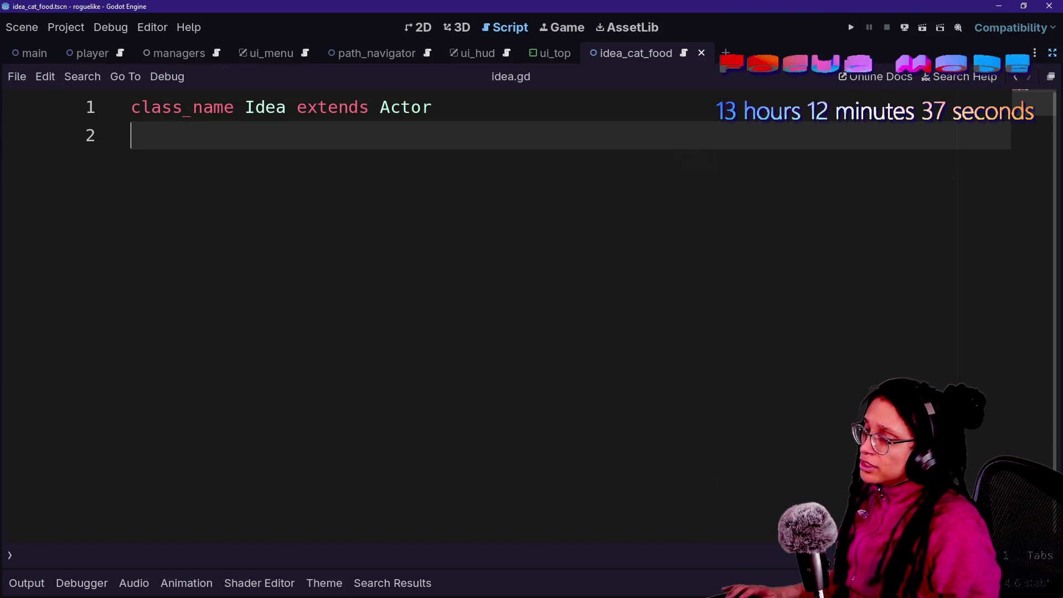
key(alt+Tab)
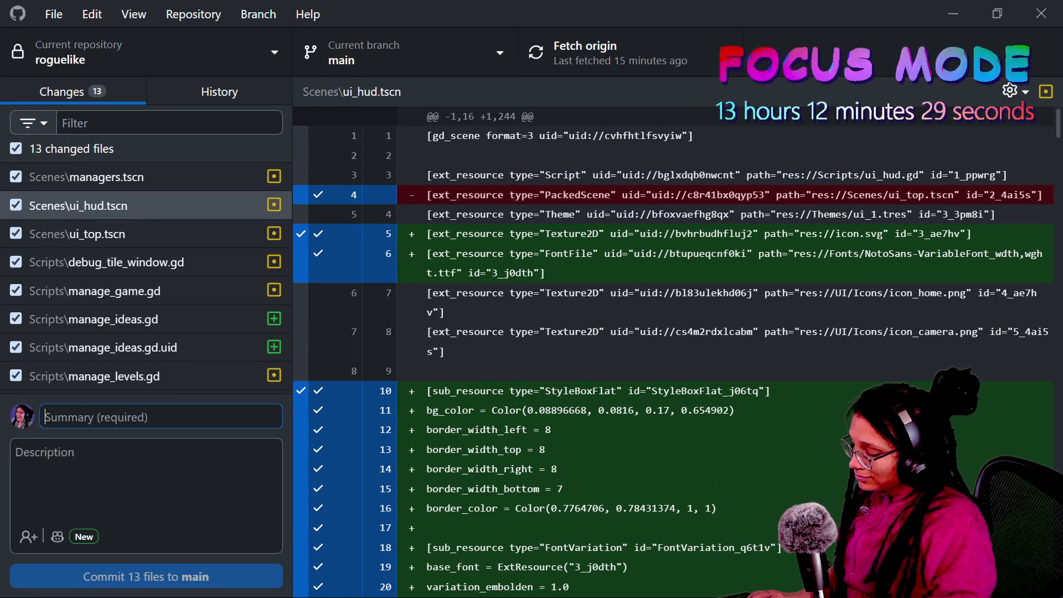
Commit the 13 changed files to main as 'Ideas are attackable kinda!!!' and push to origin.
text(Ideas are attackable kinda!!!)
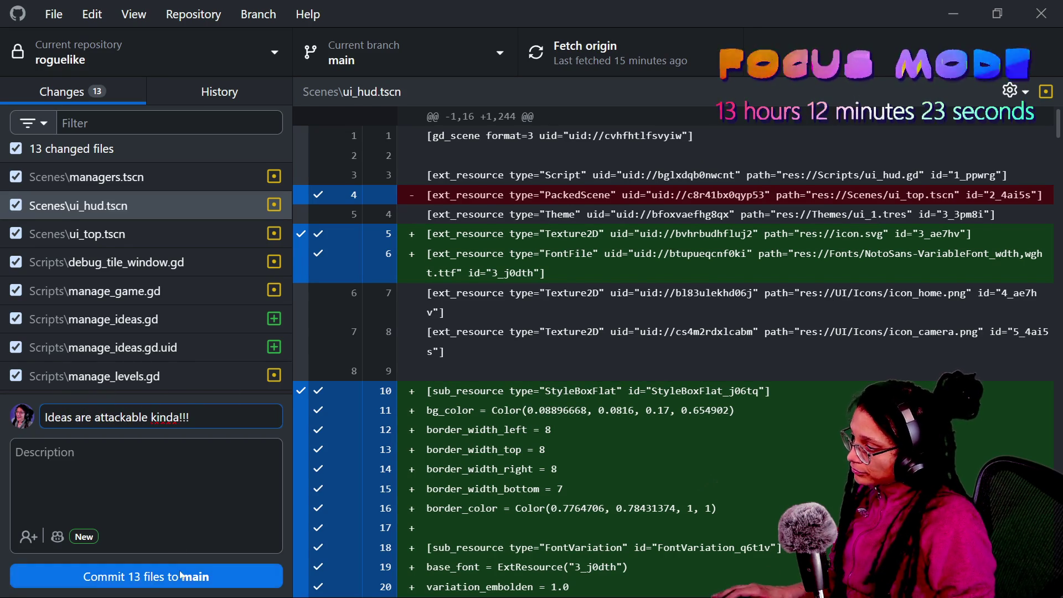
click(180, 573)
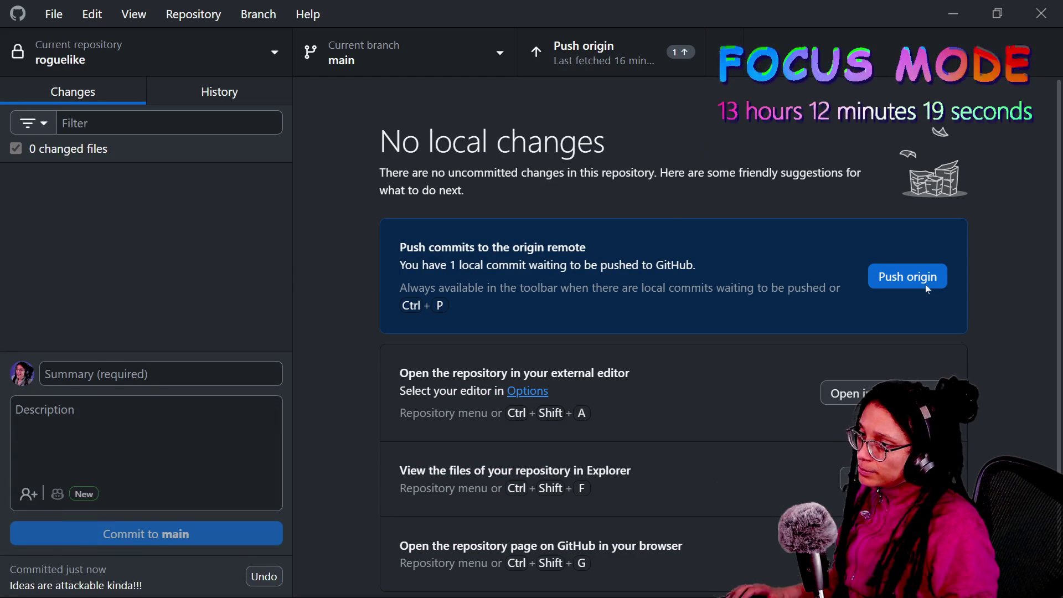
click(908, 276)
key(alt+Tab)
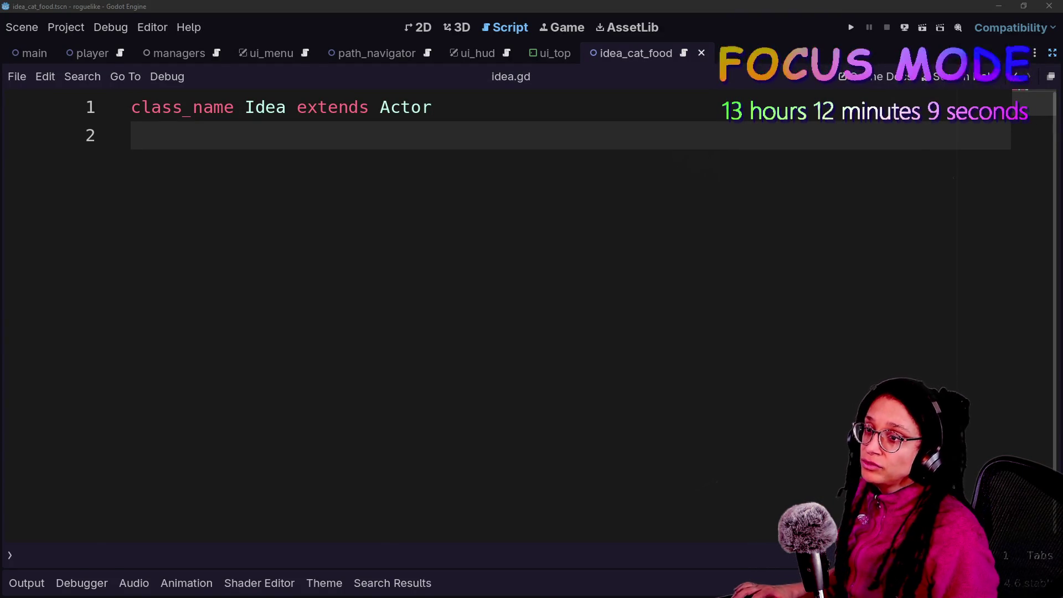
Close the Gemini tab in Chrome and load the newest Twitch chat messages.
key(alt+Tab)
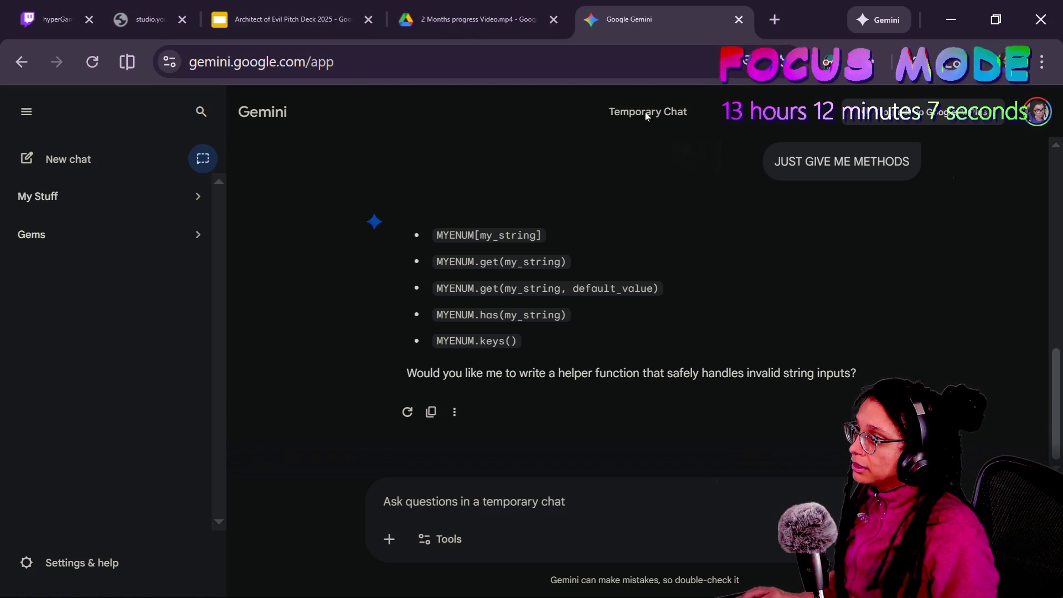
key(ctrl+w)
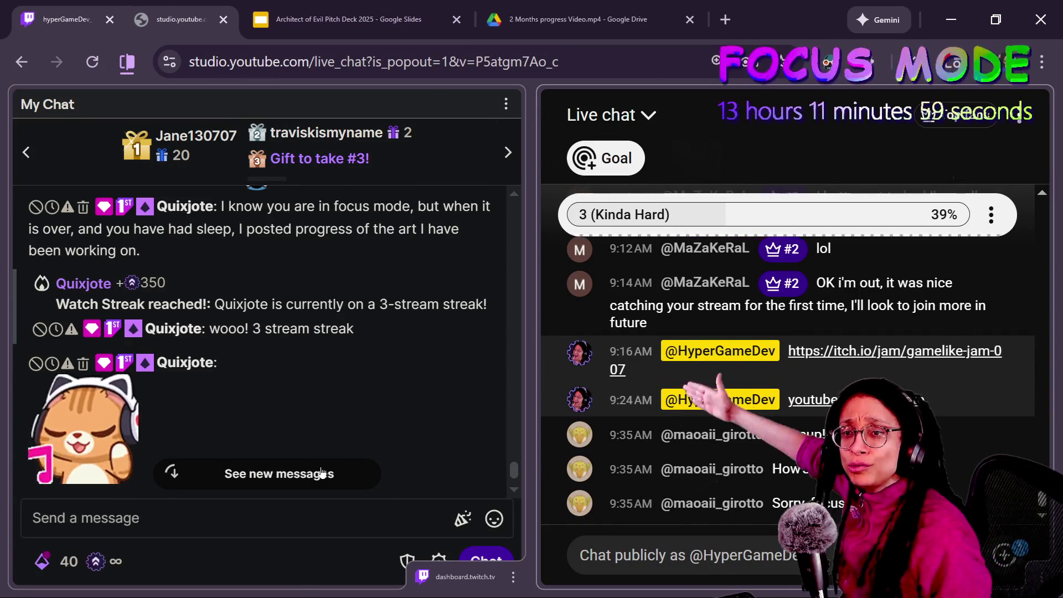
click(321, 471)
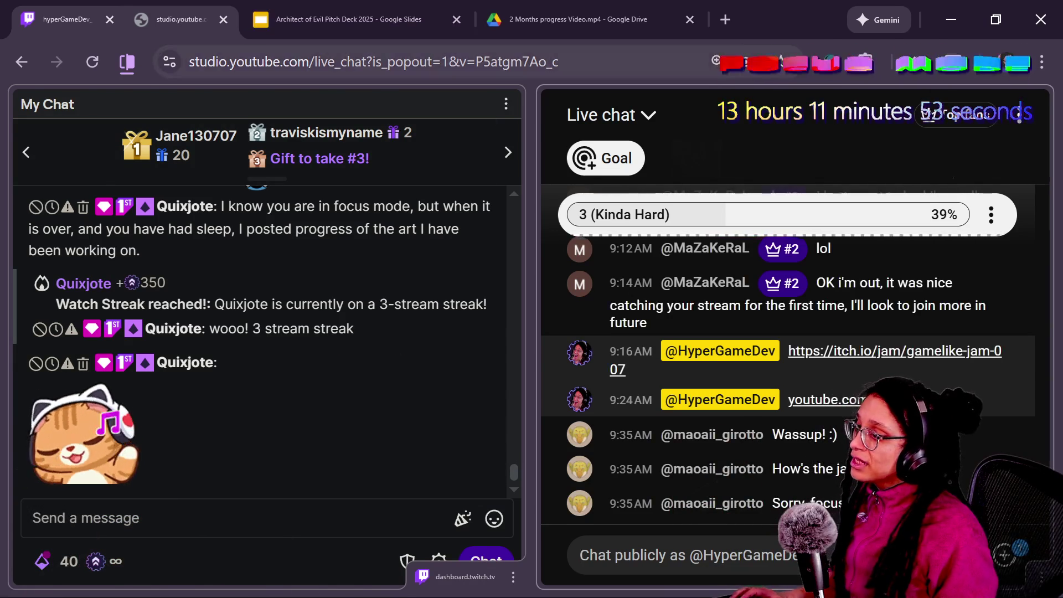
key(alt+Tab)
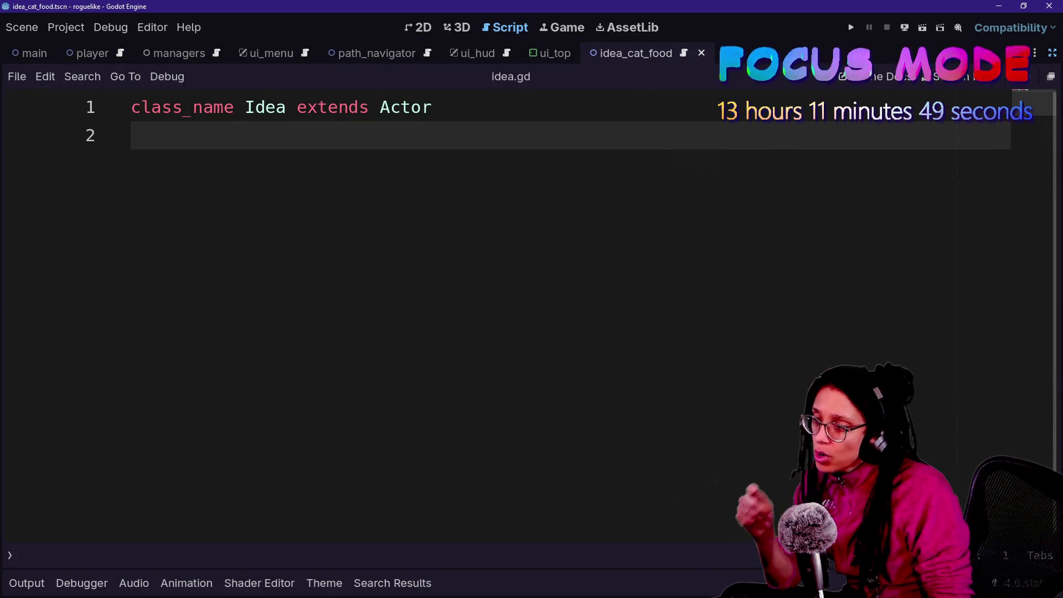
Run the game, go through Start Planning and a platform into a level, then return to the 2D editor.
click(852, 27)
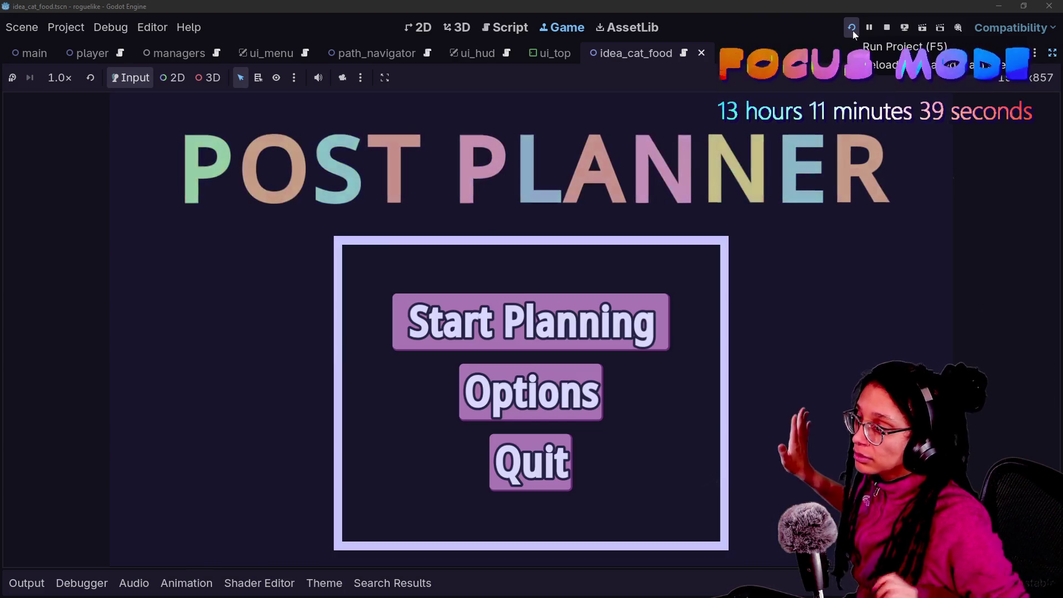
click(421, 297)
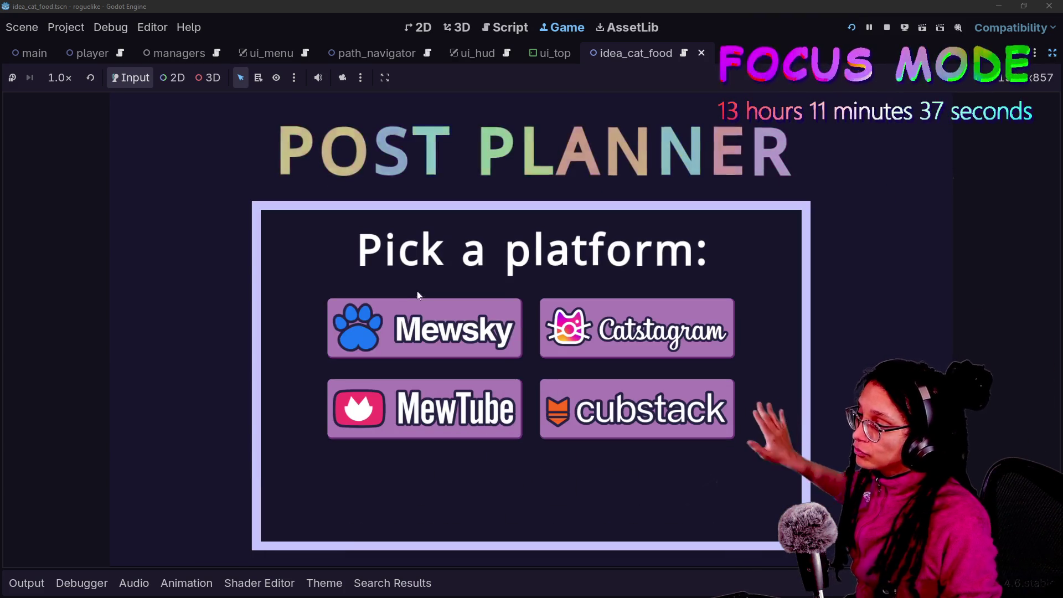
mouse_move(563, 357)
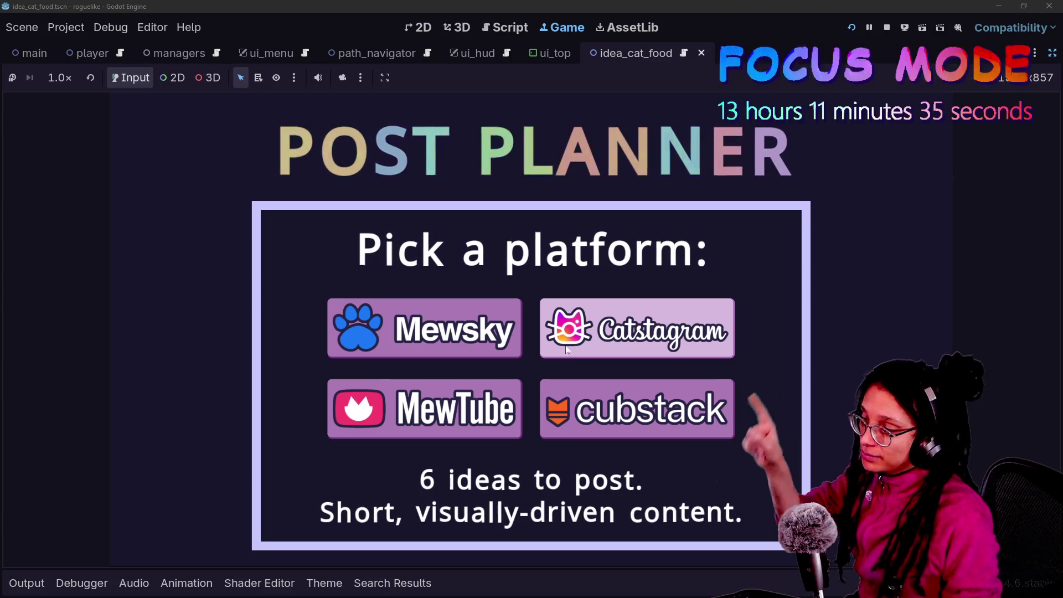
mouse_move(626, 427)
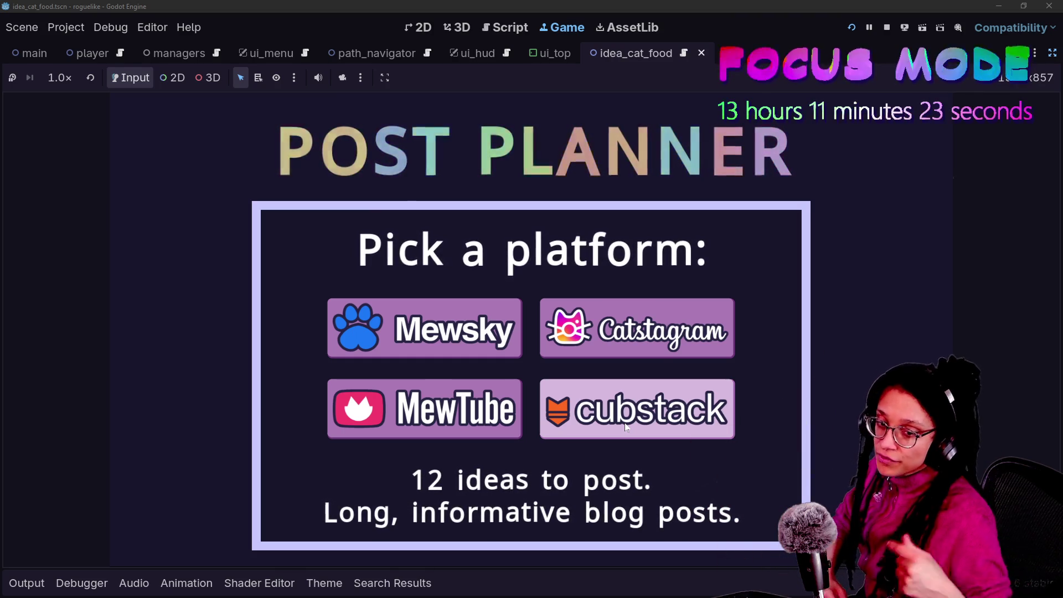
mouse_move(474, 423)
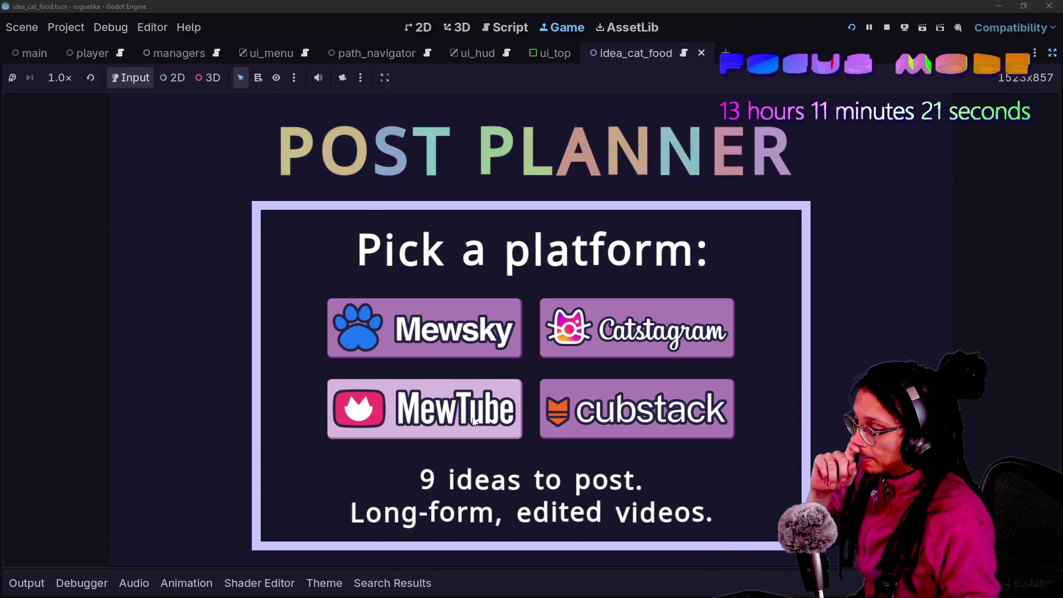
click(545, 316)
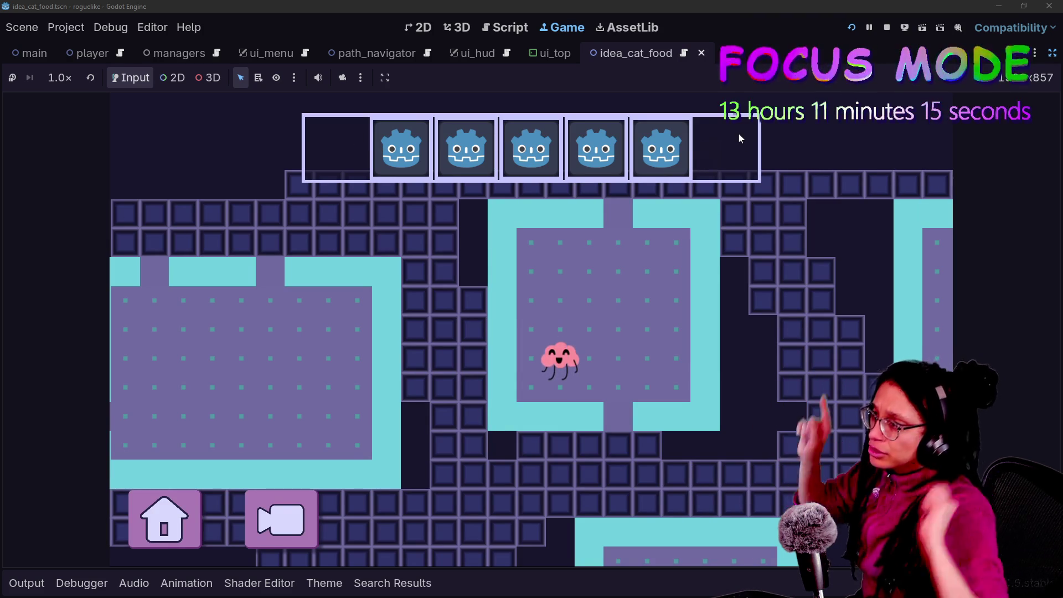
click(424, 29)
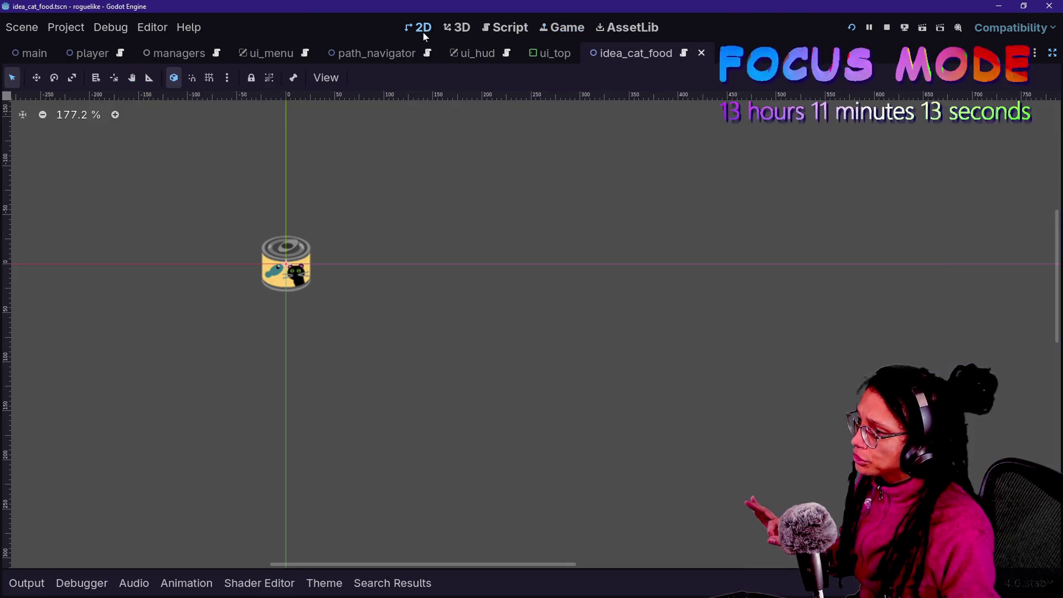
In ui_hud, set IdeaSlots_PanelContainer's Theme Overrides Panel style to StyleBoxEmpty.
click(1053, 54)
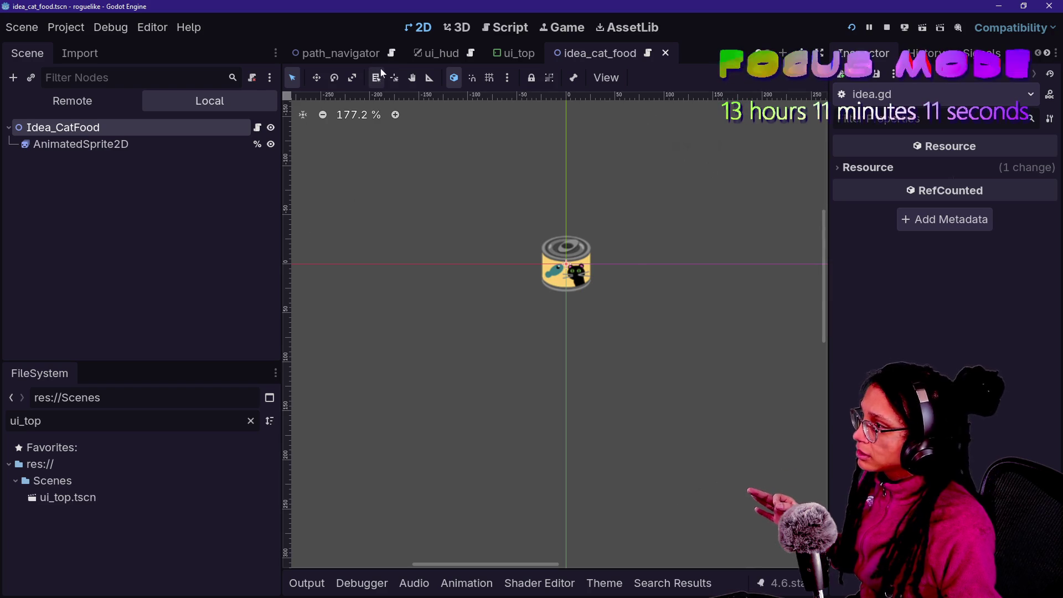
click(366, 54)
click(441, 53)
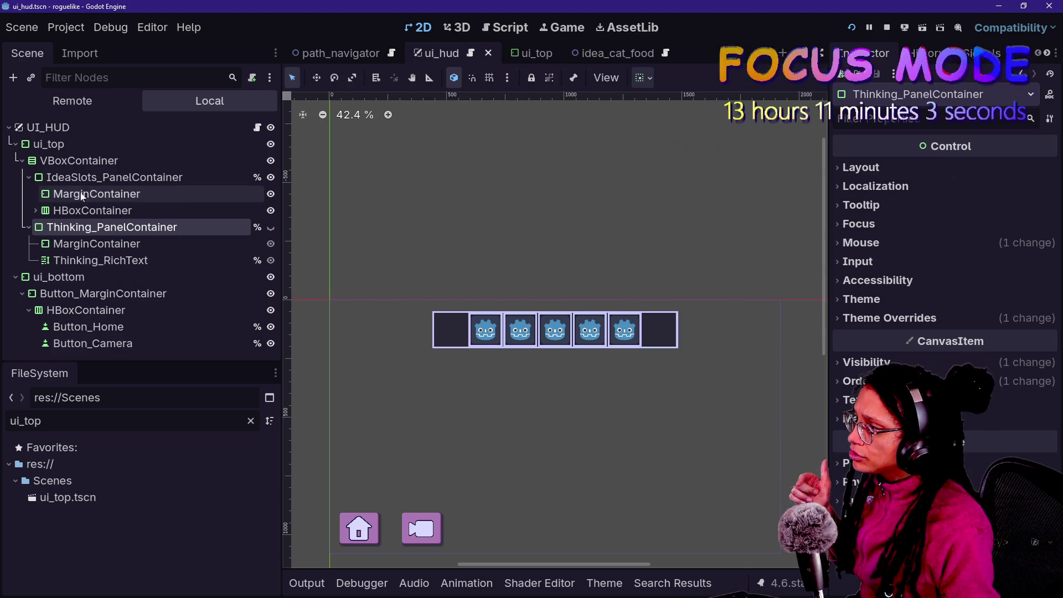
click(110, 177)
scroll(941, 277, up, 5)
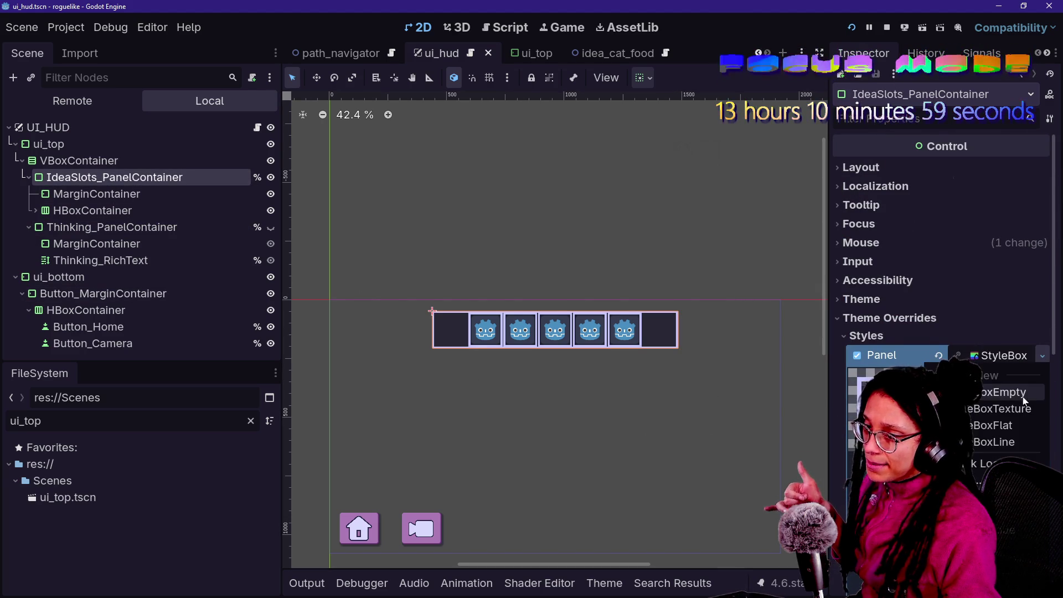
click(1024, 393)
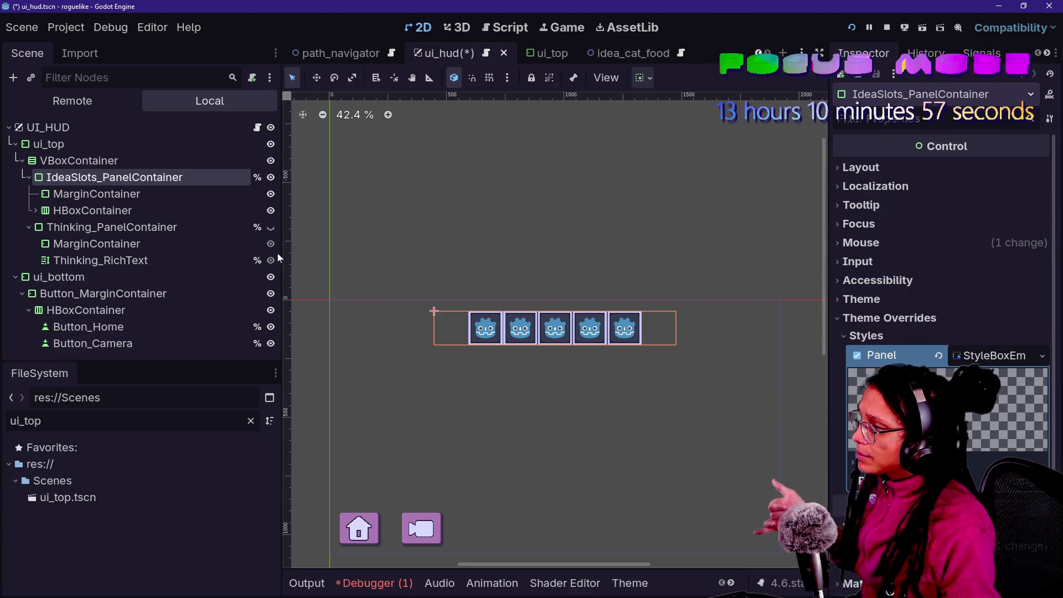
Toggle the thinking panel's visibility, select its MarginContainer, and save the ui_hud scene.
click(271, 228)
click(270, 228)
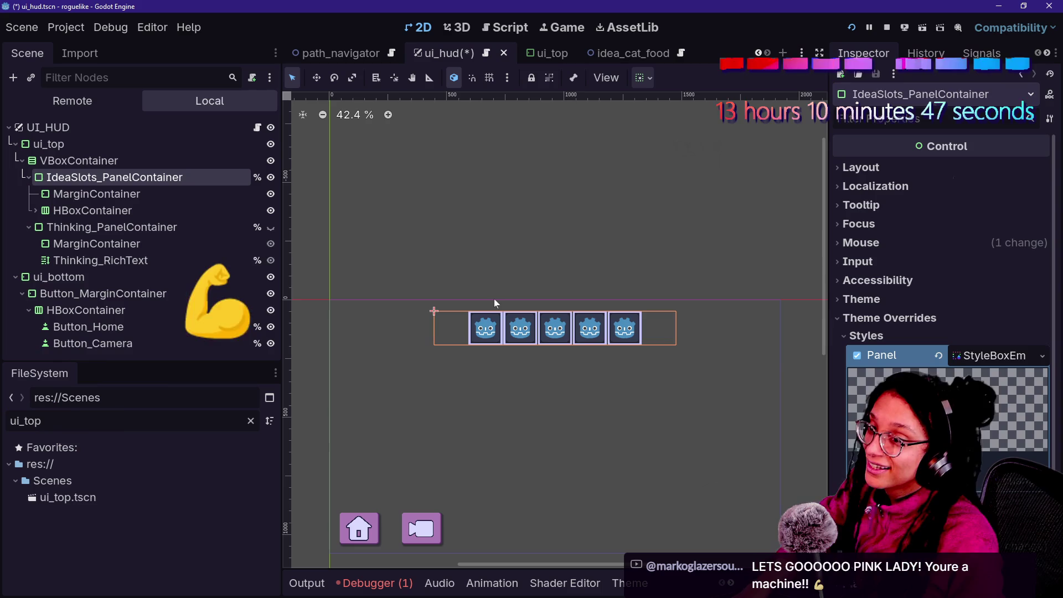
click(174, 245)
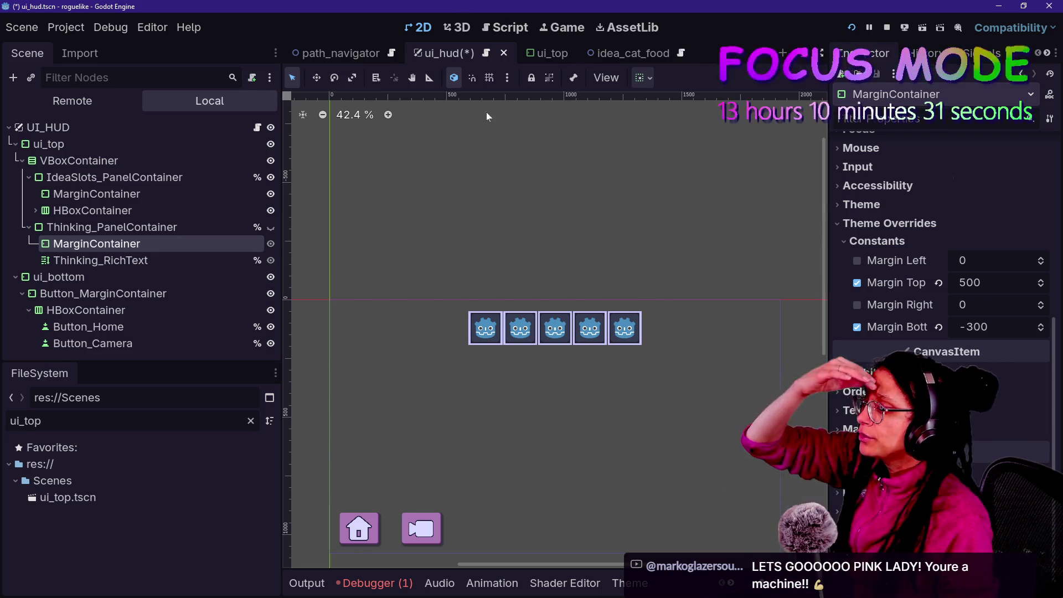
key(ctrl+s)
Open manage_platforms.gd via Quick Open in a full-width script editor.
click(523, 26)
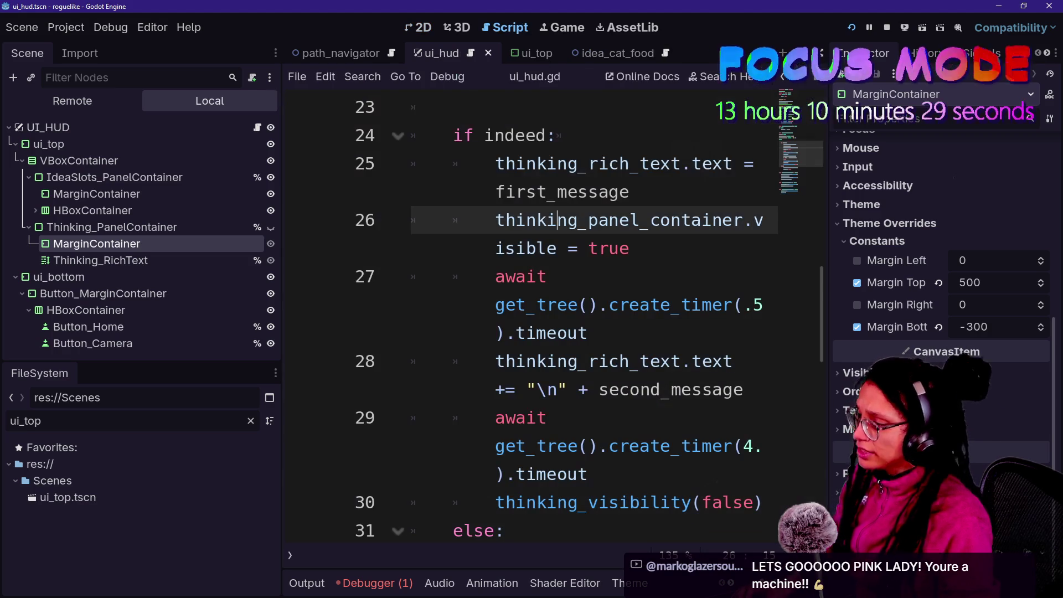
key(ctrl+alt+o)
text(manage_plat)
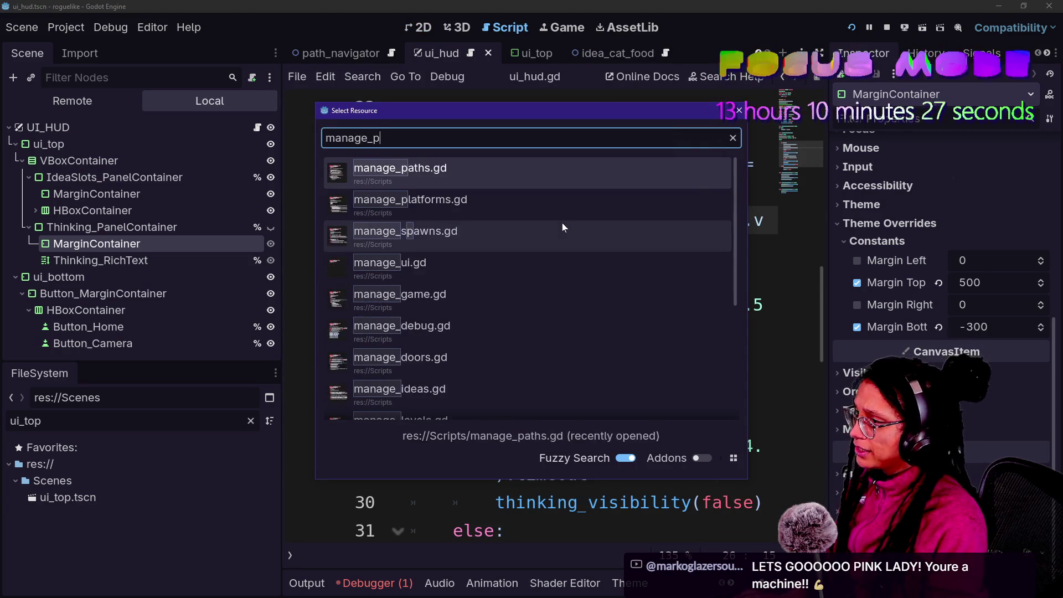
key(Return)
key(ctrl+shift+F11)
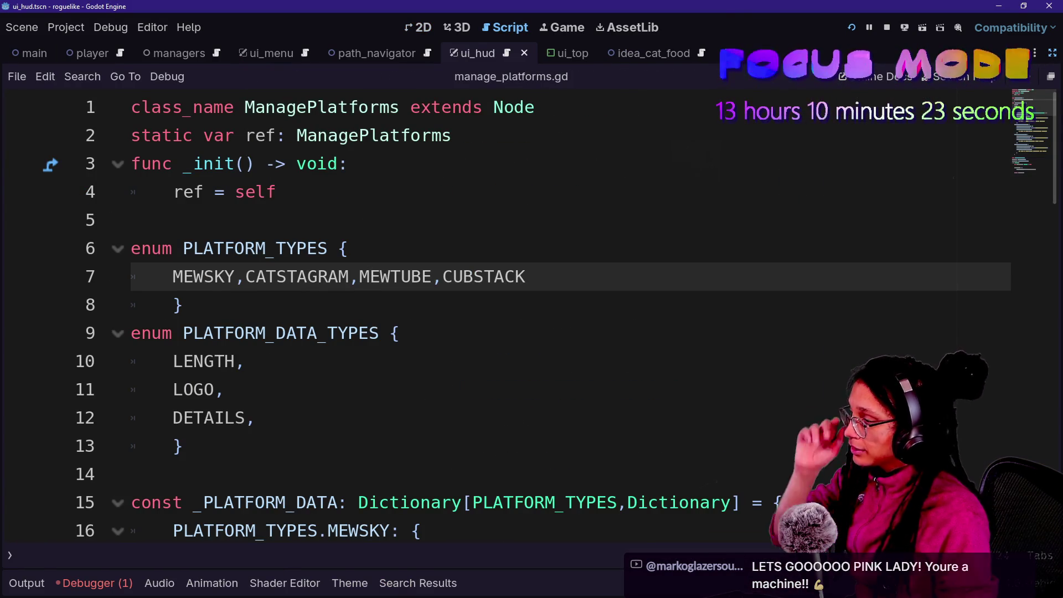
Jump to the resource error at manage_paths.gd line 77, then run the game to platform selection.
click(94, 583)
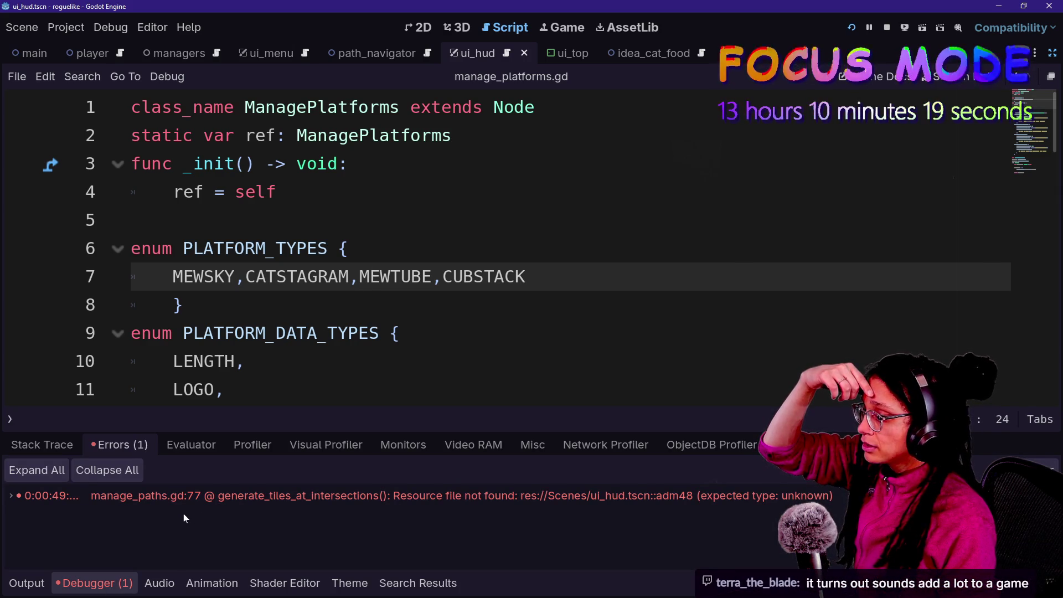
double_click(168, 502)
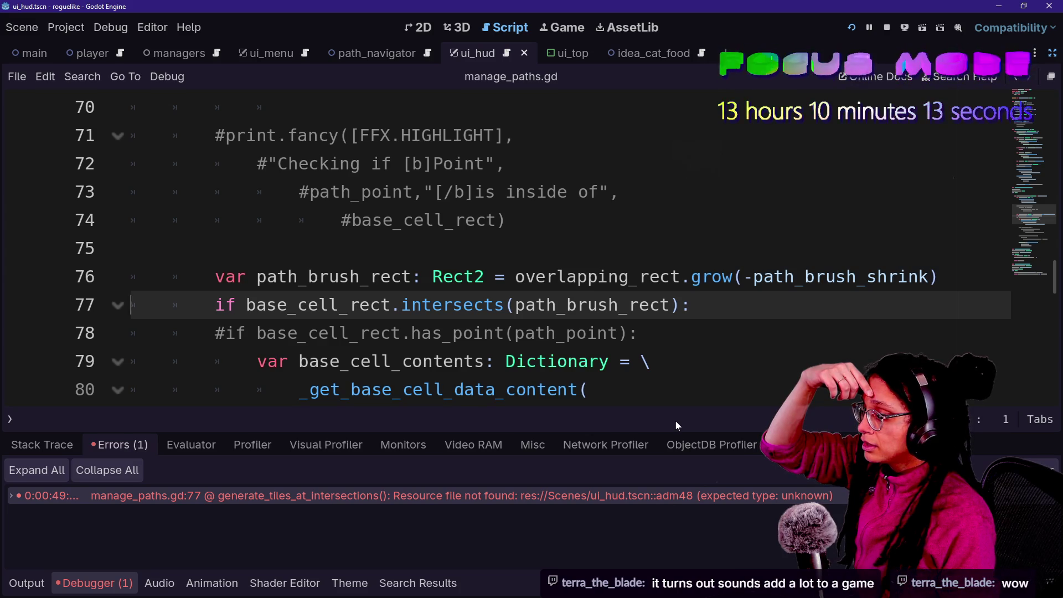
key(F5)
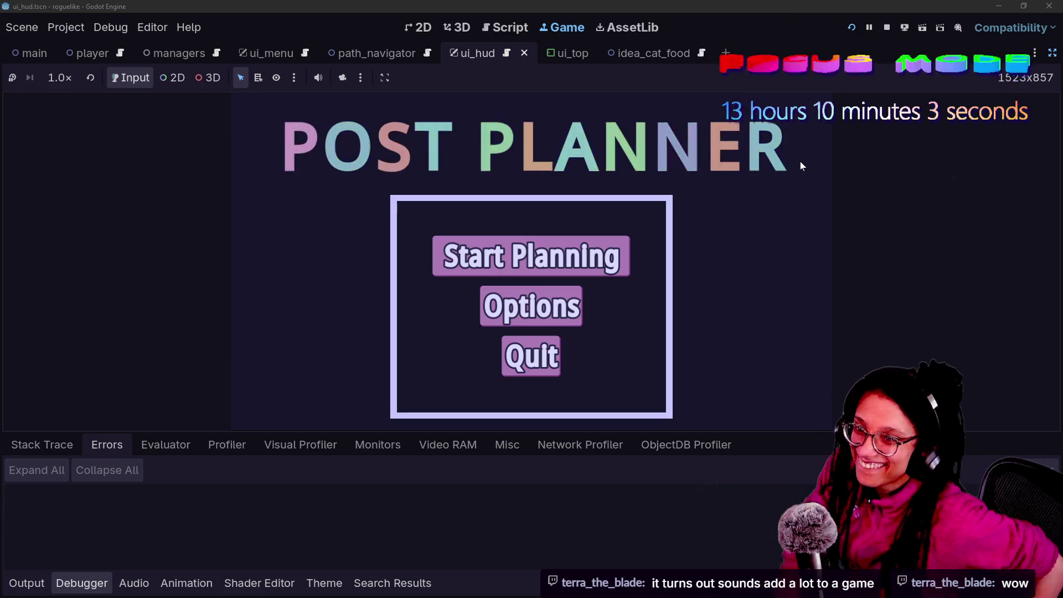
click(579, 268)
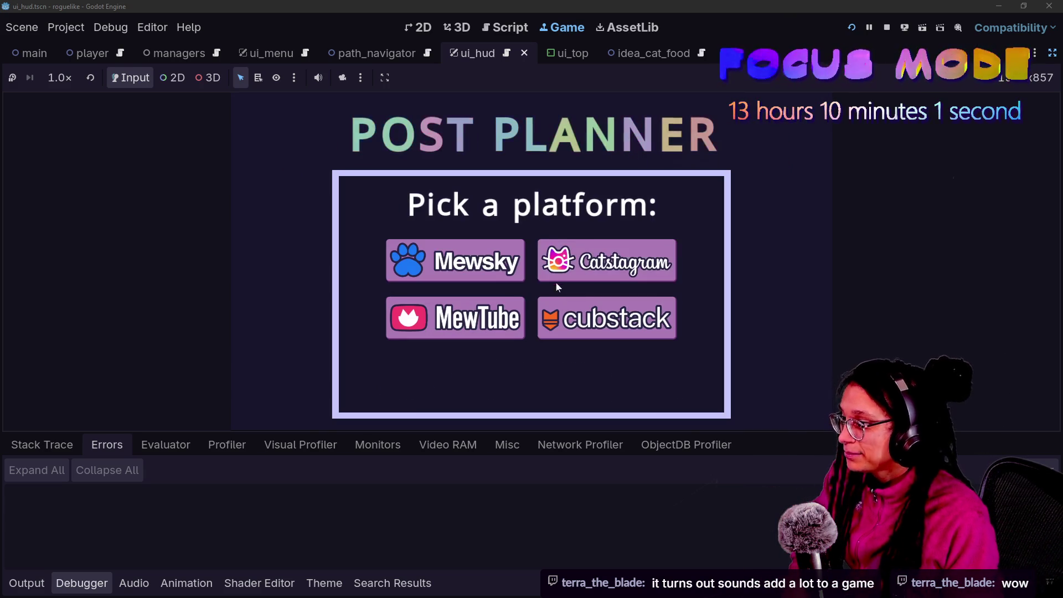
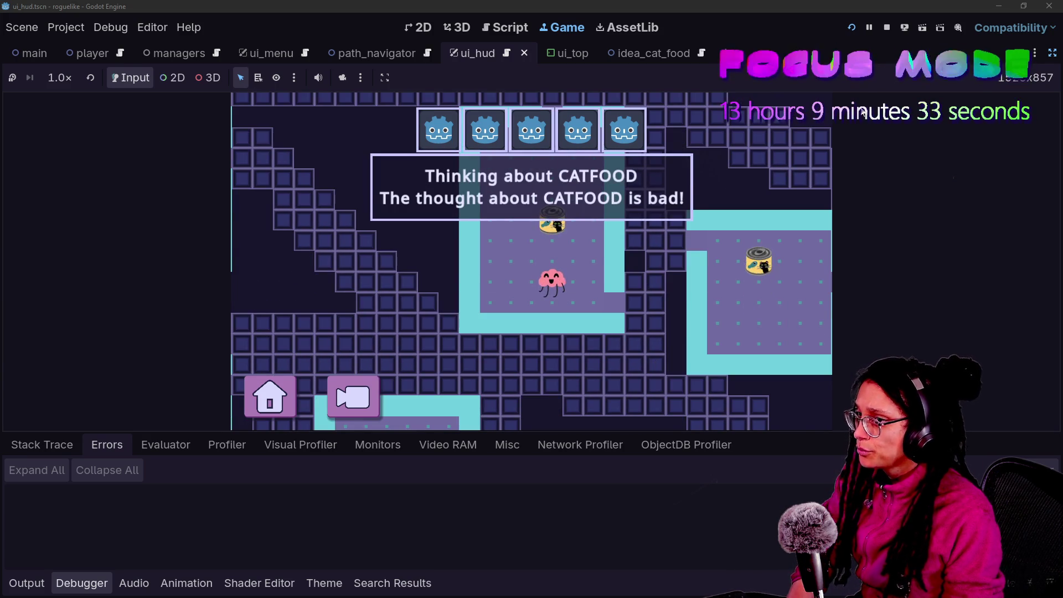
Stop the running game and open manage_platforms.gd.
click(886, 28)
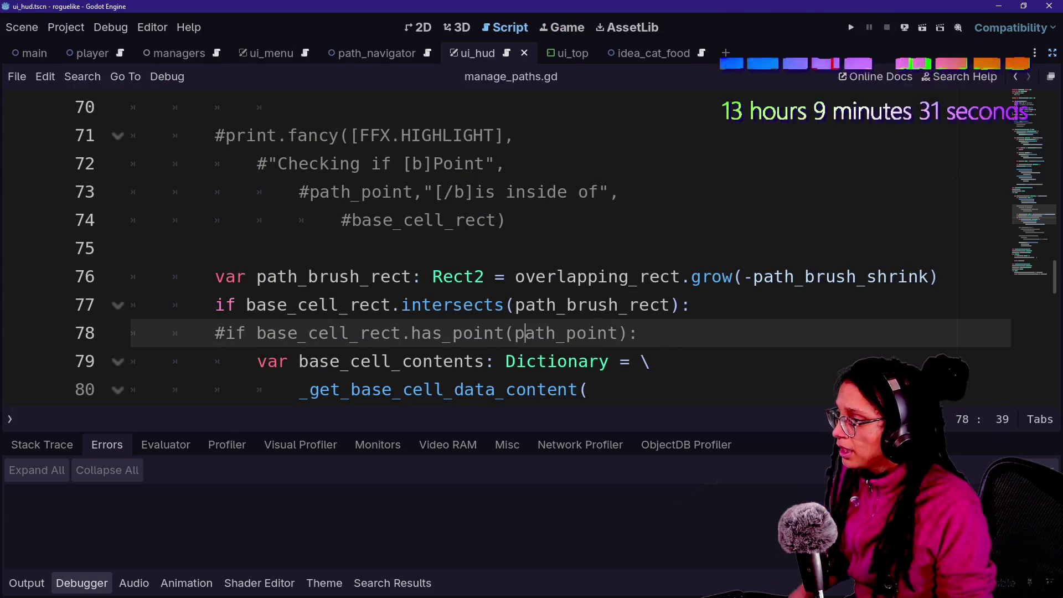
key(shift+alt+o)
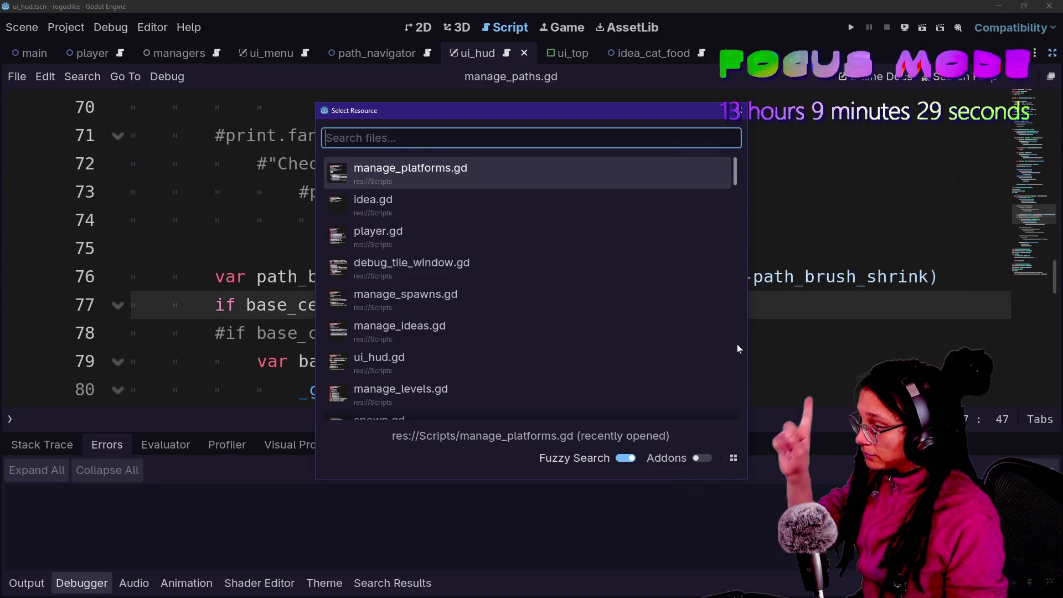
key(Return)
Hide the bottom panel and scroll through the platform data in manage_platforms.gd.
key(Down)
key(alt+1)
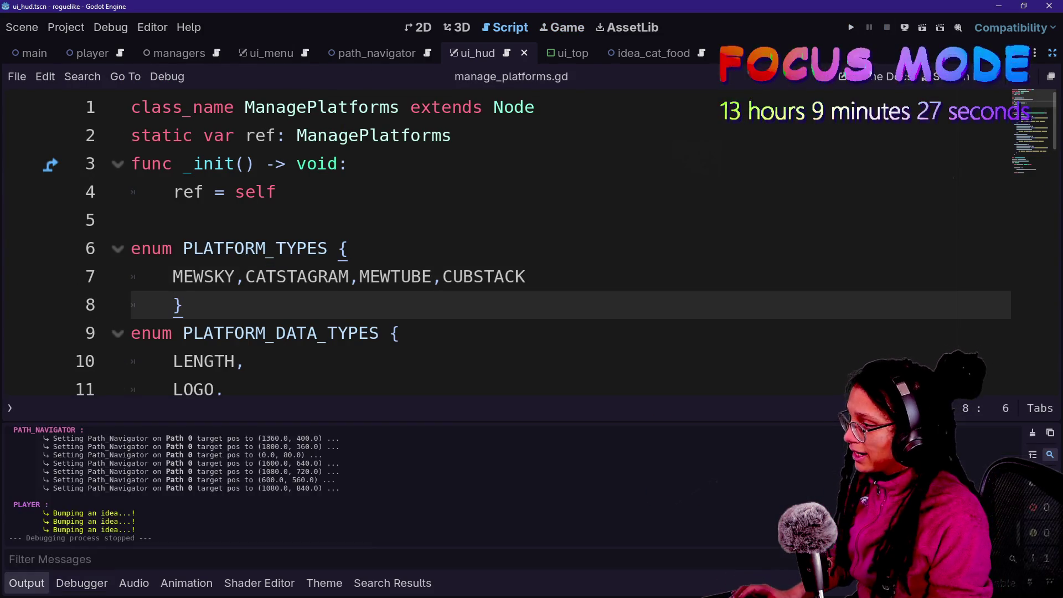
key(alt+1)
scroll(532, 310, down, 2)
key(Down)
key(Down)
click(513, 389)
scroll(531, 310, down, 2)
Inspect the platform data entries and the platform names enum, then bring up quick file search.
drag(468, 361, 525, 390)
click(463, 361)
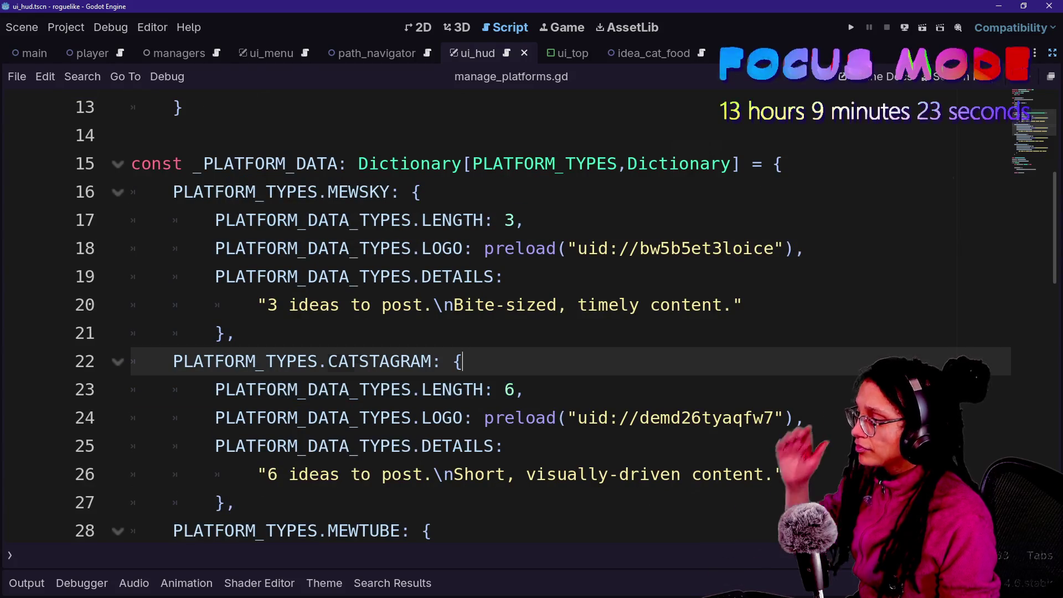
scroll(531, 310, up, 4)
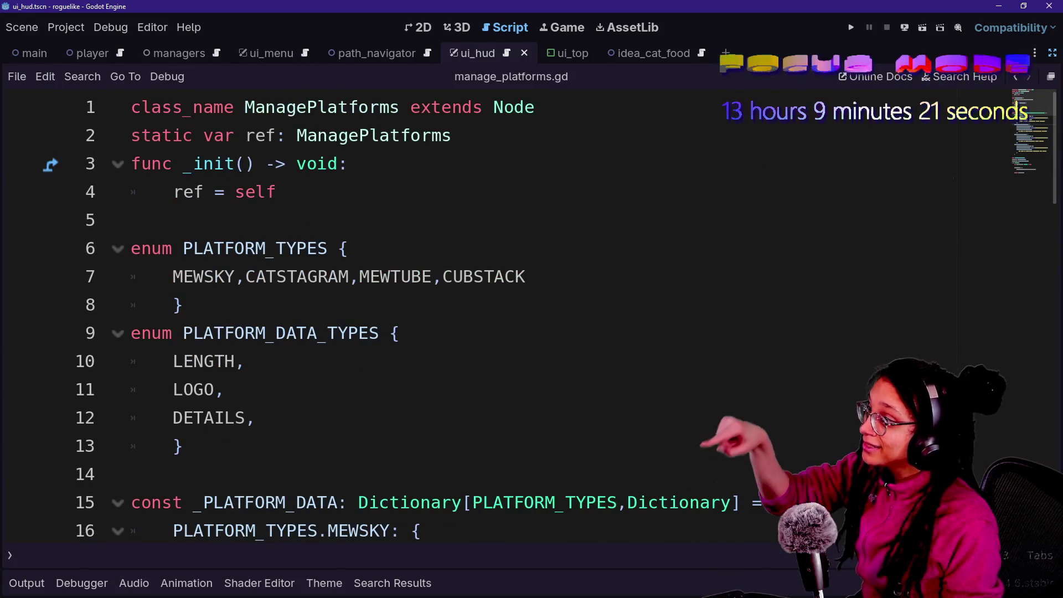
click(257, 417)
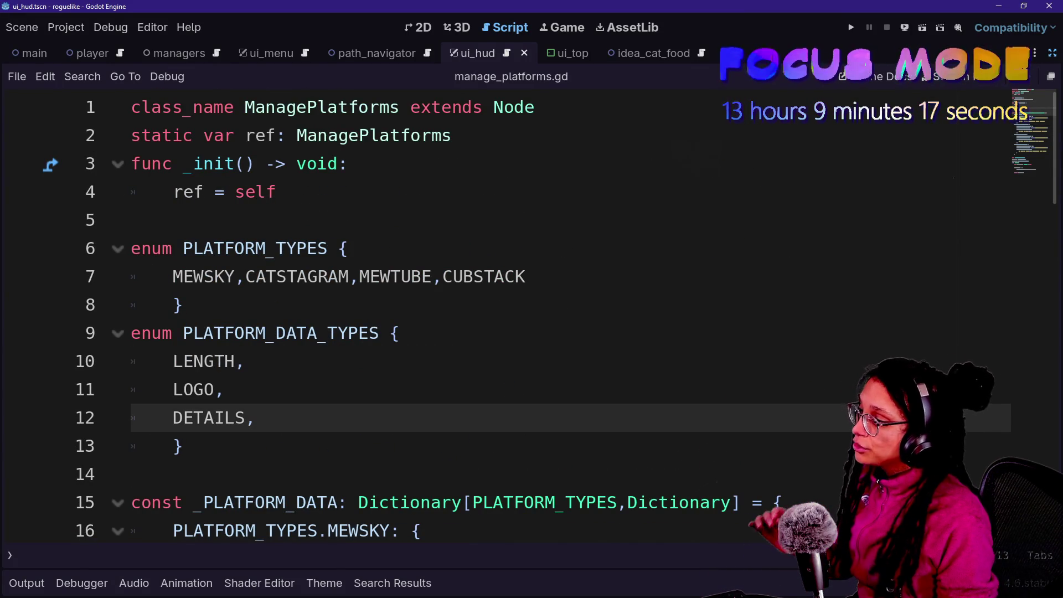
drag(183, 277, 276, 276)
click(463, 277)
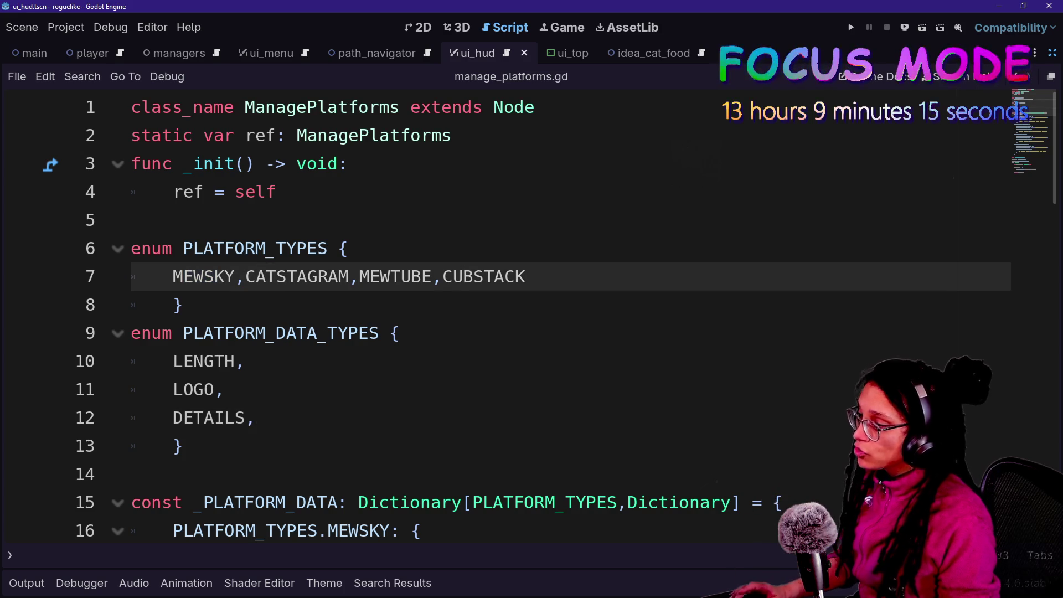
key(shift+alt+o)
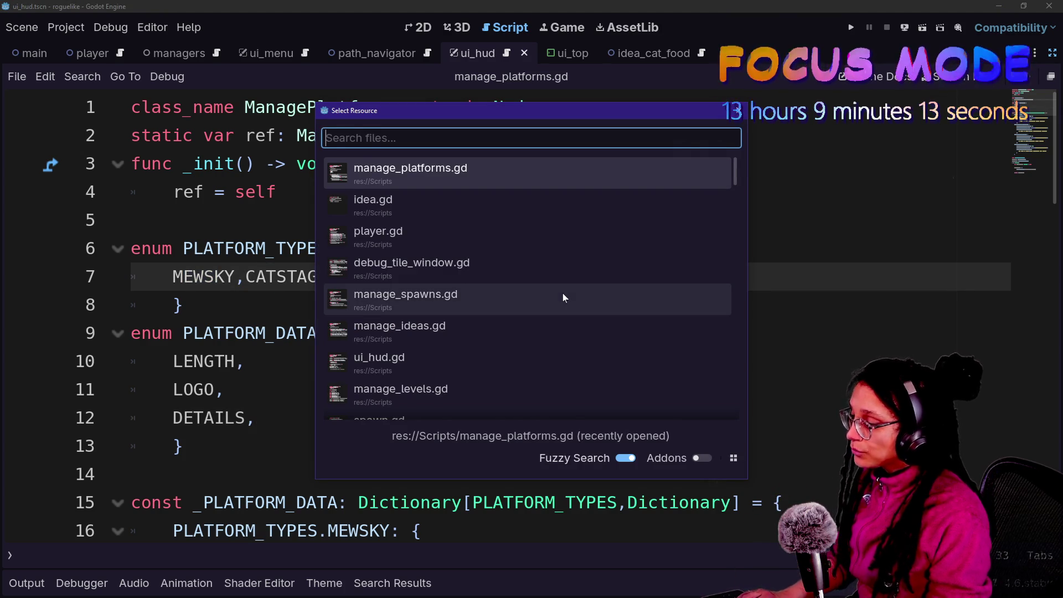
Find and open ui_menu.gd from the quick file search.
text(manage_p)
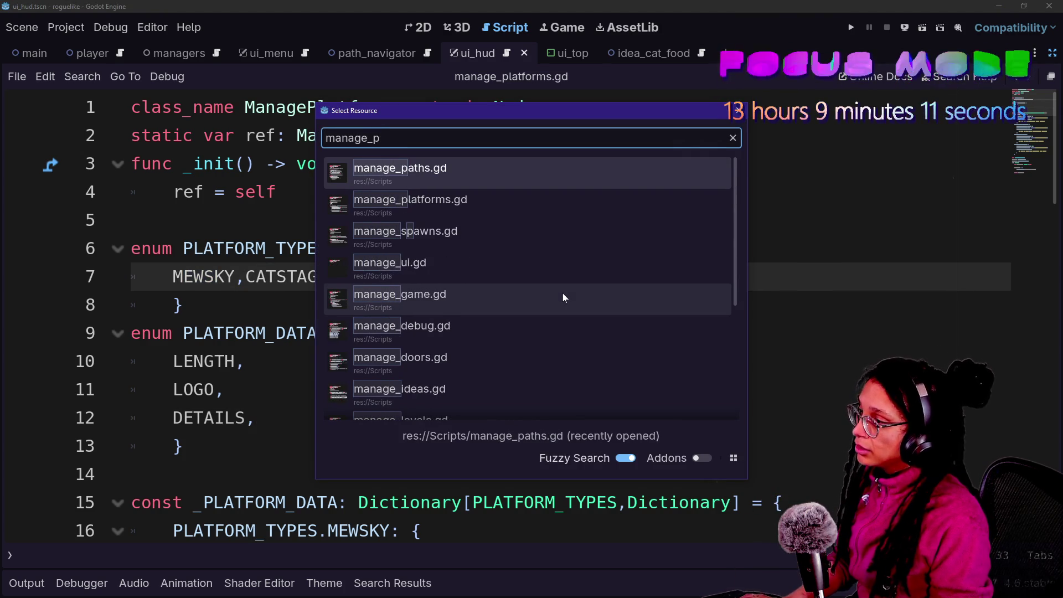
key(BackSpace)
text(menu)
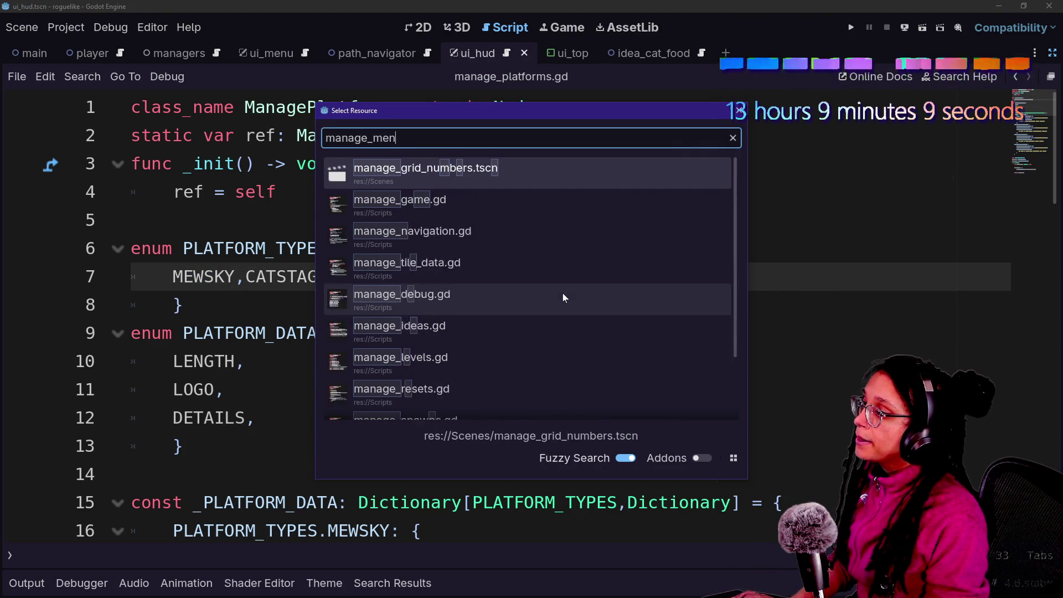
key(ctrl+a)
text(ui_menu)
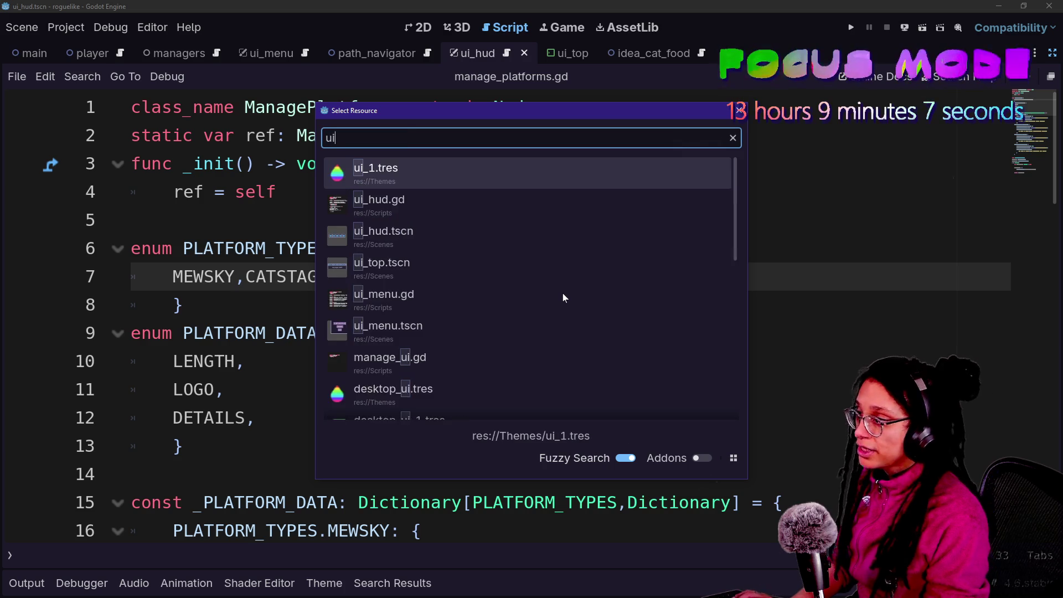
key(Return)
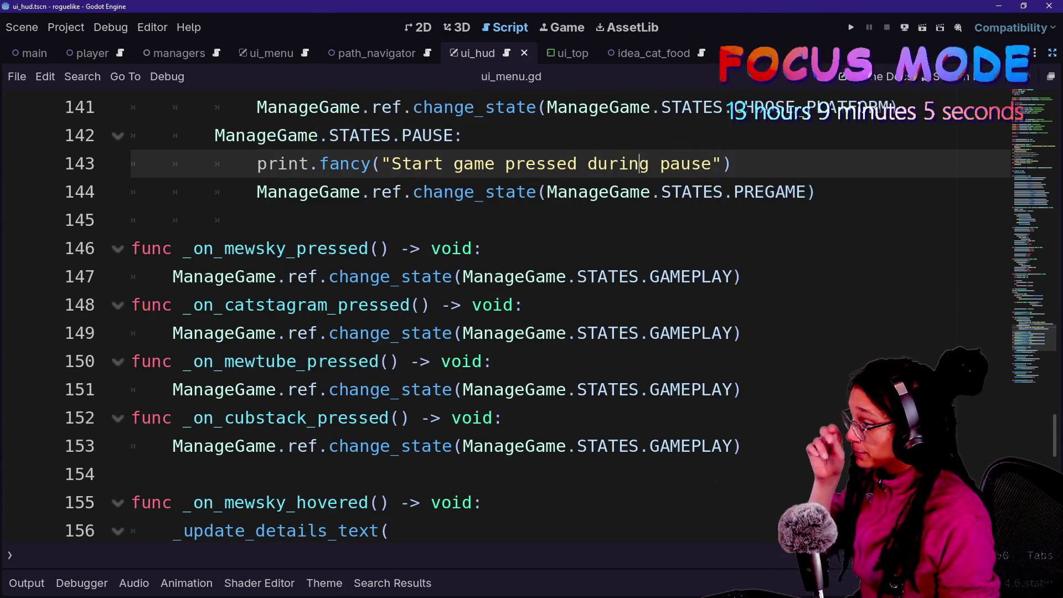
Review the MEWTUBE and CUBSTACK hover handlers in ui_menu.gd.
scroll(498, 318, down, 6)
click(345, 333)
click(391, 446)
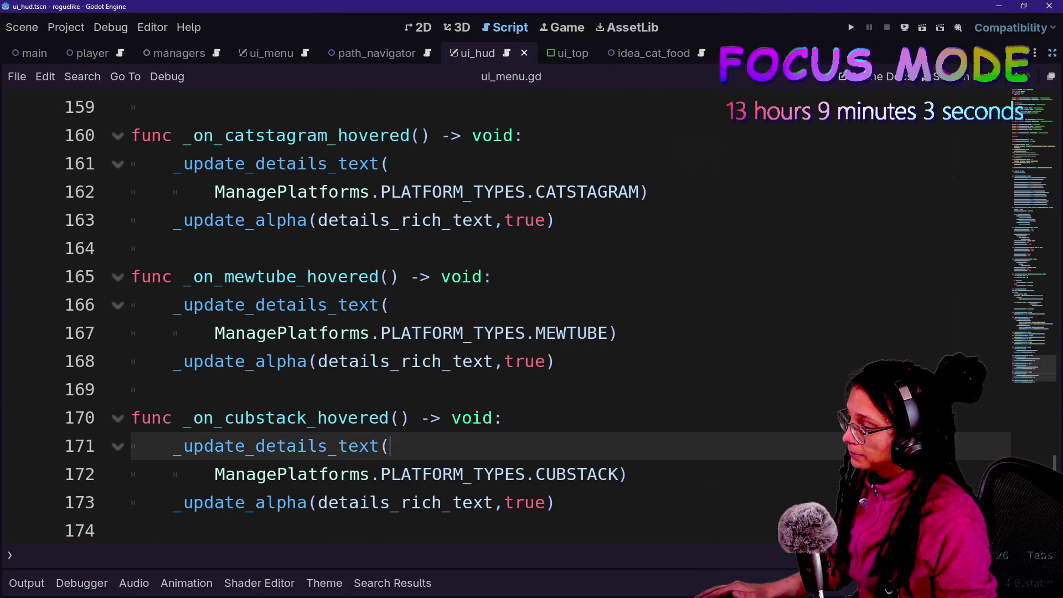
drag(214, 474, 503, 474)
click(504, 474)
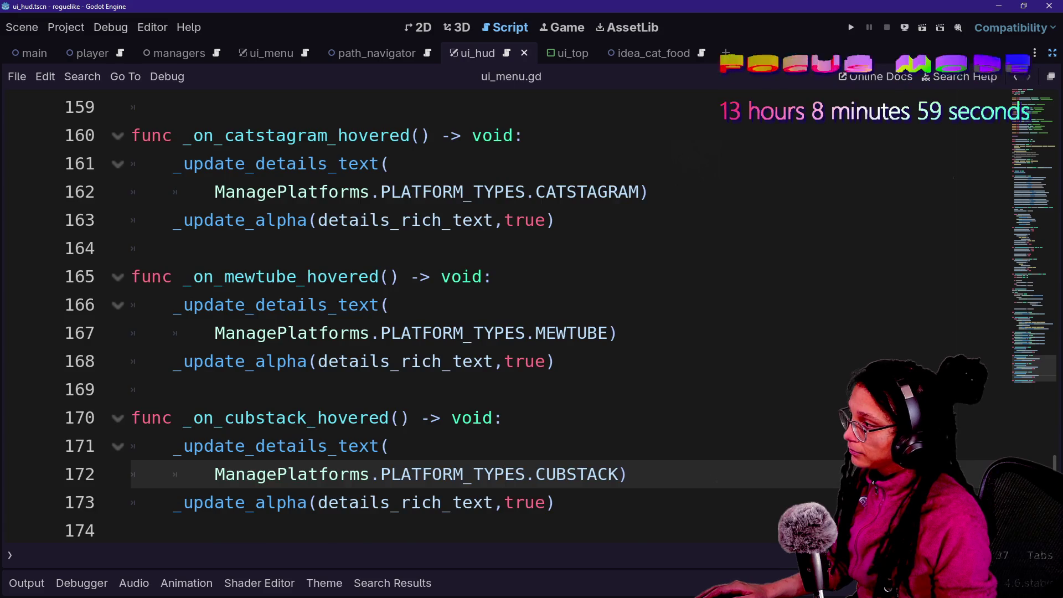
Inspect the platform pressed handlers on lines 147–148 and view the ManageGame class description.
scroll(498, 319, up, 6)
scroll(498, 318, up, 3)
scroll(498, 318, down, 3)
drag(235, 276, 524, 305)
click(523, 304)
mouse_move(742, 276)
mouse_down()
mouse_move(525, 277)
mouse_move(183, 305)
mouse_up()
click(221, 277)
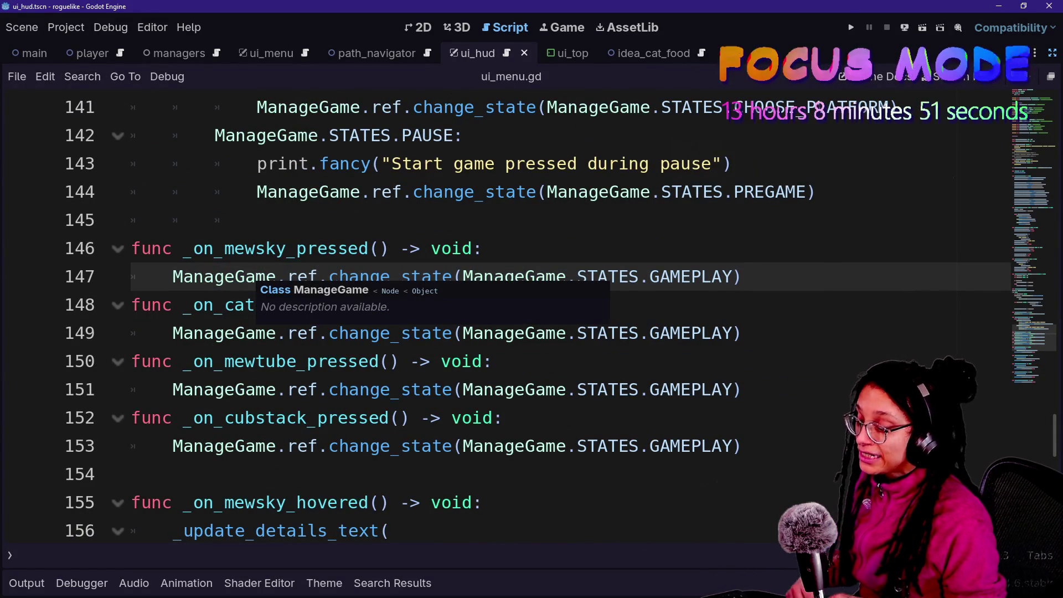
Open ui_hud.gd and look over its _ready and visibility functions.
key(shift+alt+o)
text(ui_u)
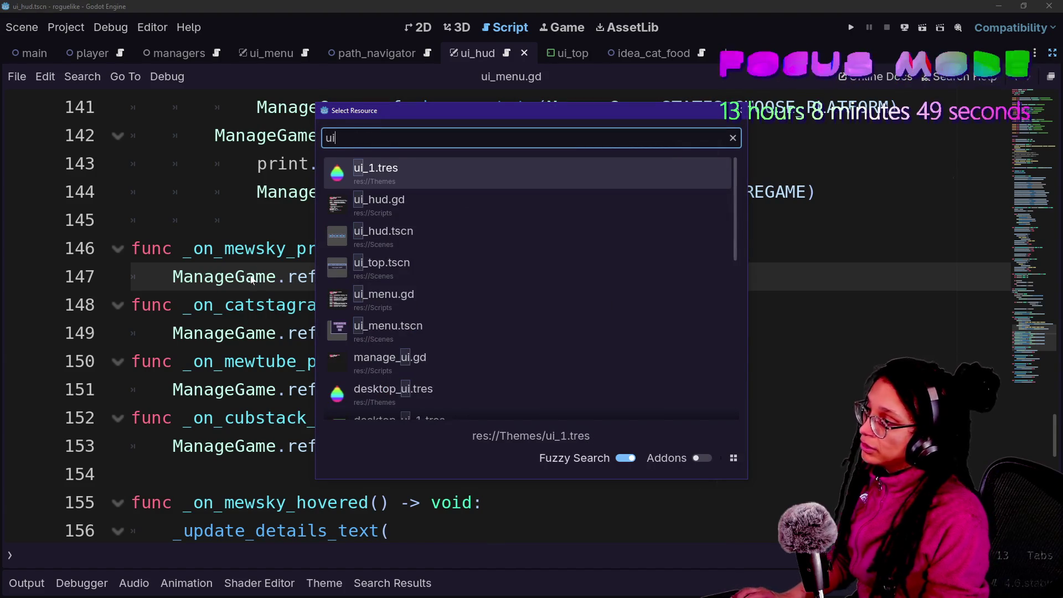
key(BackSpace)
text(hu)
key(Return)
scroll(457, 319, down, 2)
scroll(457, 318, up, 8)
scroll(458, 318, down, 2)
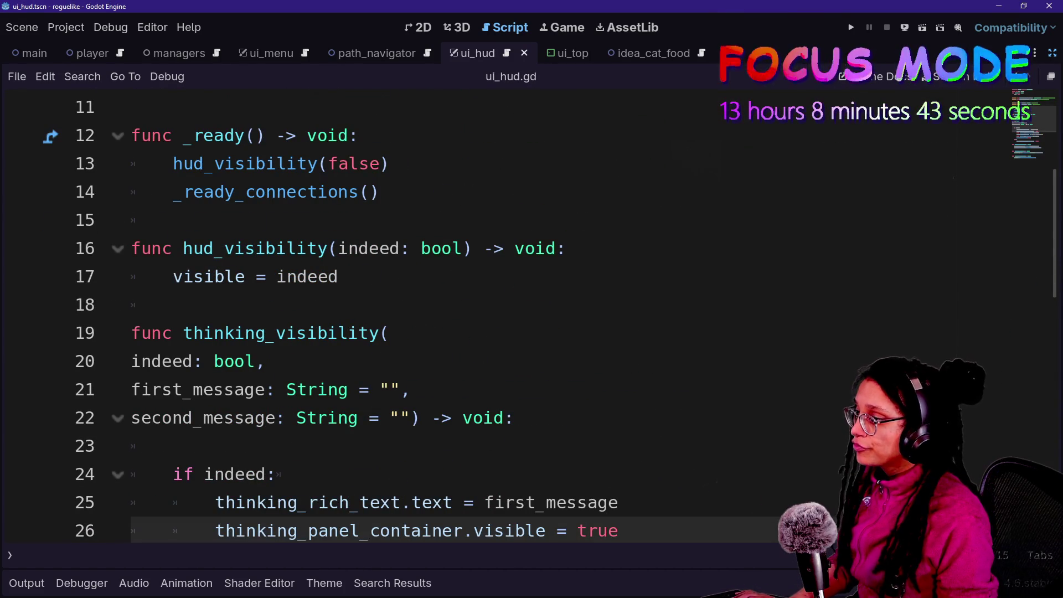
Try adding a new func line after hud_visibility, then remove it.
click(338, 276)
scroll(338, 276, down, 1)
key(Return)
key(BackSpace)
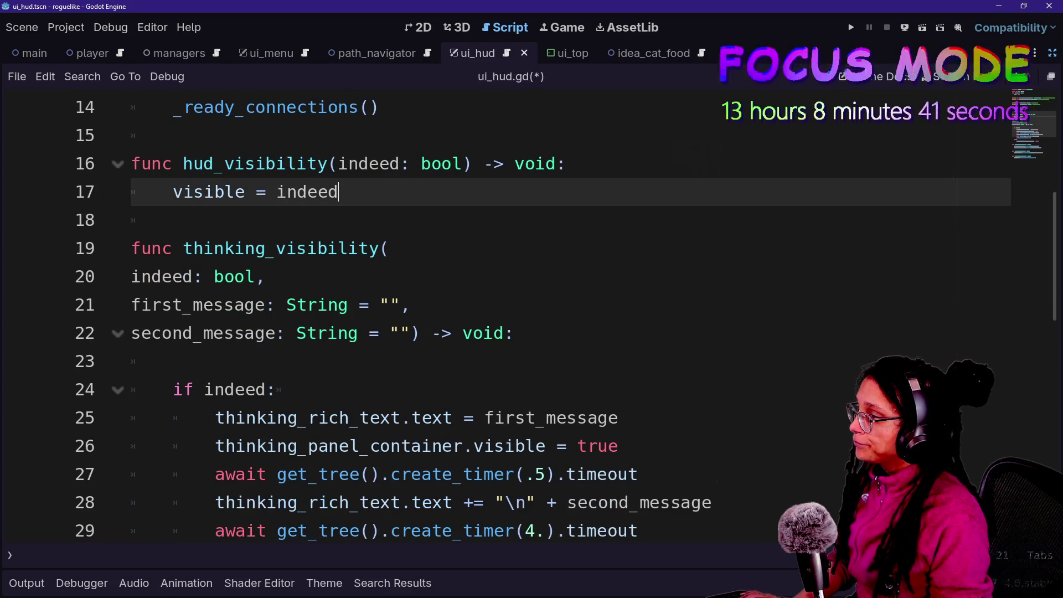
key(Return)
key(Return)
text(func)
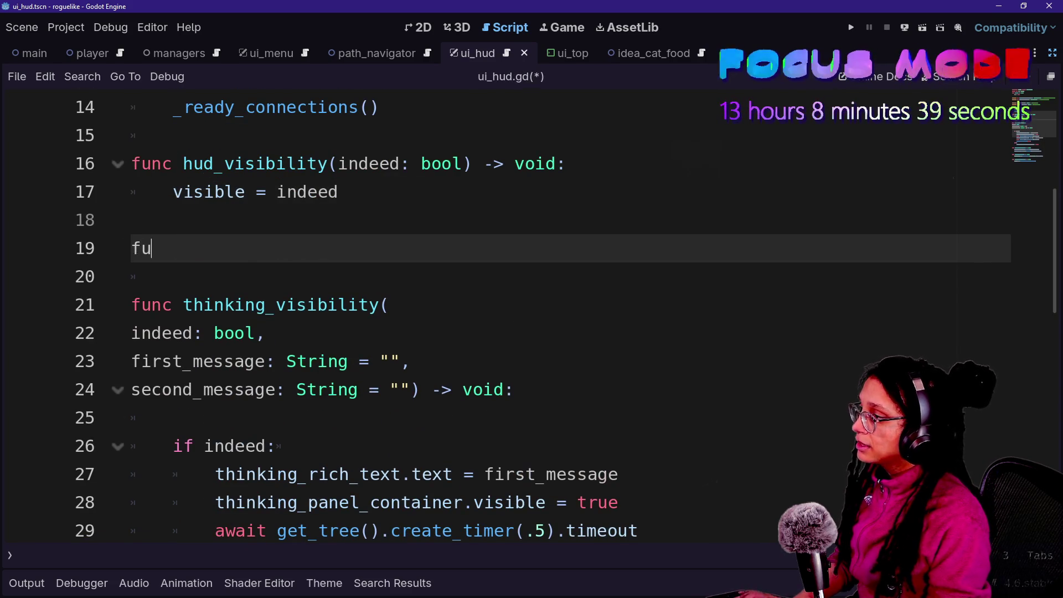
key(BackSpace)
key(BackSpace)
key(BackSpace)
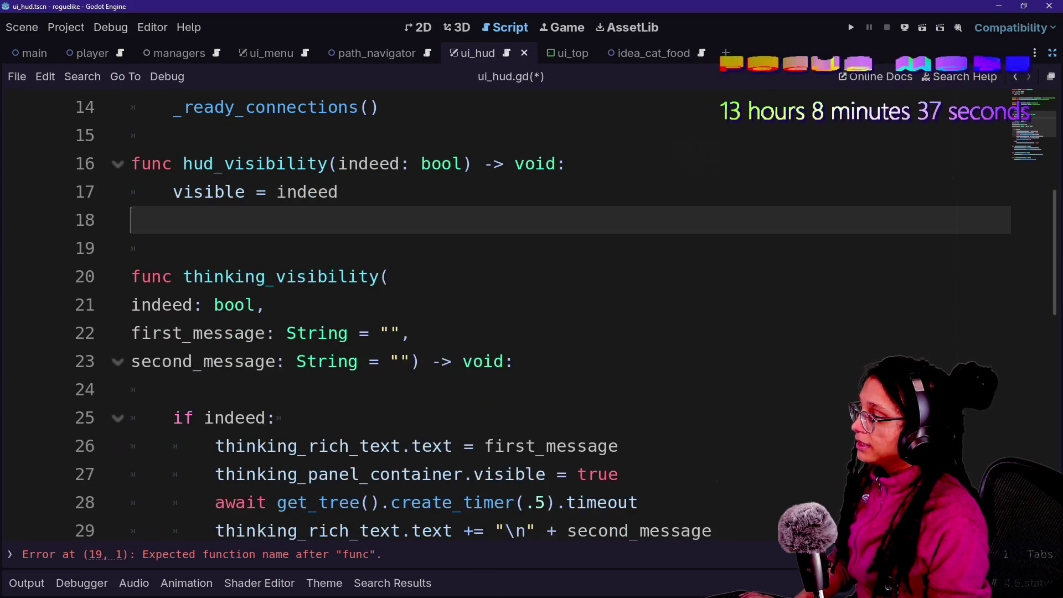
Add blank lines below _ready and type 'func' there.
scroll(553, 332, up, 2)
click(391, 248)
key(Down)
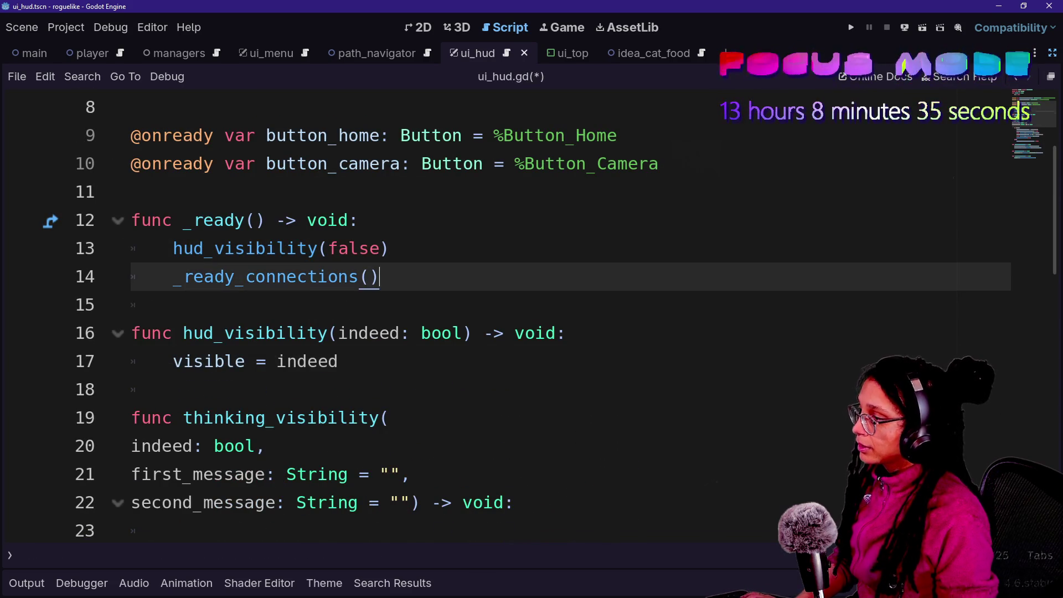
key(Return)
key(Return)
key(BackSpace)
key(BackSpace)
key(BackSpace)
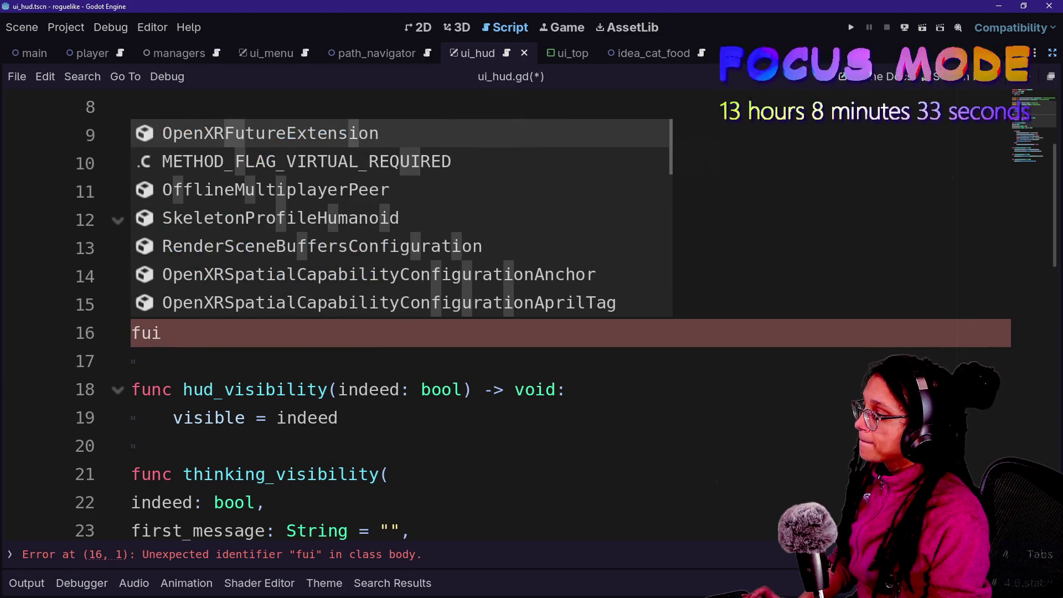
key(BackSpace)
text(nc)
key(Down)
key(Down)
key(Down)
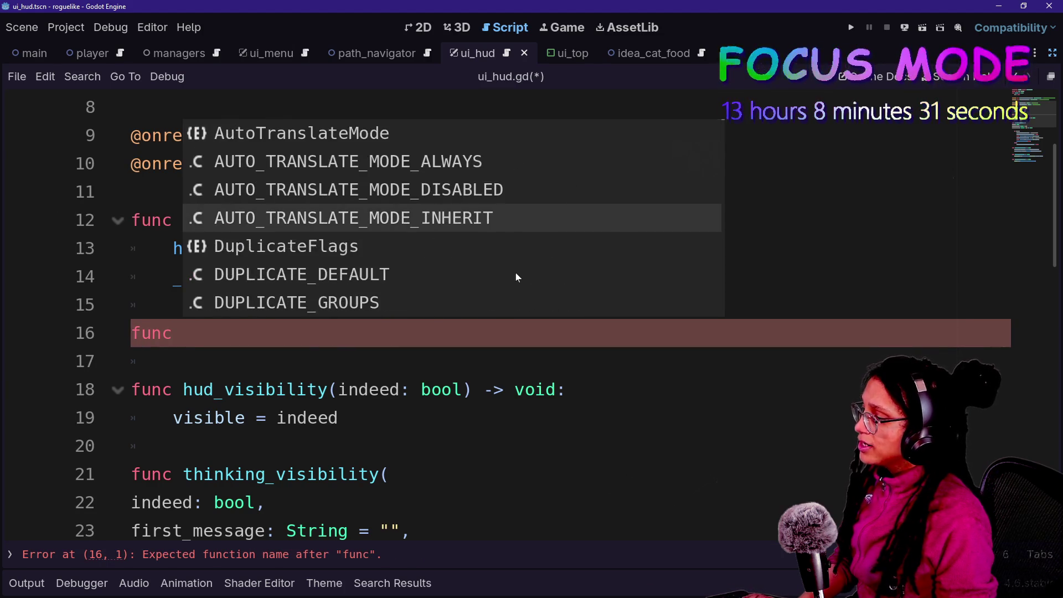
key(Escape)
Cut the _ready_connections function block from lower in the script.
key(Page_Down)
key(Page_Down)
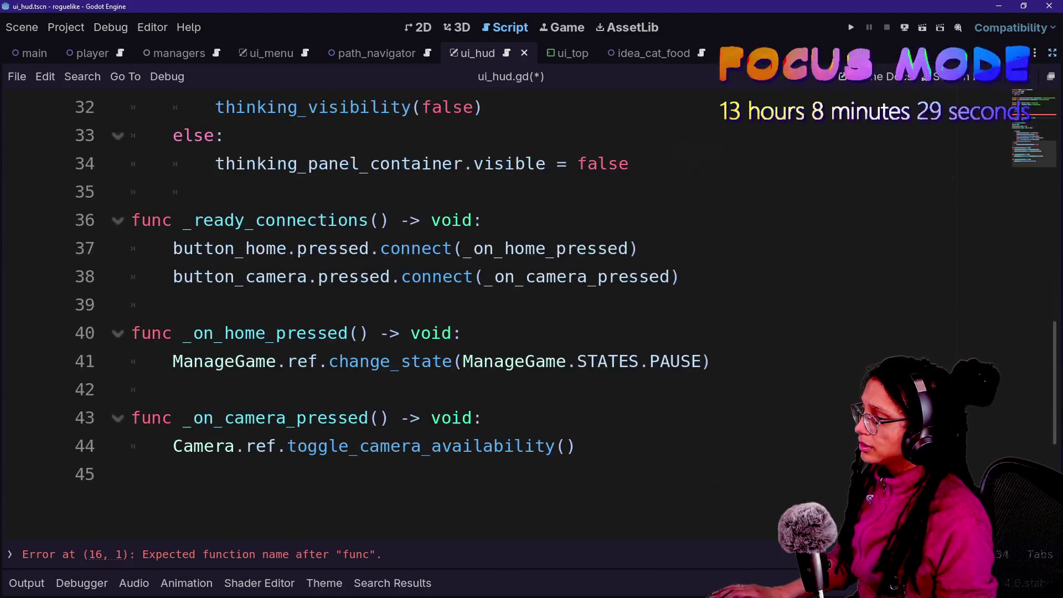
key(shift+Up)
key(shift+Up)
key(shift+Up)
key(shift+Up)
key(ctrl+x)
scroll(387, 304, up, 4)
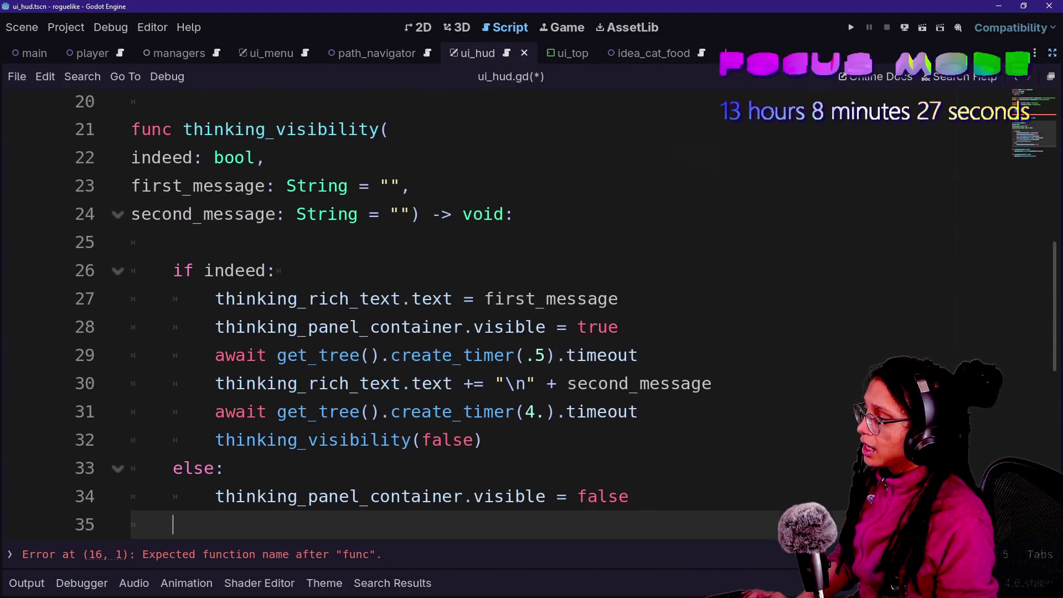
key(Up)
scroll(429, 316, up, 6)
Paste _ready_connections directly below the _ready function.
click(378, 475)
key(ctrl+z)
key(ctrl+shift+z)
key(ctrl+z)
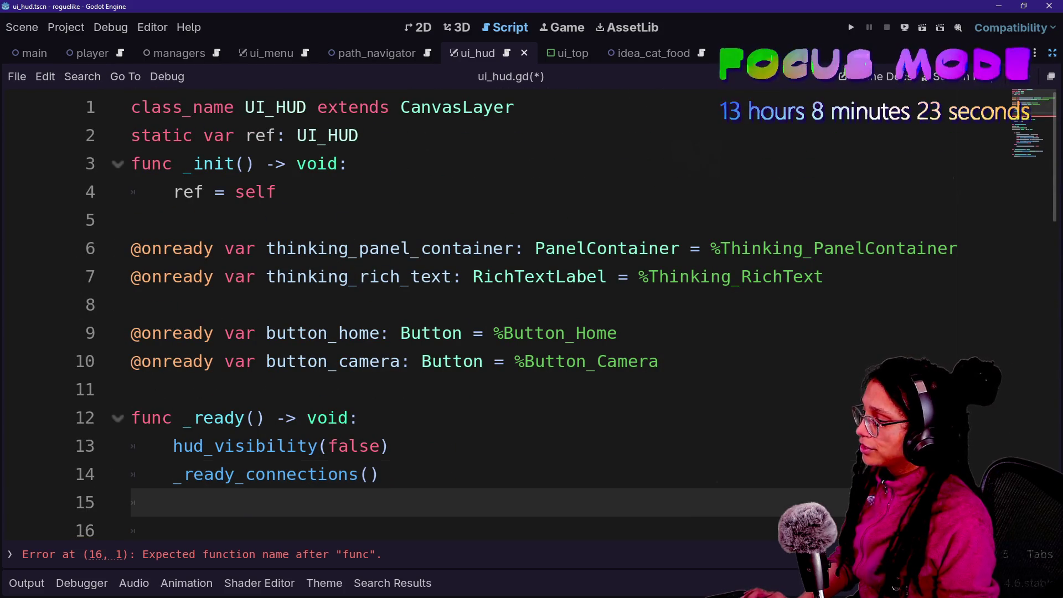
key(ctrl+v)
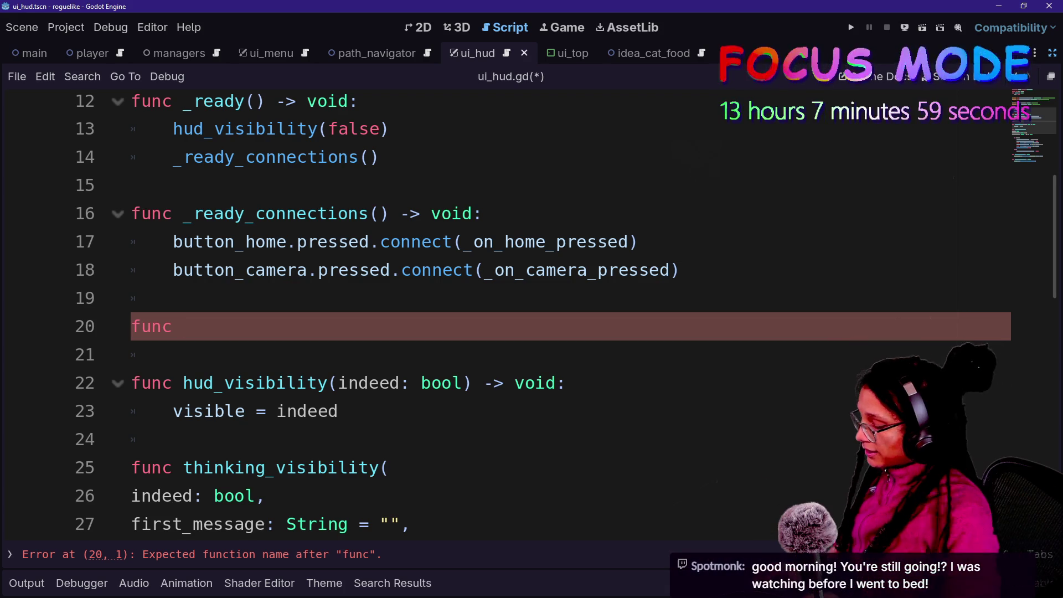
Name the new function add_idea_slots after trying set_idea_slot_count.
text(set_i)
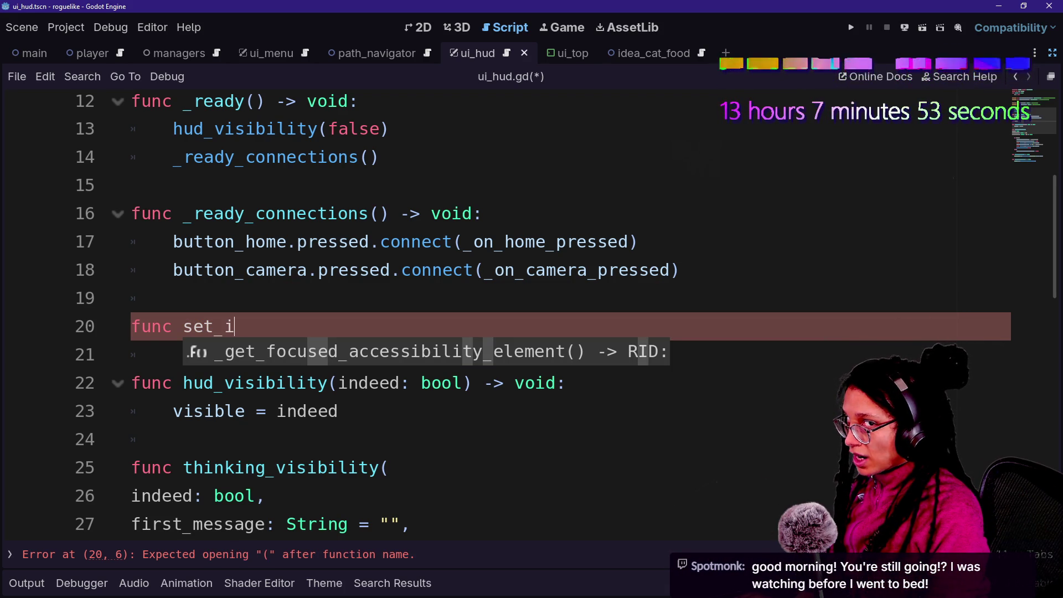
text(dea_slot_count)
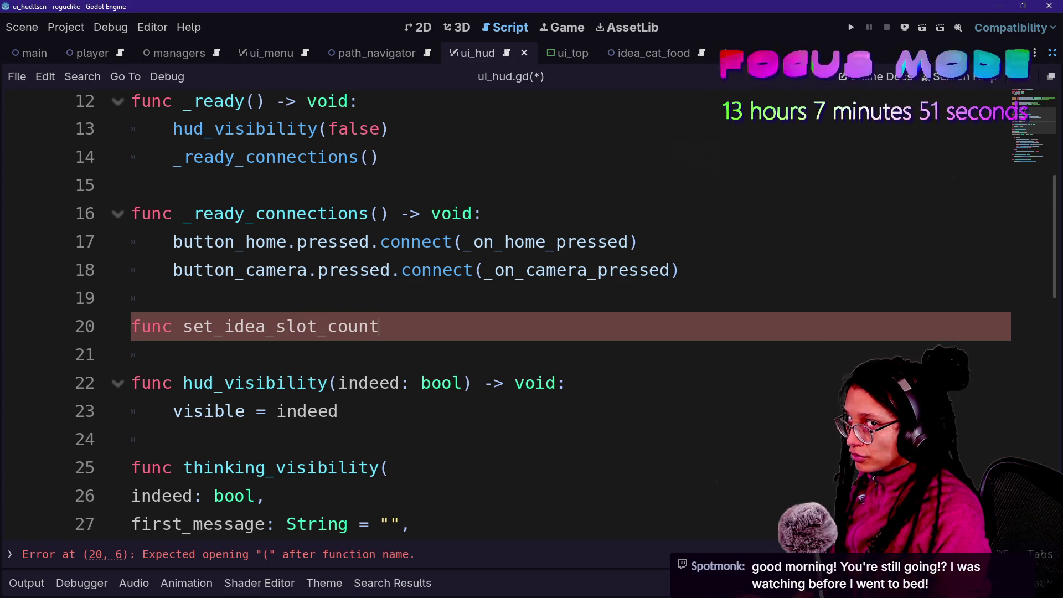
key(BackSpace)
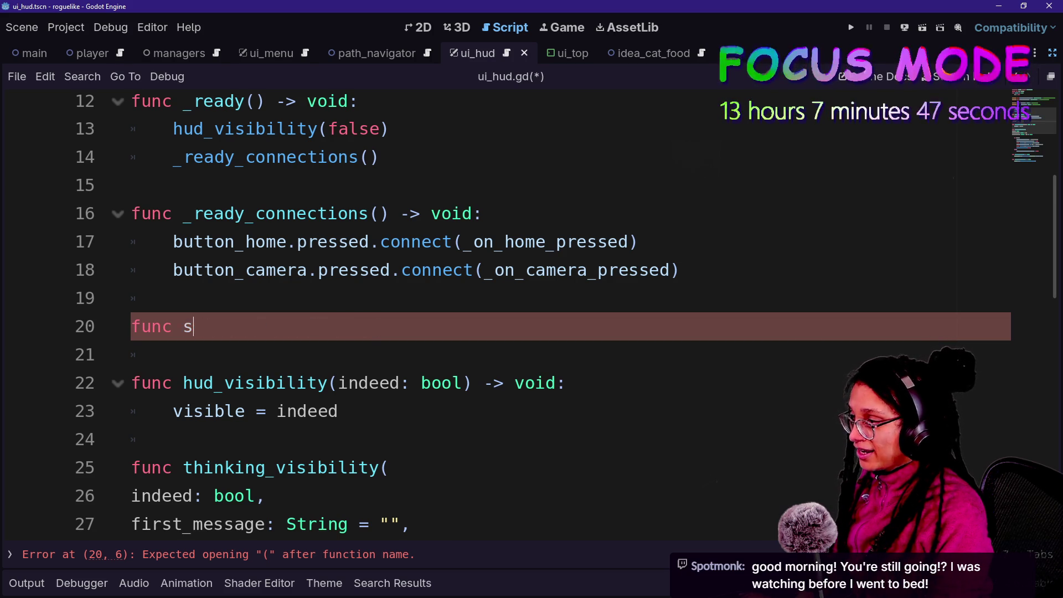
text(set_)
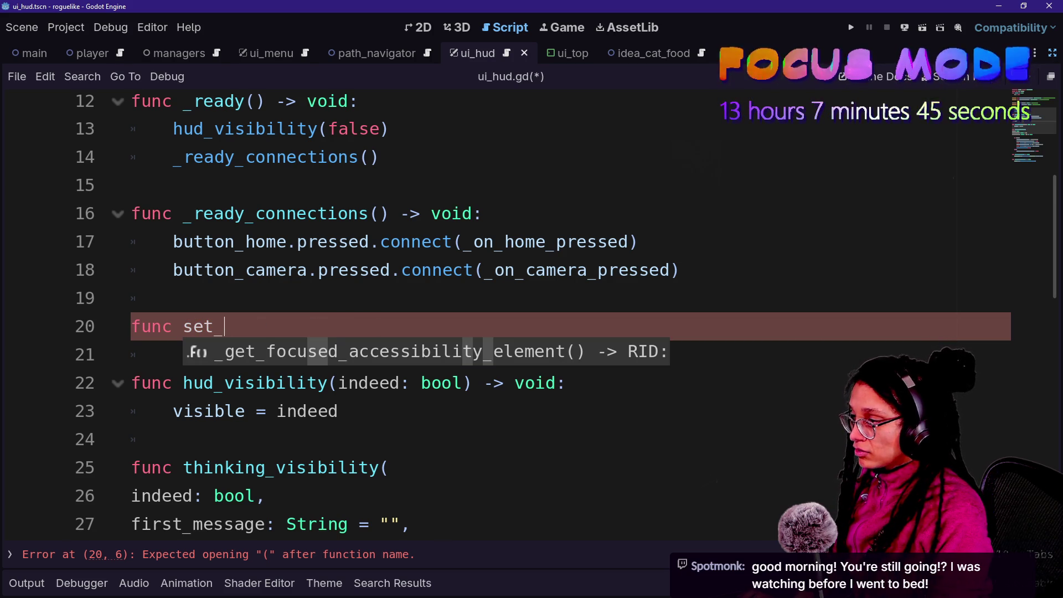
text(ide)
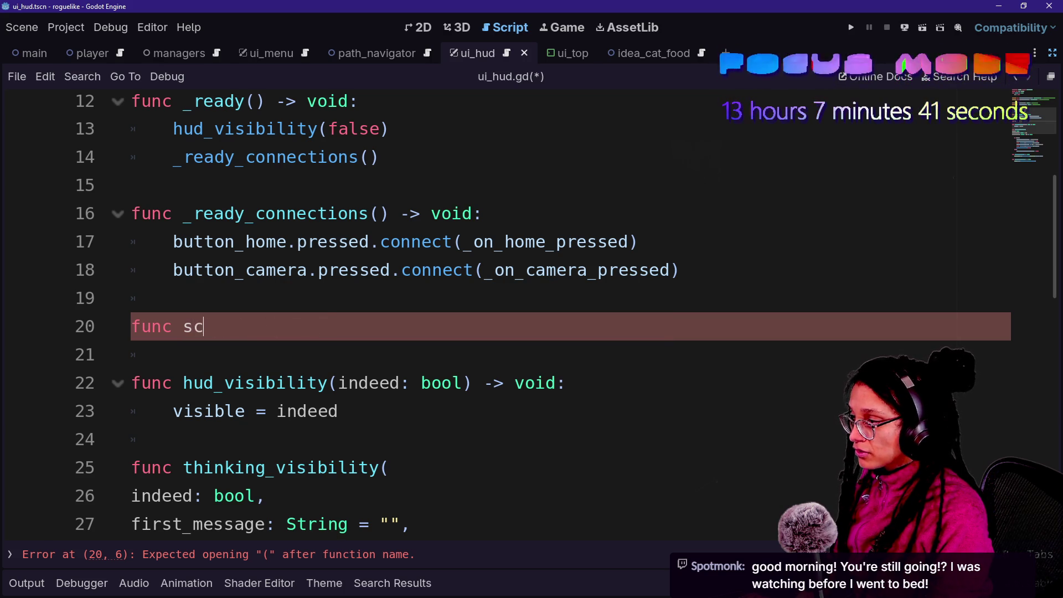
key(BackSpace)
key(BackSpace)
key(BackSpace)
text(a)
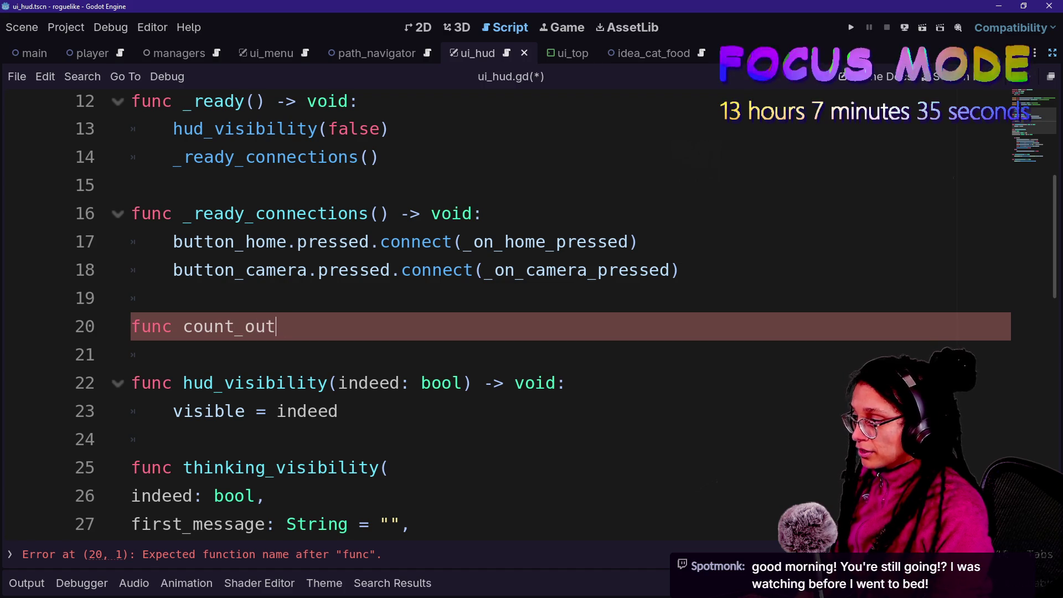
key(BackSpace)
key(BackSpace)
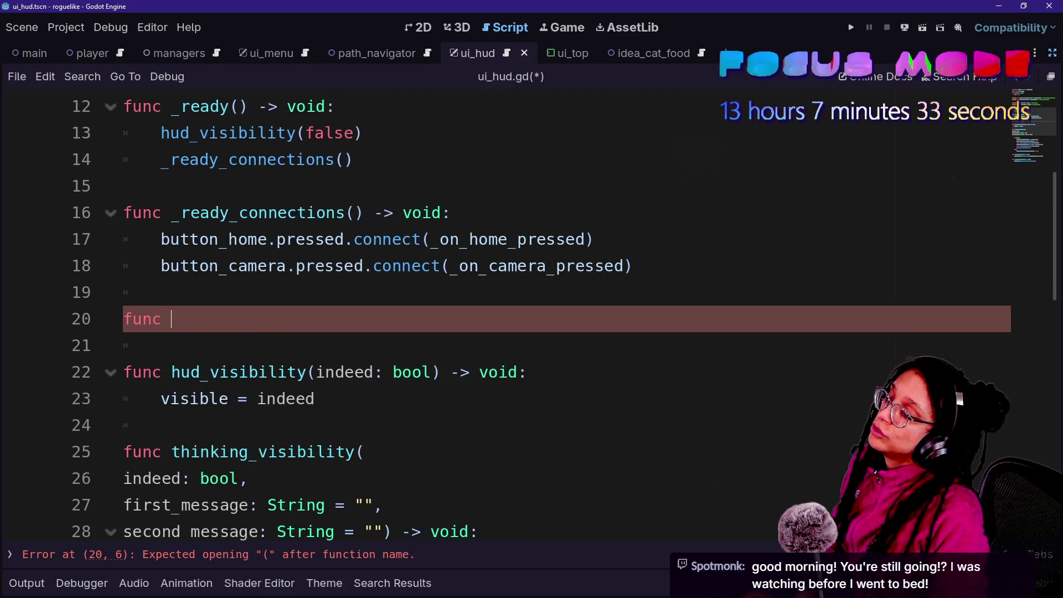
key(ctrl+equal)
key(ctrl+equal)
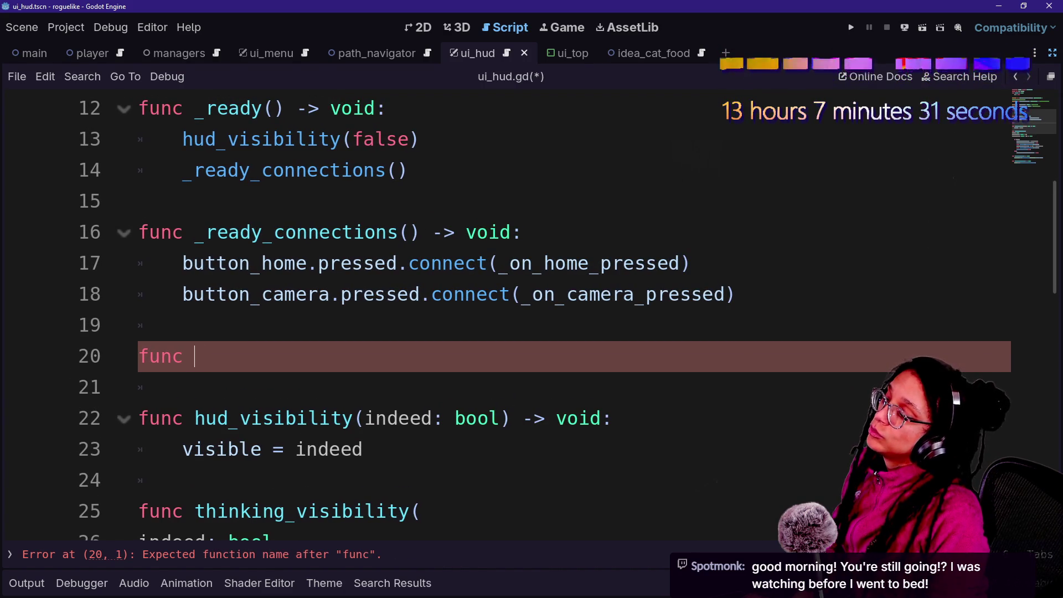
text(divvy)
key(BackSpace)
key(BackSpace)
key(BackSpace)
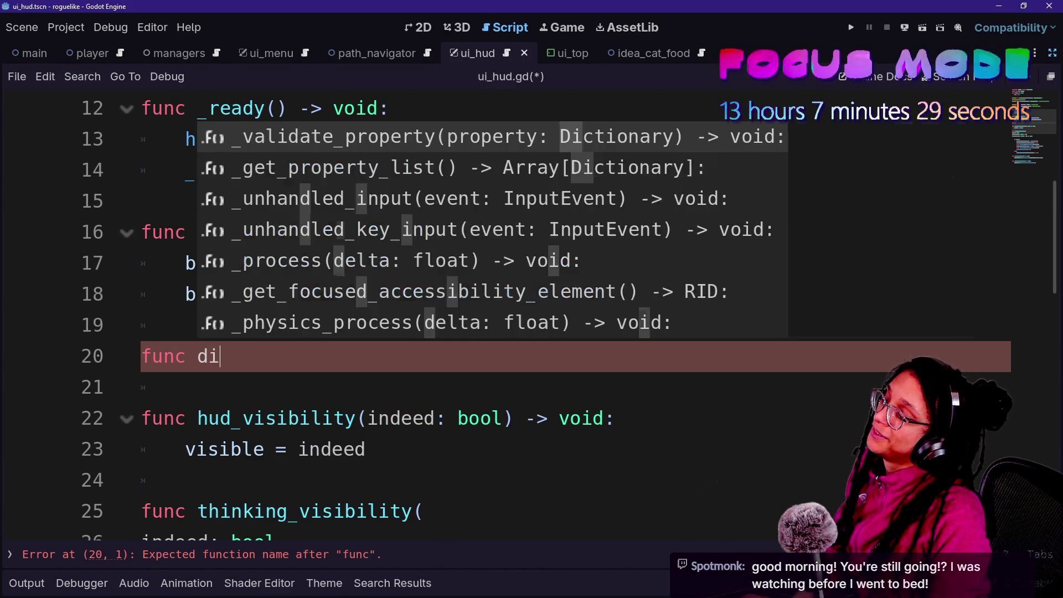
text(add_idea_slots() -> void:)
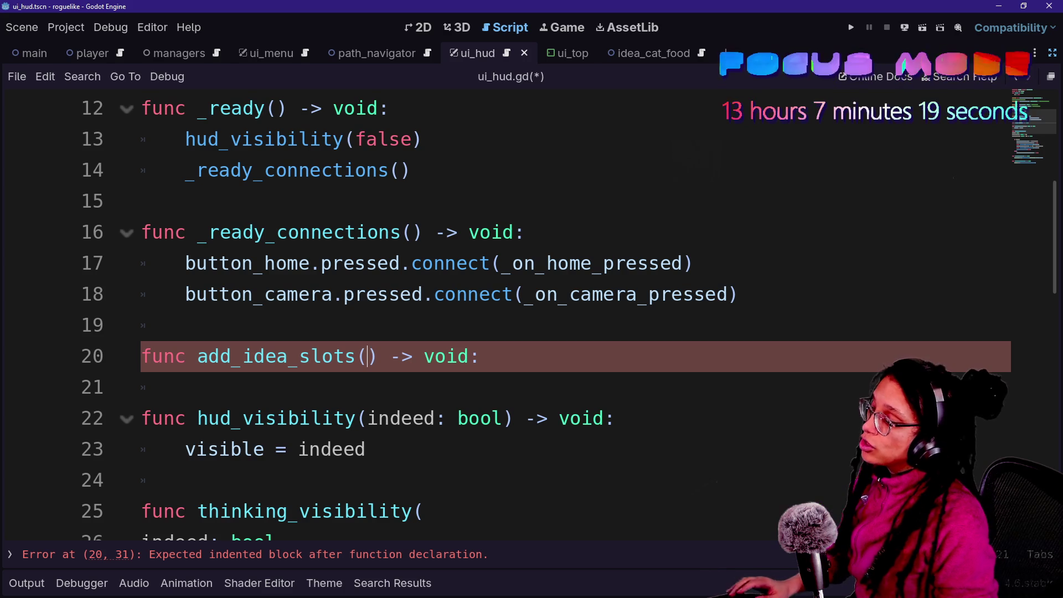
Add a platform parameter typed ManagePlatforms.PLATFORM_TYPES.
text(Maange)
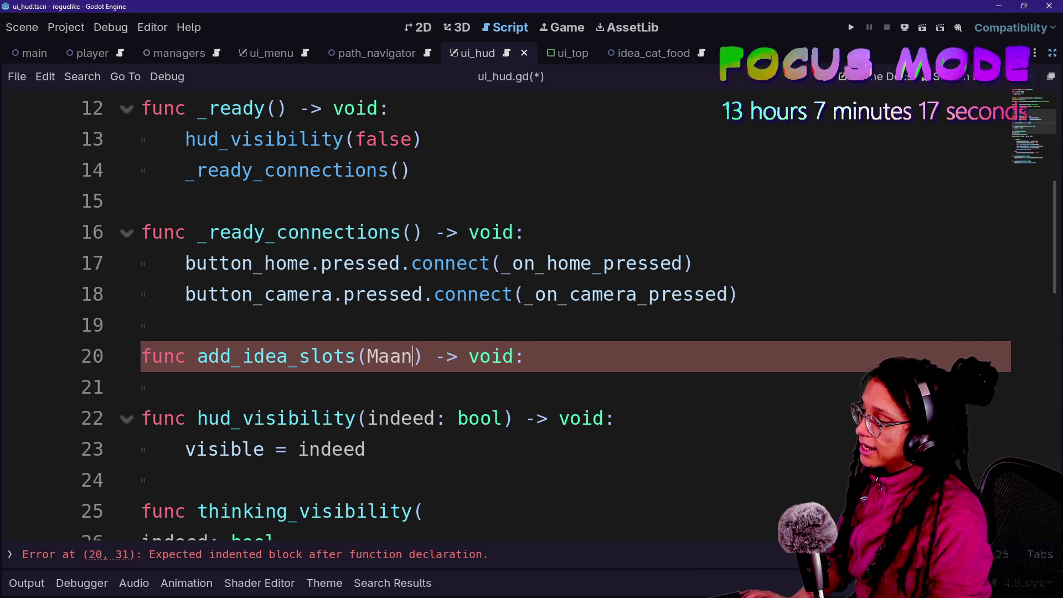
key(BackSpace)
key(BackSpace)
key(BackSpace)
text(nagePlatf)
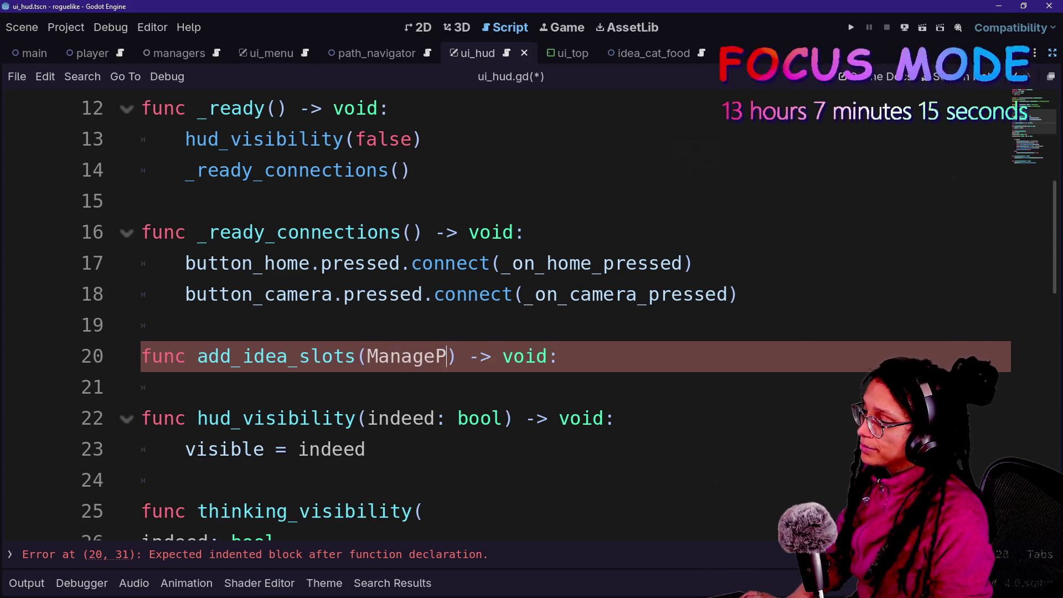
text(ms)
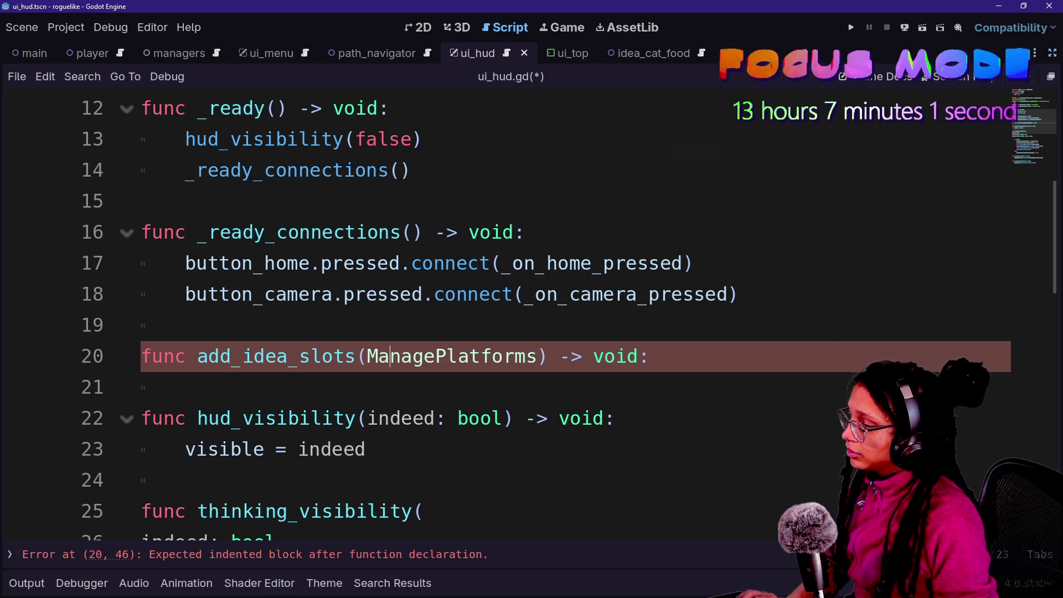
text(pp)
key(BackSpace)
text(latform:)
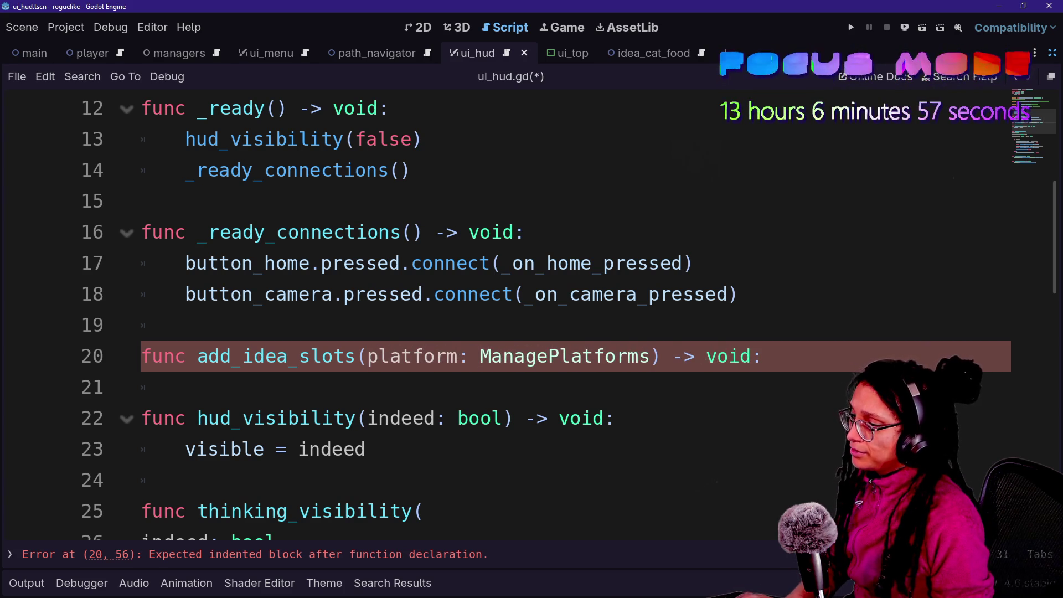
key(Right)
text(.)
key(Down)
key(Return)
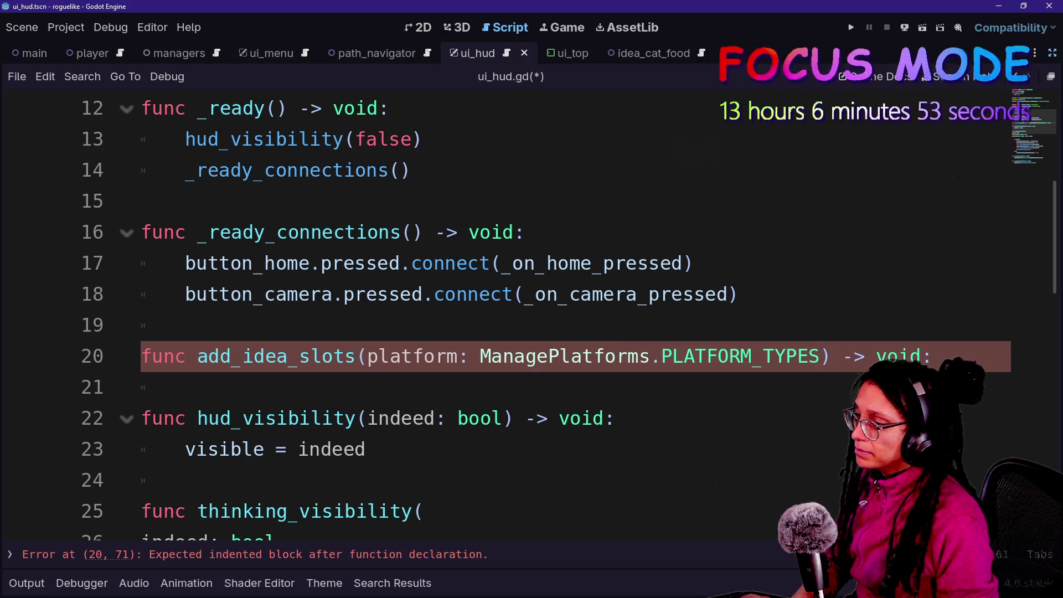
Split the add_idea_slots signature over three lines ending in -> void and start the body.
key(Return)
key(BackSpace)
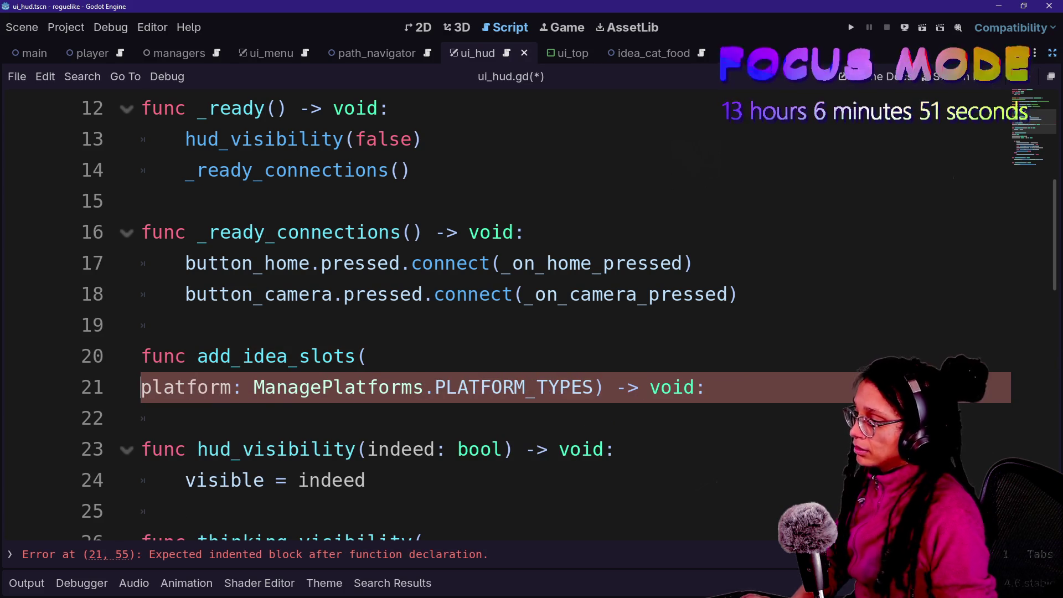
key(Return)
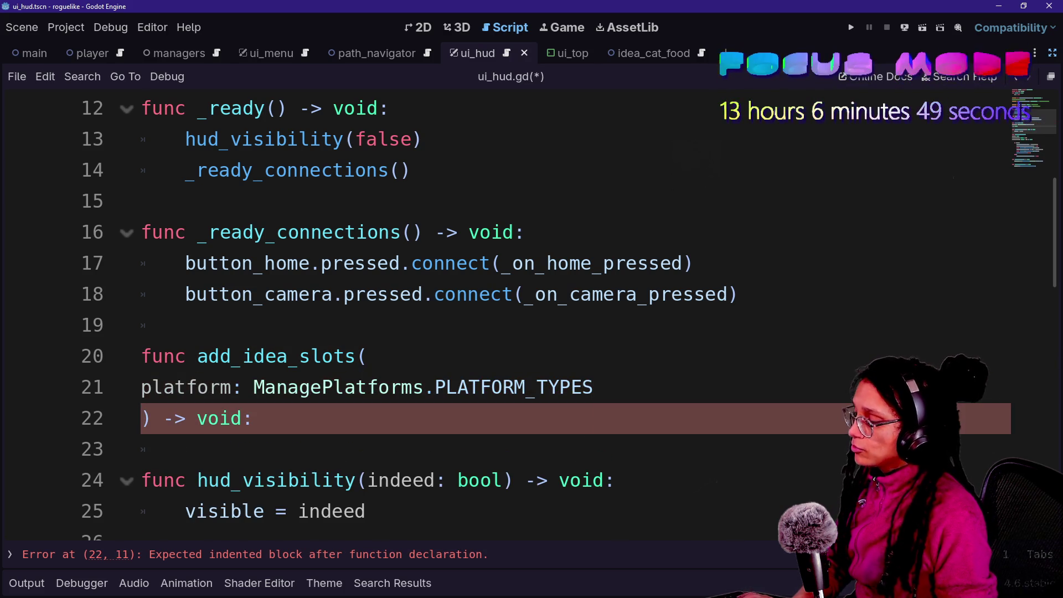
key(Down)
key(Return)
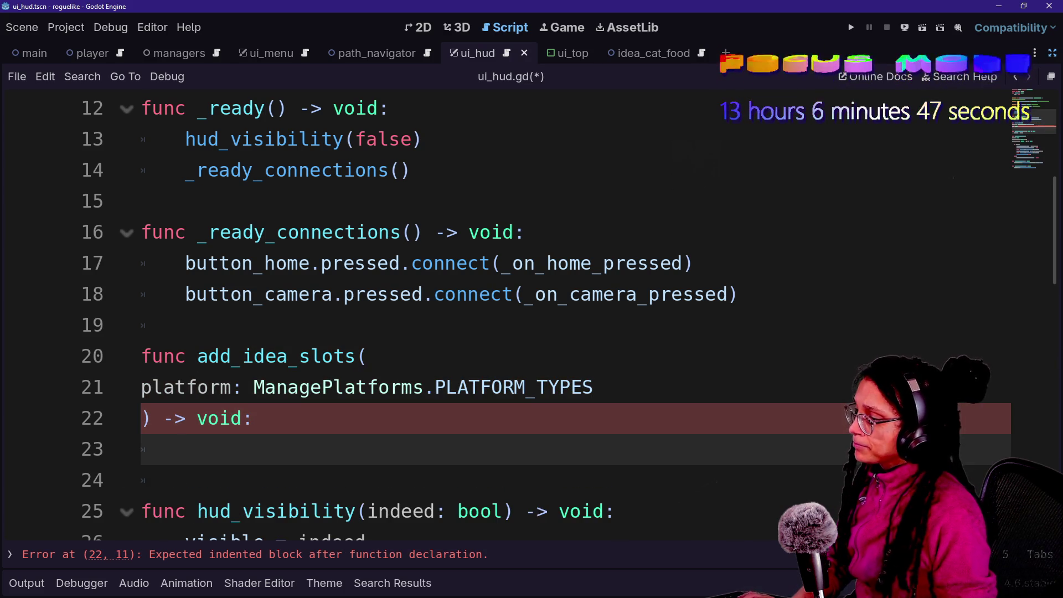
scroll(499, 310, down, 1)
click(185, 387)
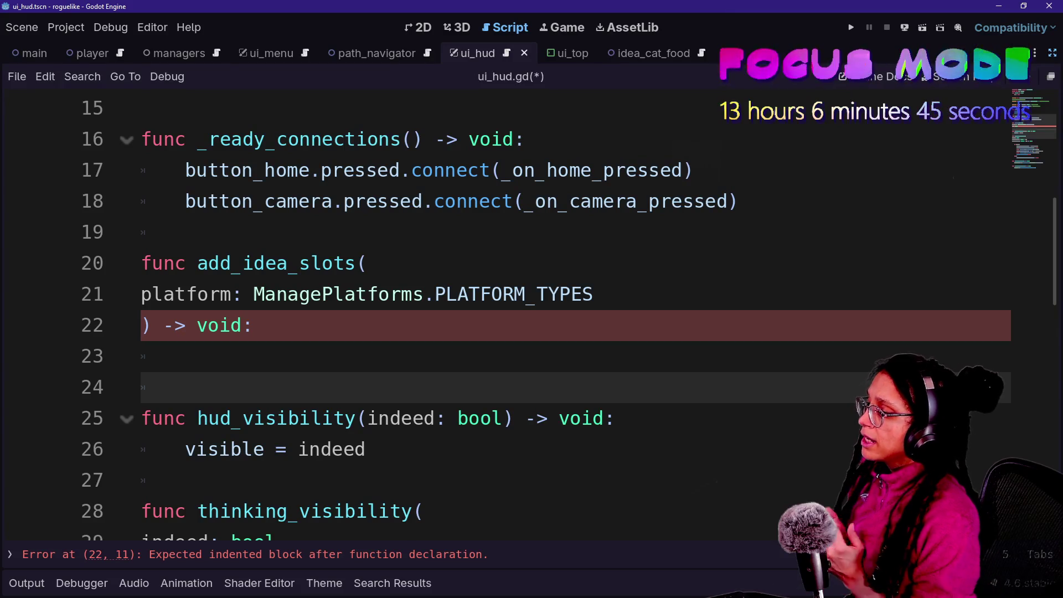
click(186, 356)
text(var slot_count: int)
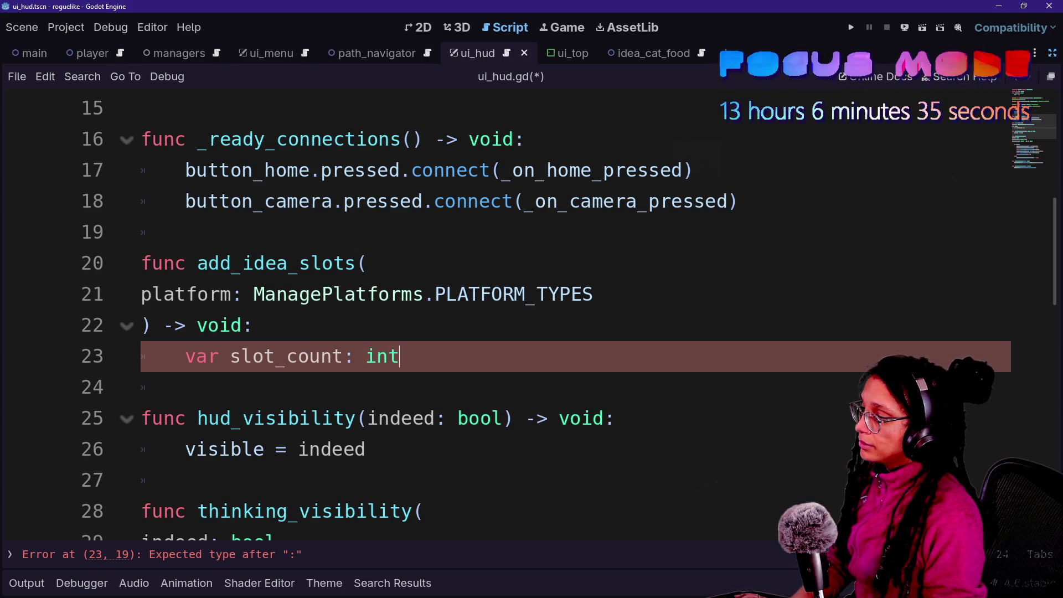
Write var slot_count: int = \ with the assignment continuing on the next line.
key(BackSpace)
key(Return)
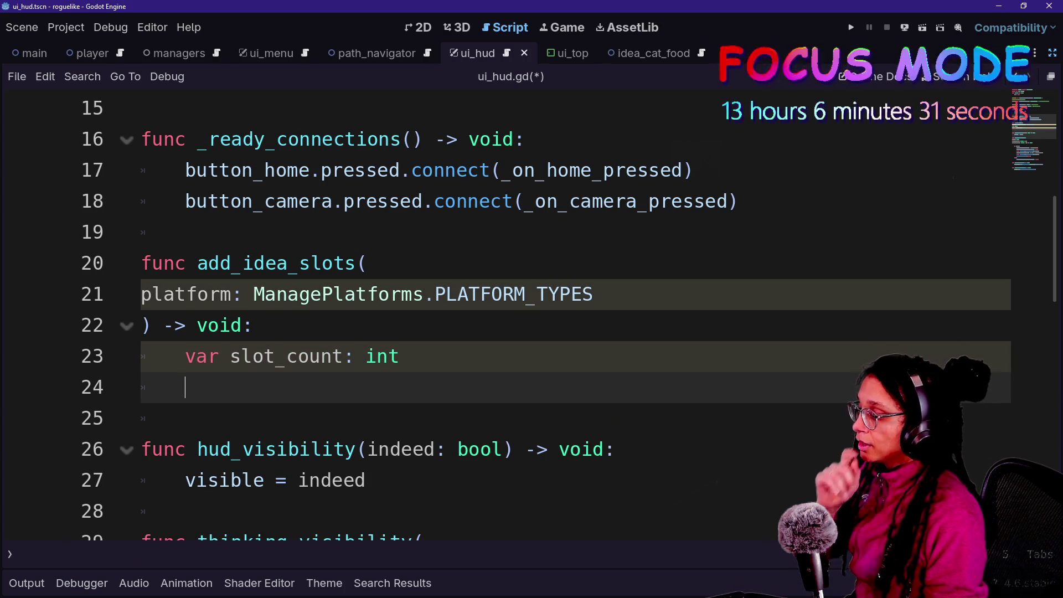
text(slot)
key(BackSpace)
key(BackSpace)
key(BackSpace)
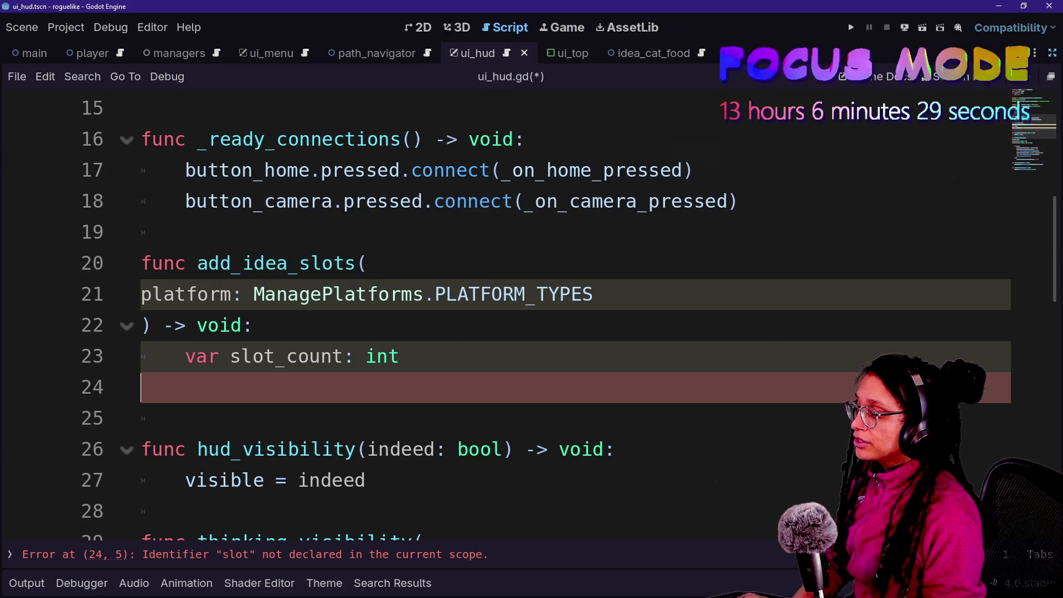
key(BackSpace)
key(BackSpace)
text(\)
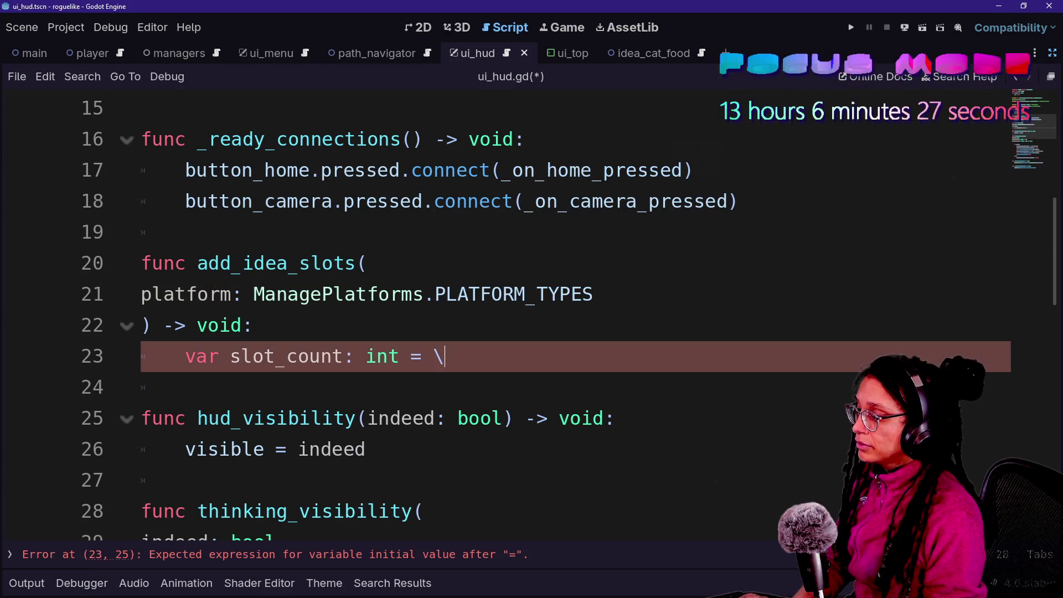
key(Return)
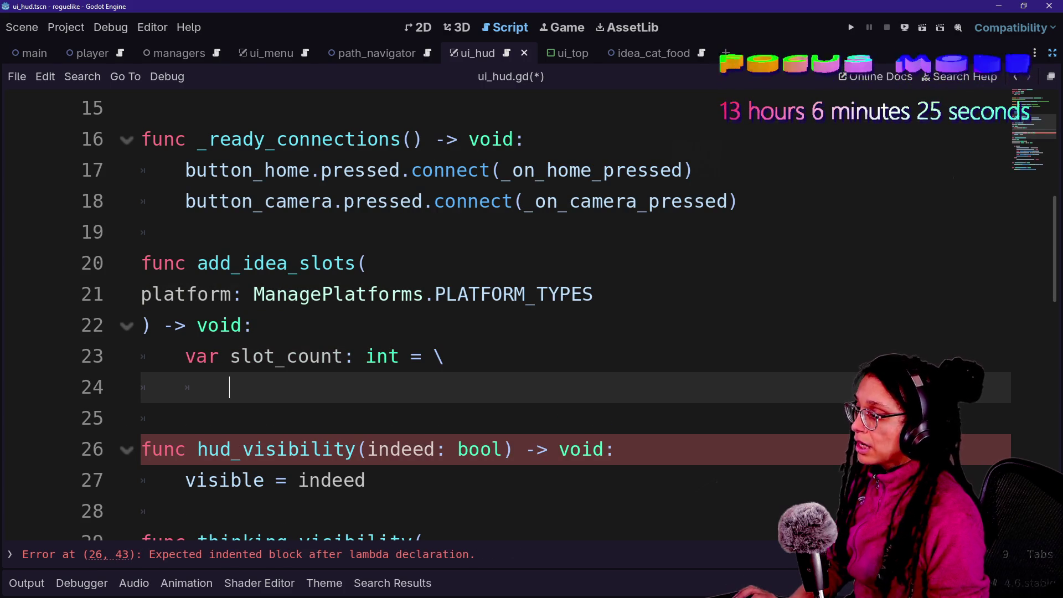
ctrl+click(314, 292)
Begin the slot_count line's ManagePlatforms.ref.get_platform_data( call in ui_hud.gd.
scroll(313, 293, down, 2)
scroll(531, 310, down, 10)
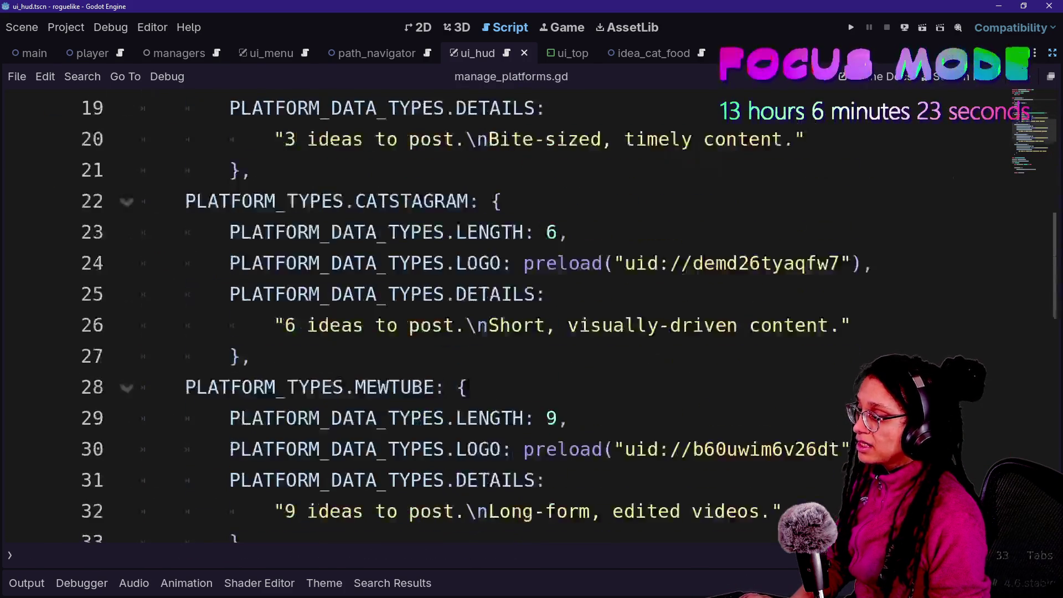
scroll(531, 310, up, 4)
scroll(531, 310, up, 1)
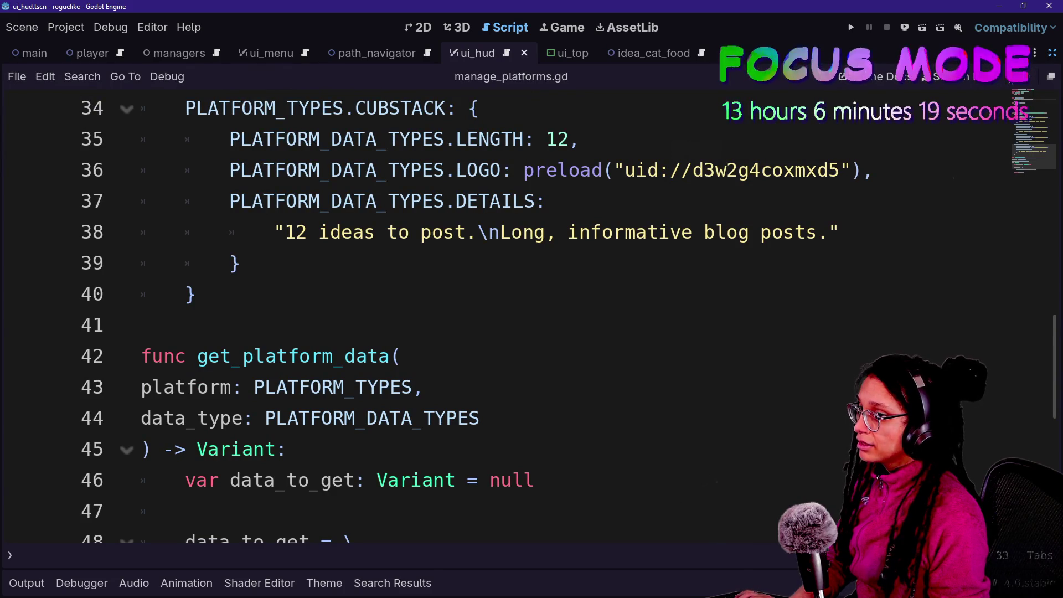
key(ctrl+w)
click(453, 356)
key(shift+Down)
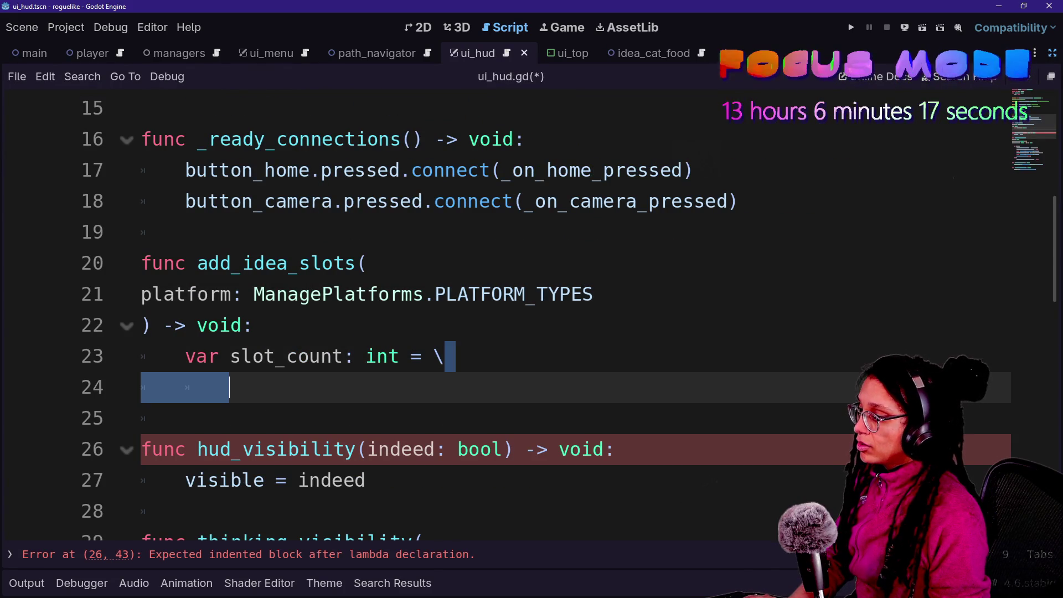
text(get)
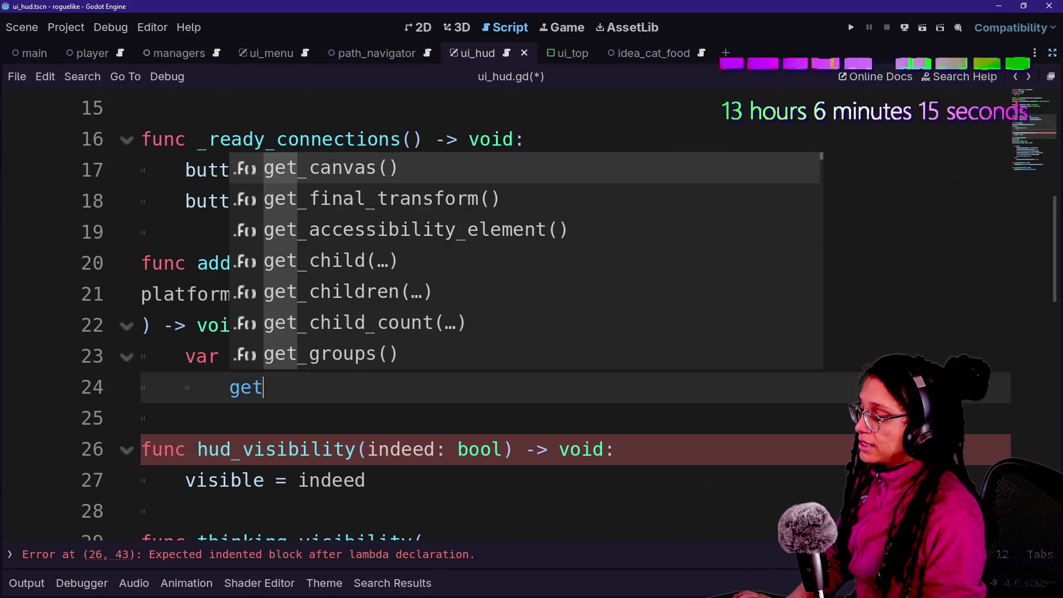
key(BackSpace)
key(BackSpace)
key(BackSpace)
text(M)
text(anagePlatfo)
key(Return)
text(r)
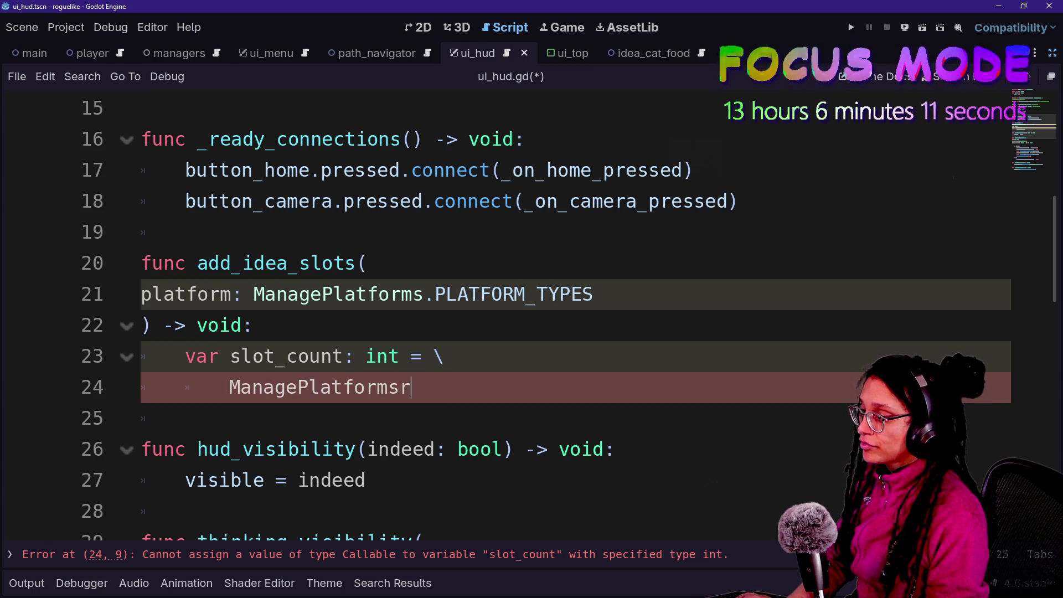
text(ef.e)
key(BackSpace)
key(BackSpace)
text(get)
key(Return)
key(Return)
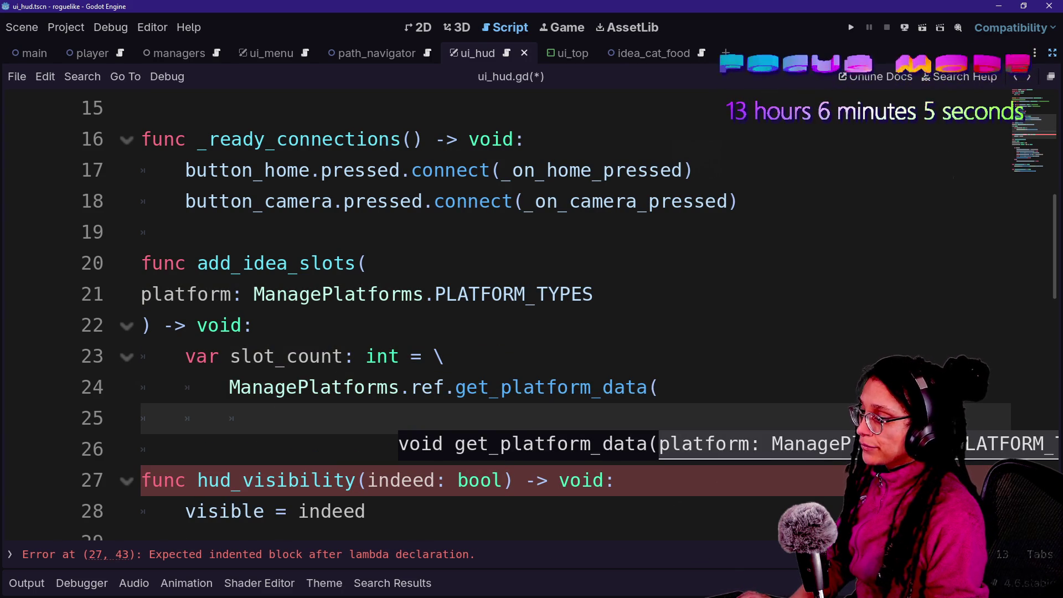
Fill in the call's arguments: platforms and ManagePlatforms.PLATFORM_DATA_TYPES.LENGTH.
text(M)
key(BackSpace)
text(an)
key(BackSpace)
key(BackSpace)
key(BackSpace)
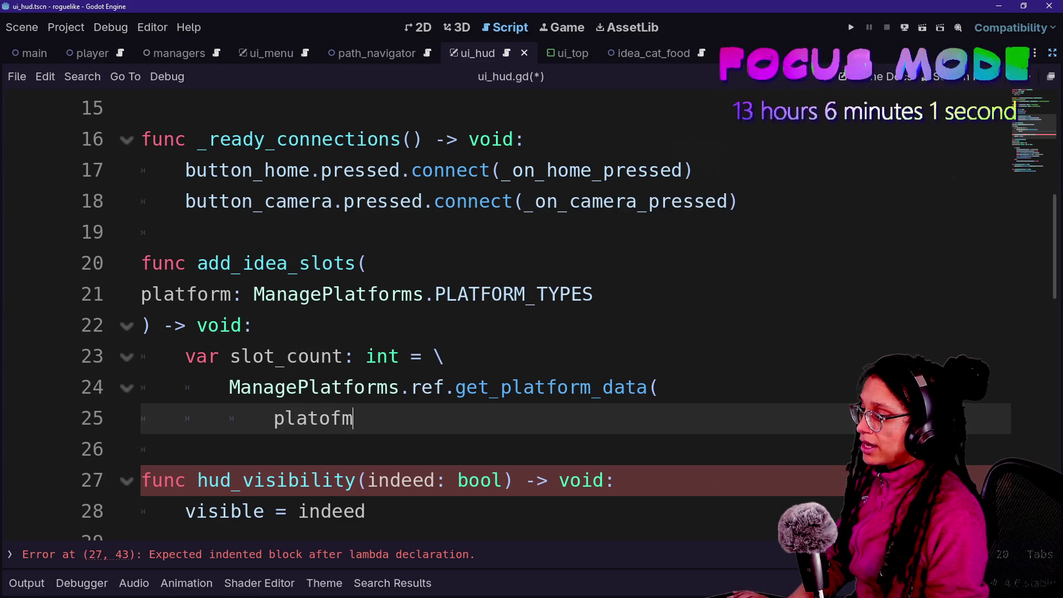
key(BackSpace)
key(BackSpace)
key(BackSpace)
text(forms,)
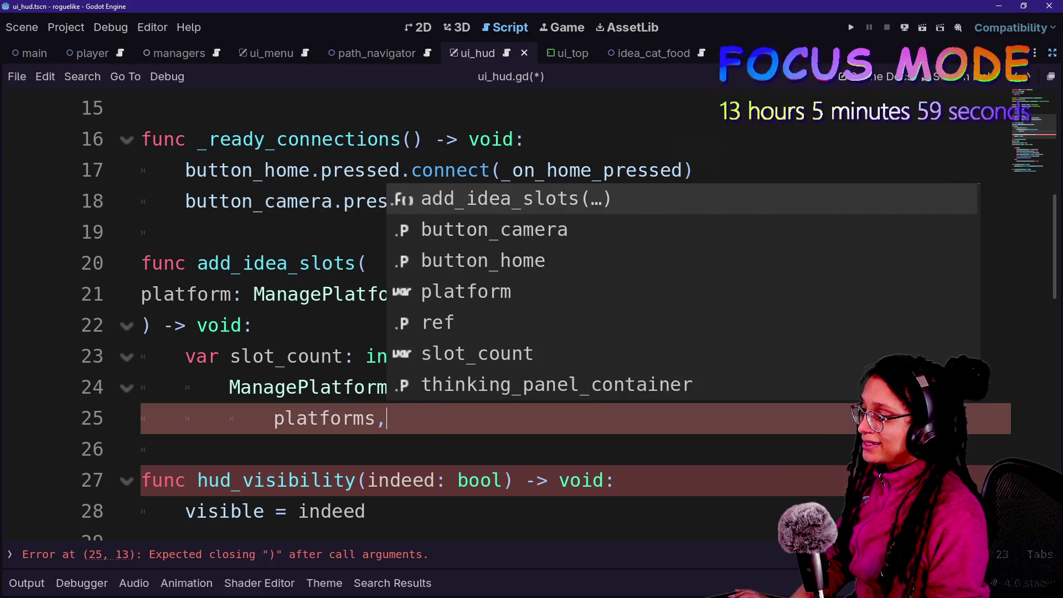
key(Return)
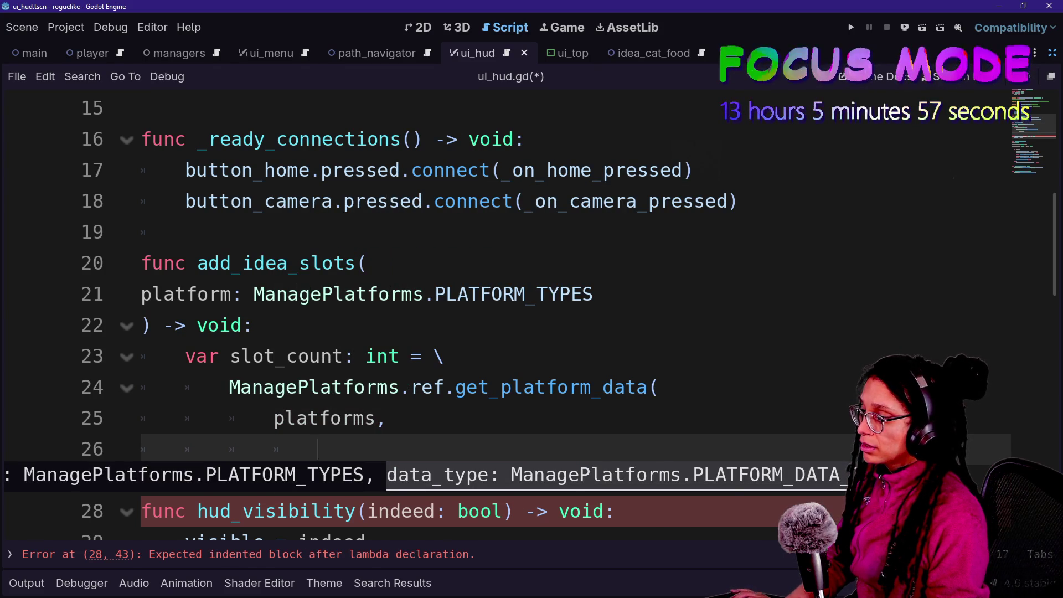
text(Mn)
key(BackSpace)
text(anage)
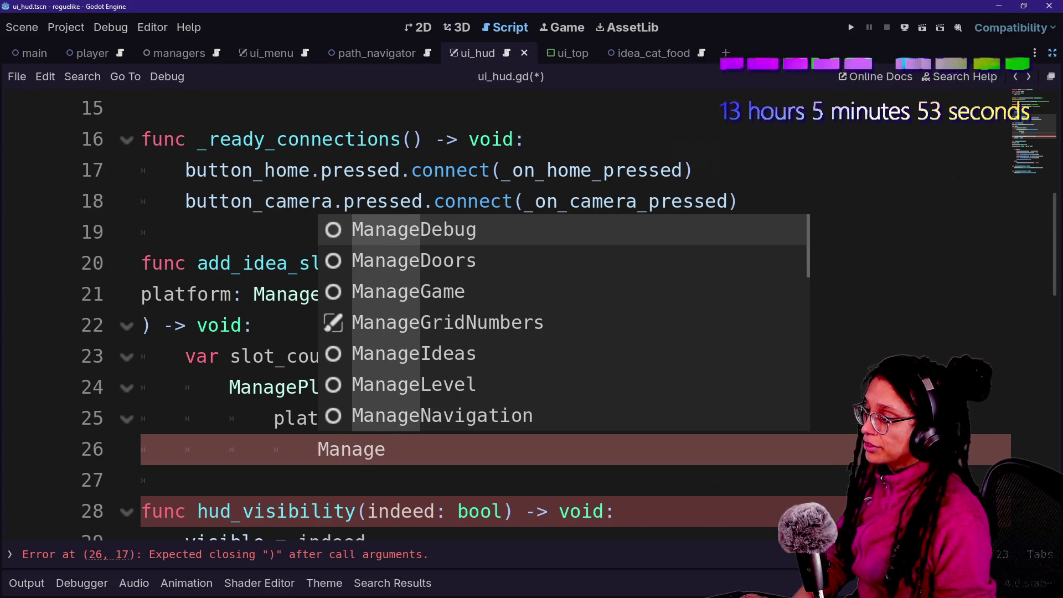
text(P)
key(Down)
key(Return)
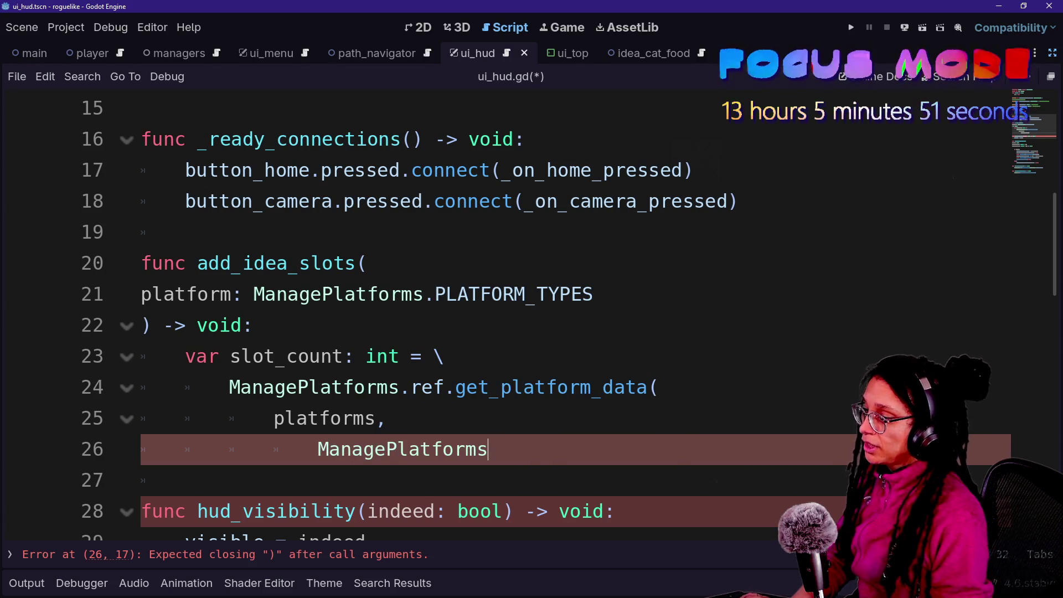
text(.\)
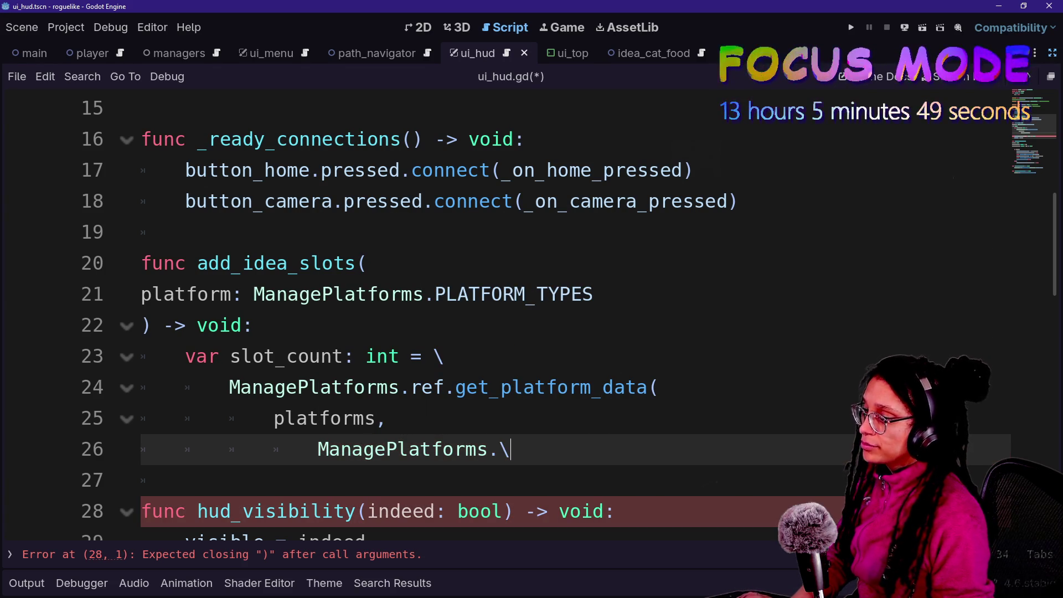
text(PLATFORM_DATA_TYPES.)
key(Return)
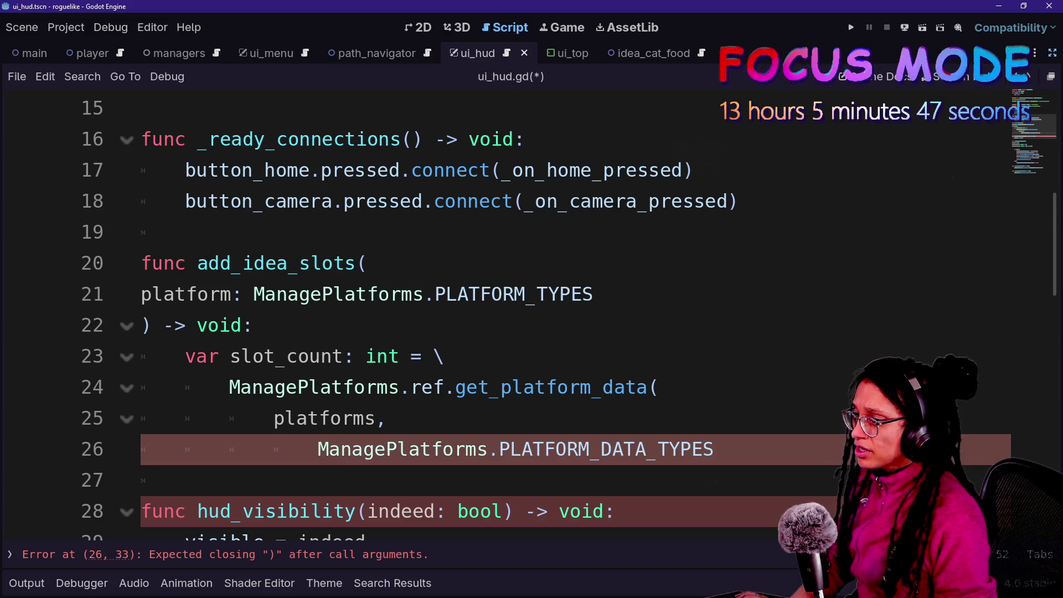
text(LENGTH))
key(Return)
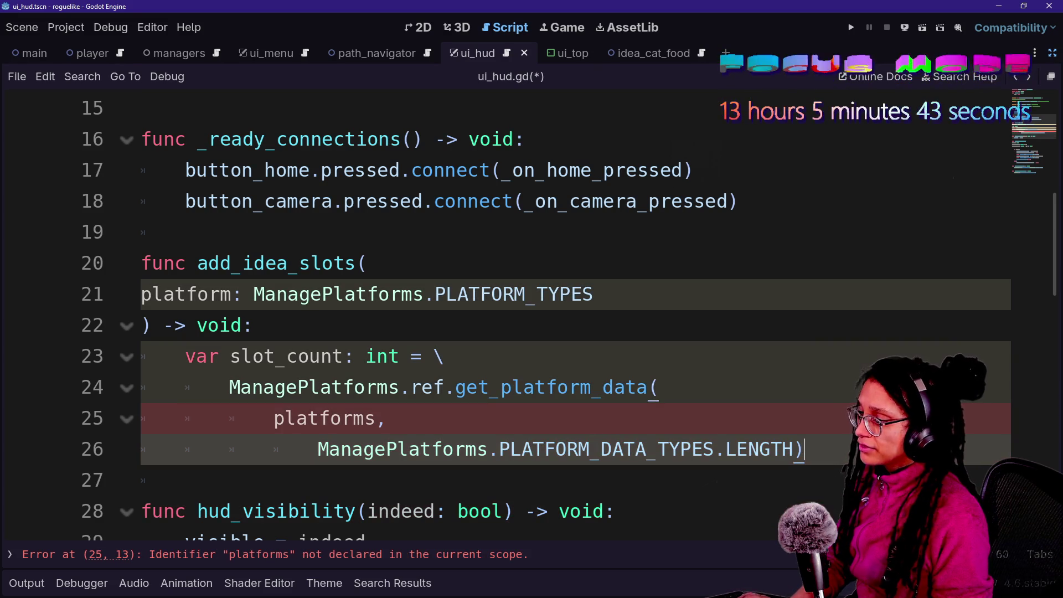
Correct the argument to platform, add a blank line after the call, and restore the editor docks.
click(377, 418)
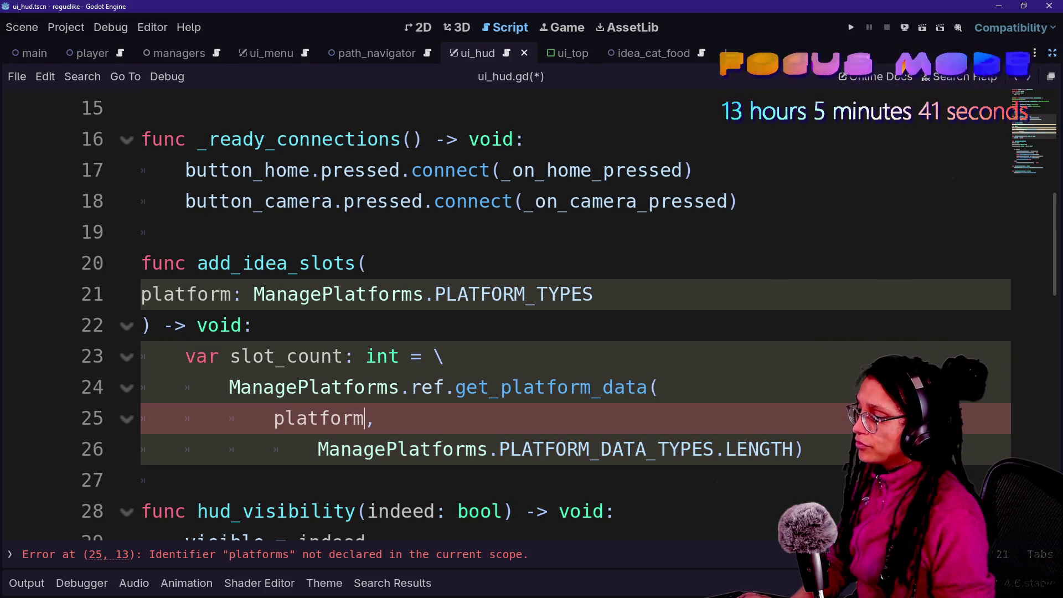
click(253, 325)
click(804, 449)
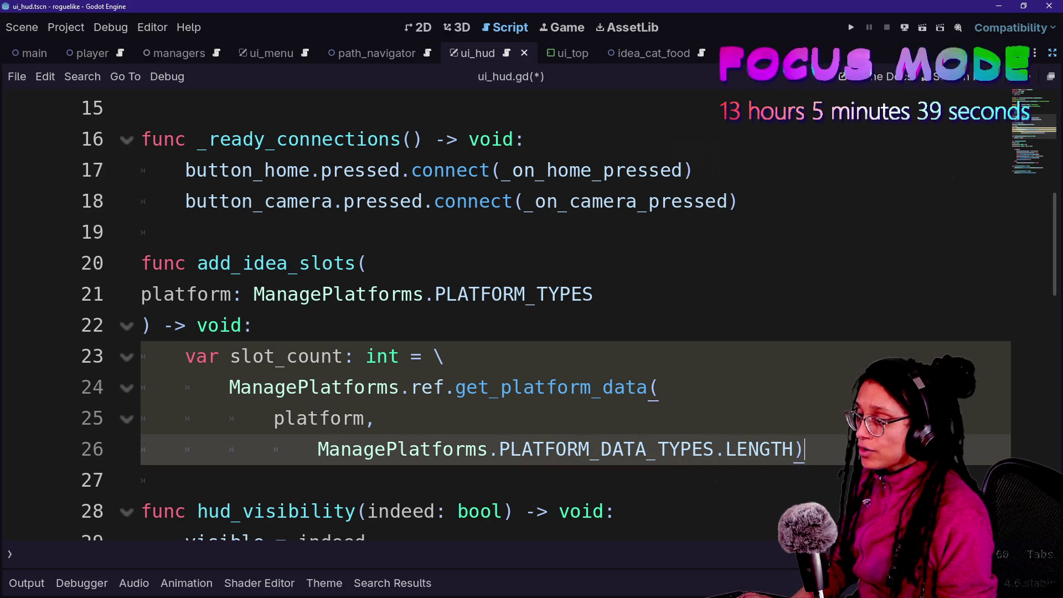
key(Return)
scroll(499, 310, down, 1)
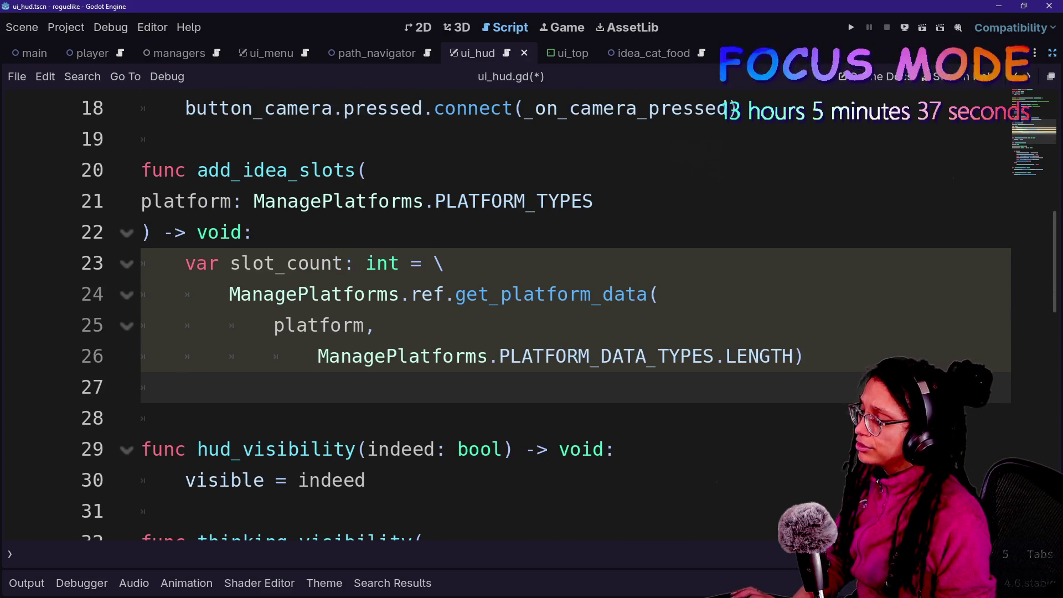
click(1052, 54)
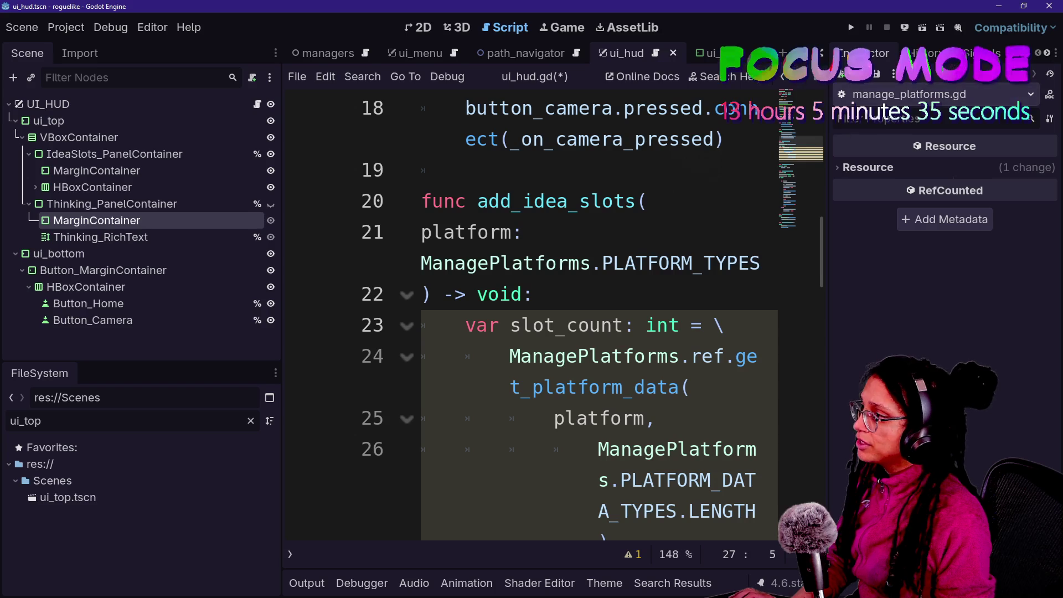
Select the TextureRect inside Thinking_PanelContainer2 under the HBoxContainer.
click(35, 187)
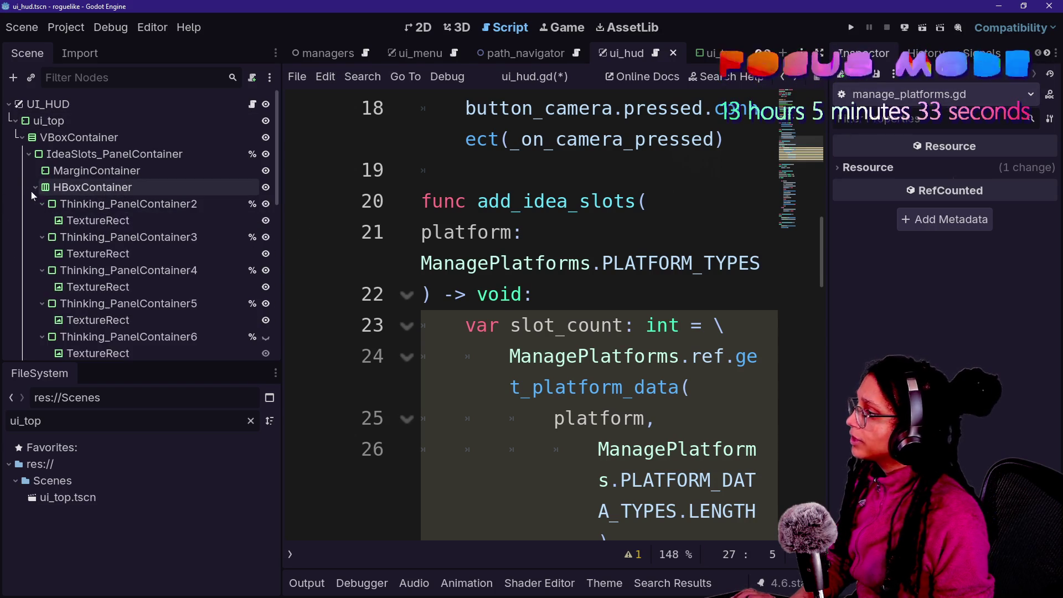
click(89, 203)
shift+click(85, 238)
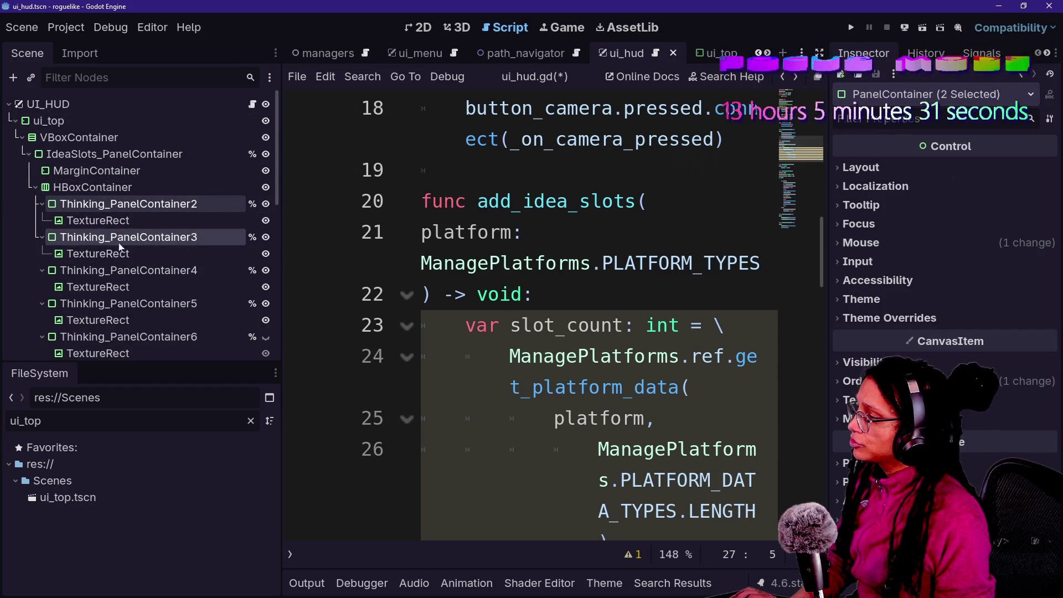
click(94, 220)
click(424, 29)
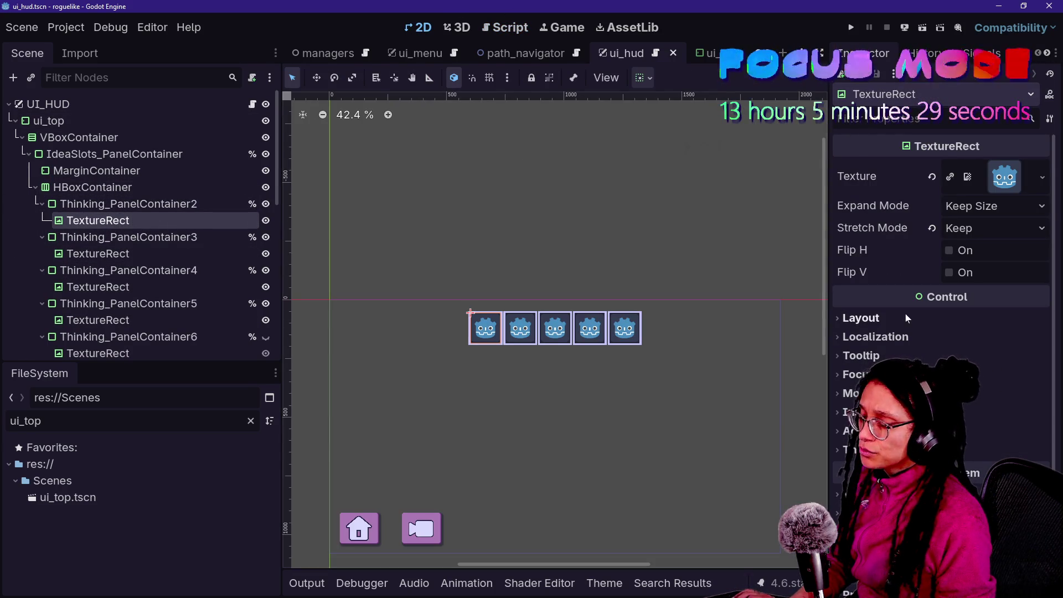
scroll(908, 316, down, 3)
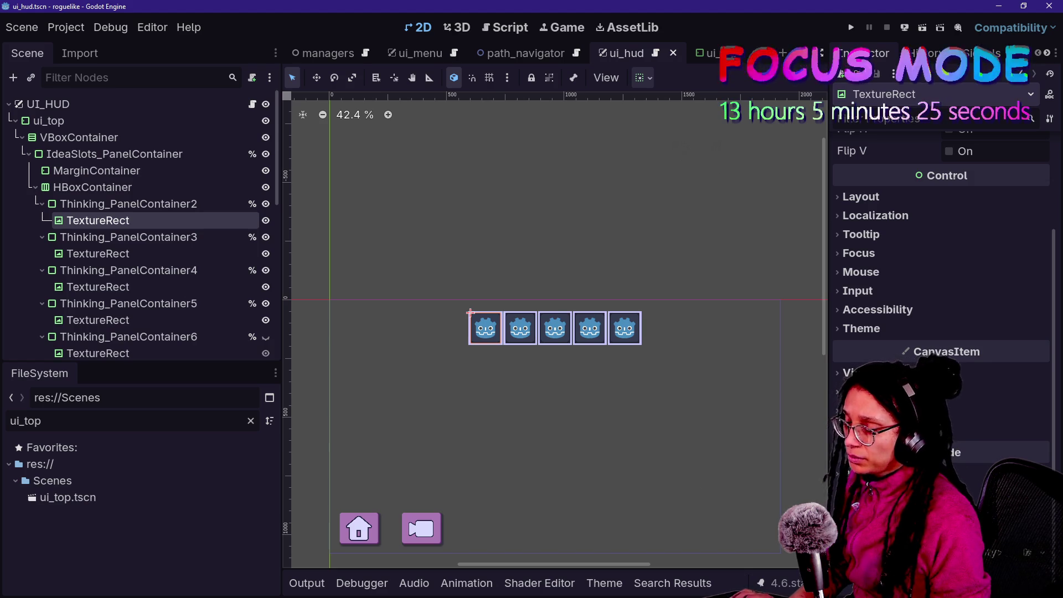
scroll(948, 268, up, 3)
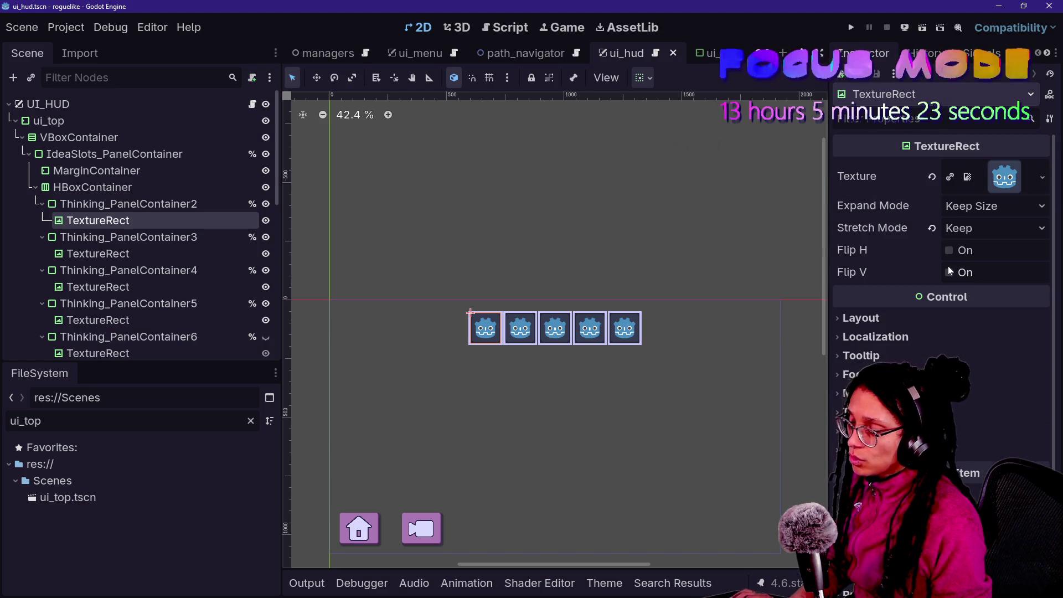
click(931, 177)
key(ctrl+z)
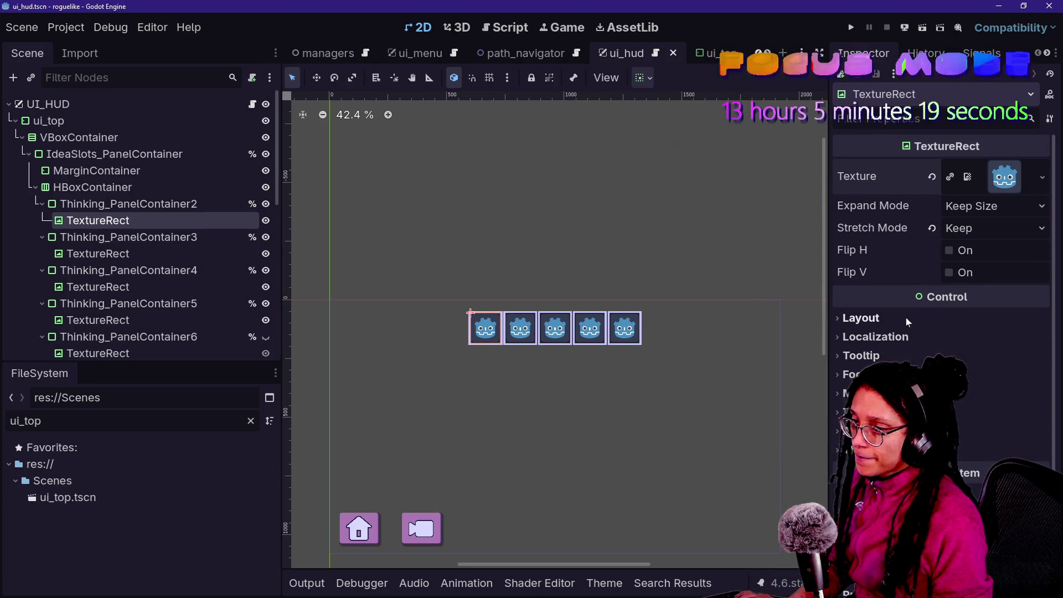
Drop the TextureRect's Visibility Modulate alpha to 0 so its icon disappears.
scroll(906, 319, down, 1)
scroll(880, 310, down, 1)
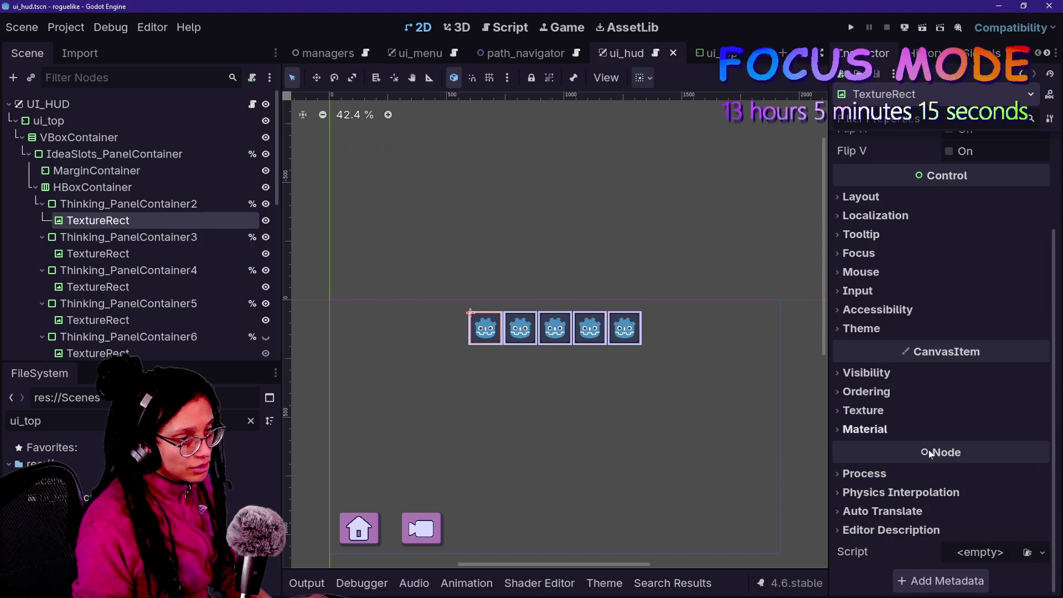
click(893, 380)
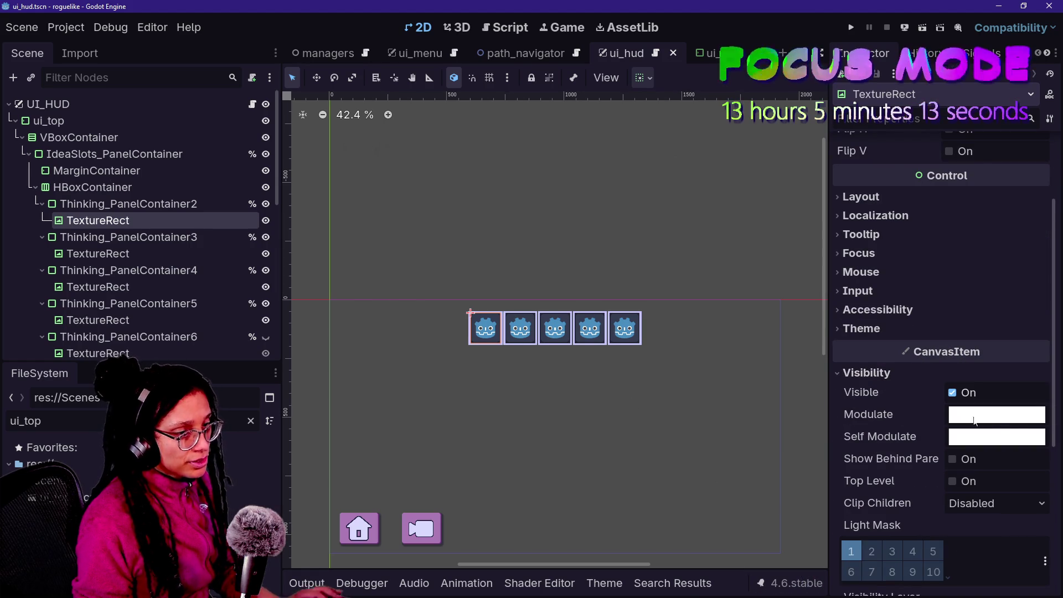
click(997, 414)
drag(990, 310, 923, 311)
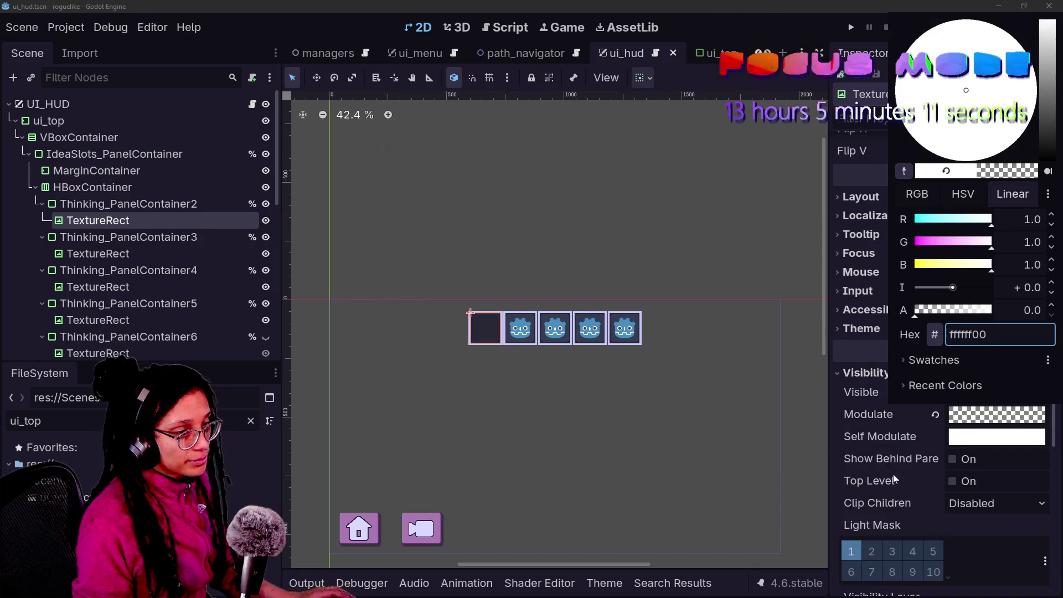
click(552, 387)
scroll(991, 309, up, 3)
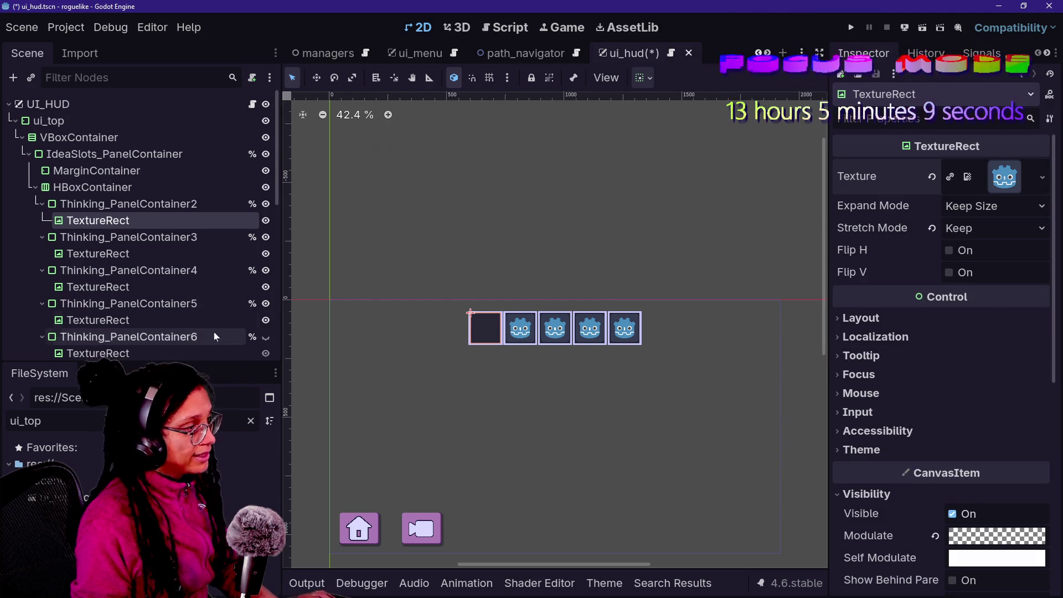
click(114, 207)
click(126, 204)
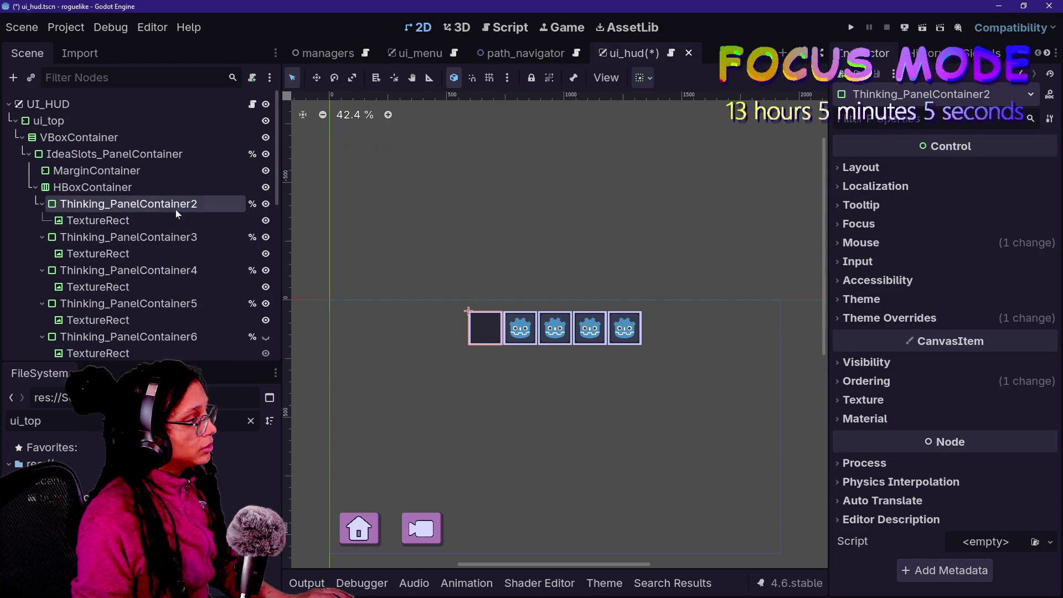
After the duplicate-name alert, rename the original Thinking_PanelContainer to Thinking_PanelContainer_og.
key(BackSpace)
key(Return)
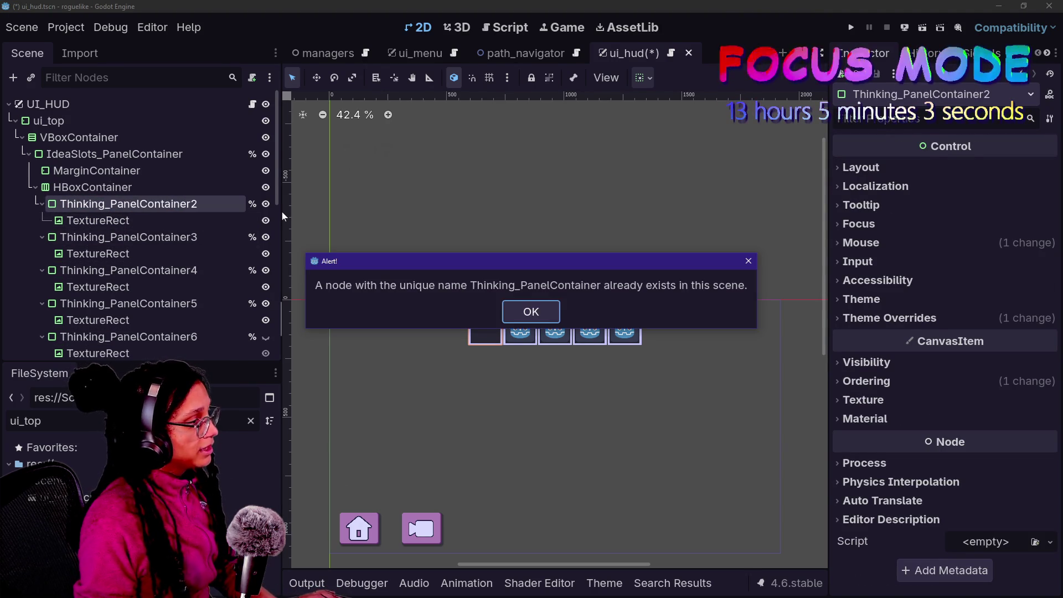
click(530, 303)
scroll(132, 284, down, 5)
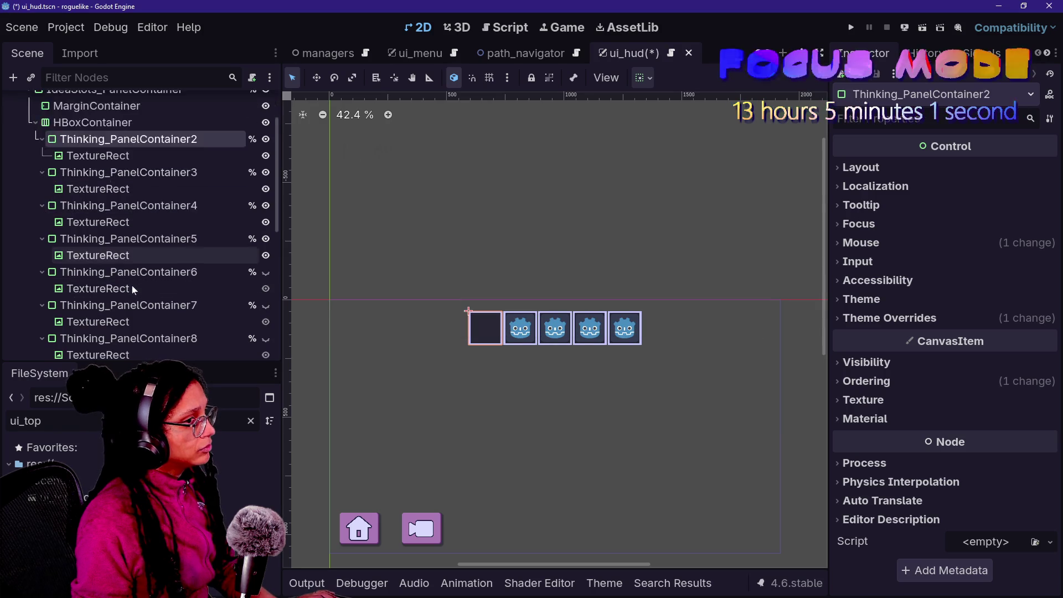
scroll(132, 285, down, 3)
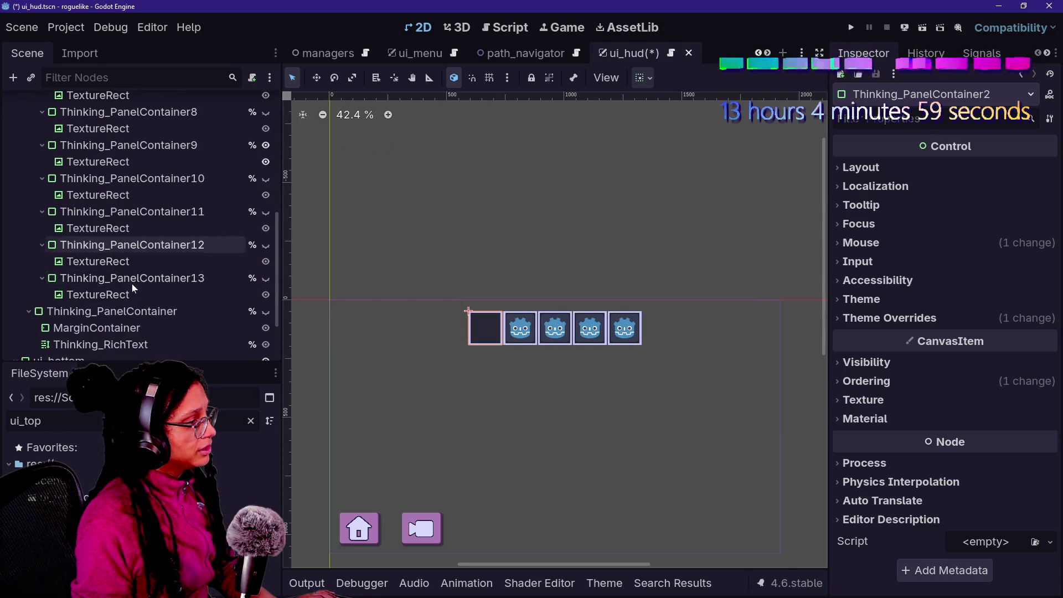
double_click(175, 317)
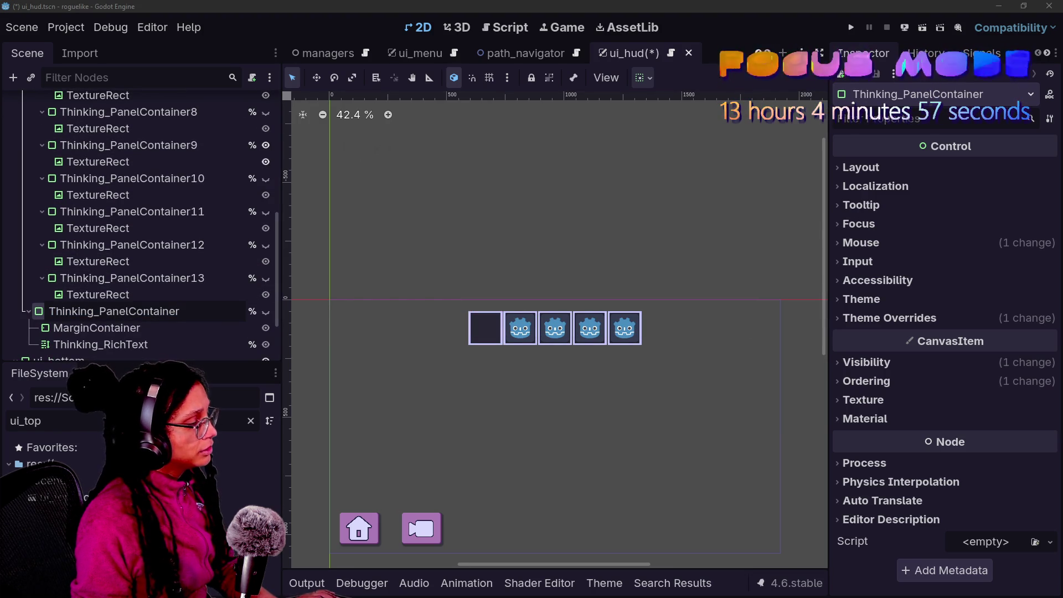
text(_og)
key(Return)
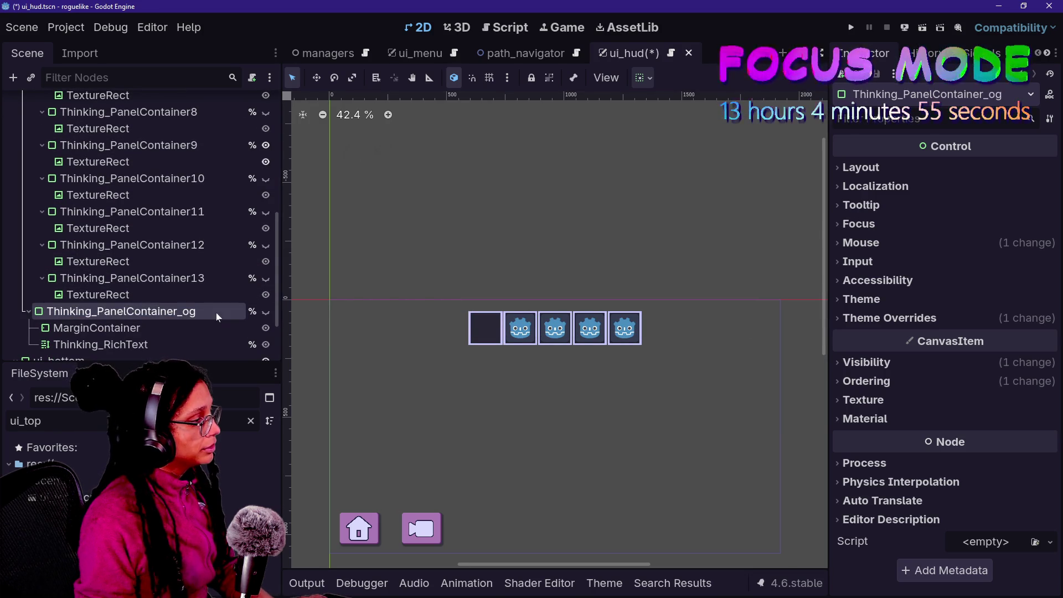
scroll(145, 222, up, 8)
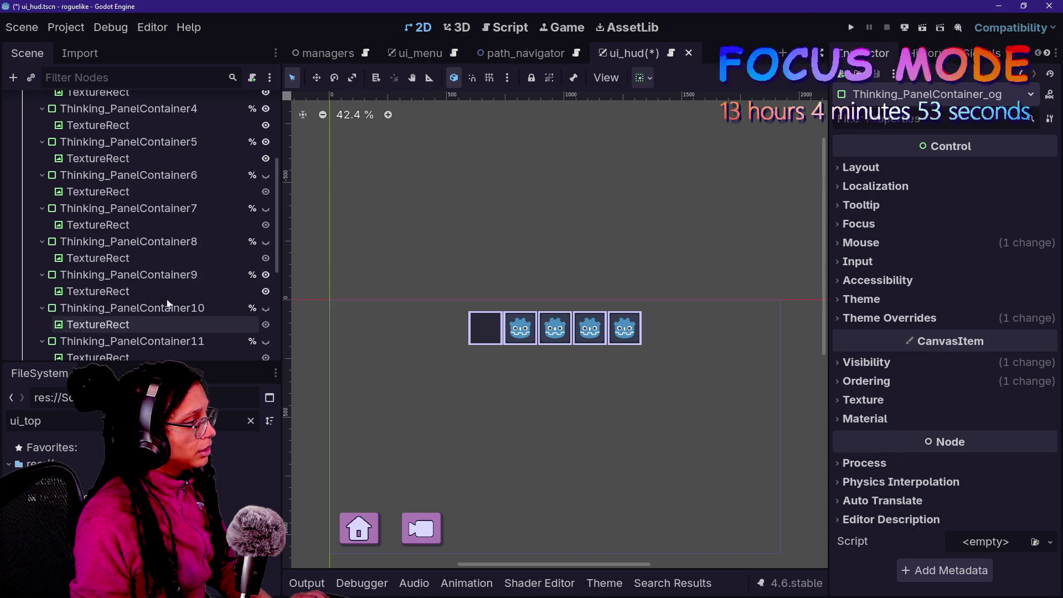
Rename Thinking_PanelContainer2 to Thinking_PanelContainer.
click(134, 172)
right_click(135, 172)
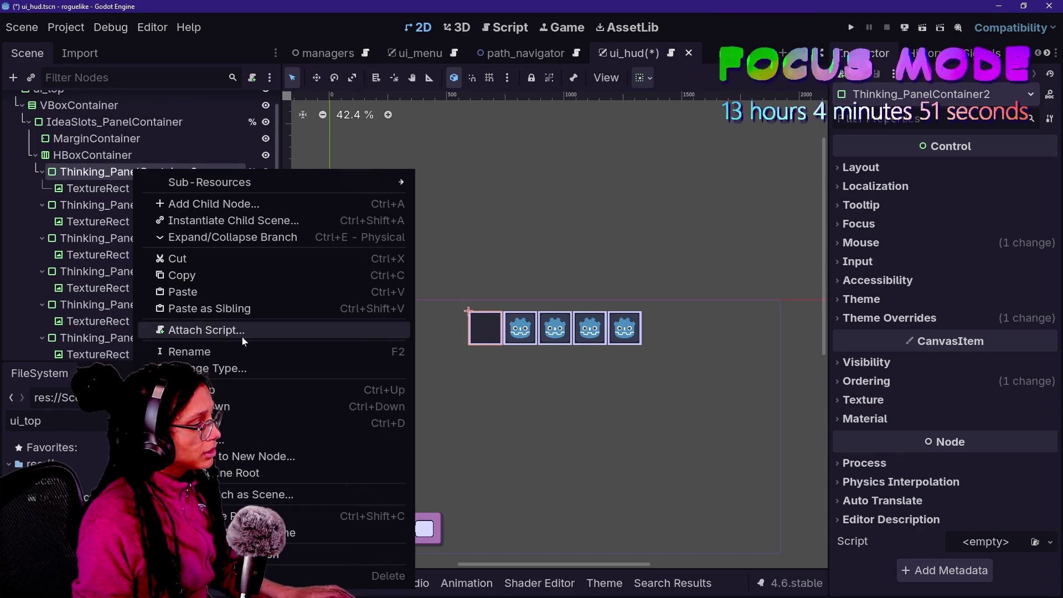
click(182, 351)
key(BackSpace)
key(Return)
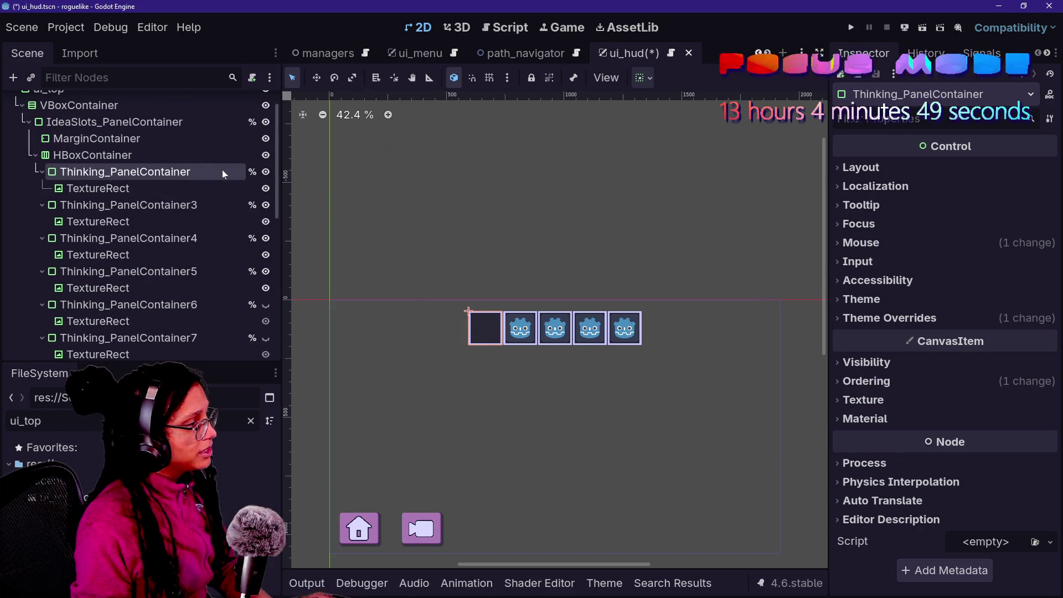
Save the Thinking_PanelContainer branch as res://Scenes/idea_slot.tscn.
right_click(191, 171)
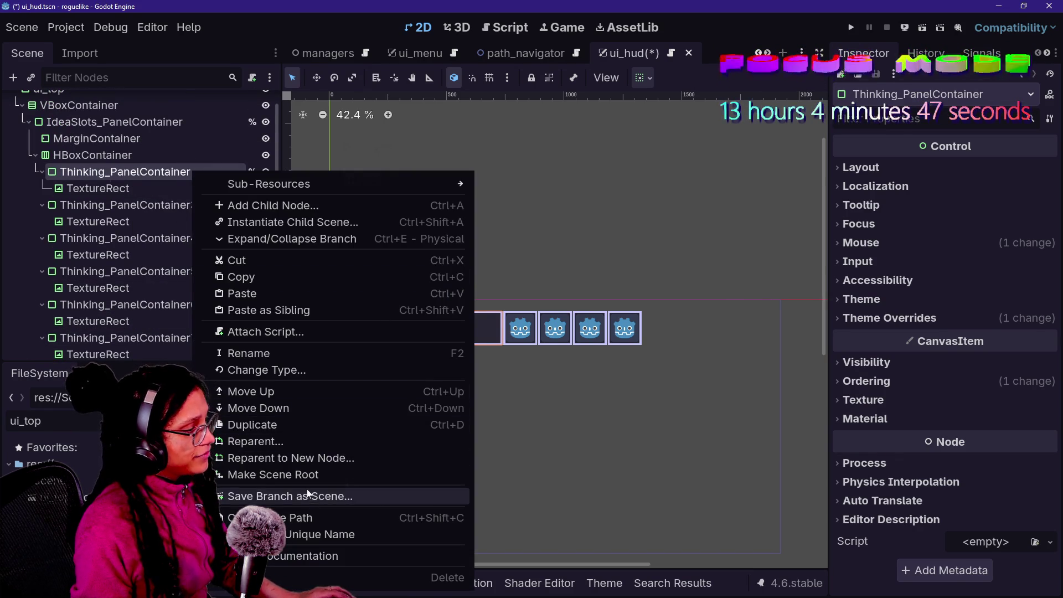
click(285, 496)
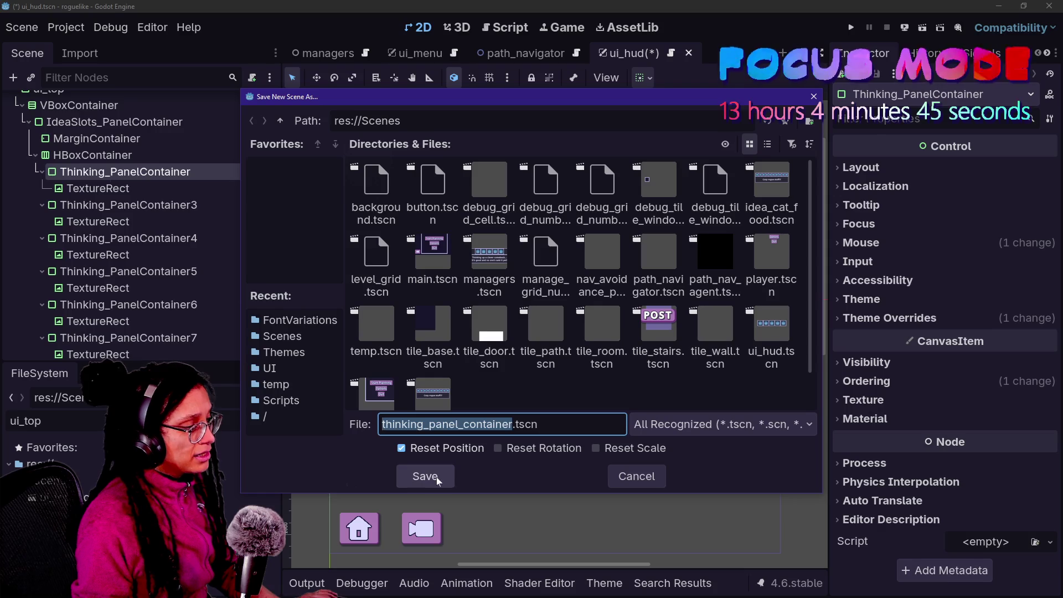
key(Right)
key(Left)
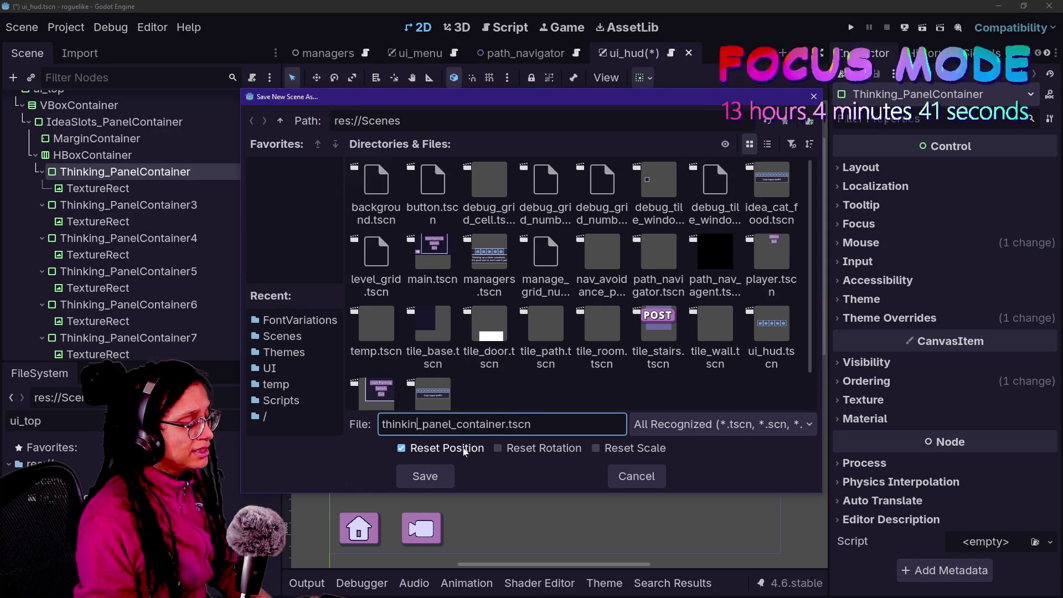
key(ctrl+BackSpace)
text(idea_slot)
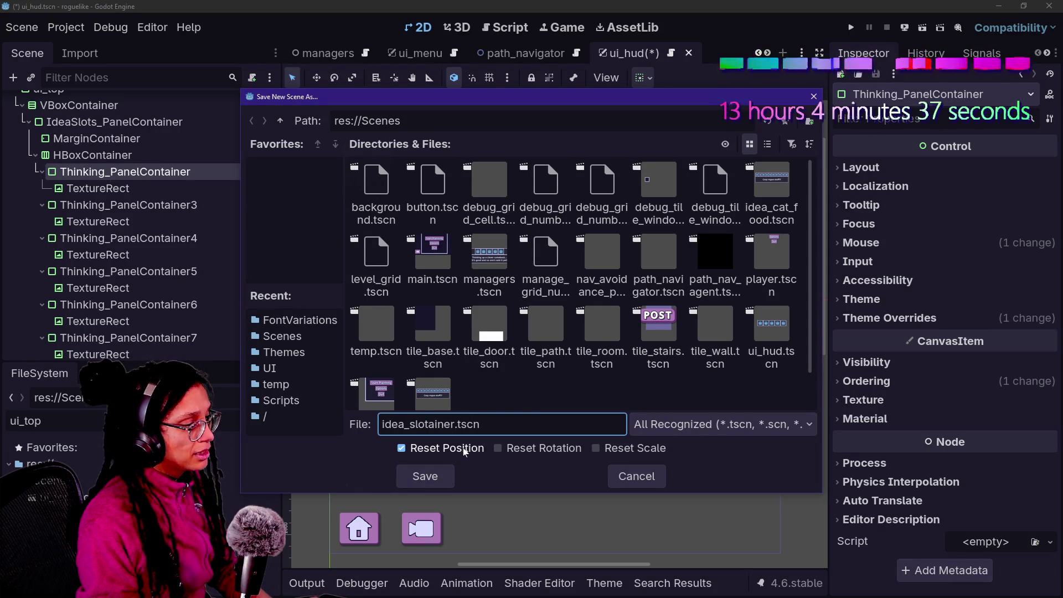
key(Return)
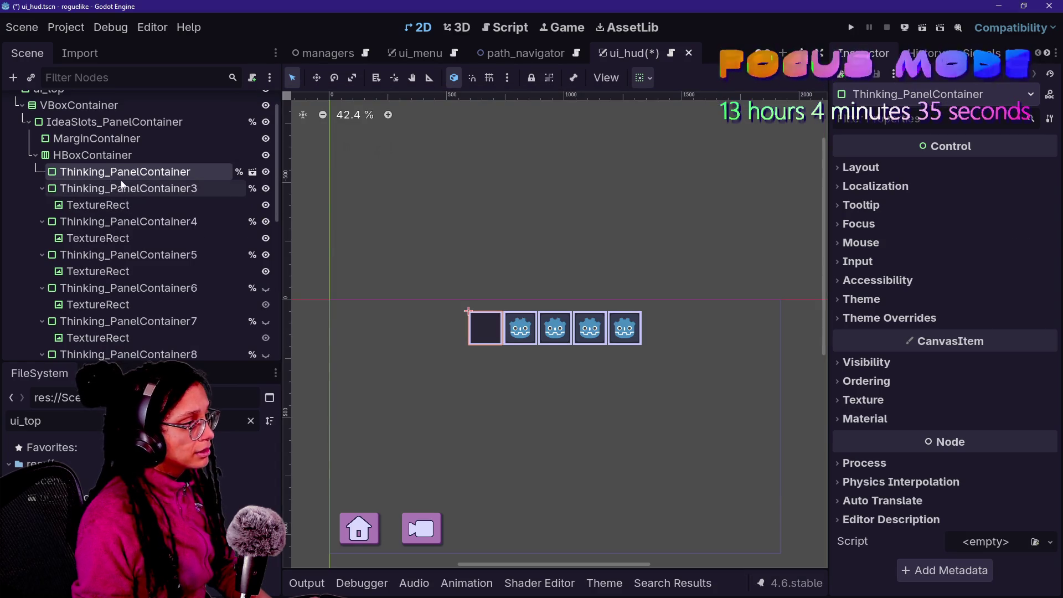
click(148, 189)
Delete the eleven duplicate panels Thinking_PanelContainer3 through 13.
scroll(148, 191, down, 5)
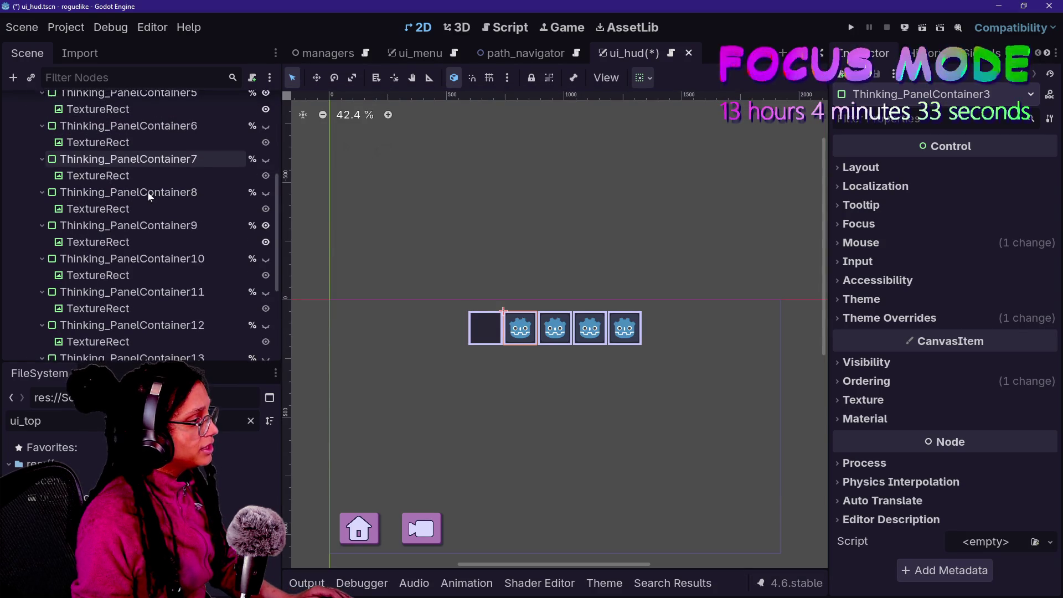
shift+click(137, 299)
key(Delete)
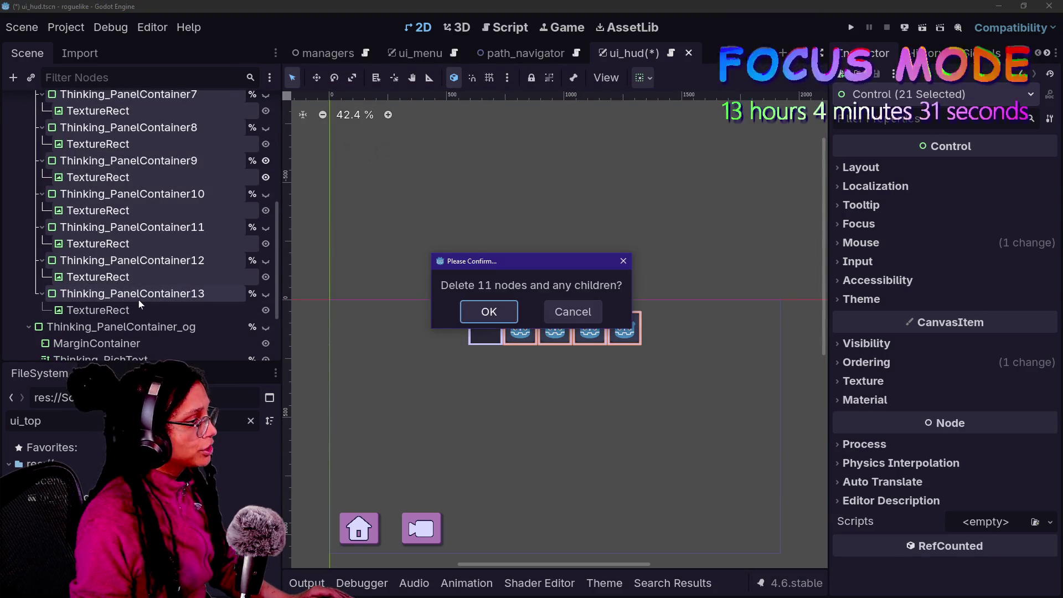
key(Return)
Delete the saved Thinking_PanelContainer instance from the slot row.
click(164, 272)
click(143, 254)
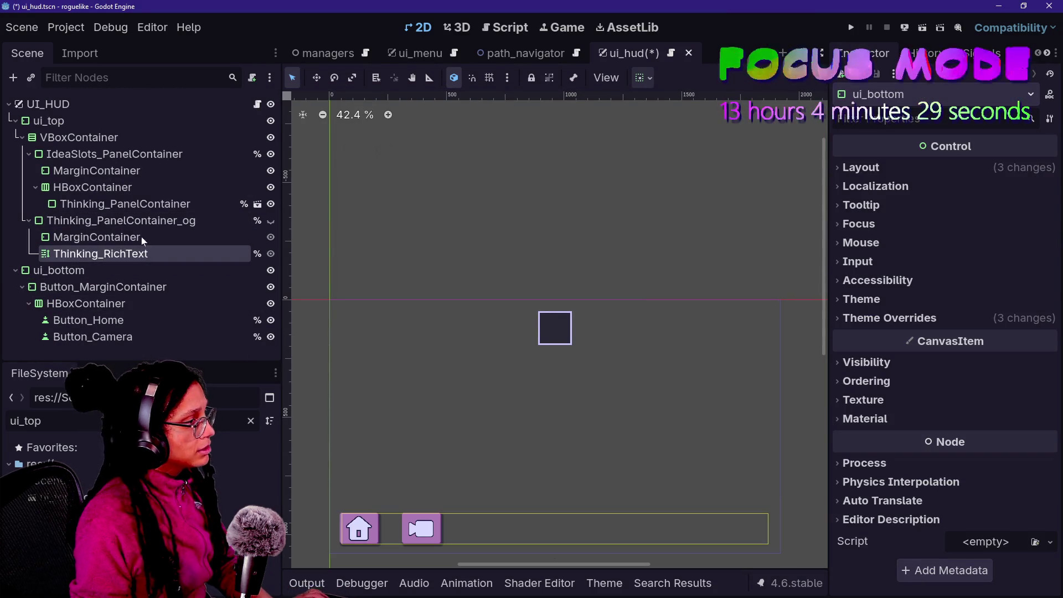
click(128, 239)
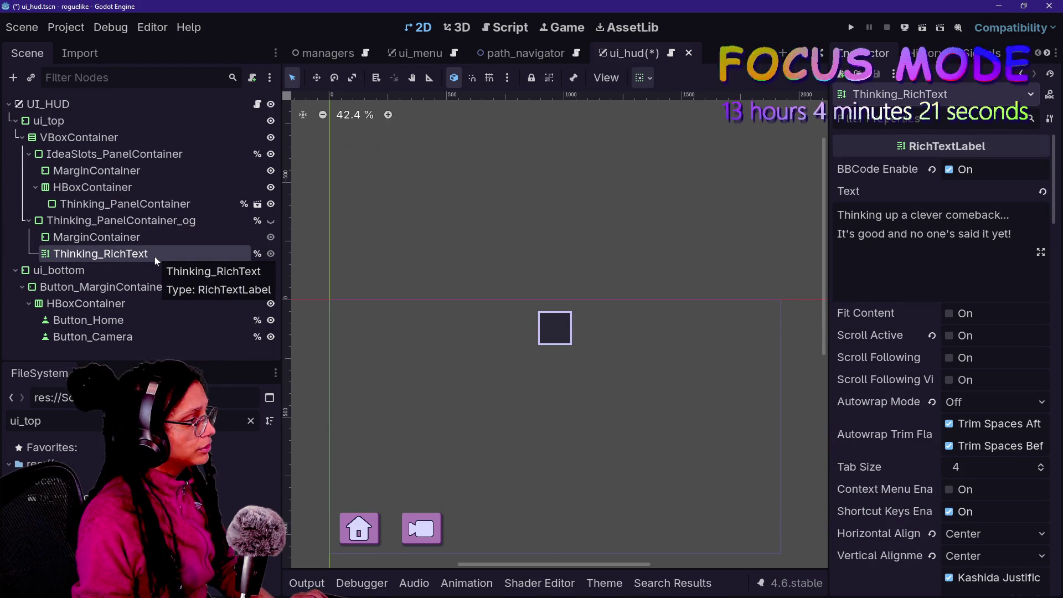
click(179, 204)
key(Delete)
key(Return)
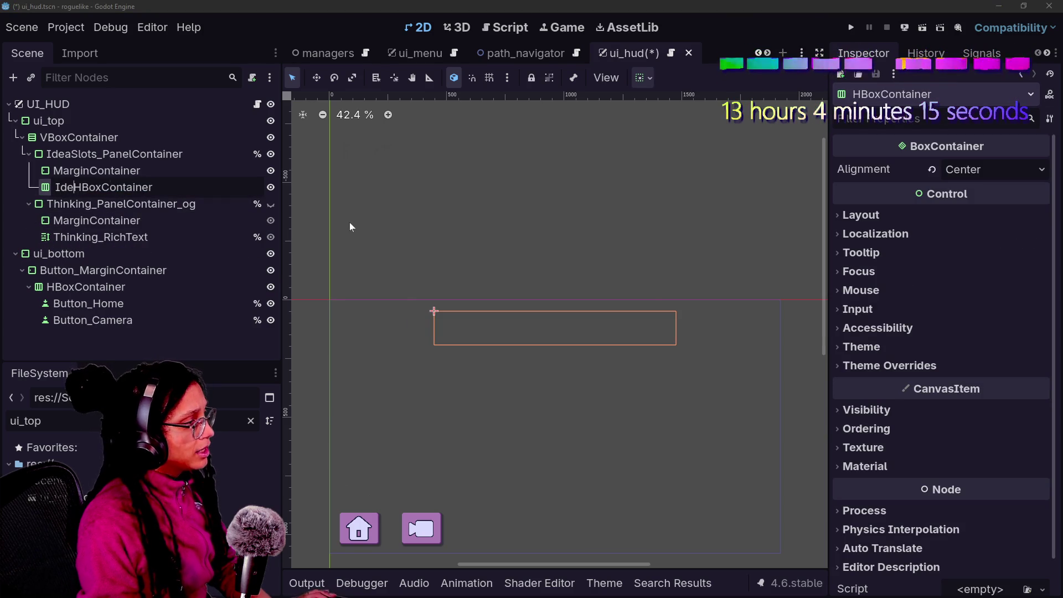
Rename the HBoxContainer to IdeaSlots_HBox and open the ui_hud.gd script.
text(aSlots_)
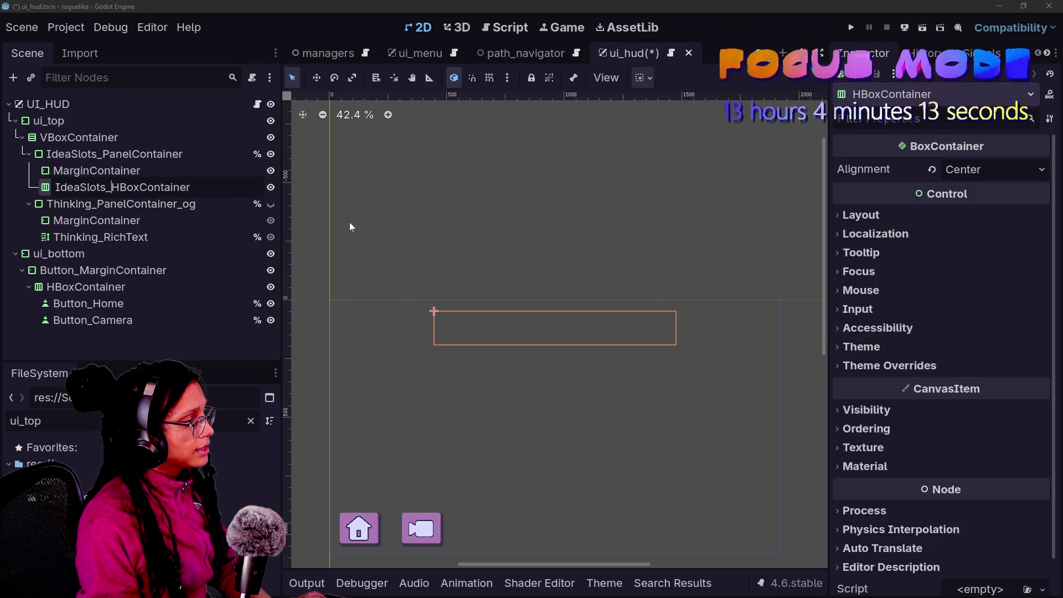
key(Right)
key(Right)
key(shift+End)
key(Delete)
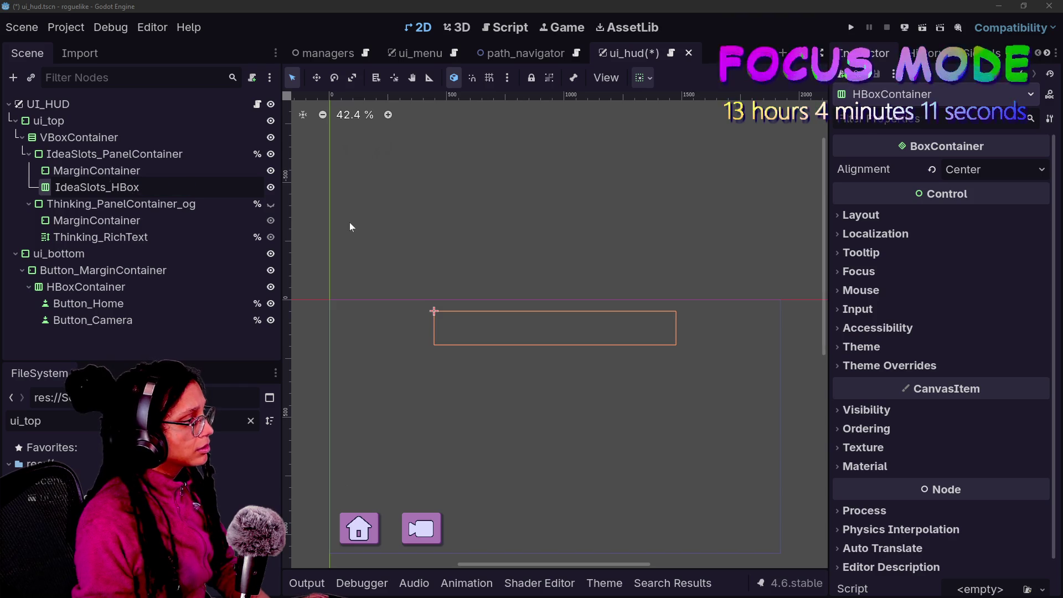
key(Return)
right_click(115, 193)
click(111, 204)
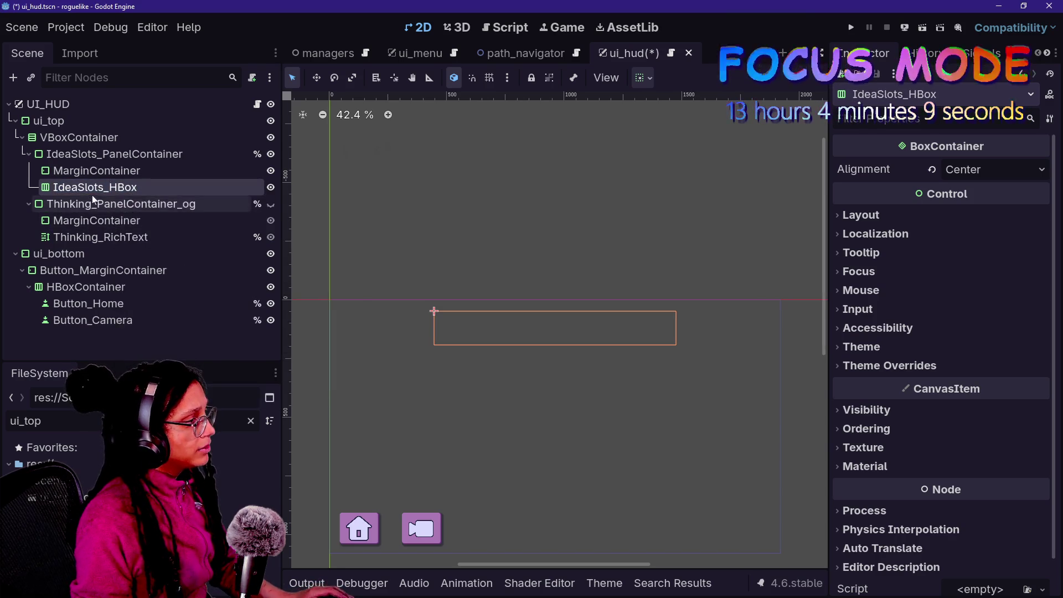
right_click(98, 190)
key(Escape)
click(97, 221)
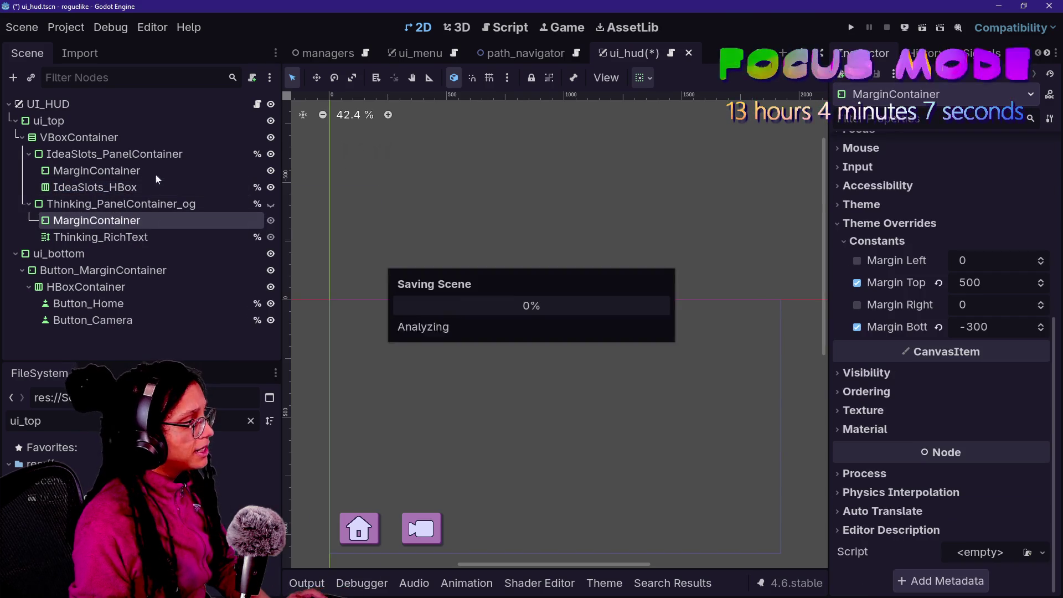
click(258, 105)
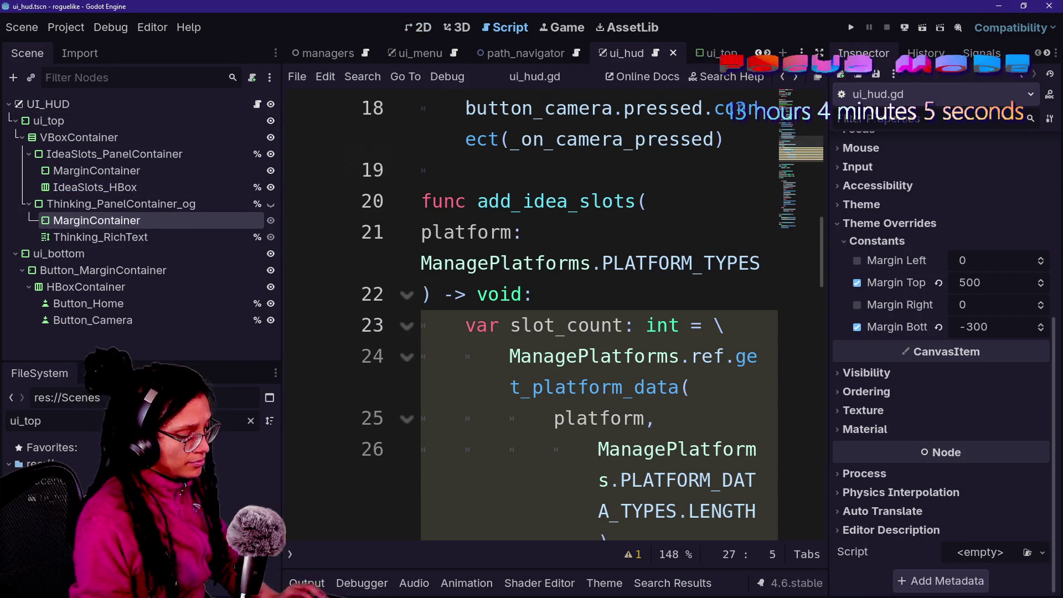
key(ctrl+shift+F11)
key(ctrl+minus)
key(ctrl+minus)
key(ctrl+minus)
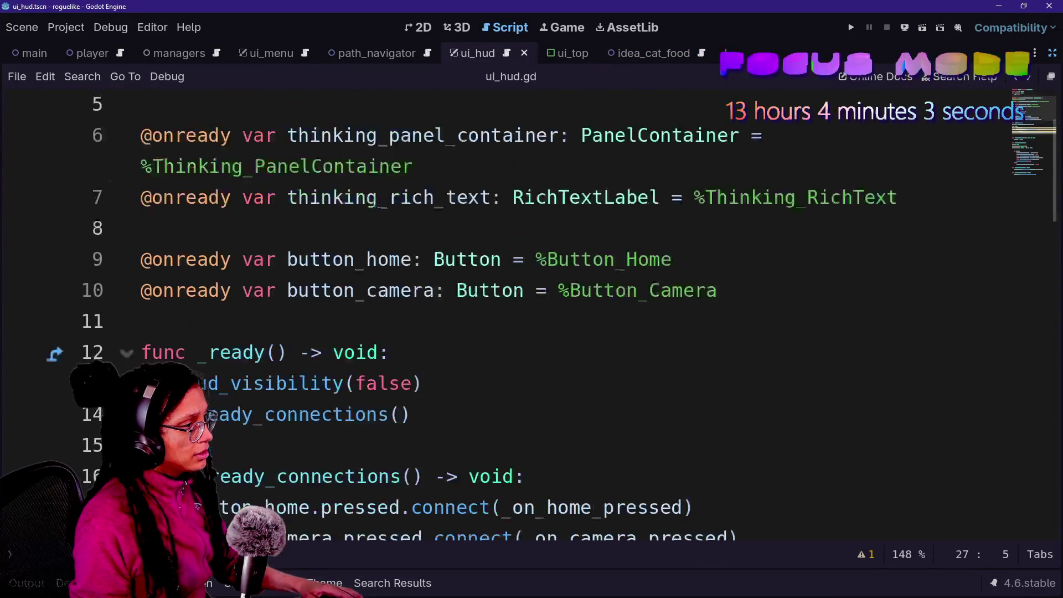
key(ctrl+equal)
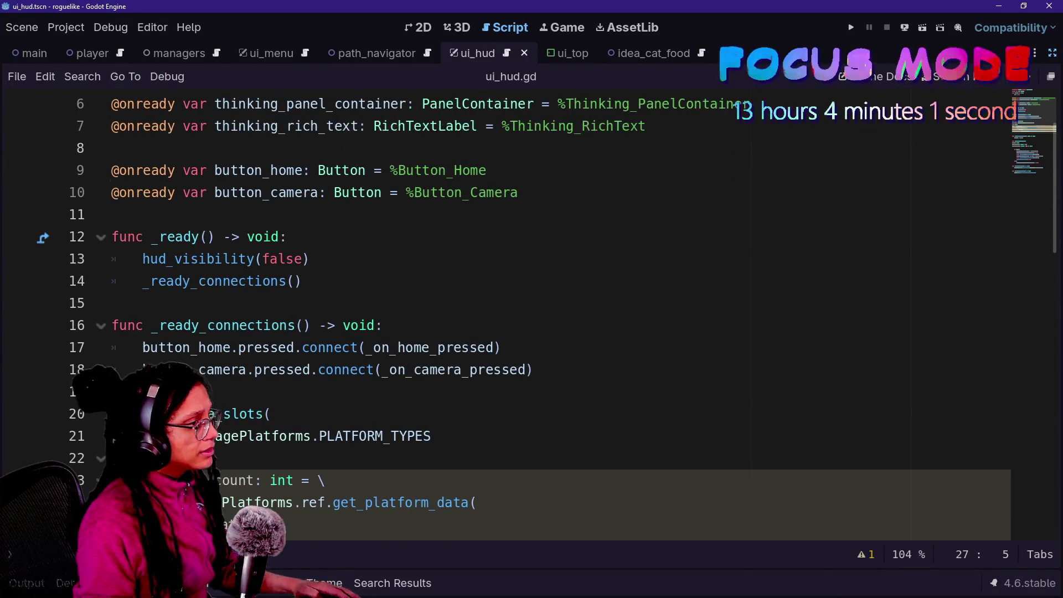
click(289, 235)
key(ctrl+shift+F11)
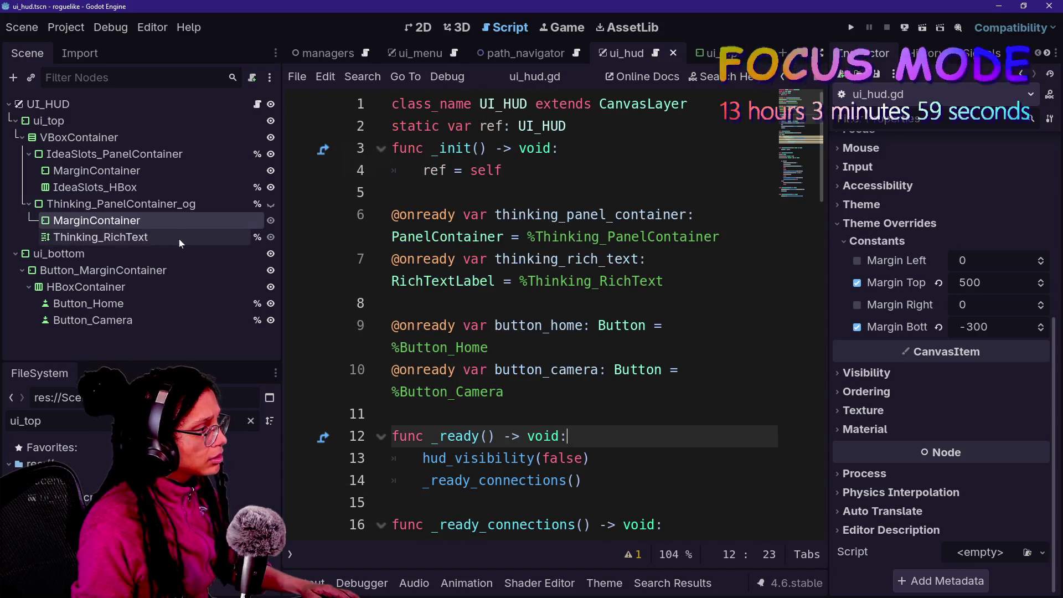
mouse_move(110, 188)
mouse_down()
mouse_move(487, 291)
mouse_move(603, 265)
mouse_move(489, 293)
mouse_move(560, 306)
mouse_up()
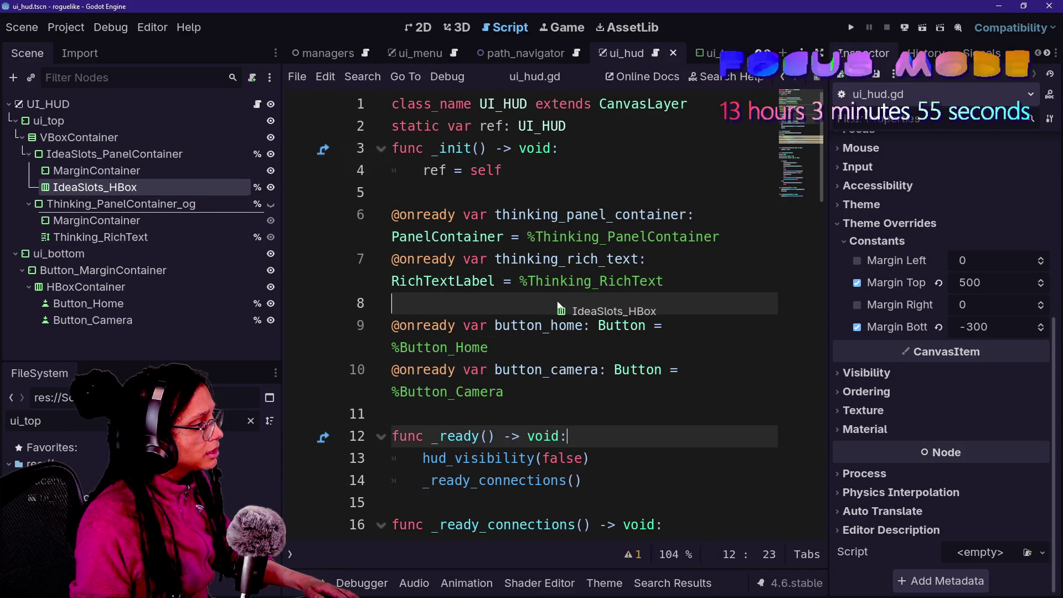
mouse_move(551, 298)
mouse_down()
mouse_move(421, 252)
mouse_move(131, 206)
mouse_move(534, 227)
mouse_move(530, 205)
mouse_up()
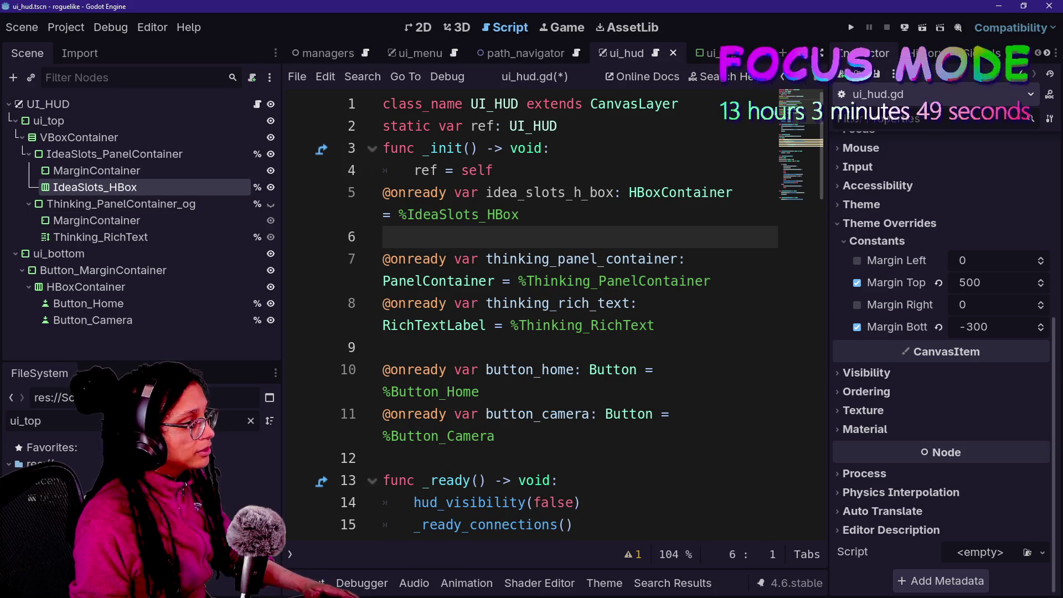
drag(501, 170, 581, 192)
key(ctrl+z)
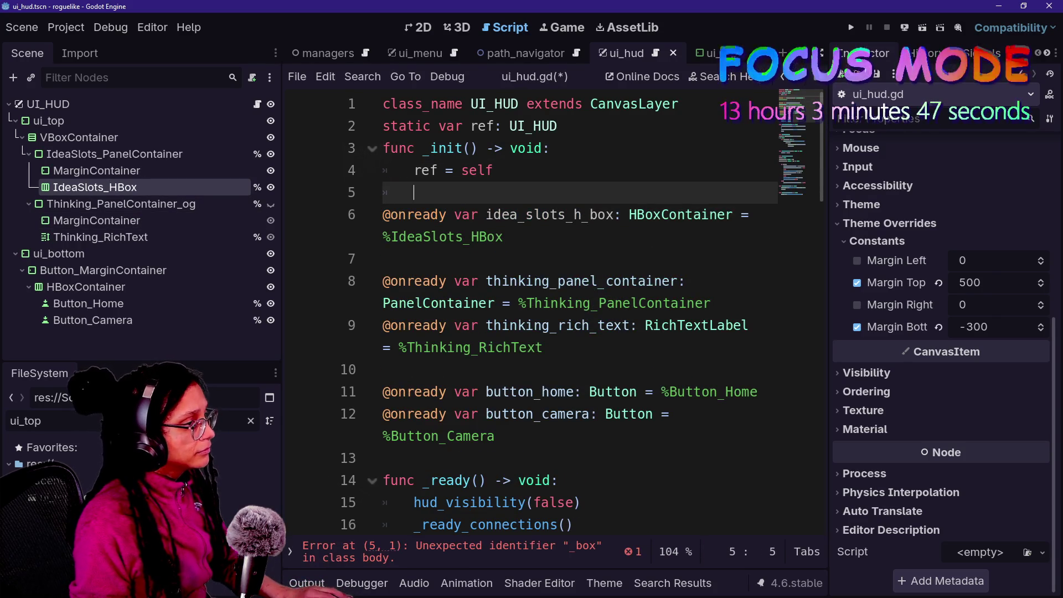
Rename Thinking_PanelContainer_og back to Thinking_PanelContainer.
right_click(111, 204)
click(314, 361)
key(End)
key(BackSpace)
key(BackSpace)
key(BackSpace)
key(Return)
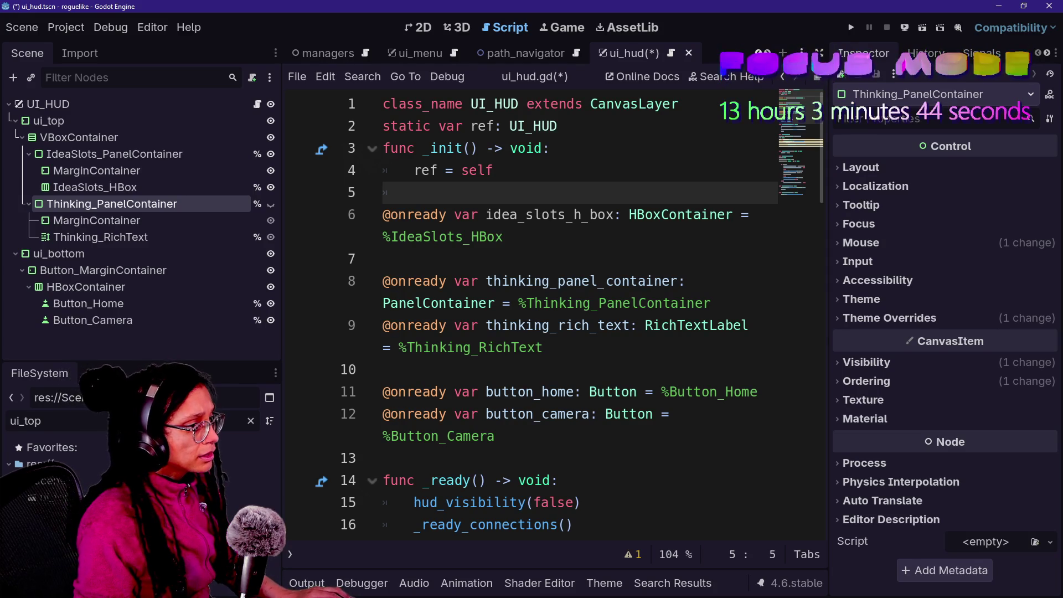
Rename the variable idea_slots_hbox to ideaslots_hbox and clear the ui_top file filter.
click(595, 214)
click(573, 281)
scroll(574, 281, down, 1)
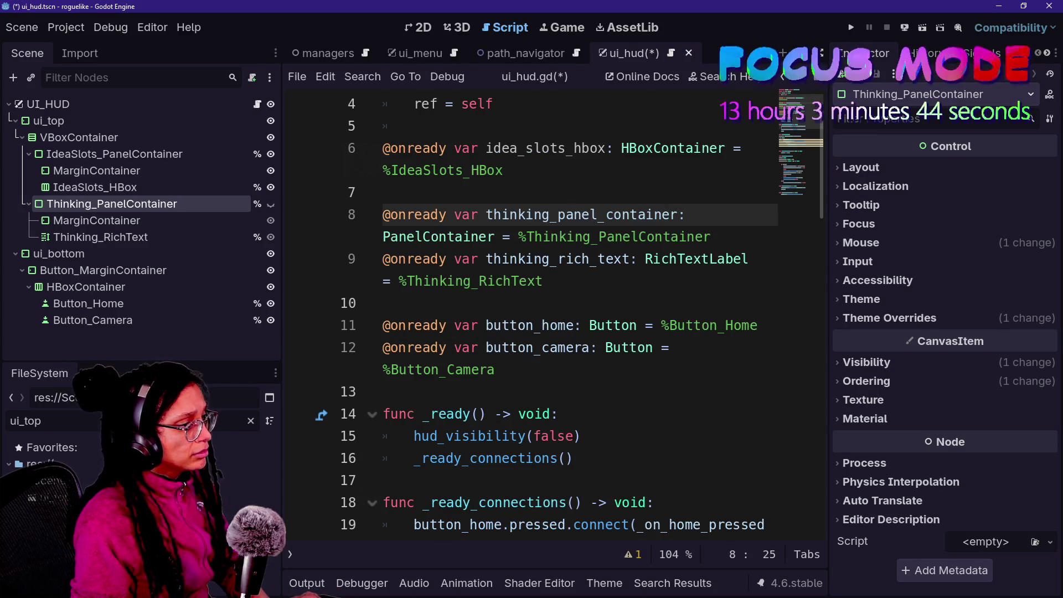
scroll(573, 280, down, 1)
scroll(574, 281, up, 2)
click(525, 214)
key(BackSpace)
click(533, 280)
scroll(533, 281, down, 1)
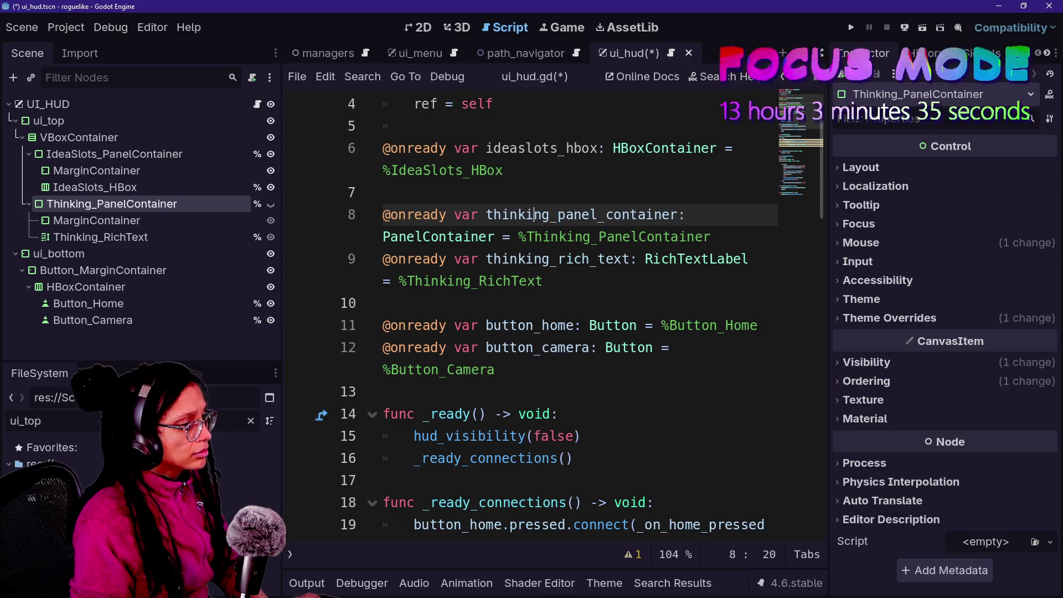
key(ctrl+shift+F11)
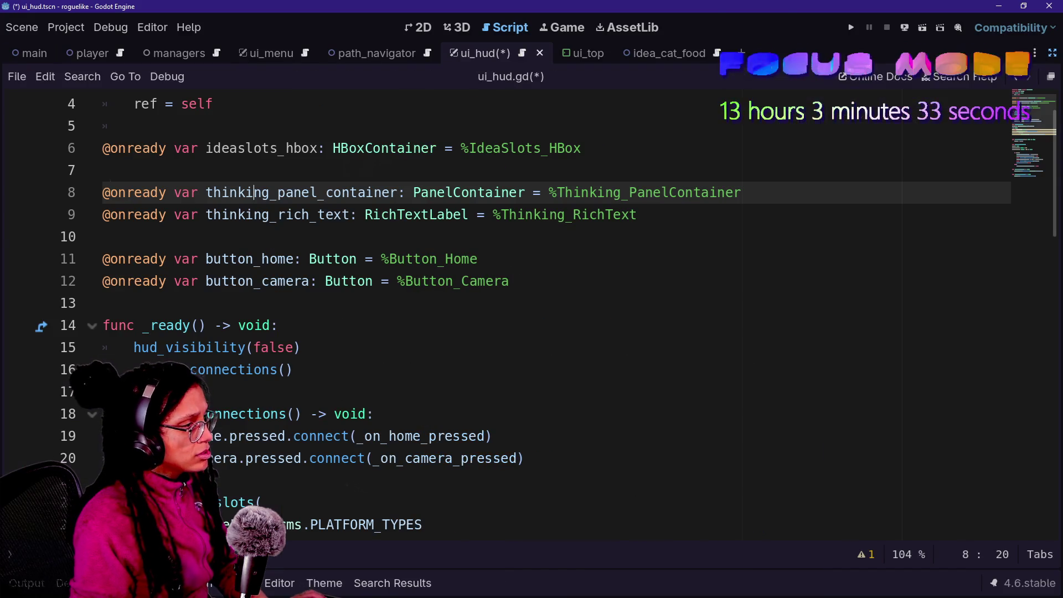
scroll(545, 317, down, 1)
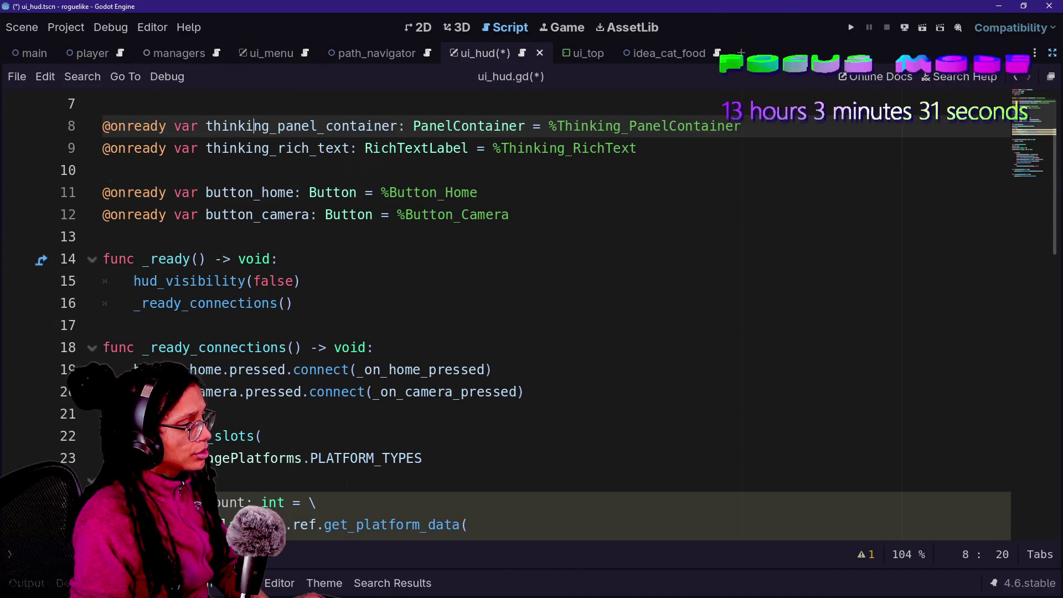
scroll(532, 315, down, 1)
key(ctrl+shift+F11)
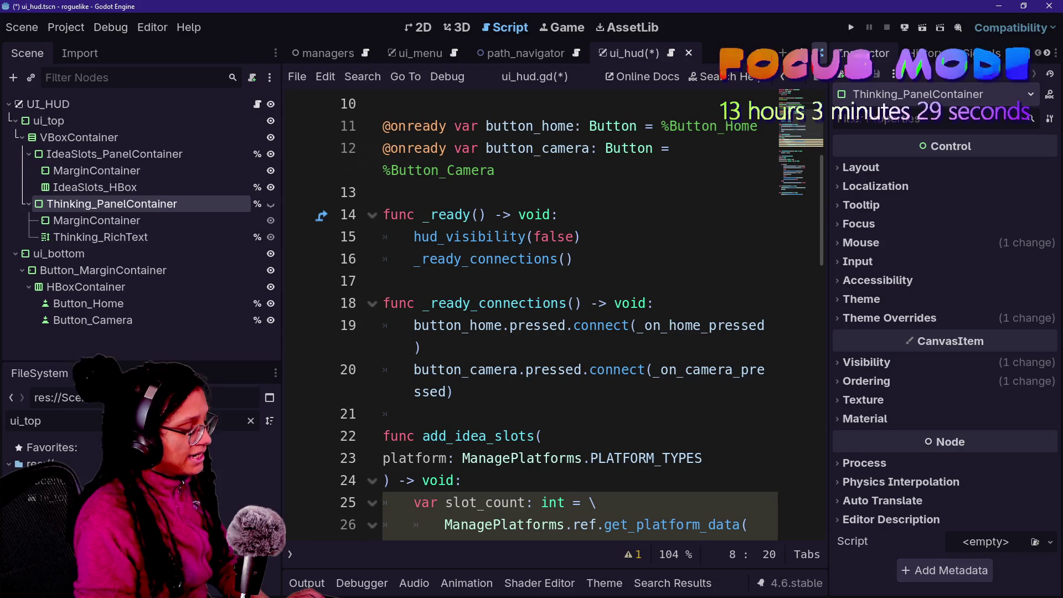
scroll(553, 315, up, 3)
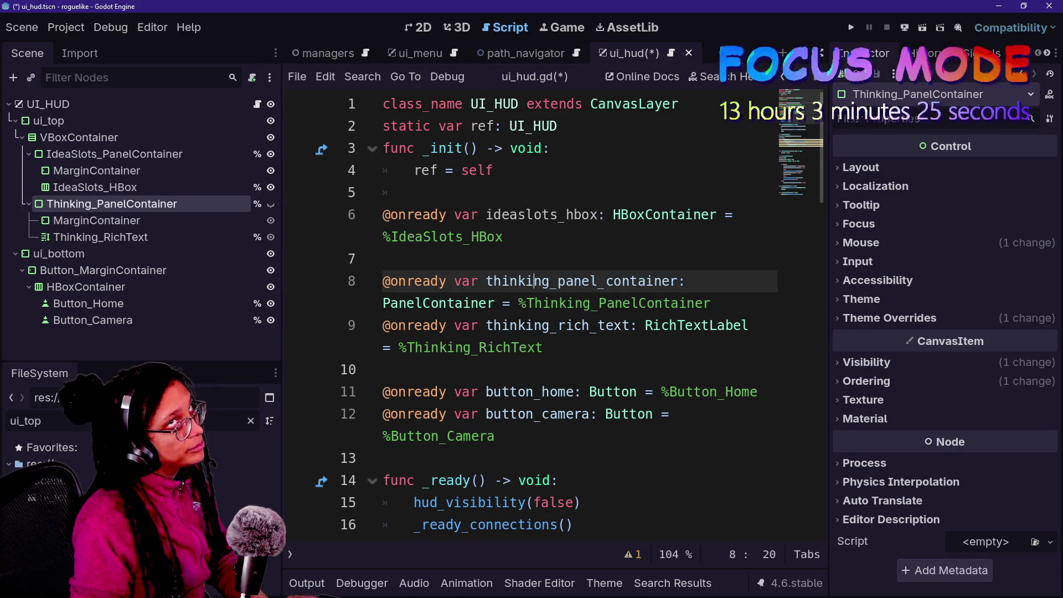
key(Down)
key(Down)
key(Down)
key(Down)
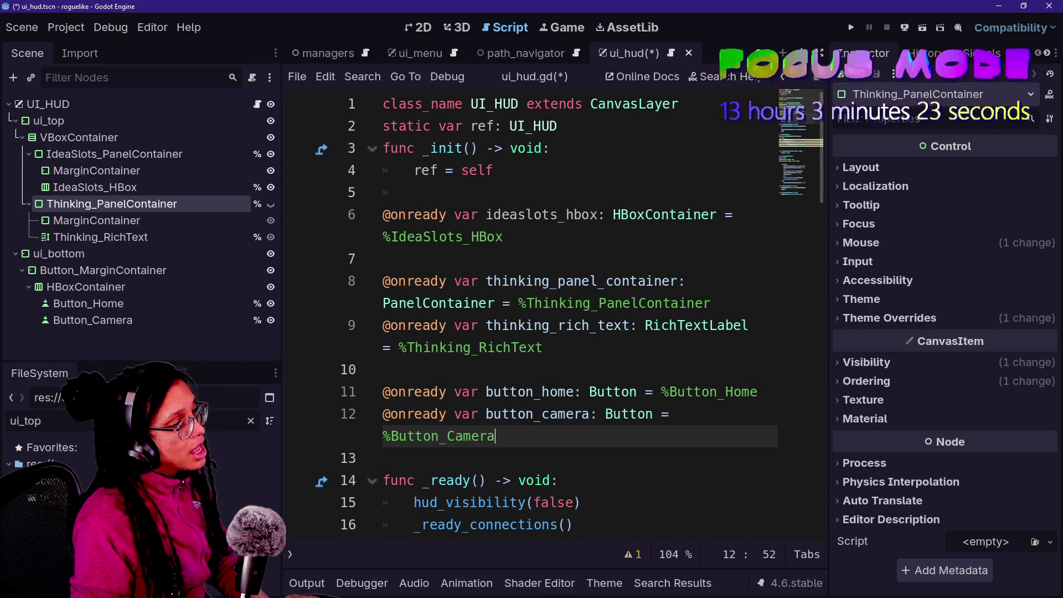
click(251, 421)
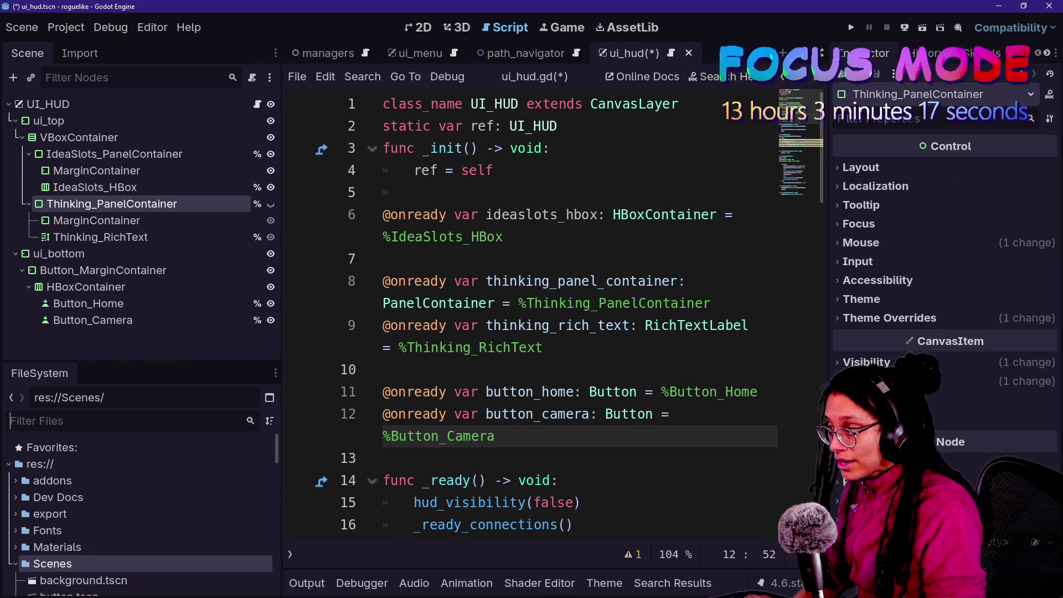
Add an IDEA_SLOT constant preloading idea_slot.tscn to ui_hud.gd.
text(slot)
mouse_move(76, 497)
mouse_down()
mouse_move(583, 420)
mouse_move(467, 447)
mouse_move(515, 437)
mouse_move(430, 354)
mouse_move(480, 448)
mouse_up()
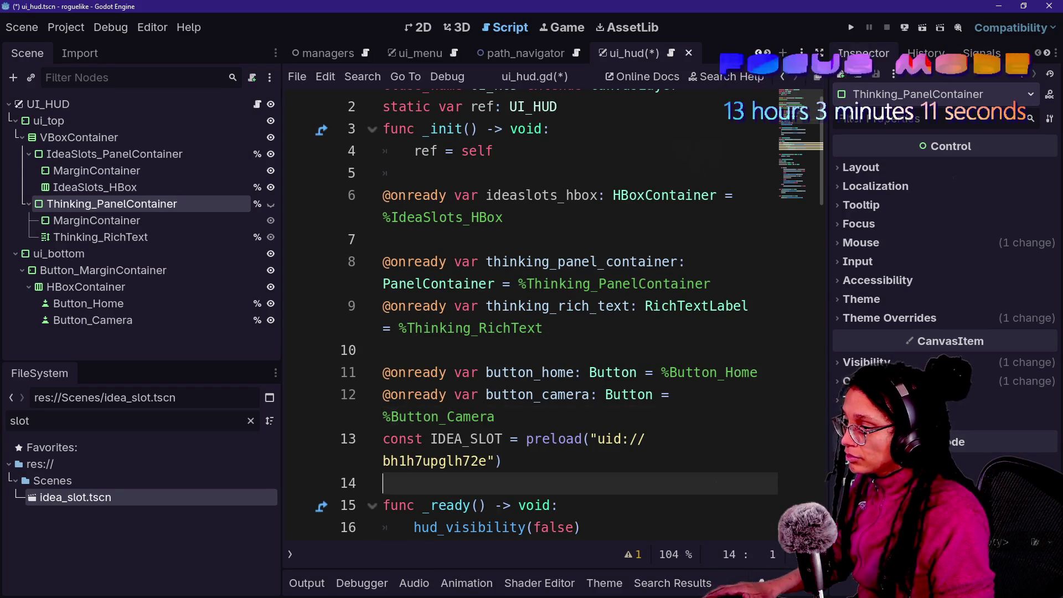
key(Up)
key(Up)
key(Up)
key(End)
key(Return)
Type IDEA_SLOT as PackedScene and hide the side docks for full-width editing.
click(502, 460)
text(:Pa)
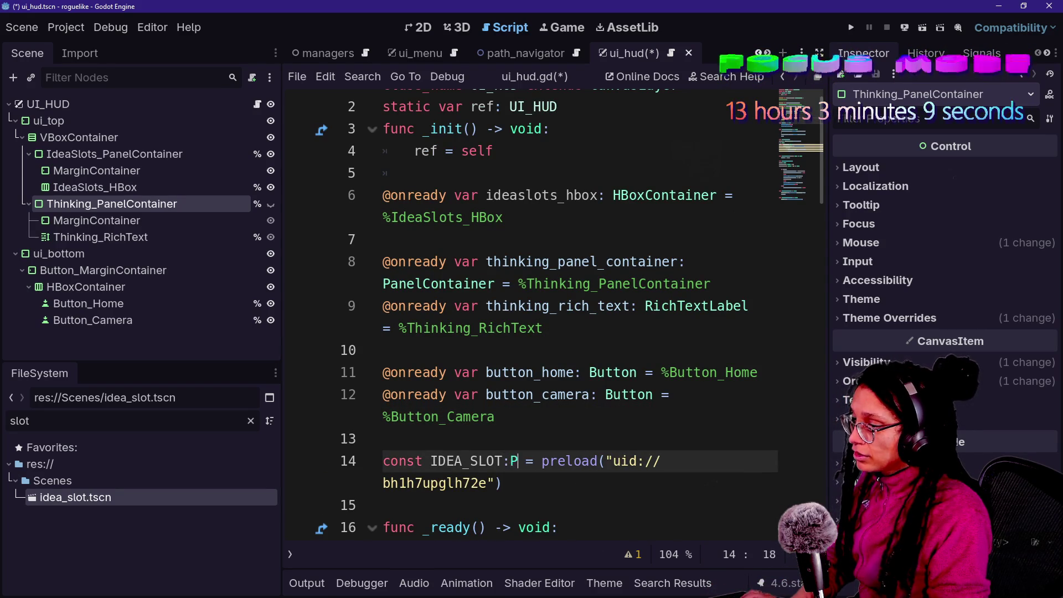
key(BackSpace)
key(BackSpace)
text(Packed)
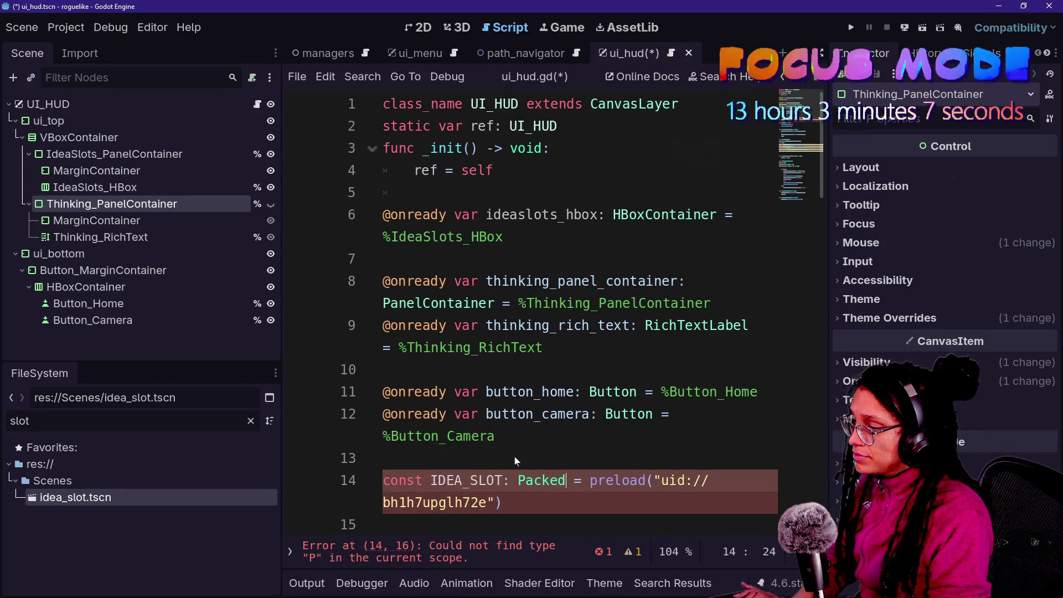
text(ne)
click(462, 392)
scroll(553, 310, down, 1)
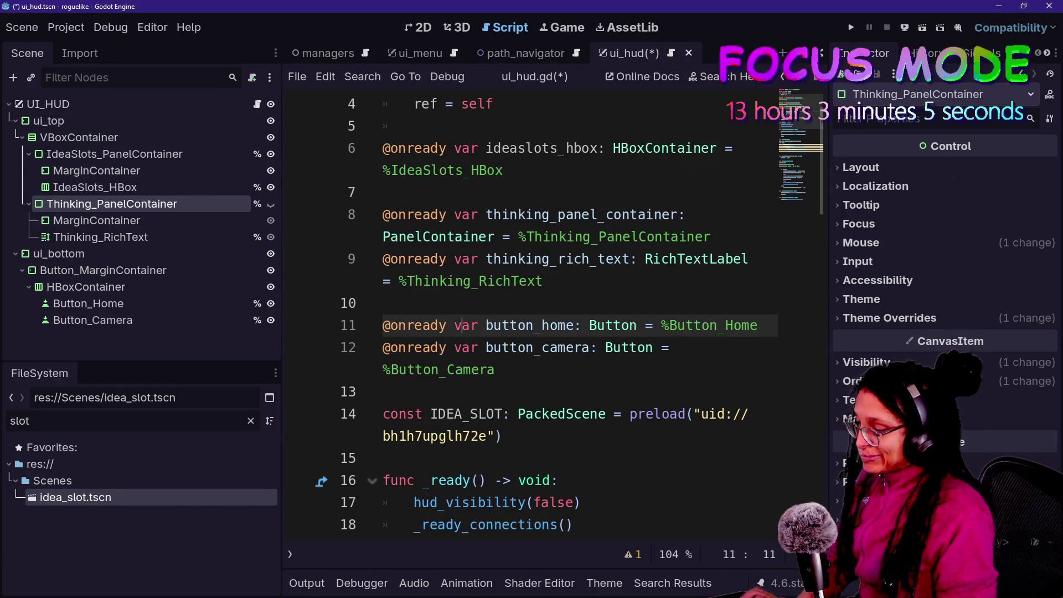
key(ctrl+shift+F11)
scroll(554, 310, down, 5)
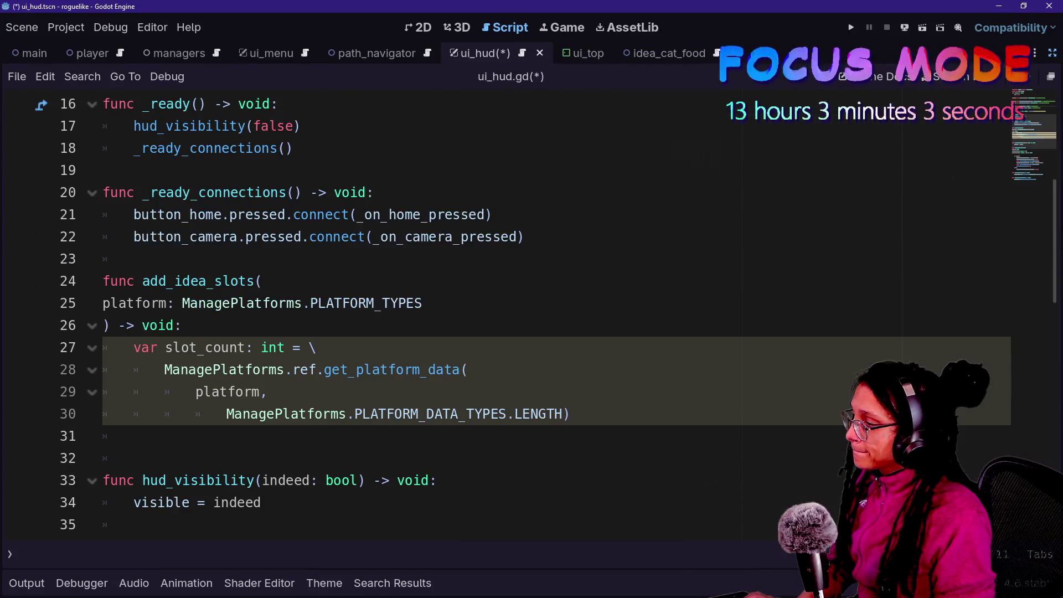
click(133, 391)
In add_idea_slots, declare 'var slot: PanelContainer' assigned from IDEA_SLOT.instantiate() across two lines.
click(133, 369)
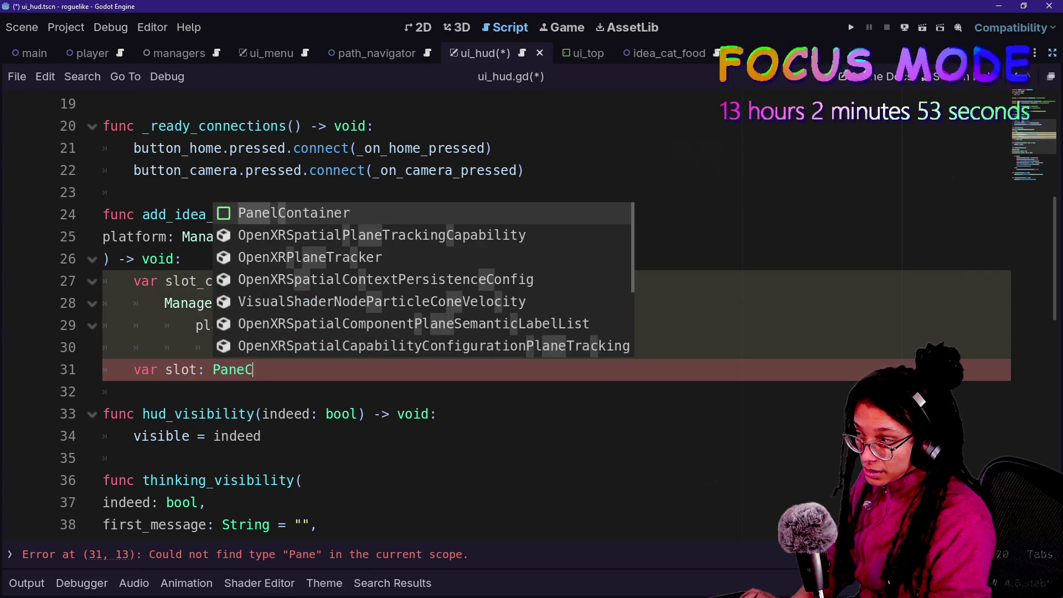
text(lContainer =)
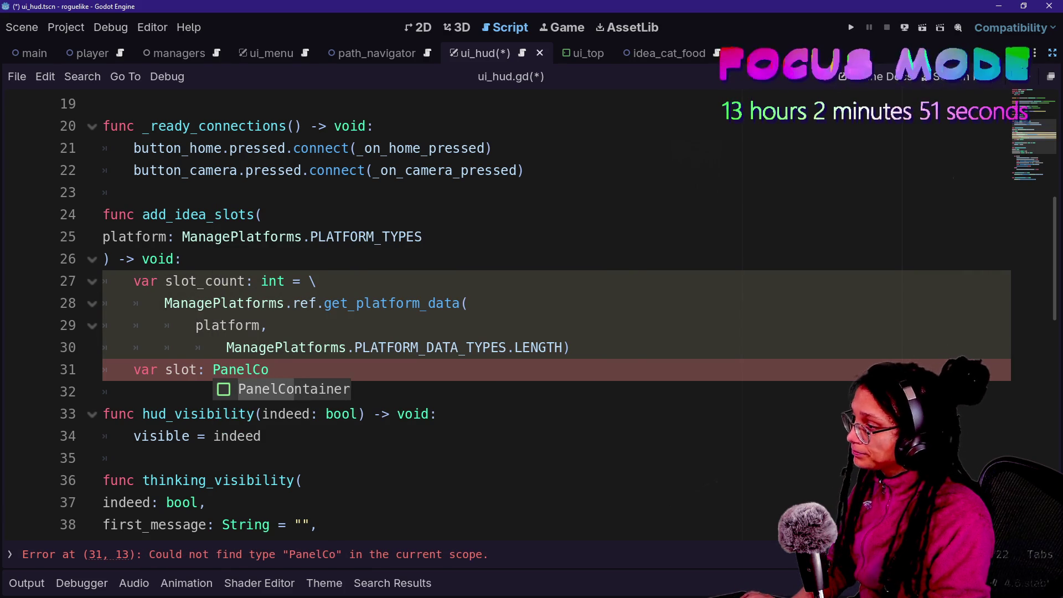
key(Return)
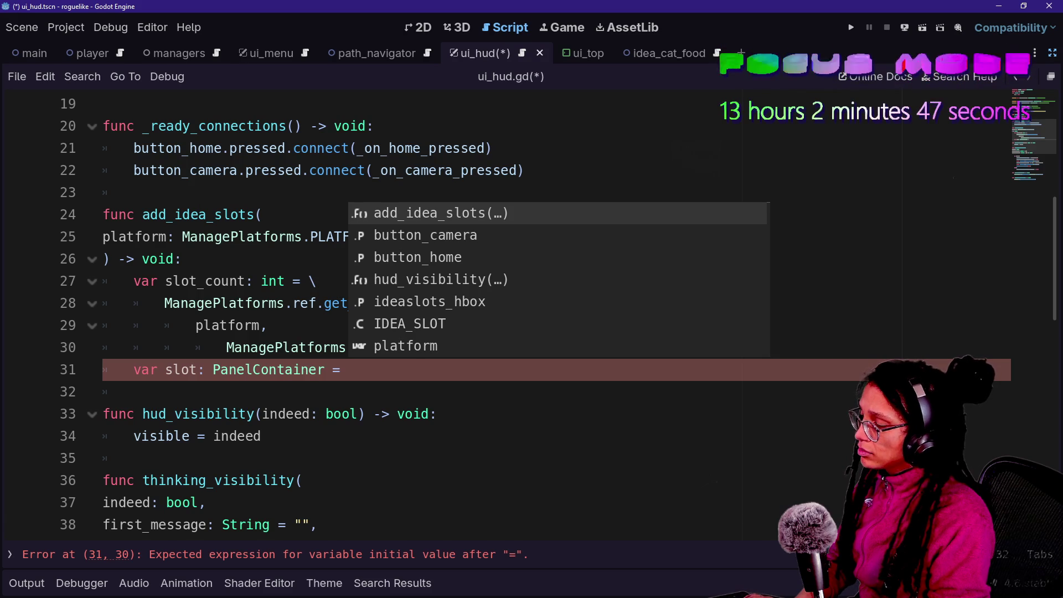
text(\)
key(Return)
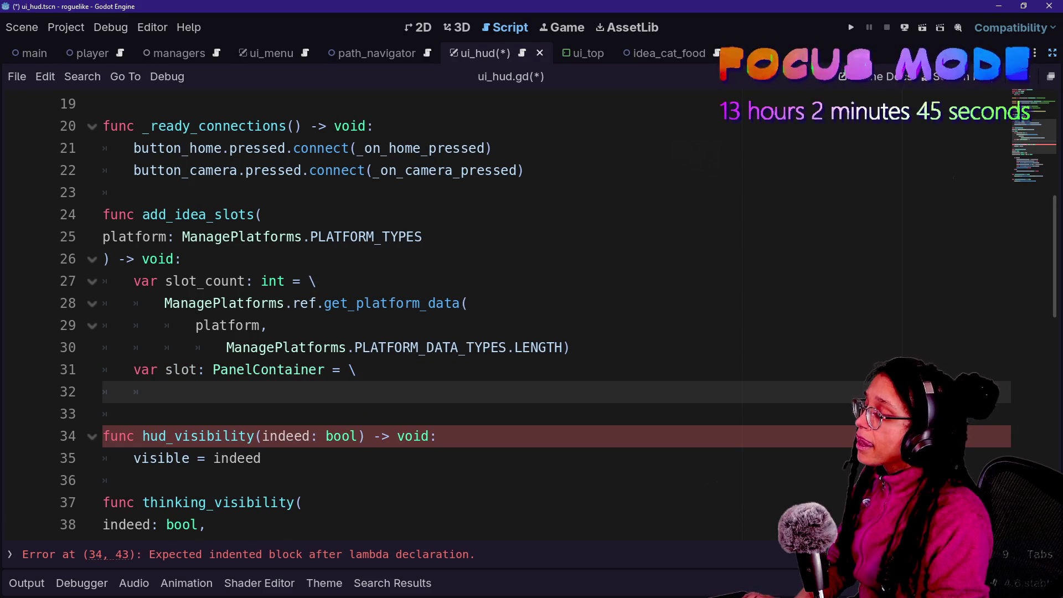
scroll(531, 316, up, 3)
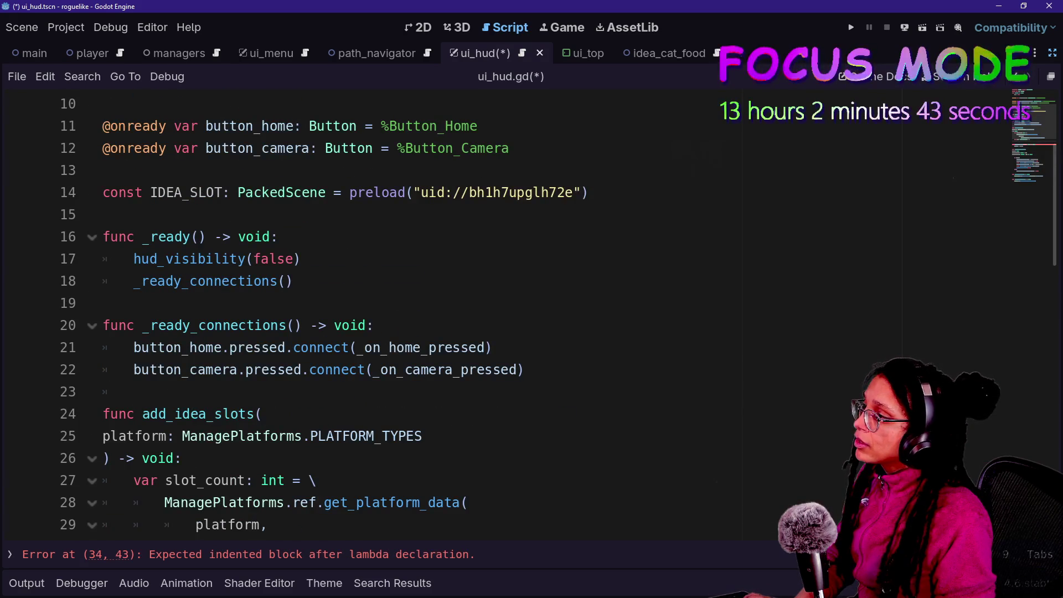
mouse_move(458, 370)
scroll(531, 316, up, 1)
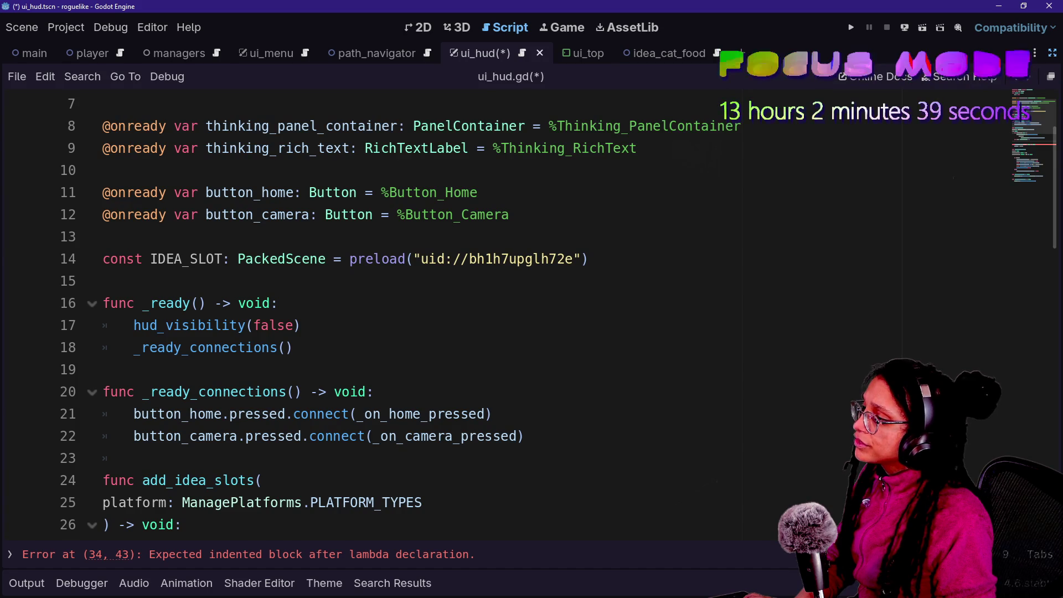
scroll(531, 316, down, 3)
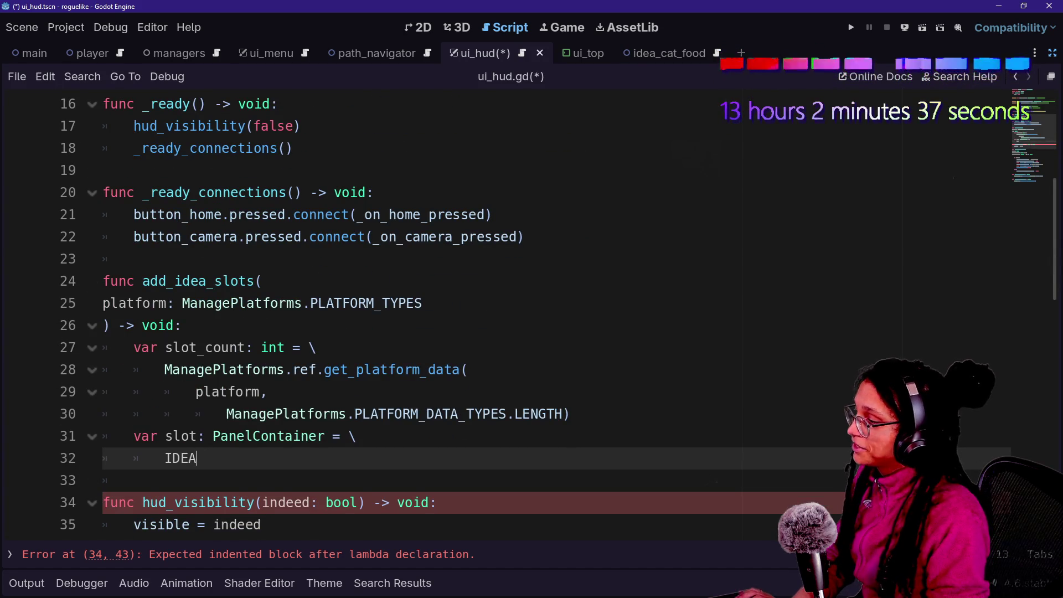
text(_SLOT.inst)
key(Return)
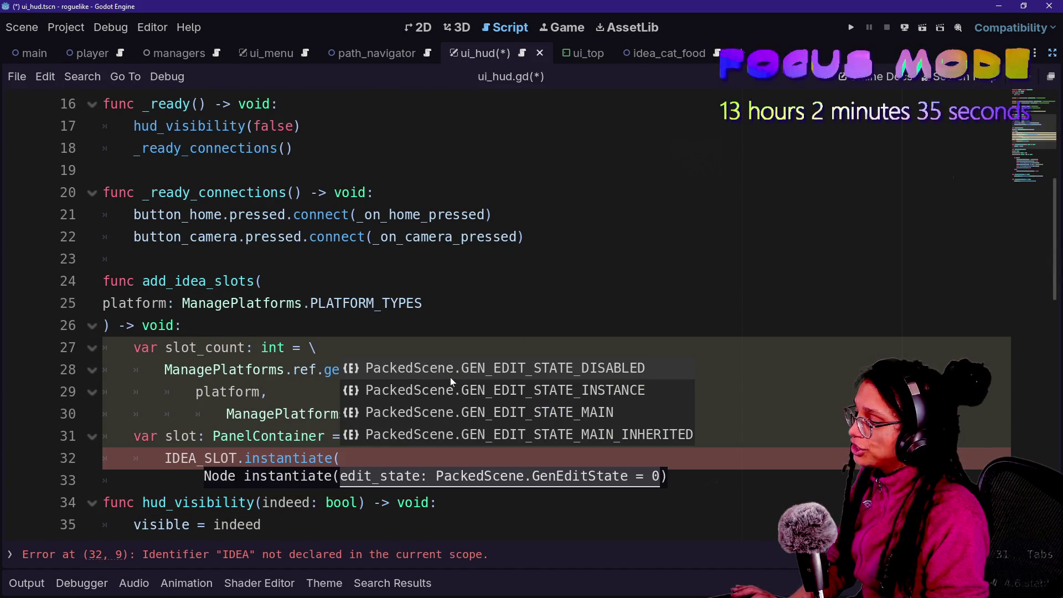
text())
key(Return)
drag(450, 377, 467, 414)
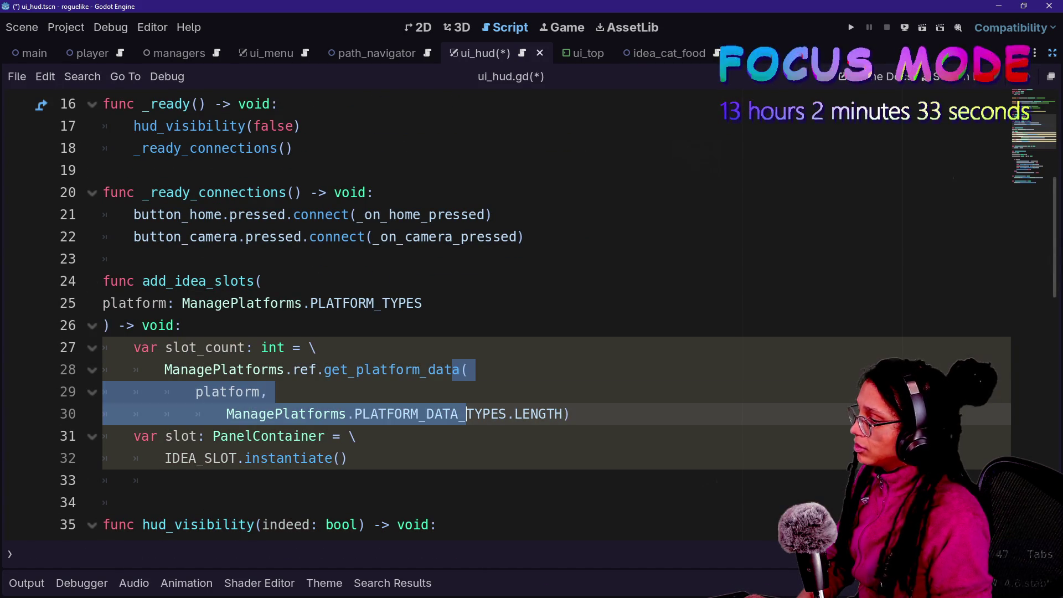
Add the line ideaslots_hbox.append(IDEA_SLOT) below the slot declaration.
click(133, 502)
click(164, 480)
text(hbo)
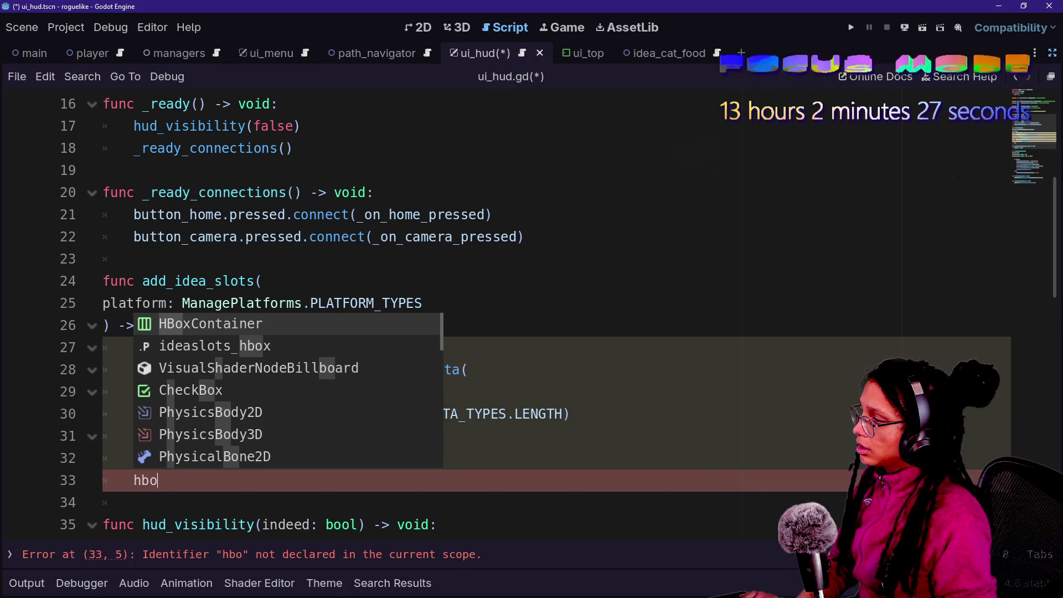
key(Down)
key(Return)
text(append(I)
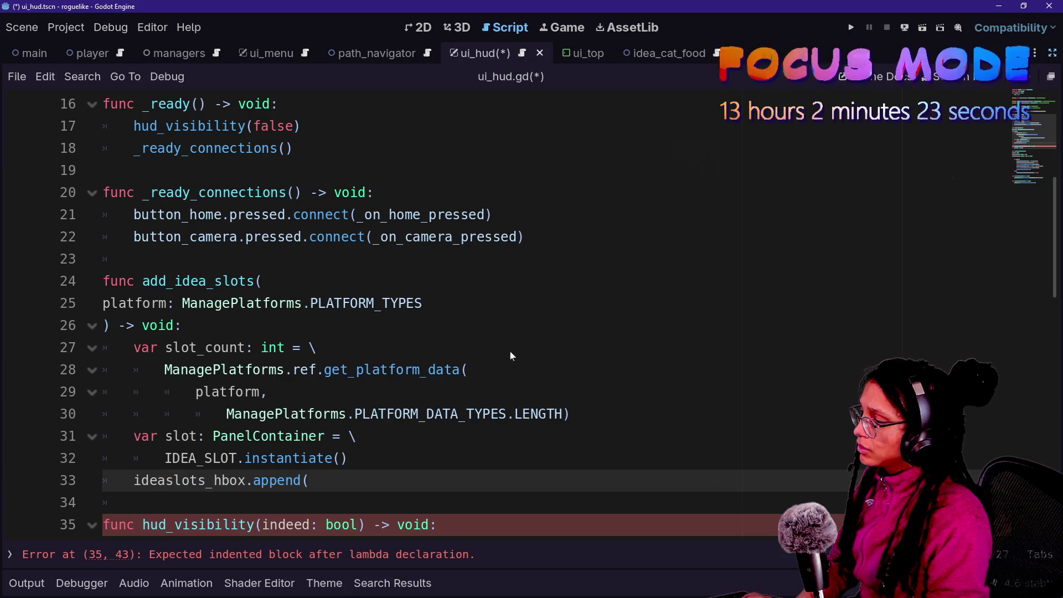
text(D)
key(Return)
text())
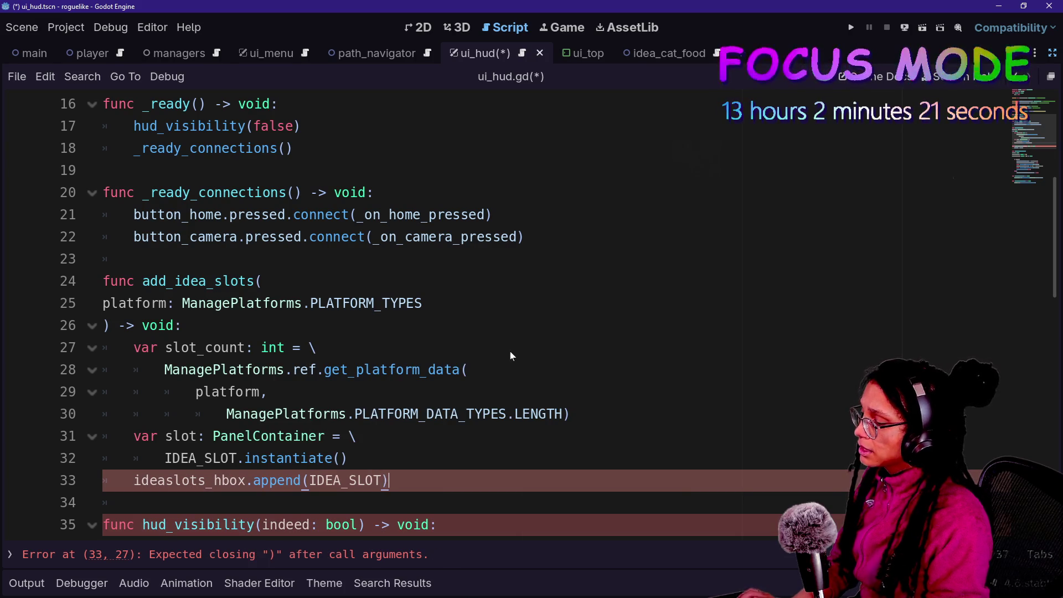
Save the script and insert a blank line above the slot creation lines.
click(422, 302)
key(ctrl+s)
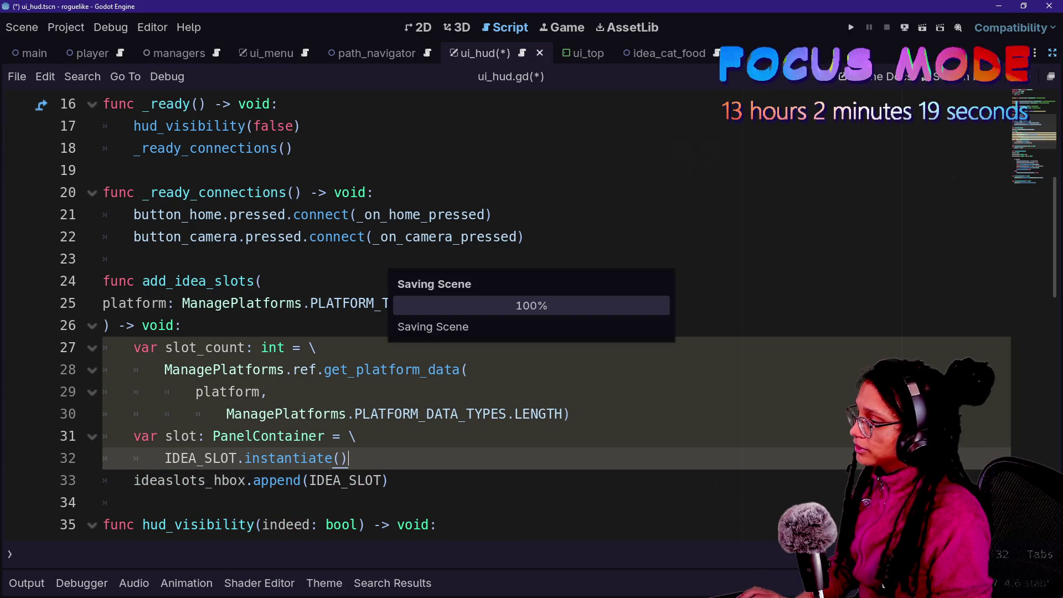
click(388, 480)
scroll(532, 304, down, 1)
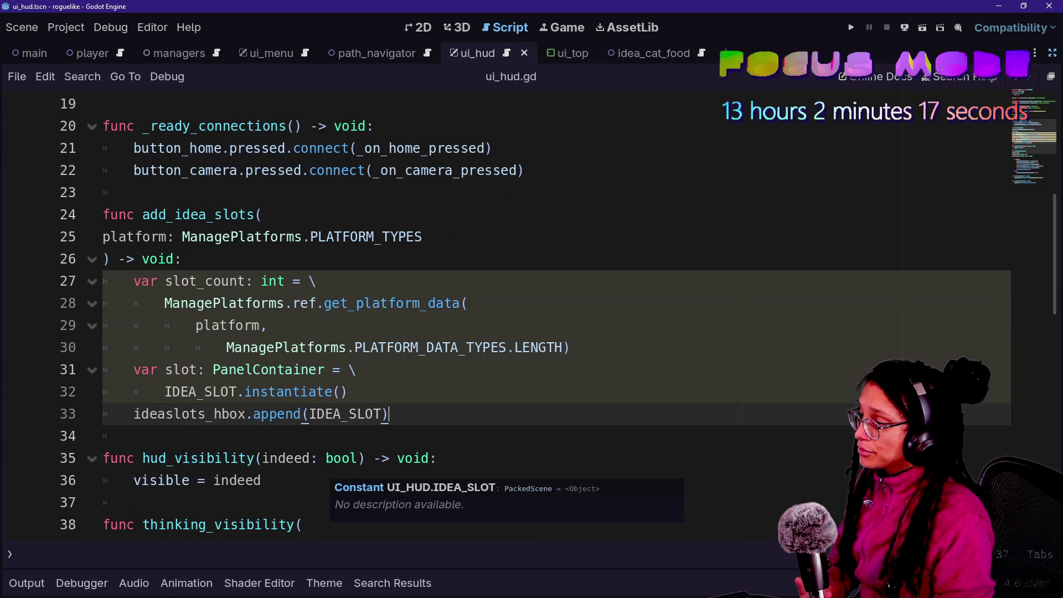
click(570, 347)
key(Return)
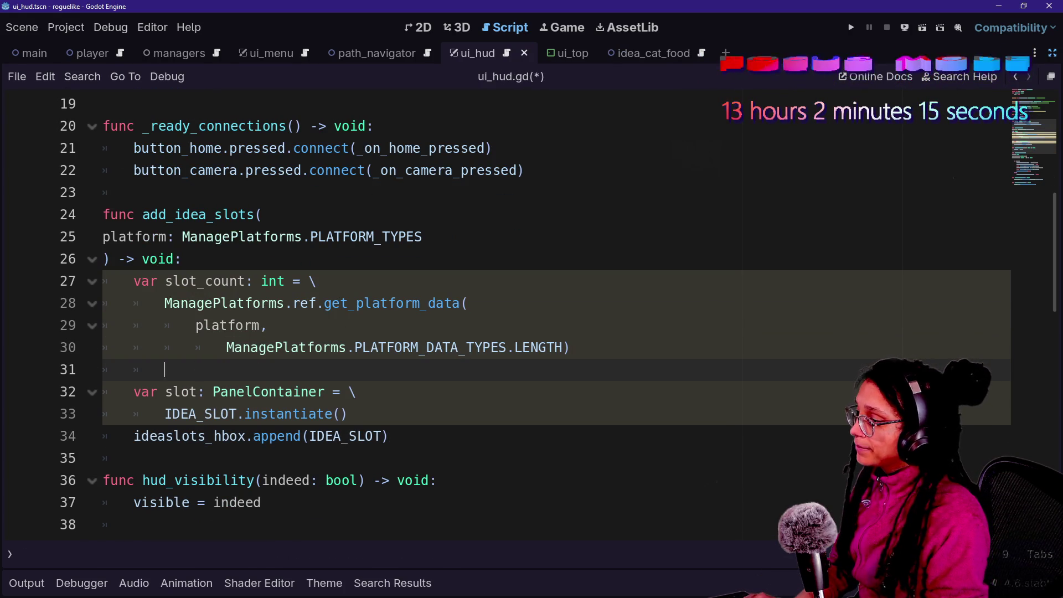
Write the loop header 'for slot_index: int in slot_count:' above the slot lines.
text(fo)
key(BackSpace)
text(or )
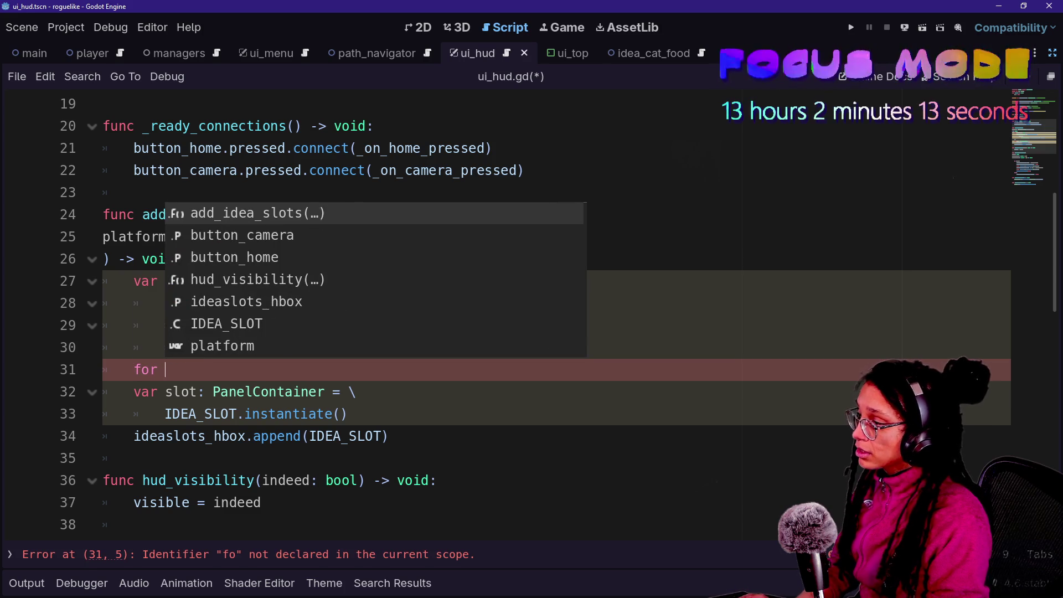
text(s)
key(BackSpace)
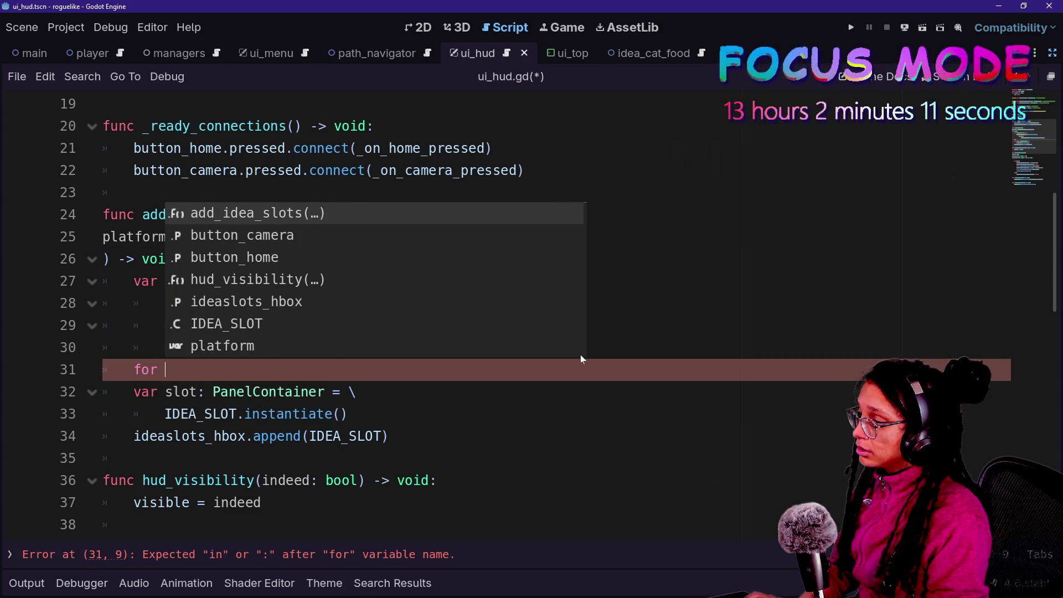
text(slot_ind)
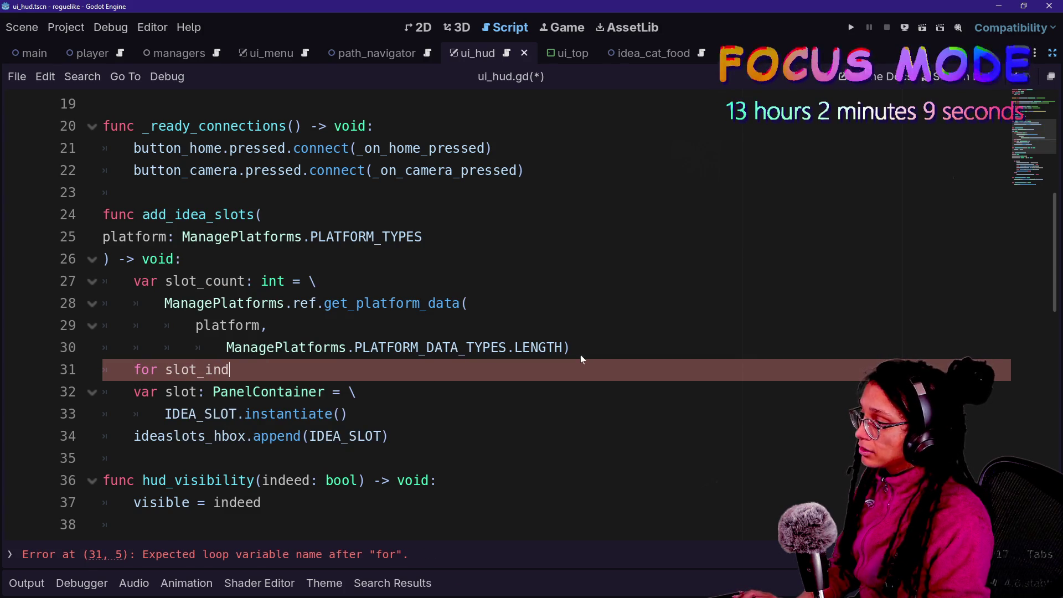
text(ex: int i)
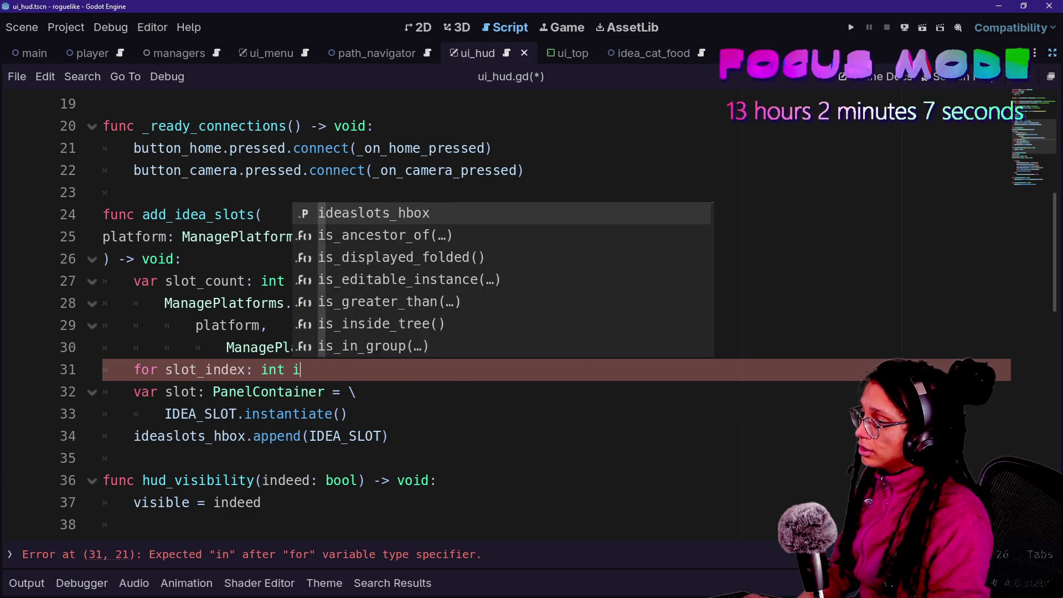
text(n slot_count:)
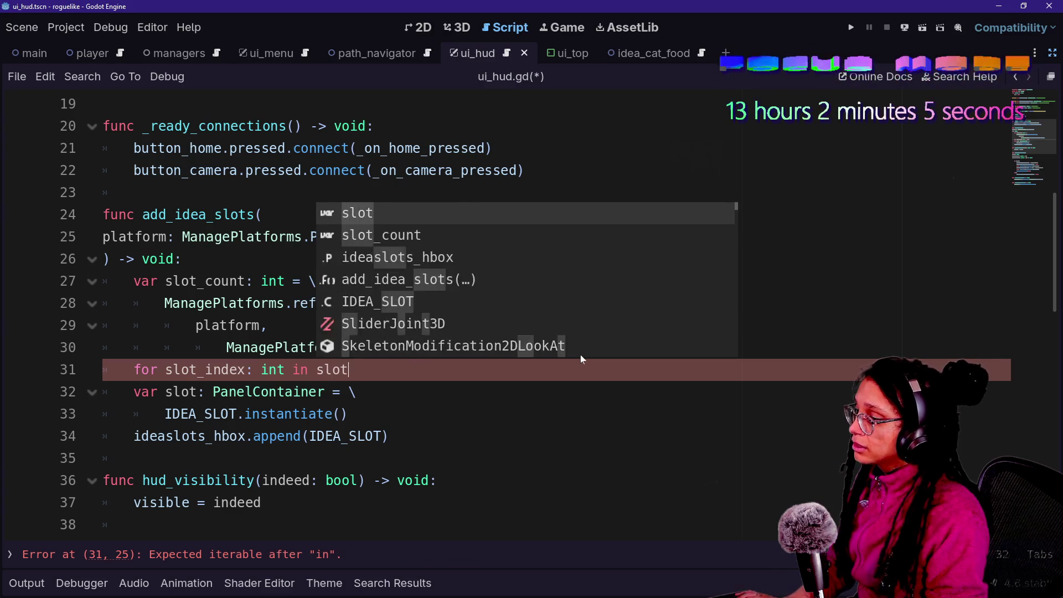
key(Return)
key(BackSpace)
key(BackSpace)
key(BackSpace)
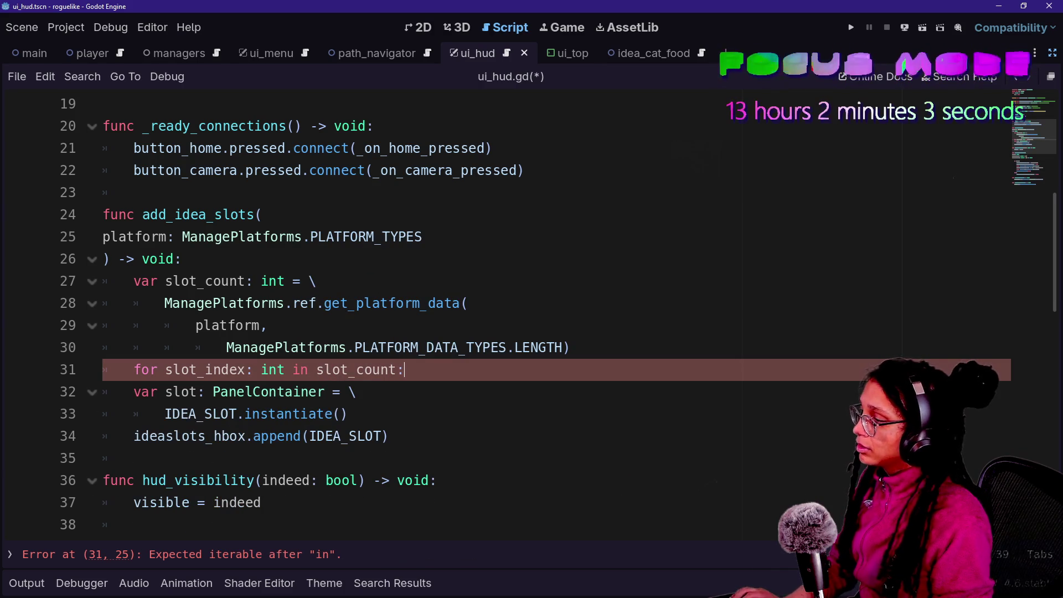
Indent the slot instantiation and append lines into the loop body, then save.
key(shift+Down)
key(shift+Down)
key(shift+Down)
key(Tab)
key(shift+Up)
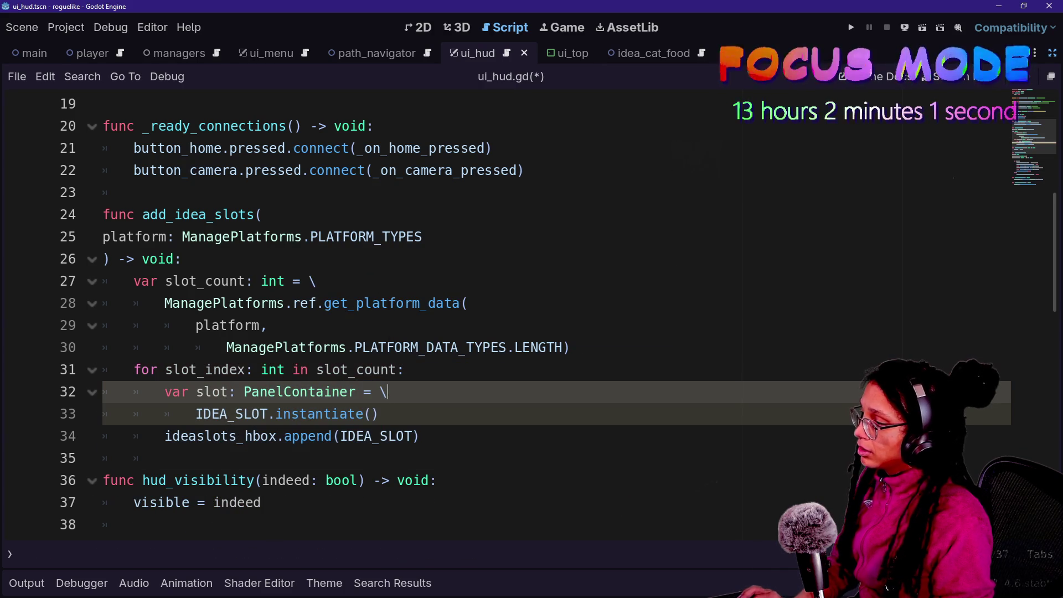
key(ctrl+z)
key(ctrl+z)
key(ctrl+z)
key(ctrl+y)
key(ctrl+y)
key(ctrl+y)
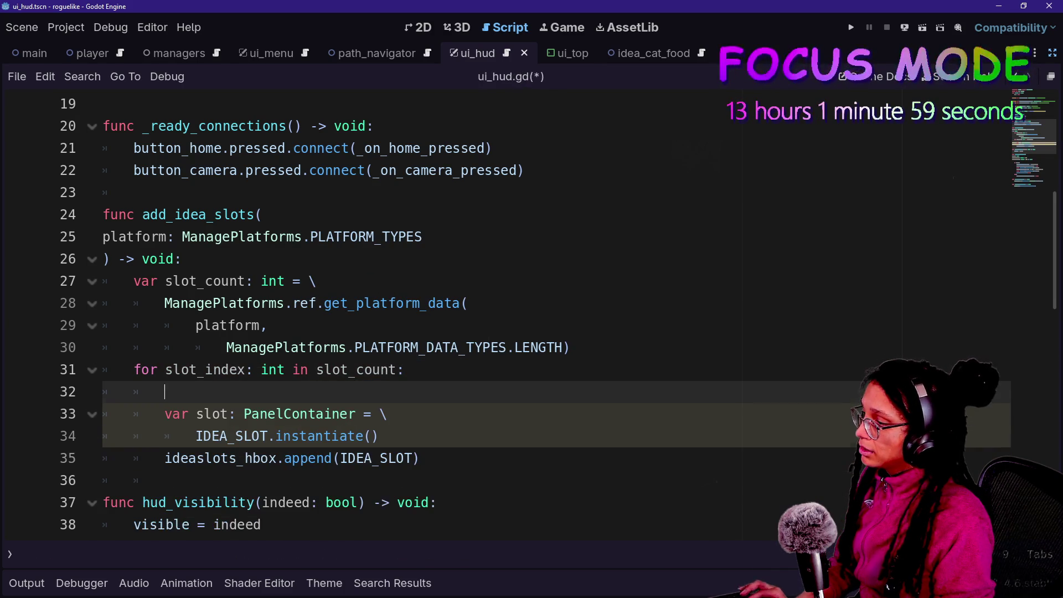
key(Return)
key(ctrl+s)
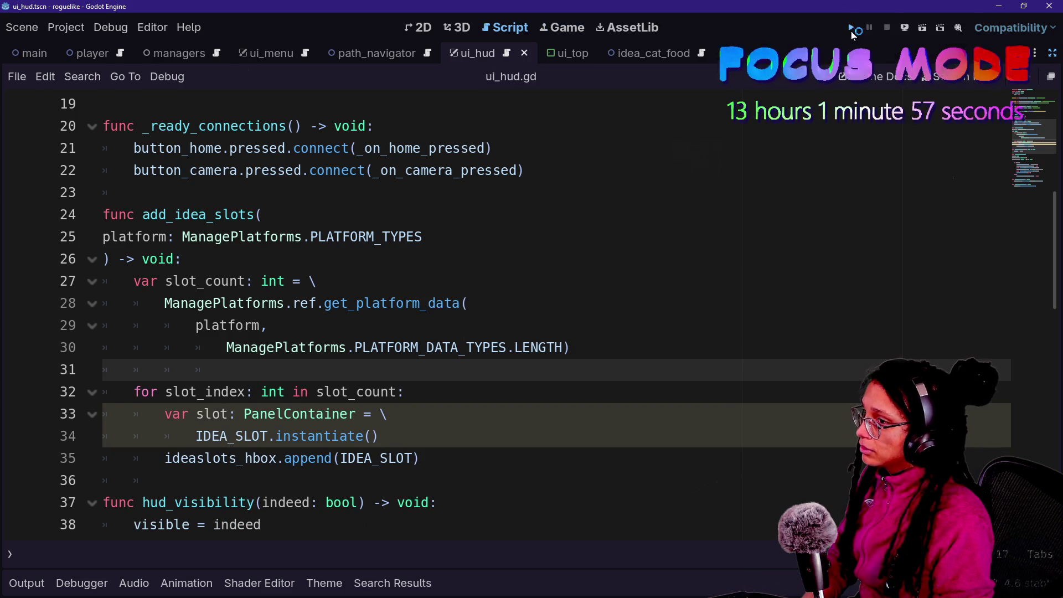
Run the game with F5, start planning and choose the Cubstack platform.
key(F5)
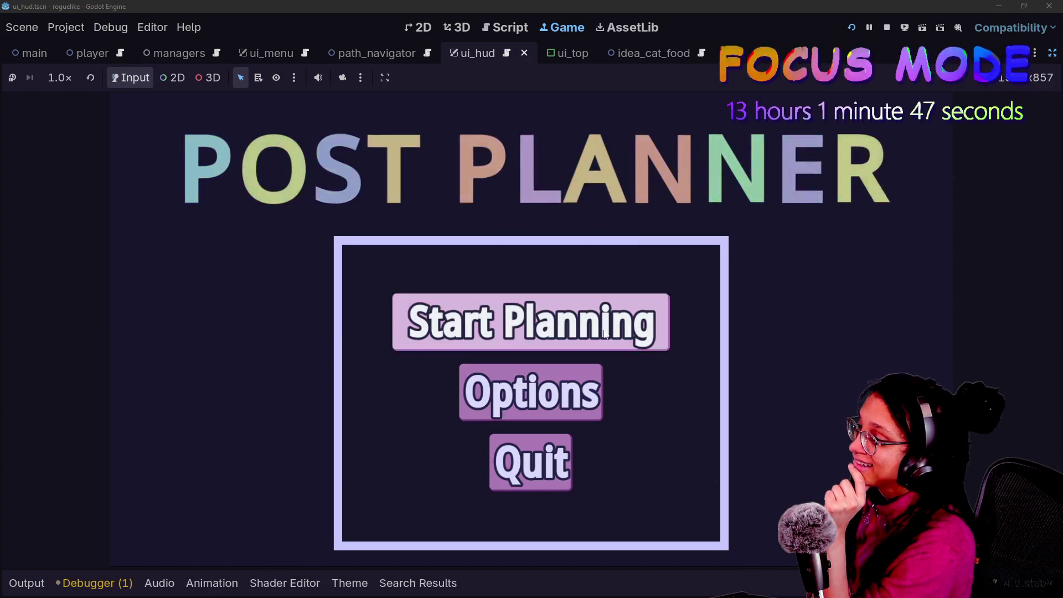
click(600, 344)
click(592, 419)
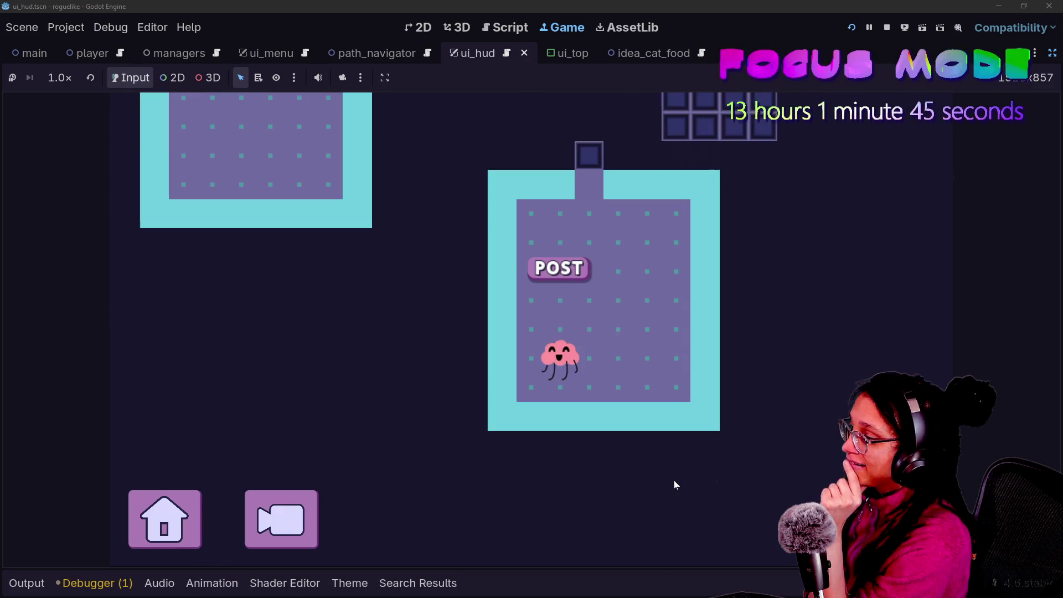
Open the unused-variable 'slot' warning from the debugger to reach its line in ui_hud.gd.
click(94, 583)
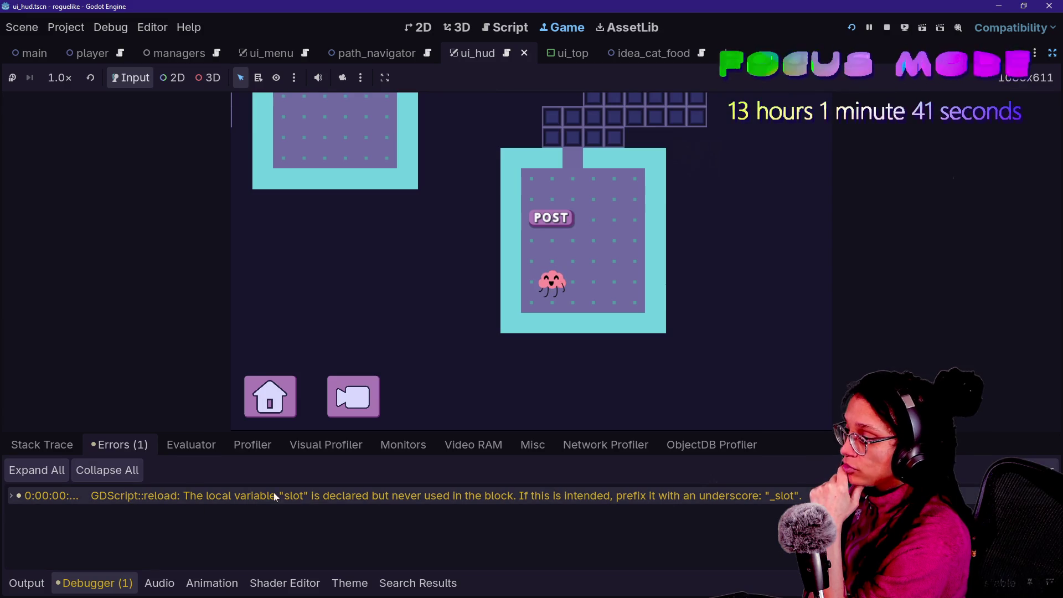
double_click(423, 494)
click(379, 258)
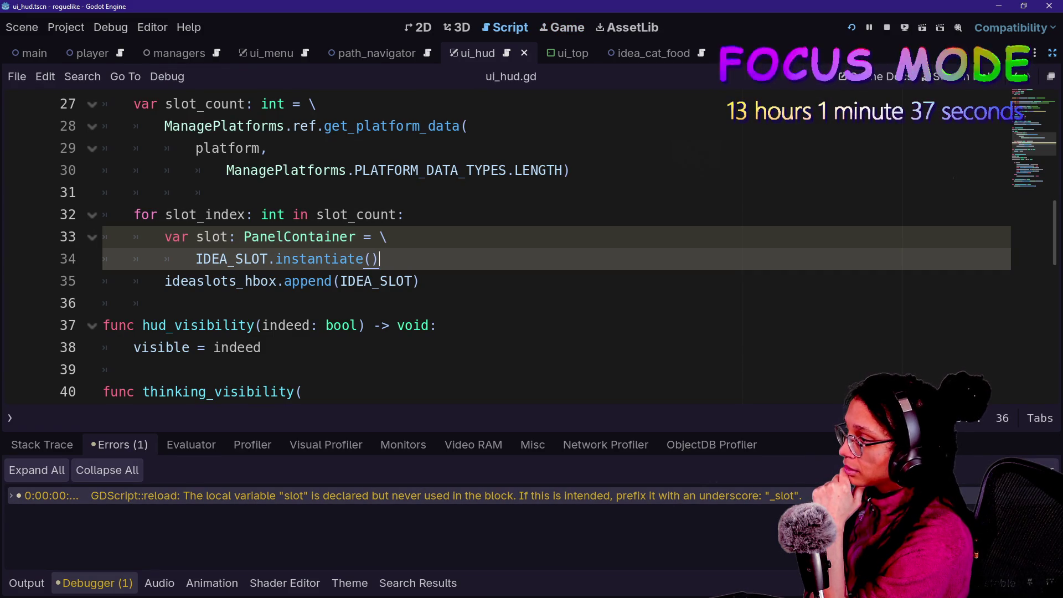
Replace append(IDEA_SLOT) on line 35 with ideaslots_hbox.add_child(slot) and rerun the project.
drag(347, 281, 412, 281)
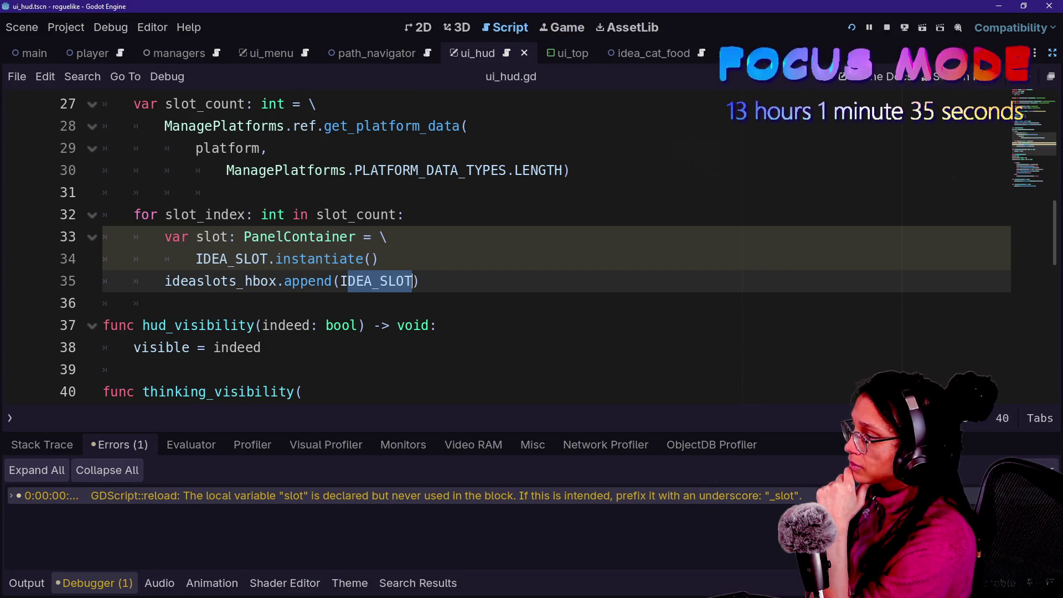
key(BackSpace)
key(BackSpace)
key(BackSpace)
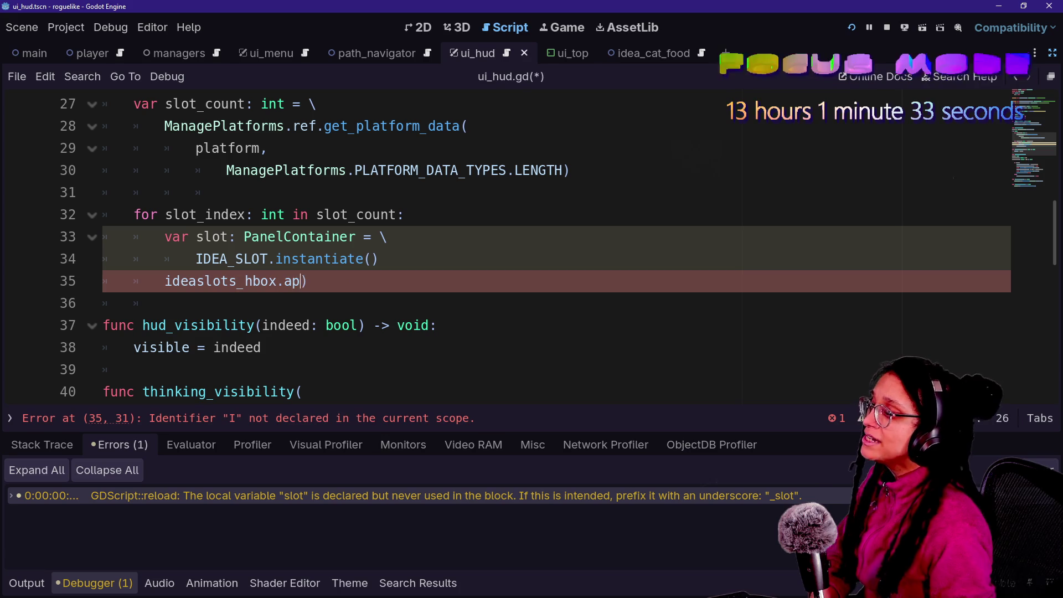
key(Delete)
text(repar)
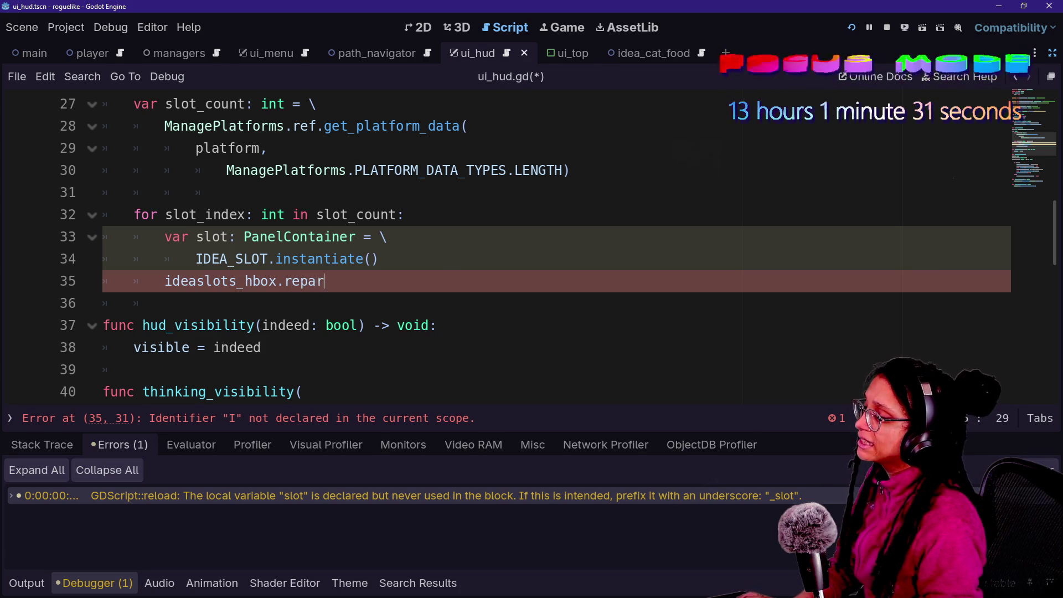
key(BackSpace)
key(BackSpace)
key(BackSpace)
text(add_ch)
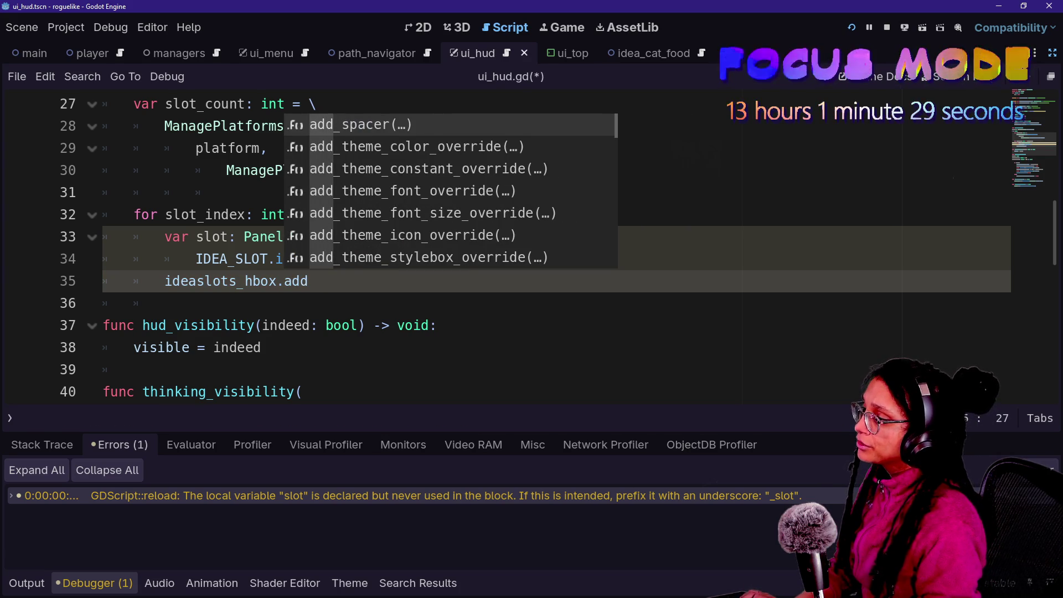
key(Return)
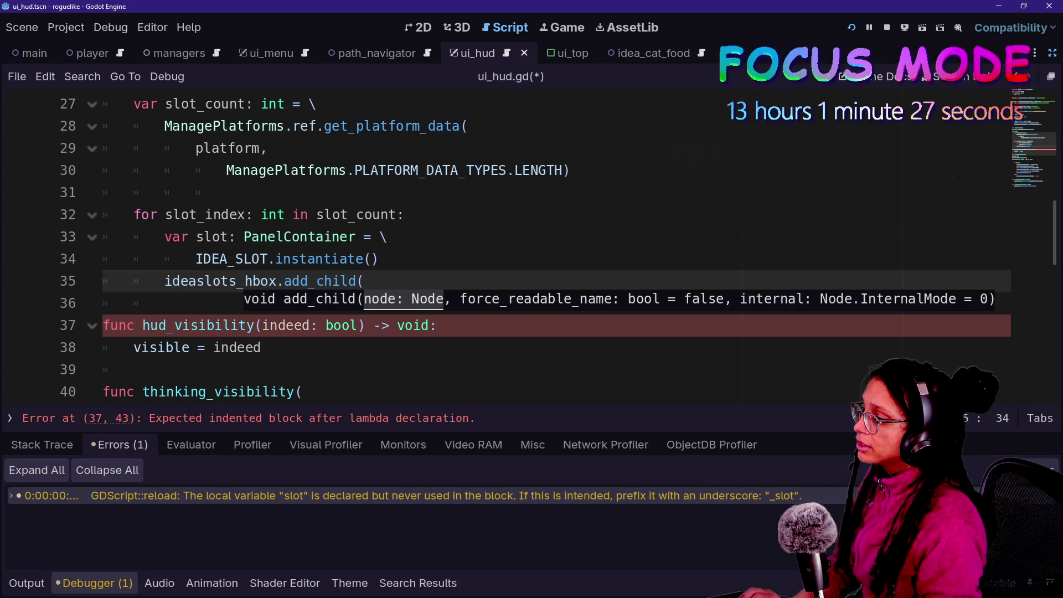
text(slot))
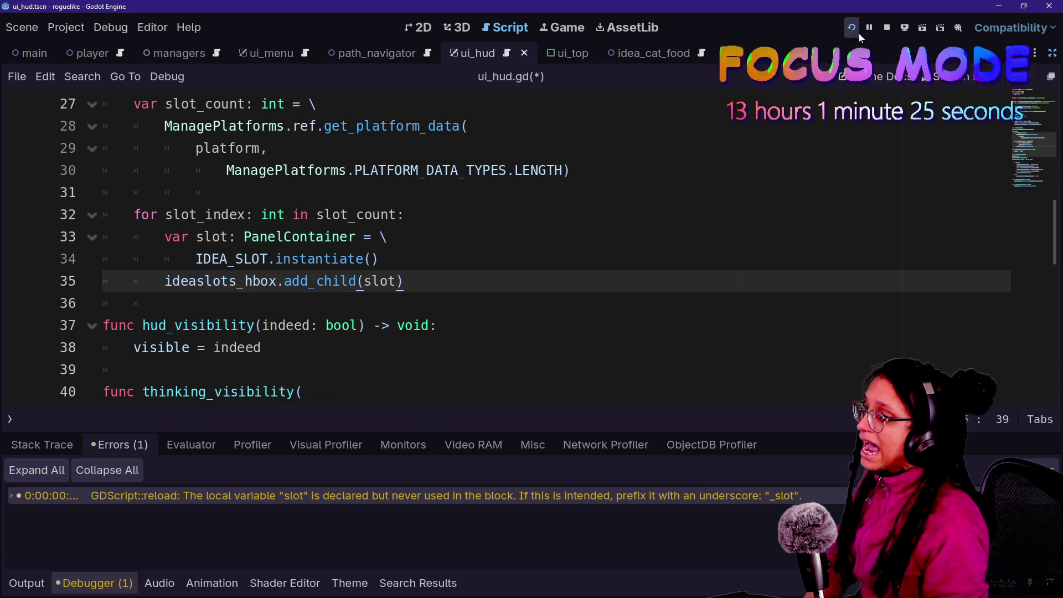
click(854, 29)
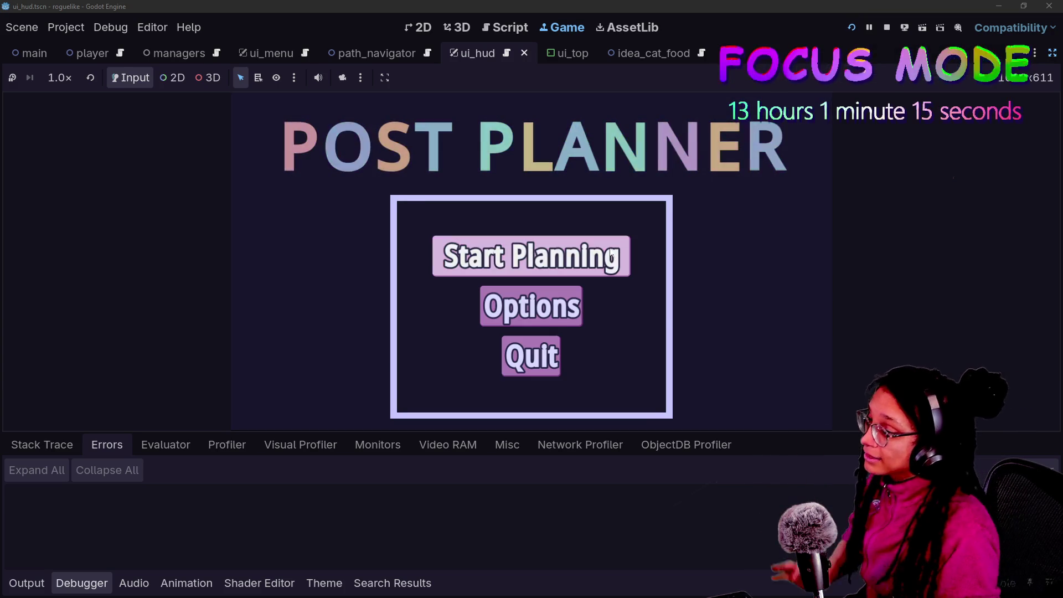
Go from the game's main menu through Start Planning and a platform choice into the level.
click(611, 255)
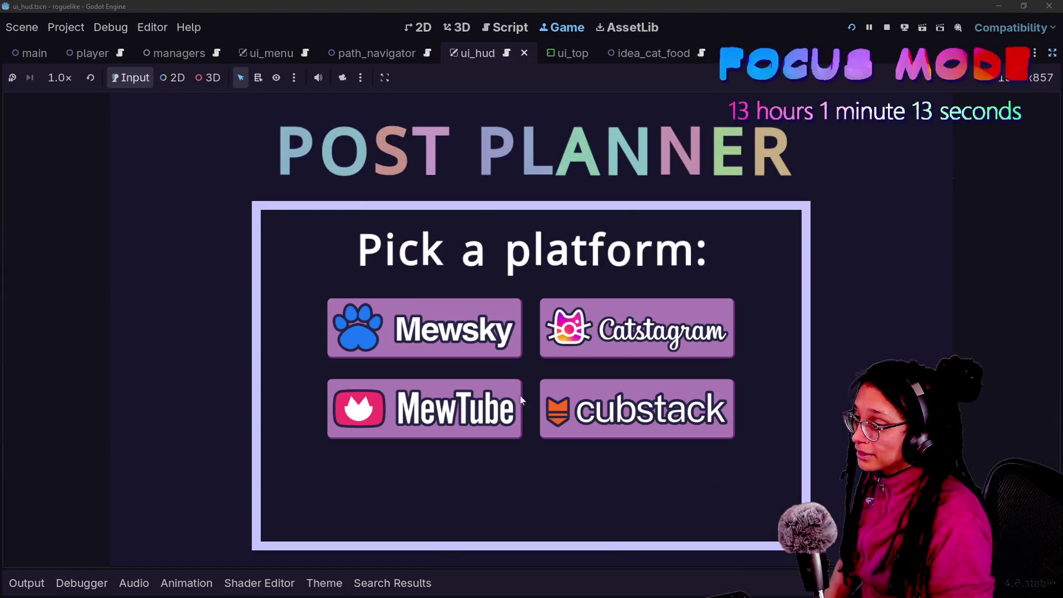
click(473, 341)
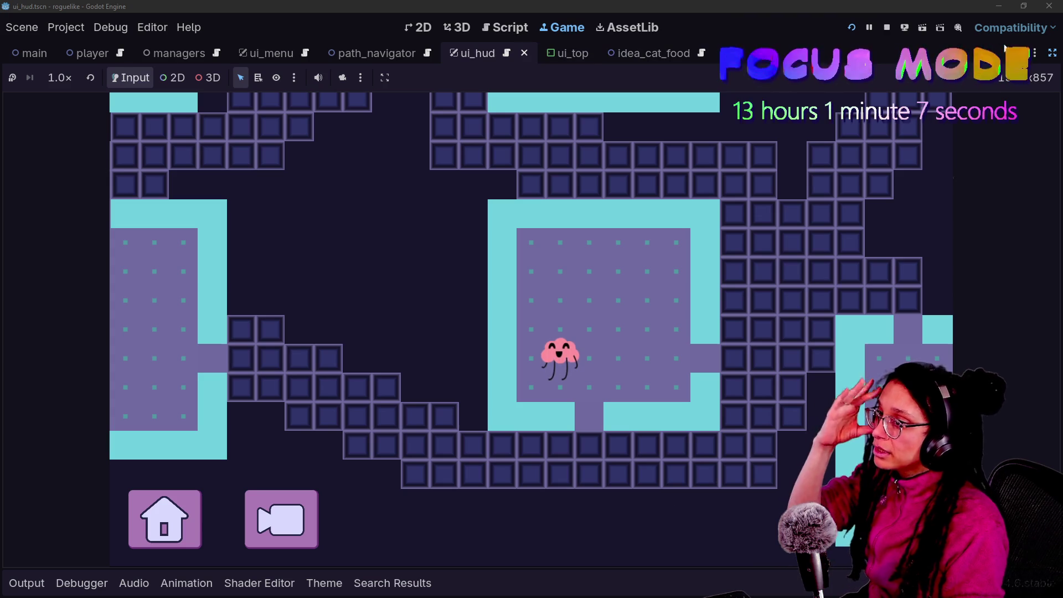
In the Remote live tree, expand Main > Managers > ManageUI > UI_HUD down to IdeaSlots_HBox.
click(1052, 53)
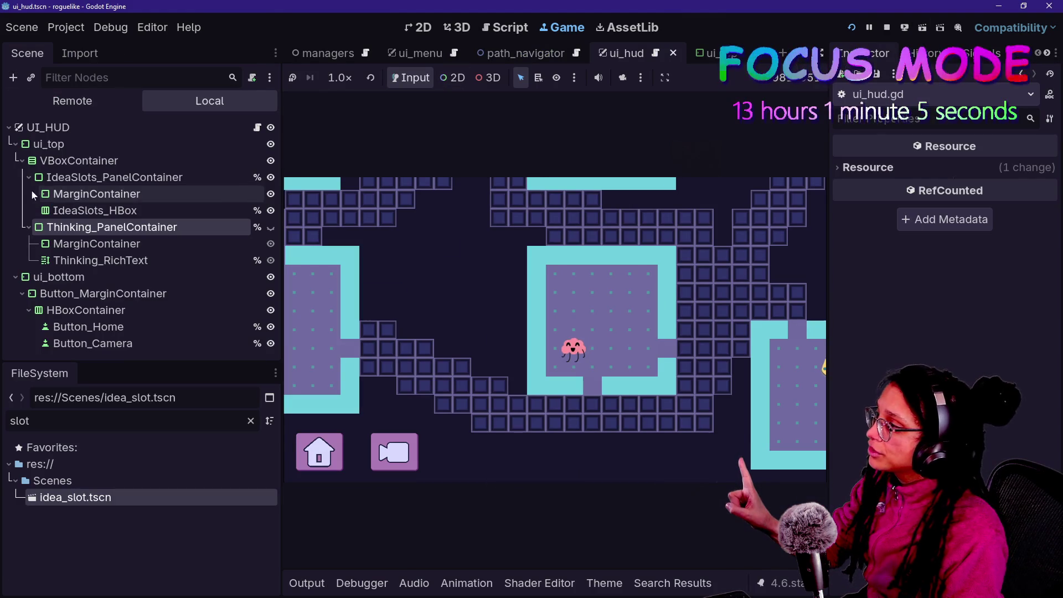
click(31, 101)
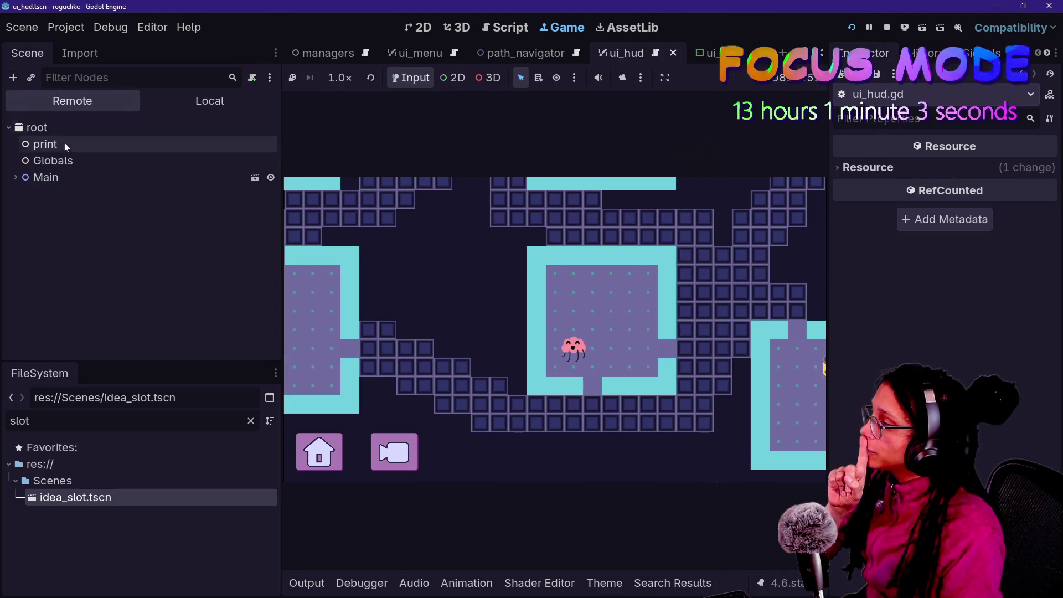
click(16, 177)
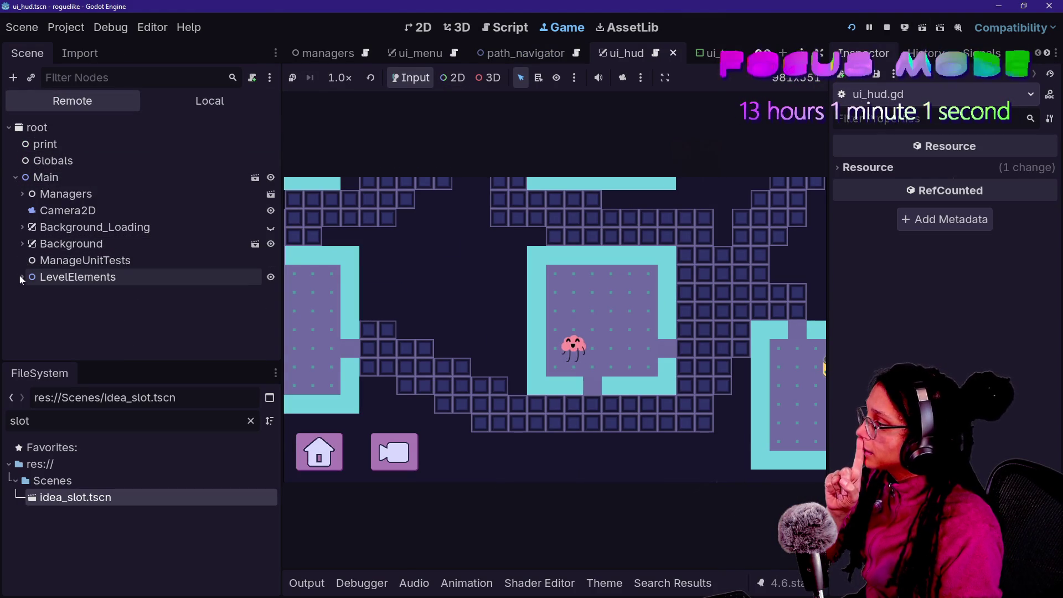
click(20, 276)
click(21, 276)
click(21, 195)
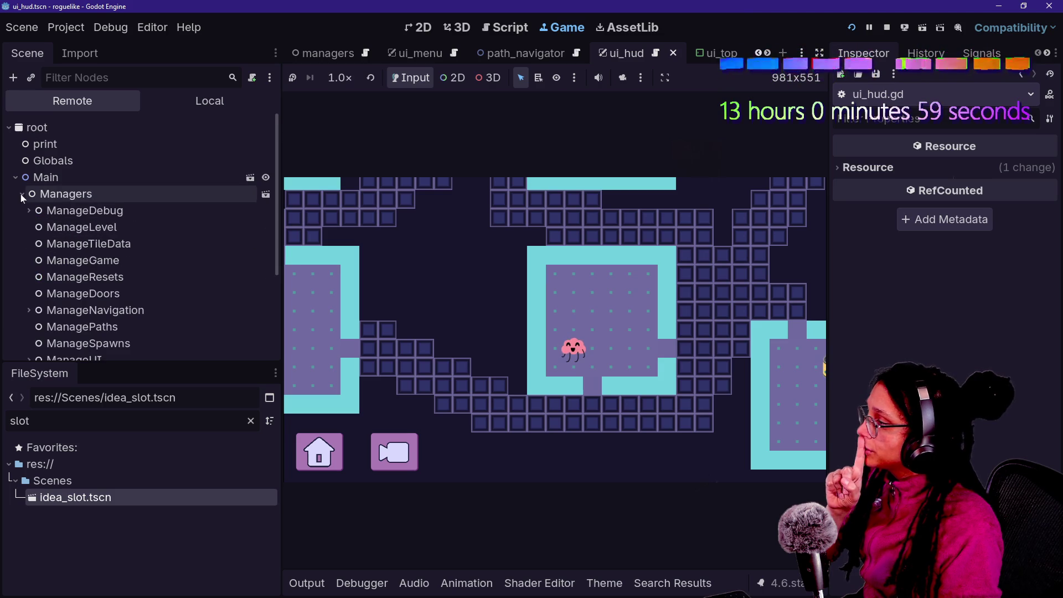
scroll(41, 332, down, 3)
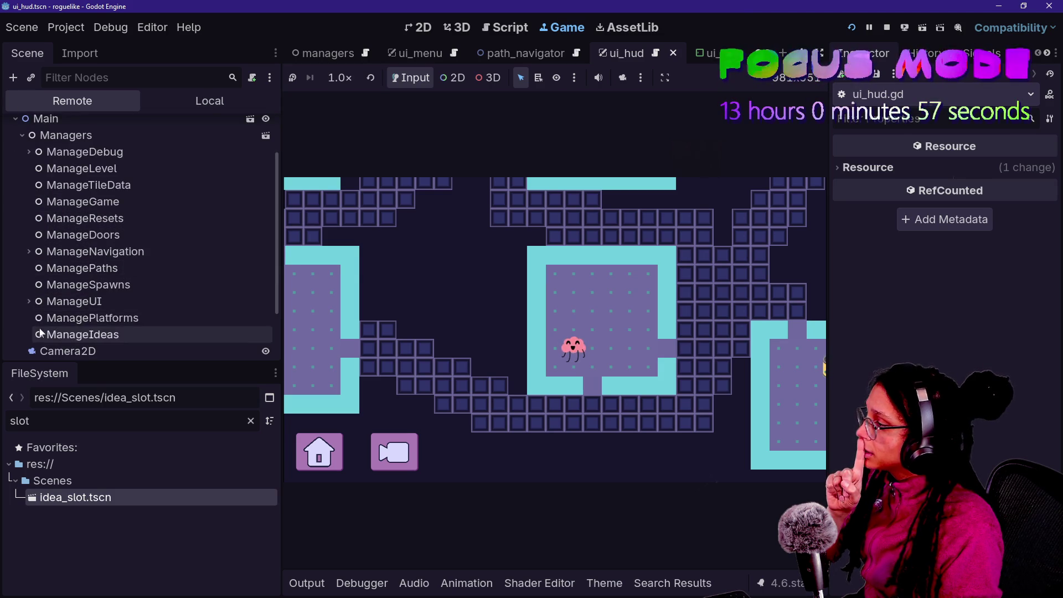
click(28, 301)
scroll(31, 303, down, 2)
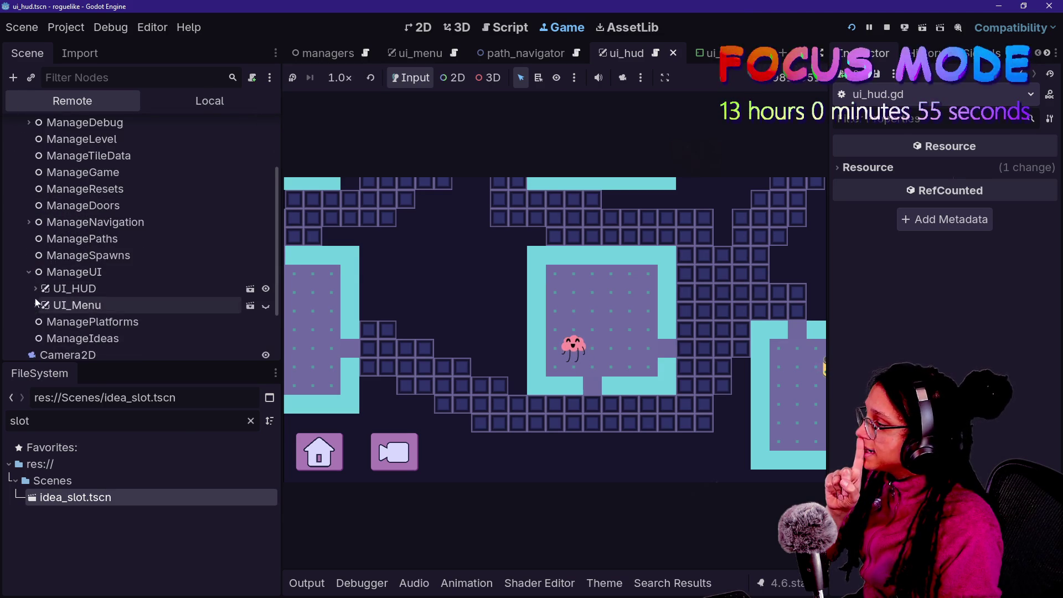
click(35, 288)
scroll(34, 289, down, 3)
click(43, 246)
click(55, 263)
scroll(84, 300, down, 2)
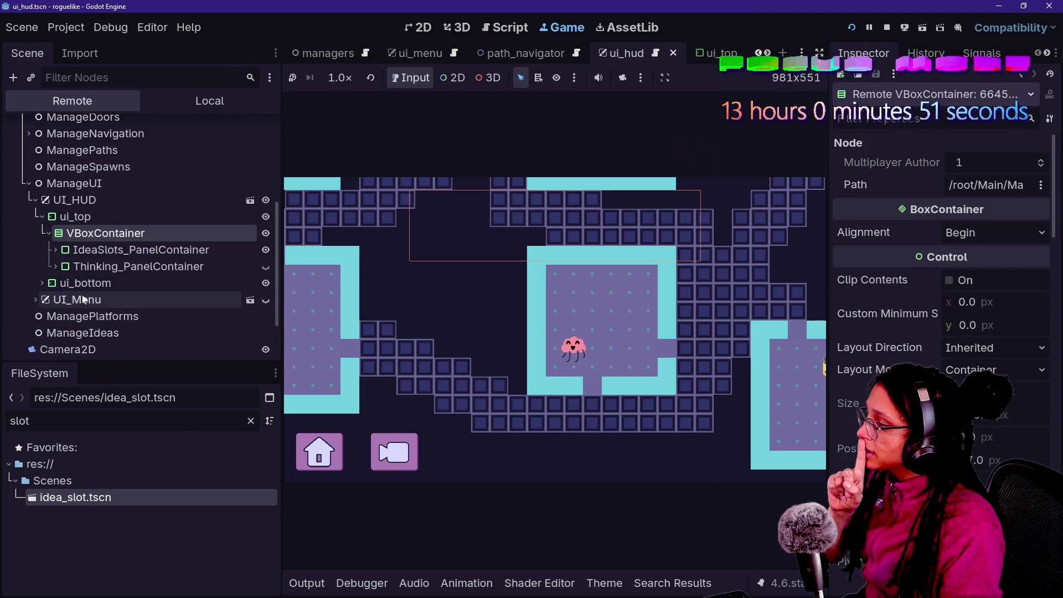
click(55, 250)
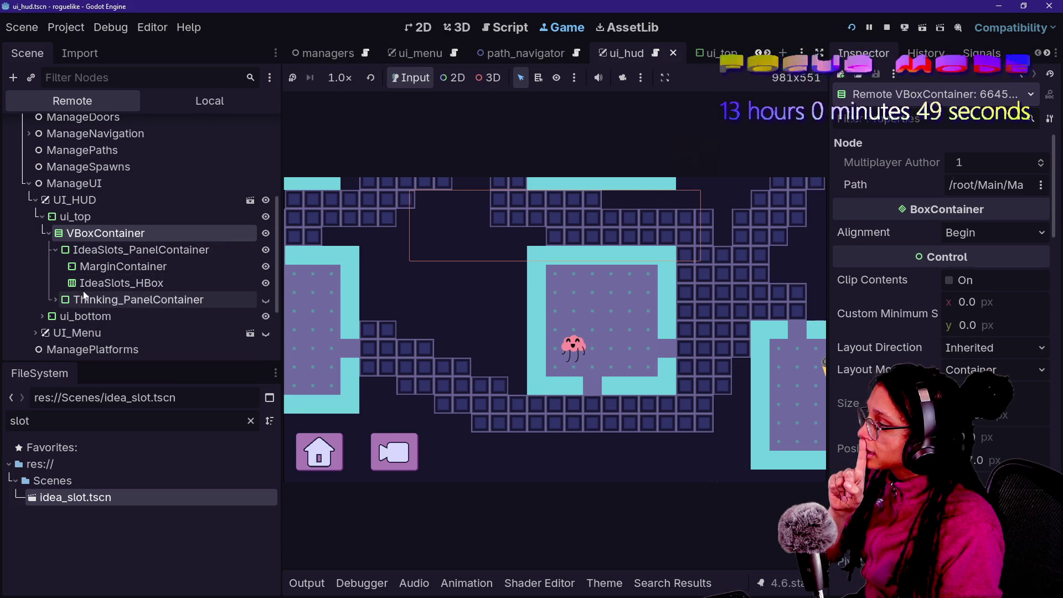
click(84, 284)
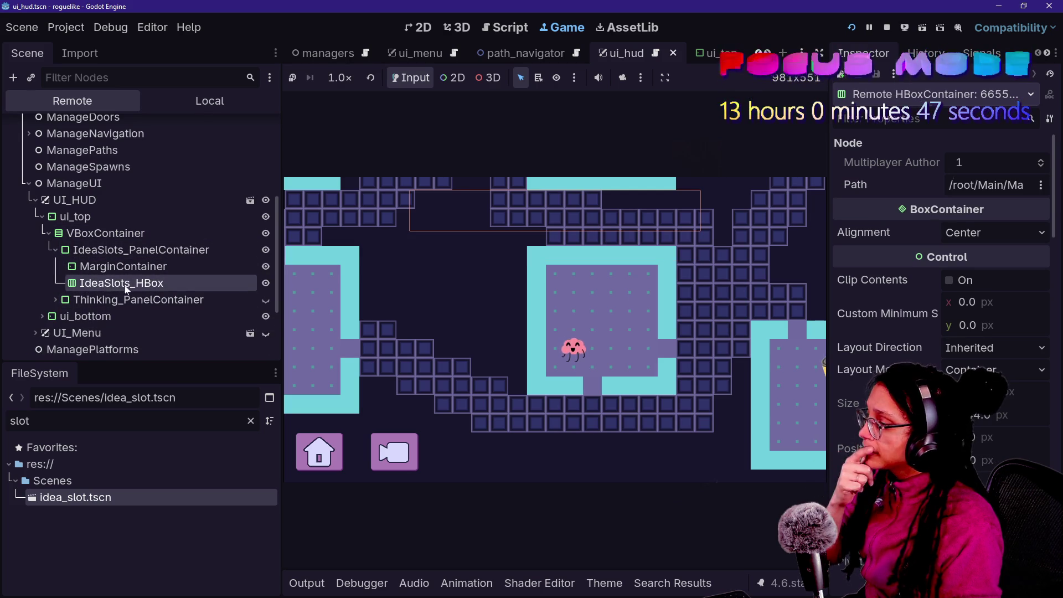
Return to ui_hud.gd at the slot declaration in distraction-free mode.
click(499, 29)
click(468, 237)
key(ctrl+shift+F11)
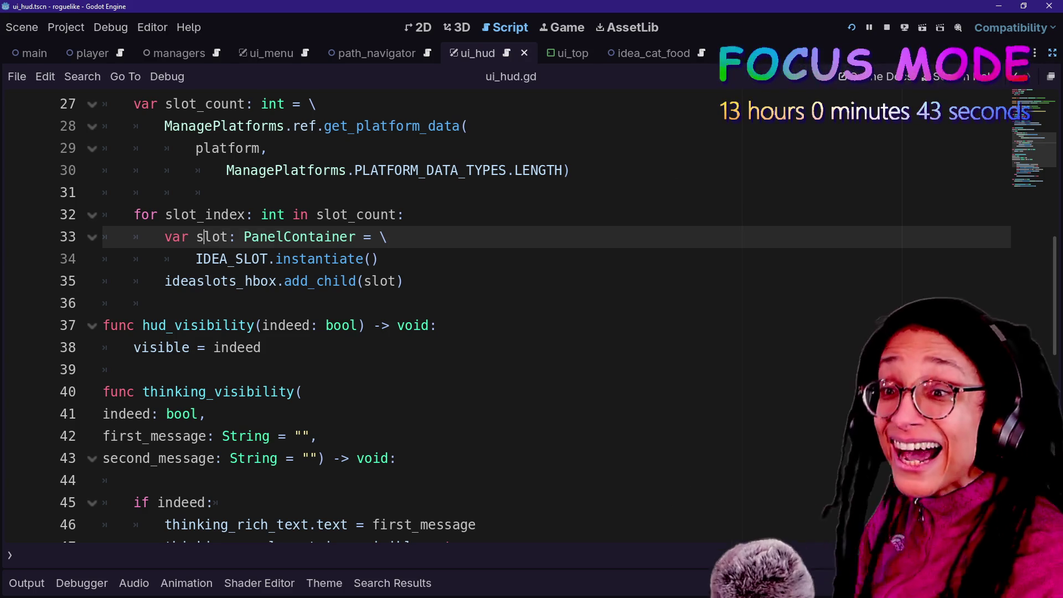
Search Quick Open for 'ui_menu' to locate the ui_menu.gd script.
click(379, 259)
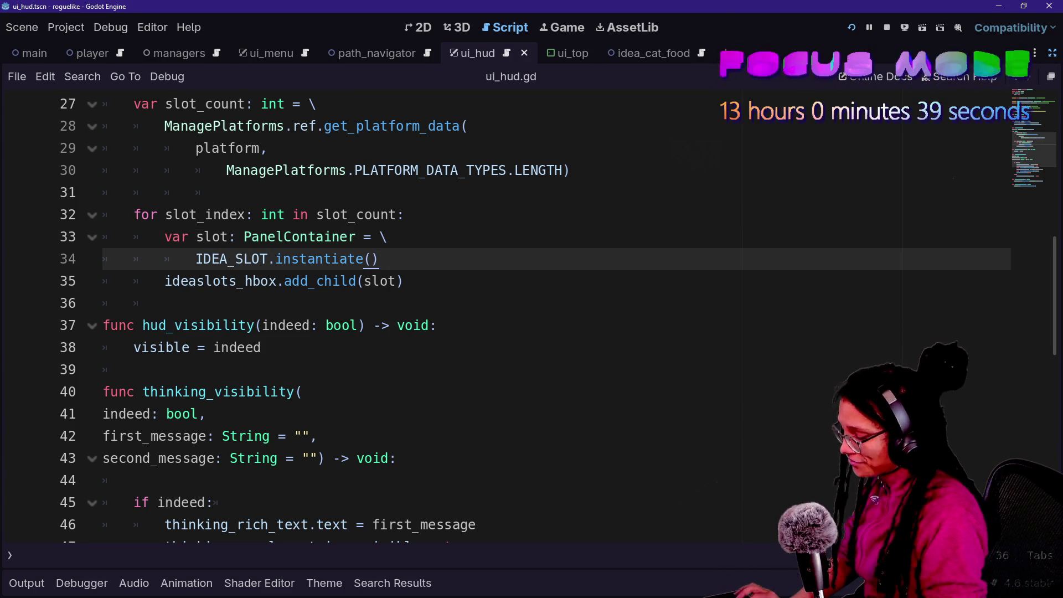
key(ctrl+alt+o)
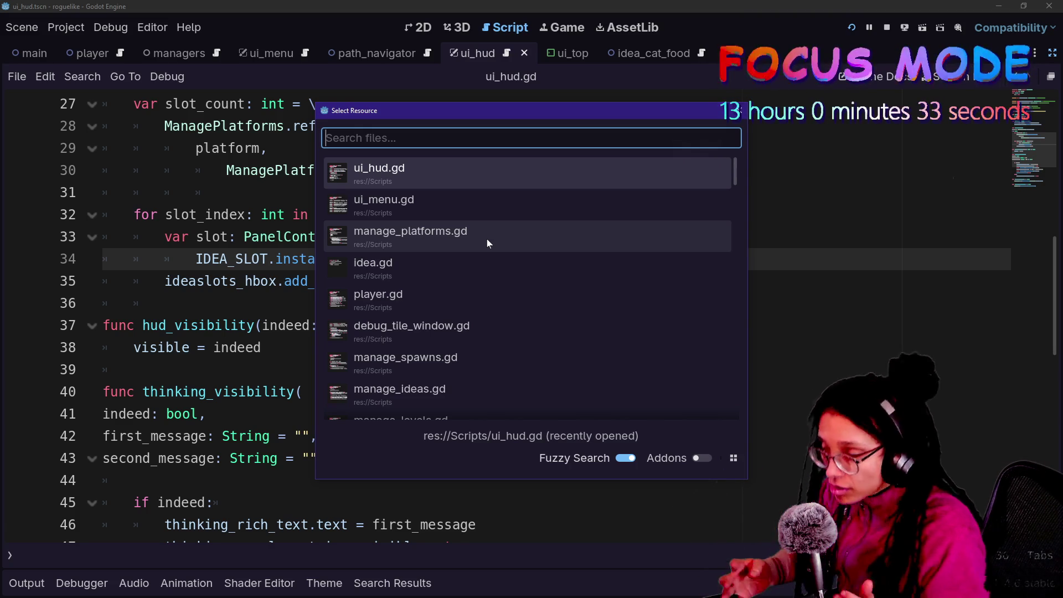
key(Down)
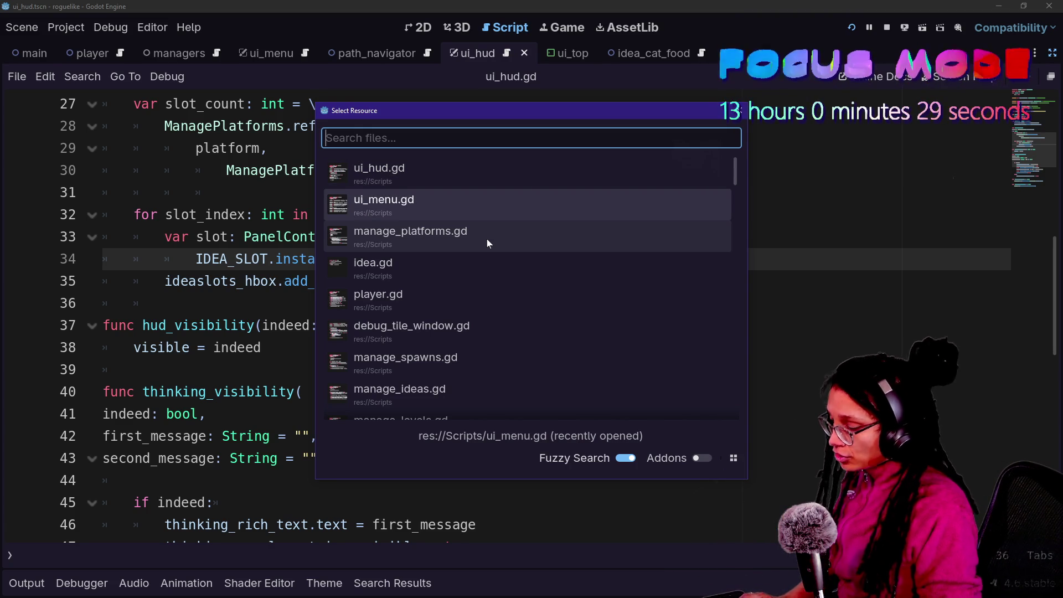
text(manage_)
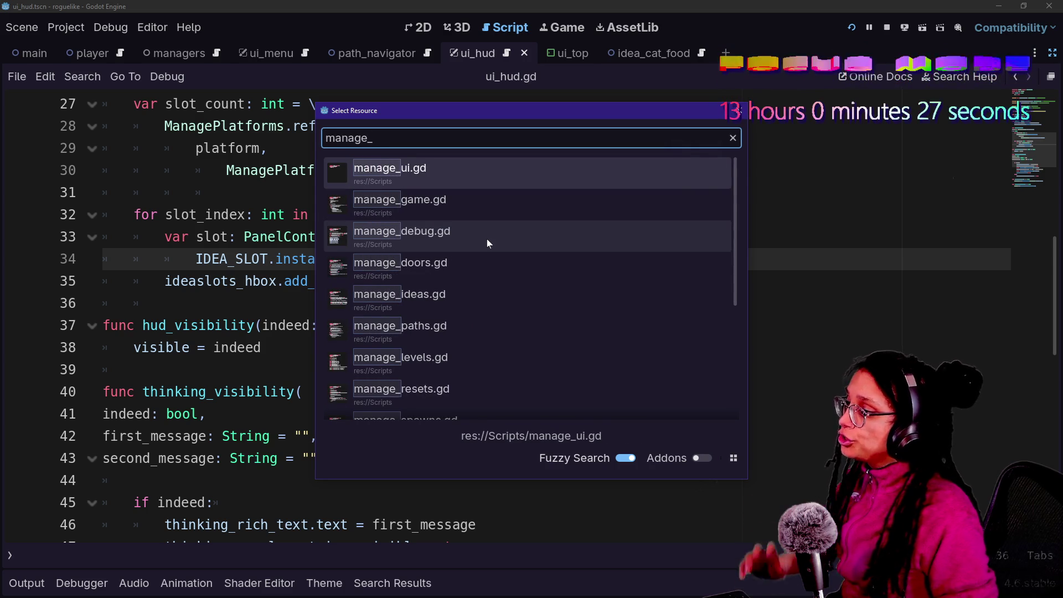
key(Down)
key(Down)
key(Down)
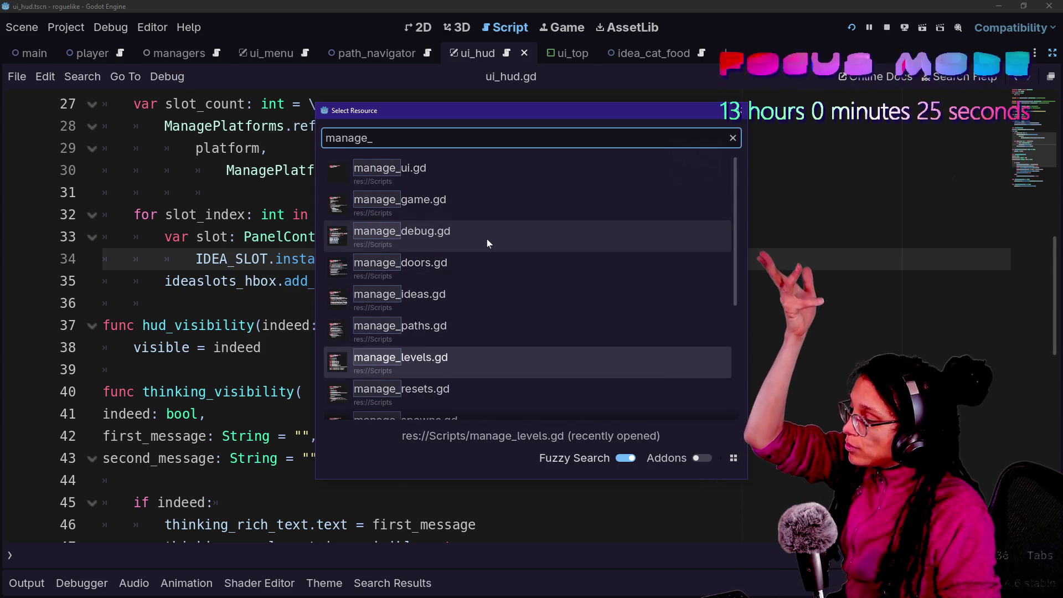
key(Down)
key(Down)
key(Down)
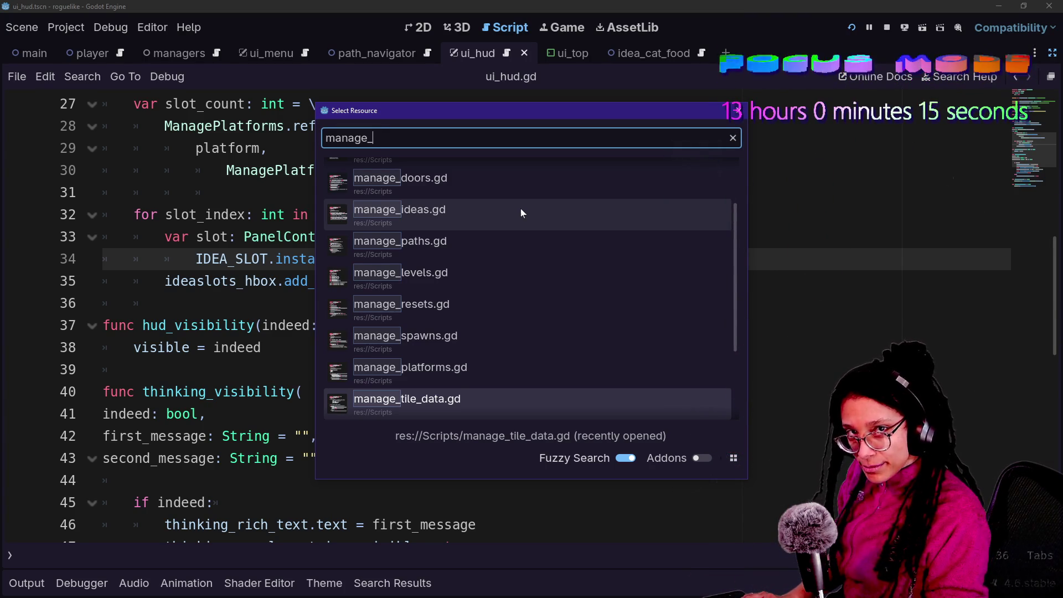
text(menu)
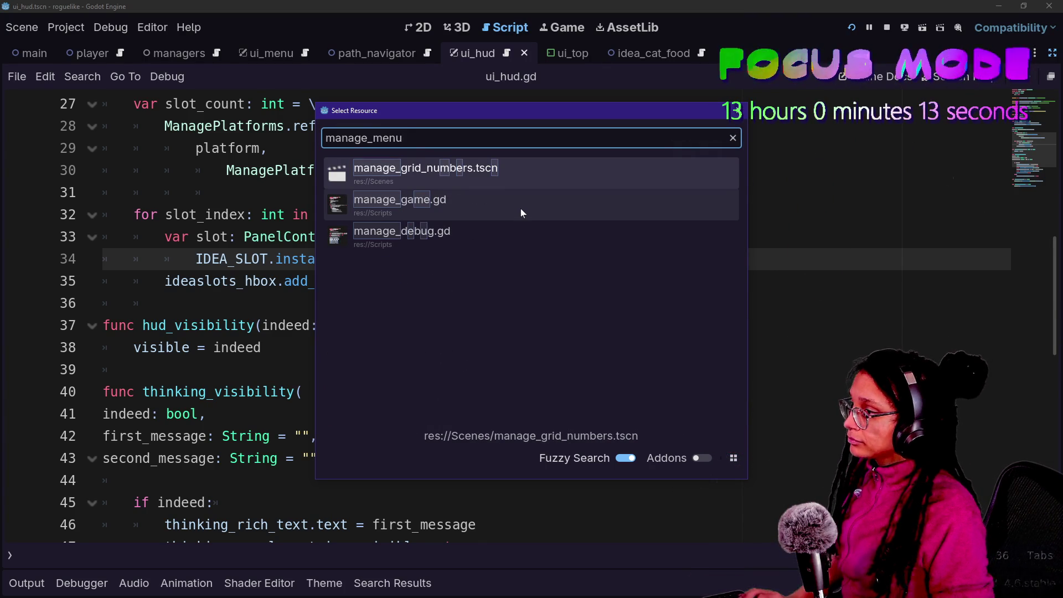
key(ctrl+a)
text(ui_menu)
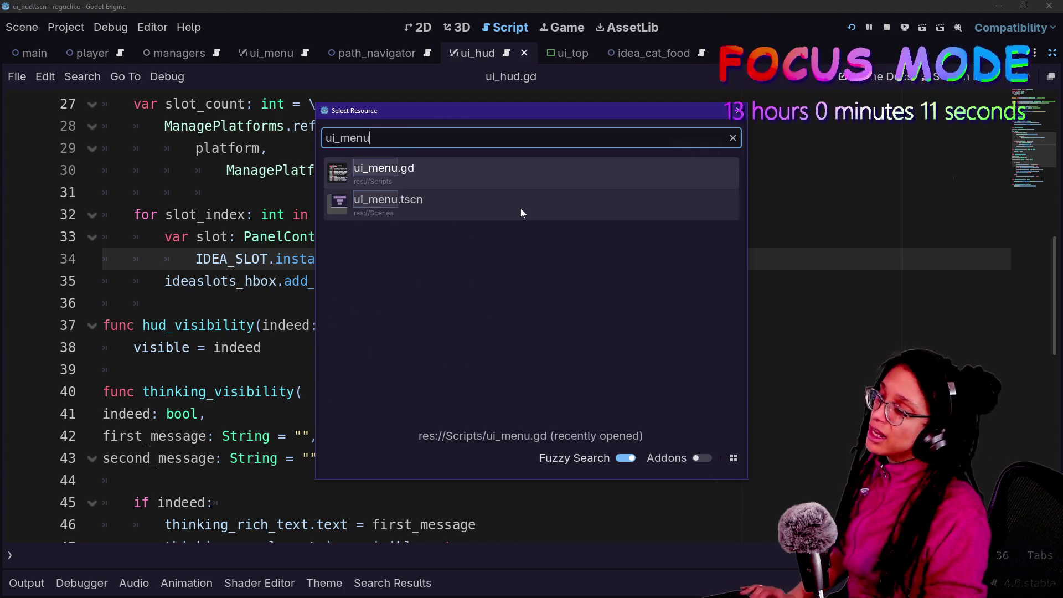
key(Escape)
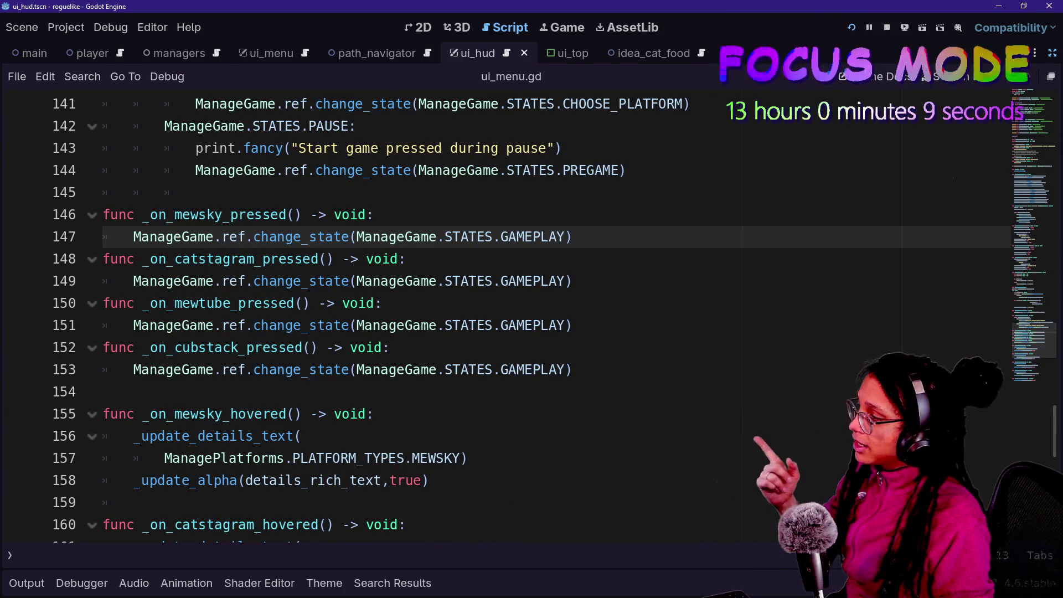
On a new line 148 in _on_mewsky_pressed, start the call UI_HUD.ref.add_idea_slots.
key(End)
key(Return)
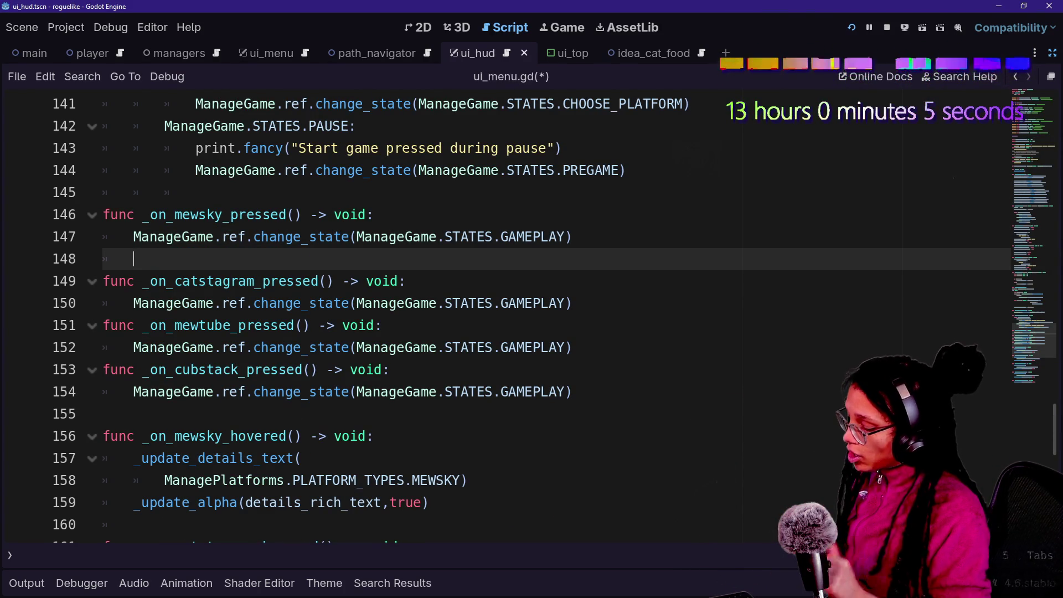
text(UI_HU)
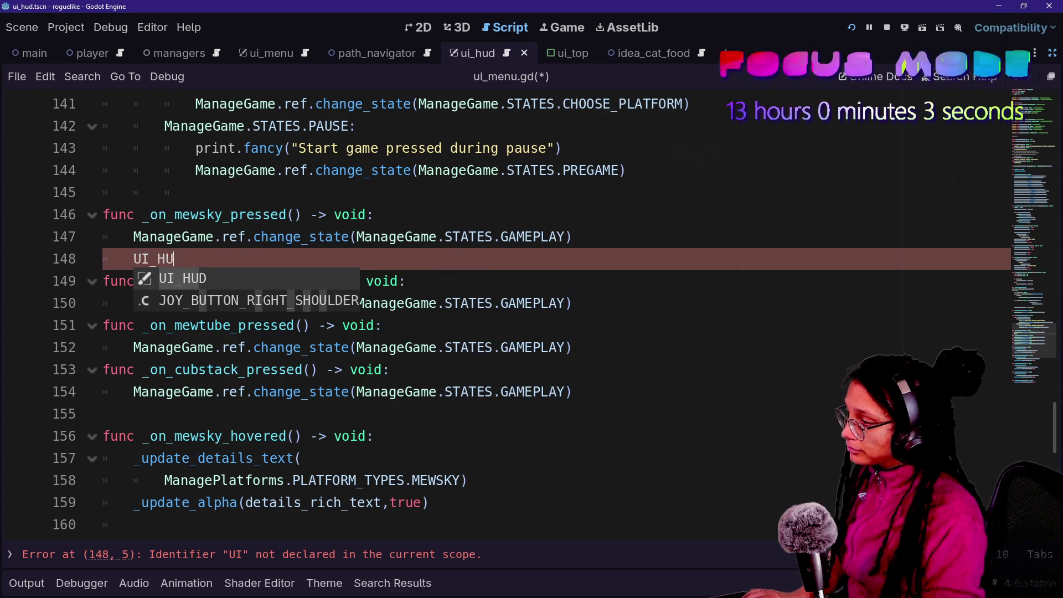
text(D.r)
key(BackSpace)
text(.ref.)
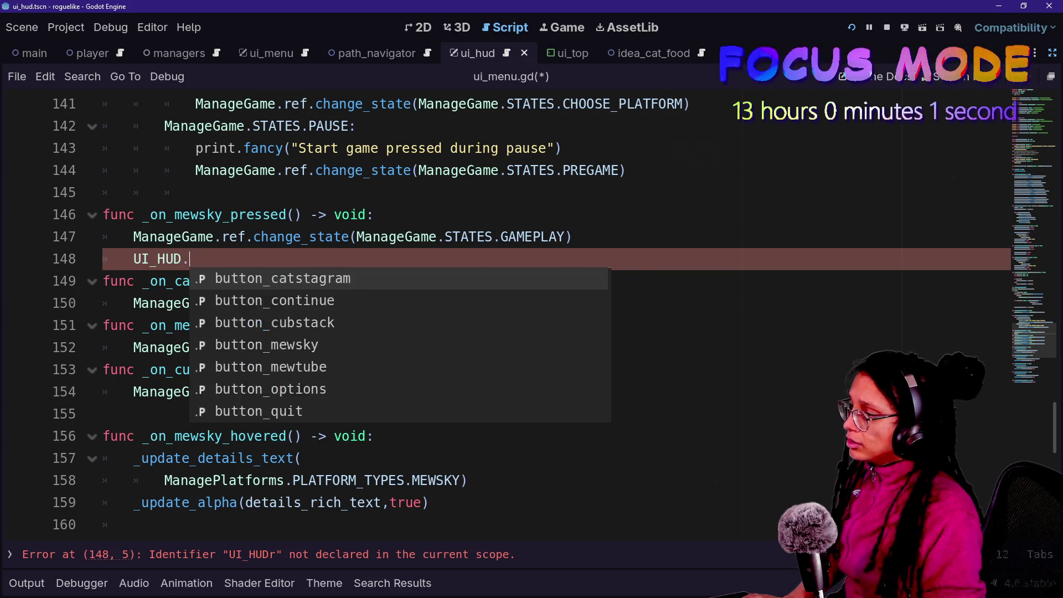
key(Return)
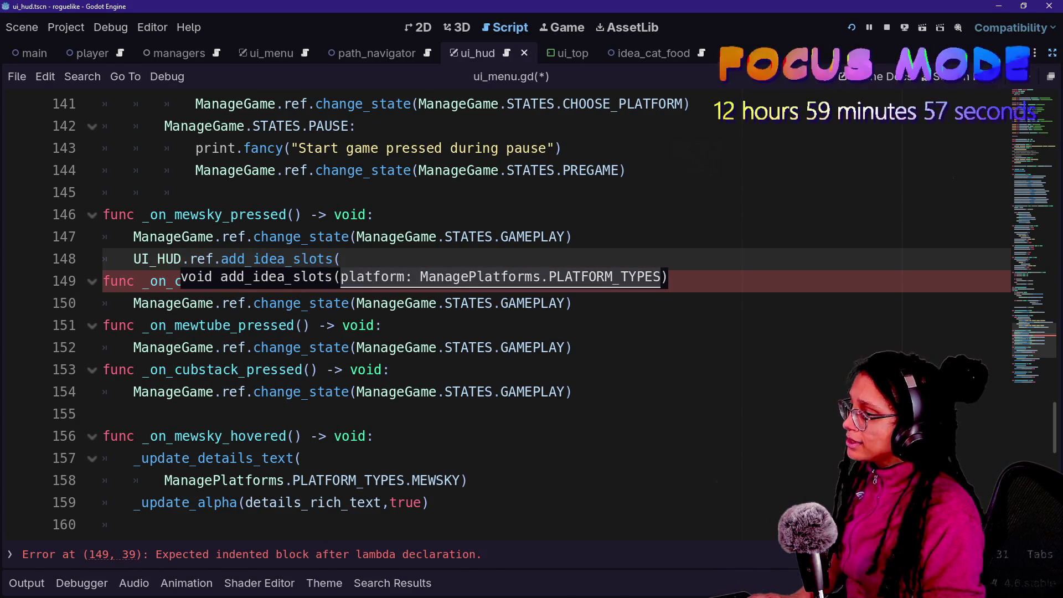
Pass ManagePlatforms.PLATFORM_TYPES.MEWSKY as the add_idea_slots argument.
text(Manage)
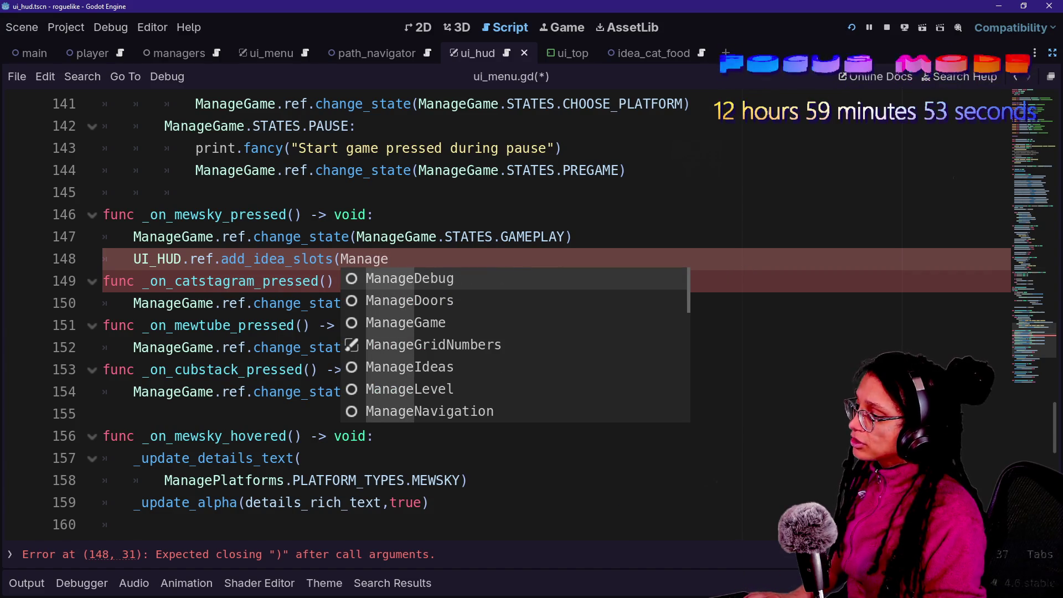
text(Platform)
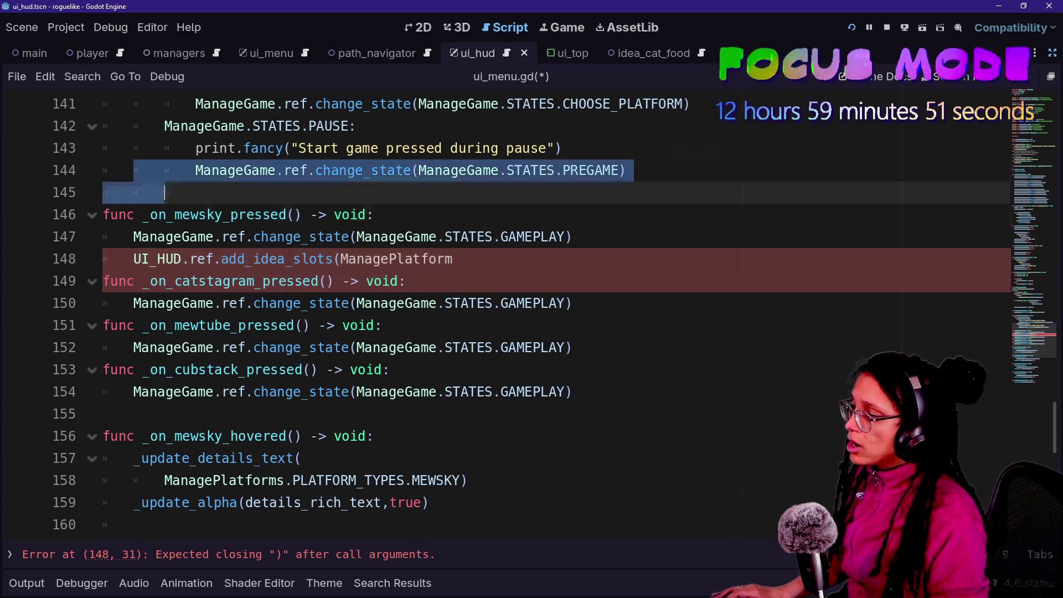
click(421, 259)
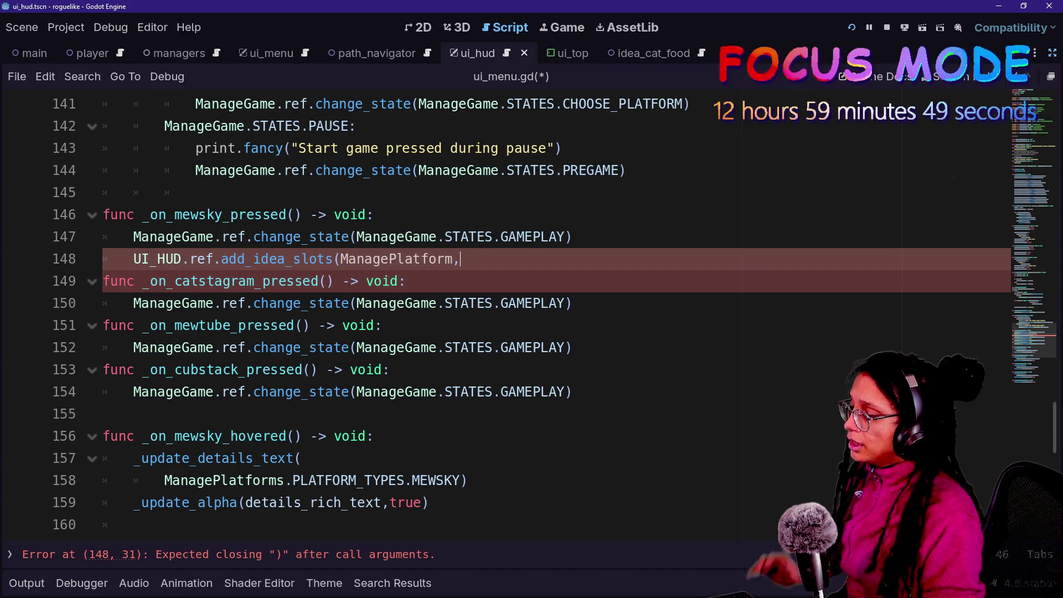
key(BackSpace)
text(.)
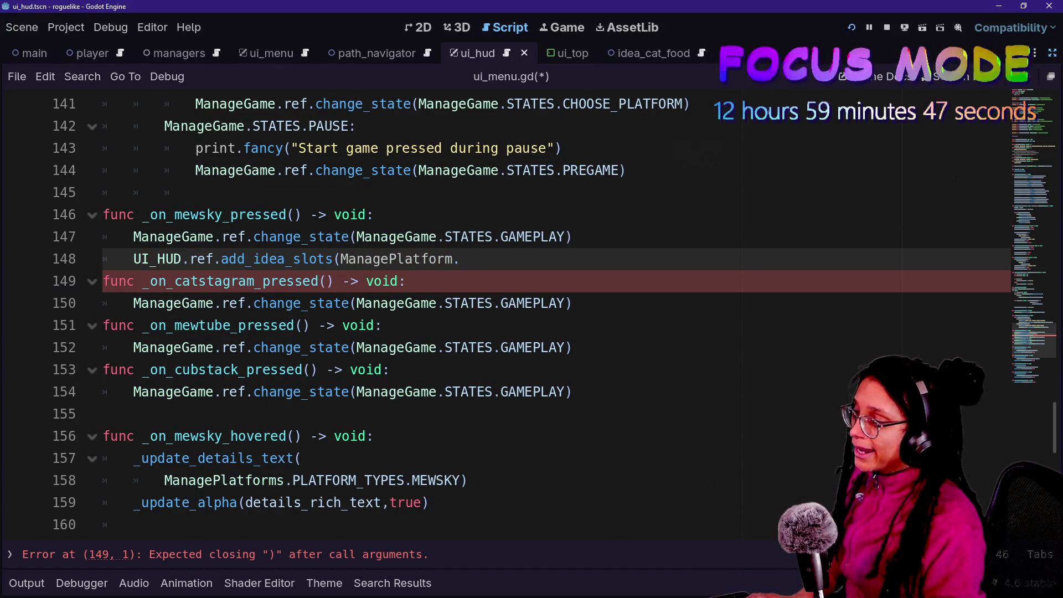
key(BackSpace)
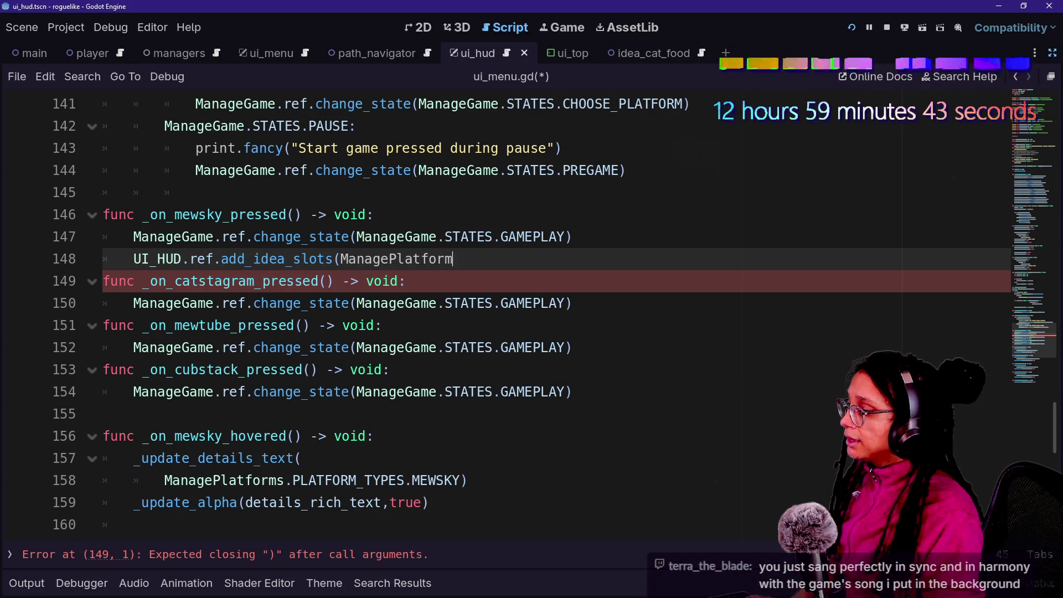
key(BackSpace)
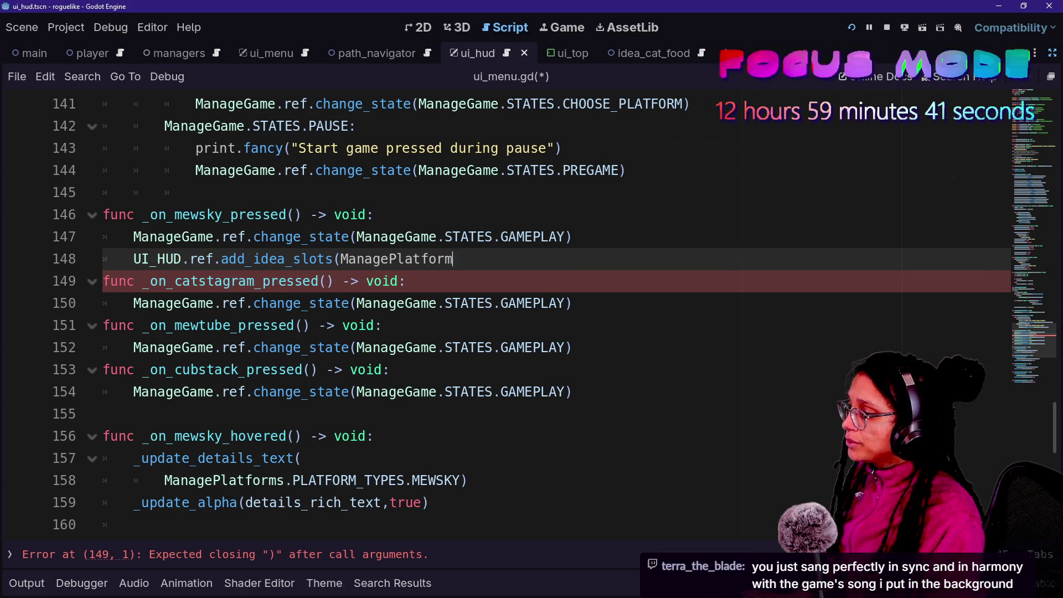
text(ms.)
key(Down)
key(Down)
key(Return)
text(.)
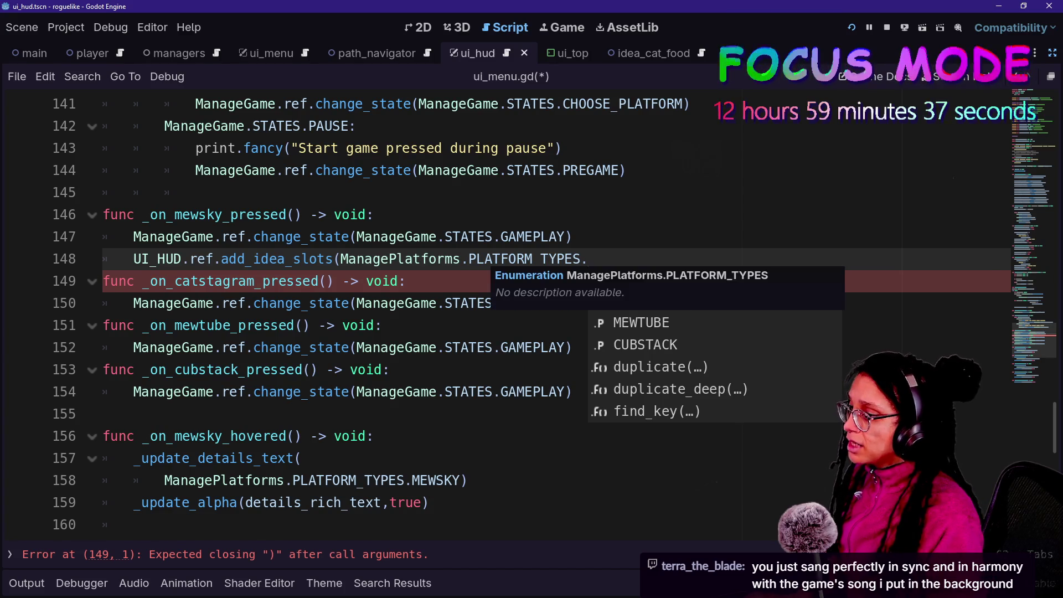
key(Down)
key(Up)
key(Down)
key(Up)
key(Up)
key(Return)
text())
Copy the finished MEWSKY add_idea_slots line for reuse in the other handlers.
key(Up)
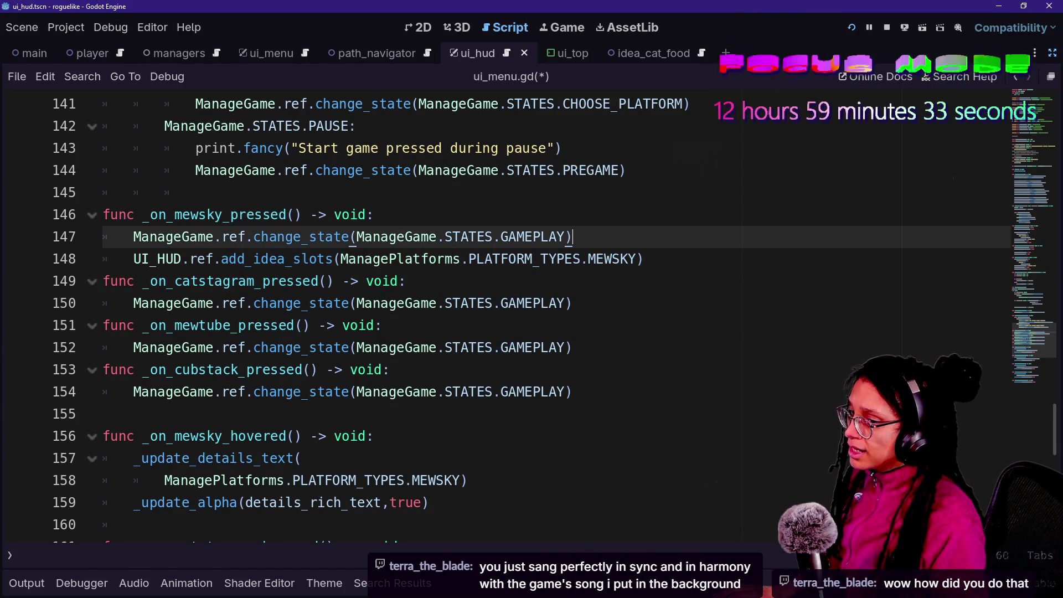
click(644, 258)
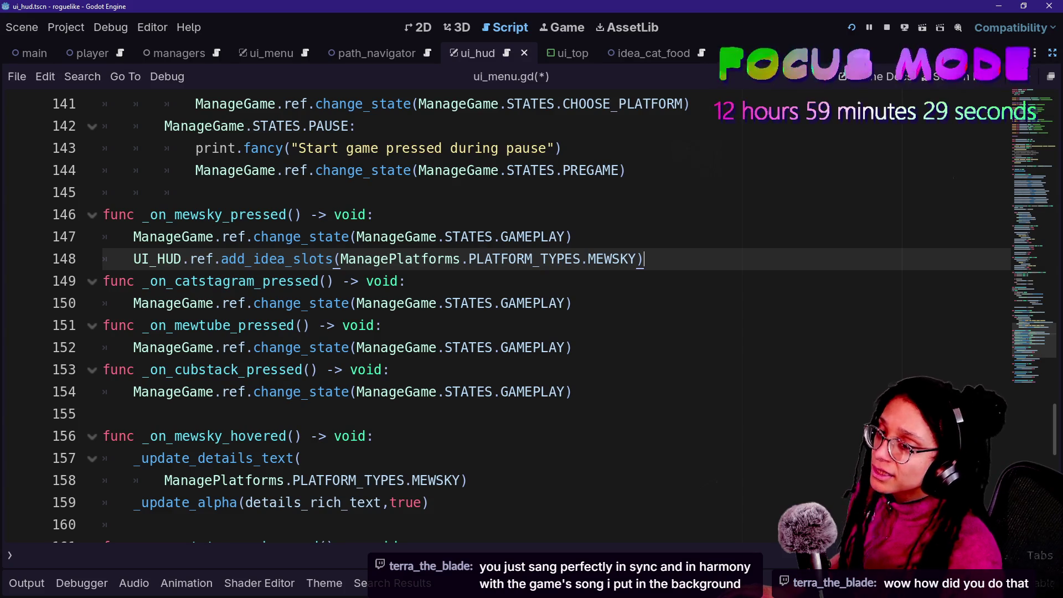
key(shift+Up)
key(ctrl+c)
click(572, 303)
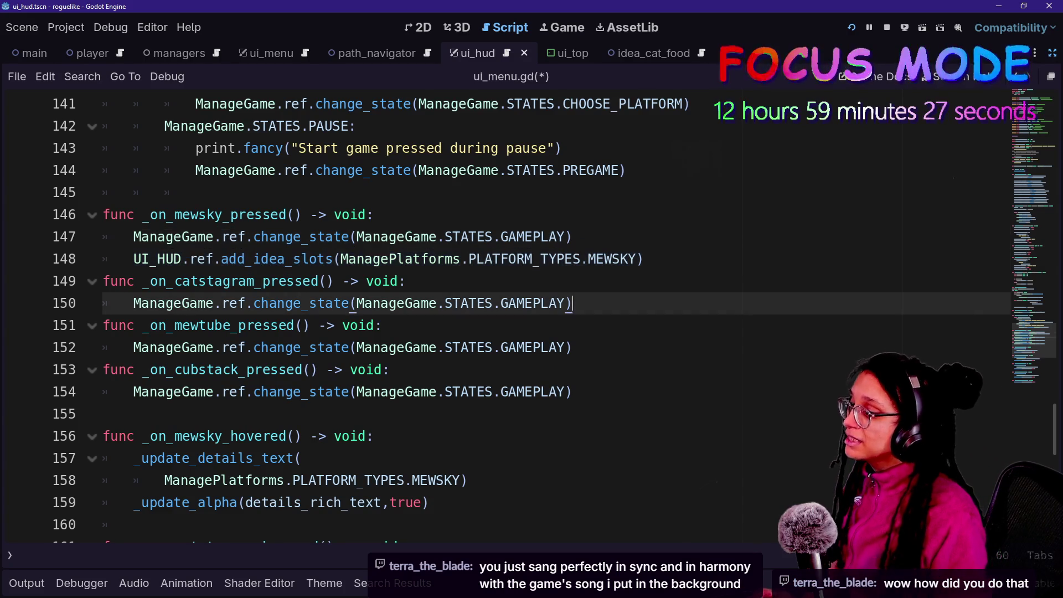
Paste the idea-slot line into the Catstagram handler with PLATFORM_TYPES.CATSTAGRAM.
key(ctrl+v)
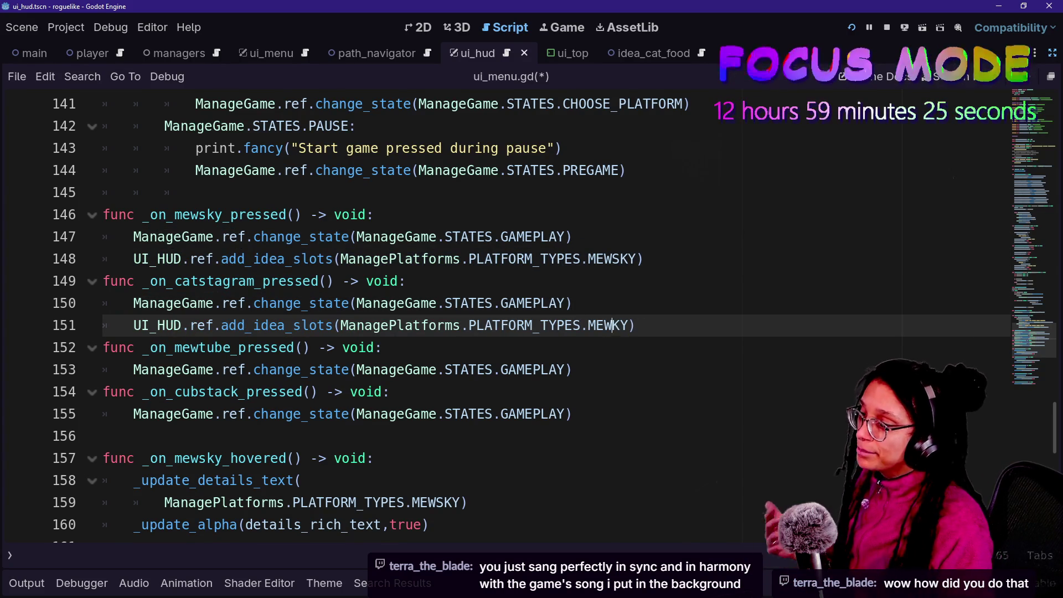
key(Delete)
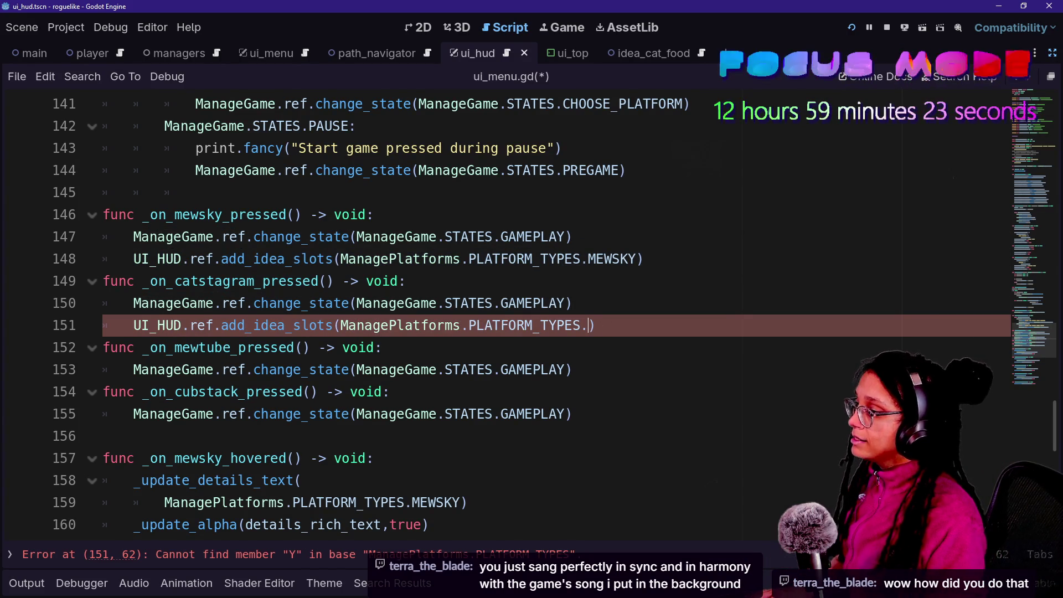
text(CATSTAG)
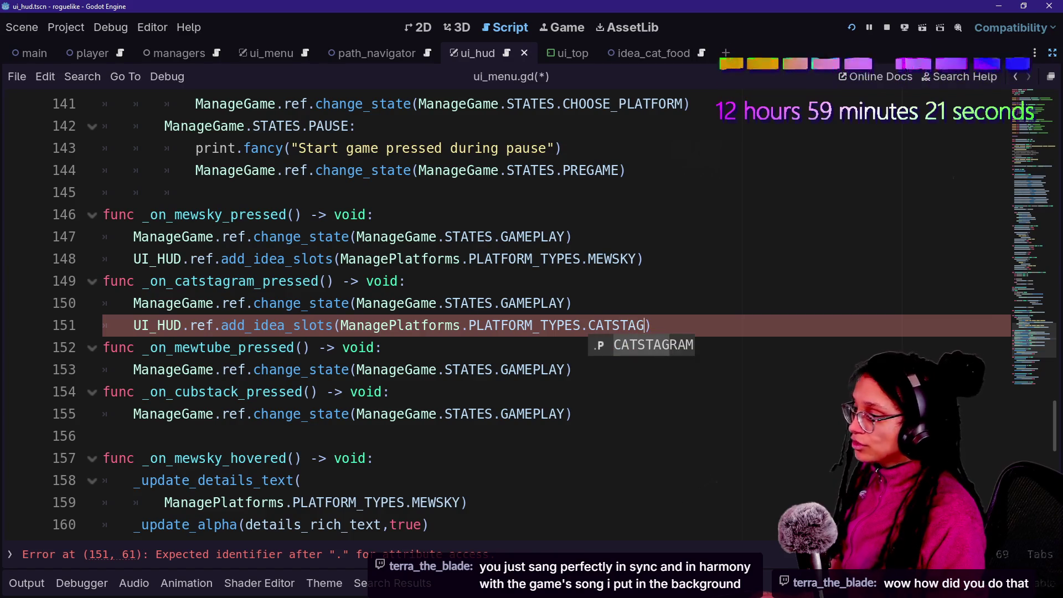
key(Return)
Add an add_idea_slots line with PLATFORM_TYPES.MEWTUBE to the MewTube handler.
click(573, 302)
drag(676, 325, 573, 303)
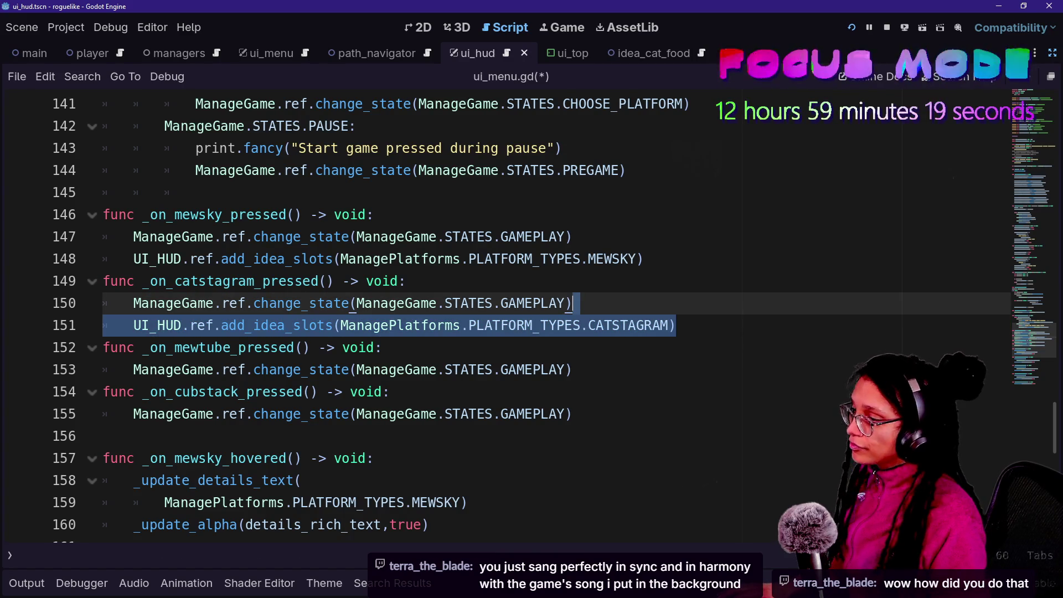
key(ctrl+c)
click(573, 369)
key(ctrl+v)
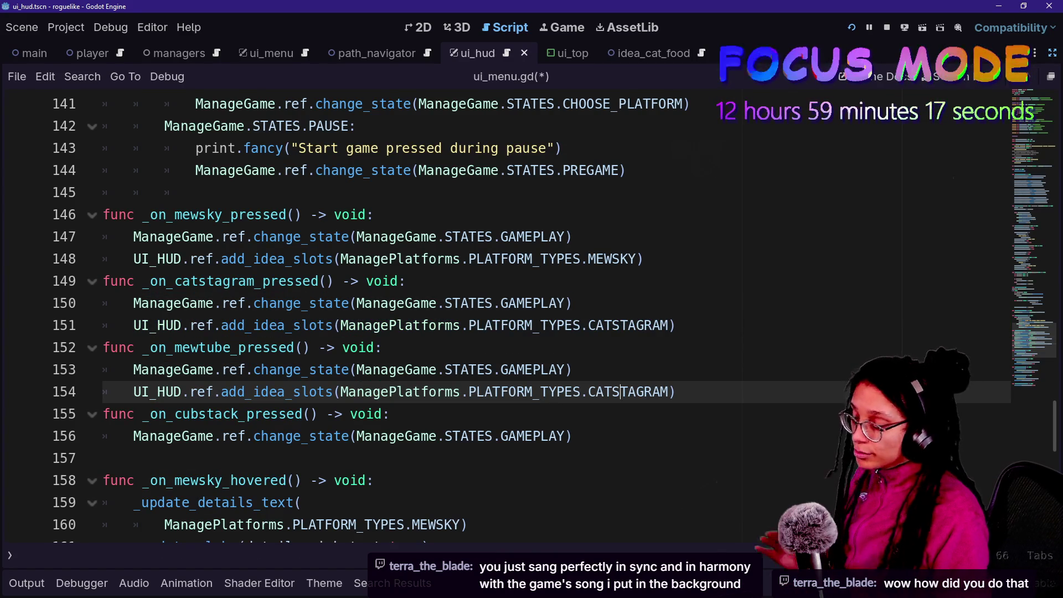
drag(620, 392, 661, 391)
key(BackSpace)
key(BackSpace)
key(BackSpace)
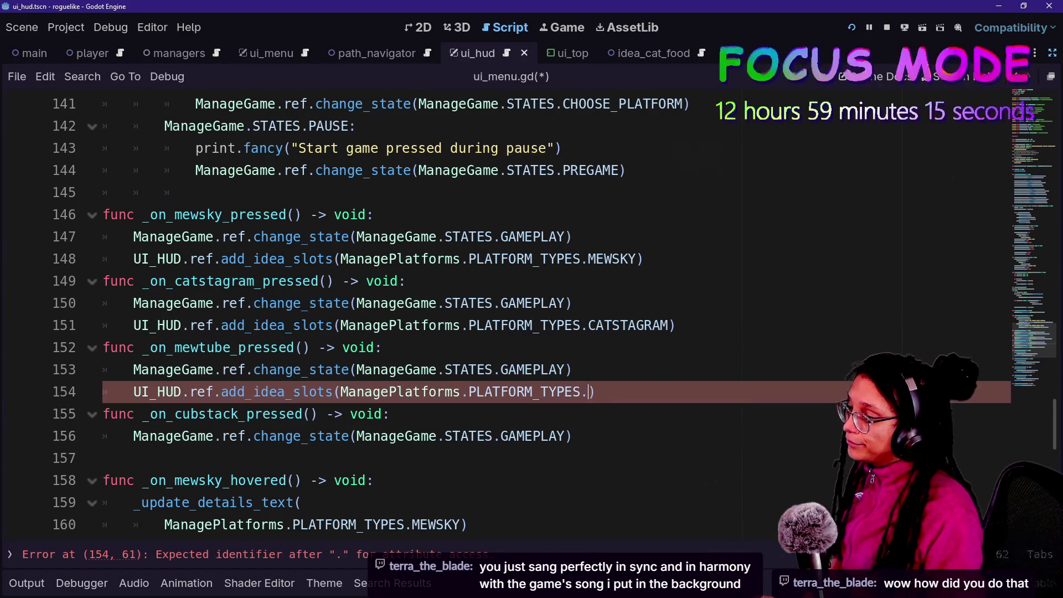
text(MEWTUBE)
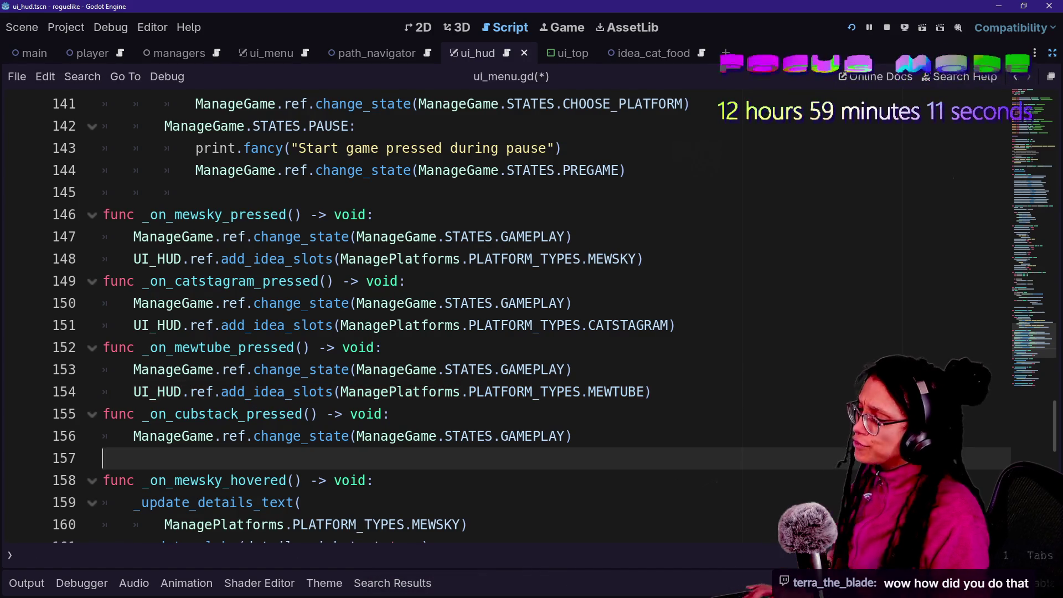
Add a PLATFORM_TYPES.CUBSTACK line to the Cubstack handler, save, and run the game.
click(576, 436)
key(ctrl+v)
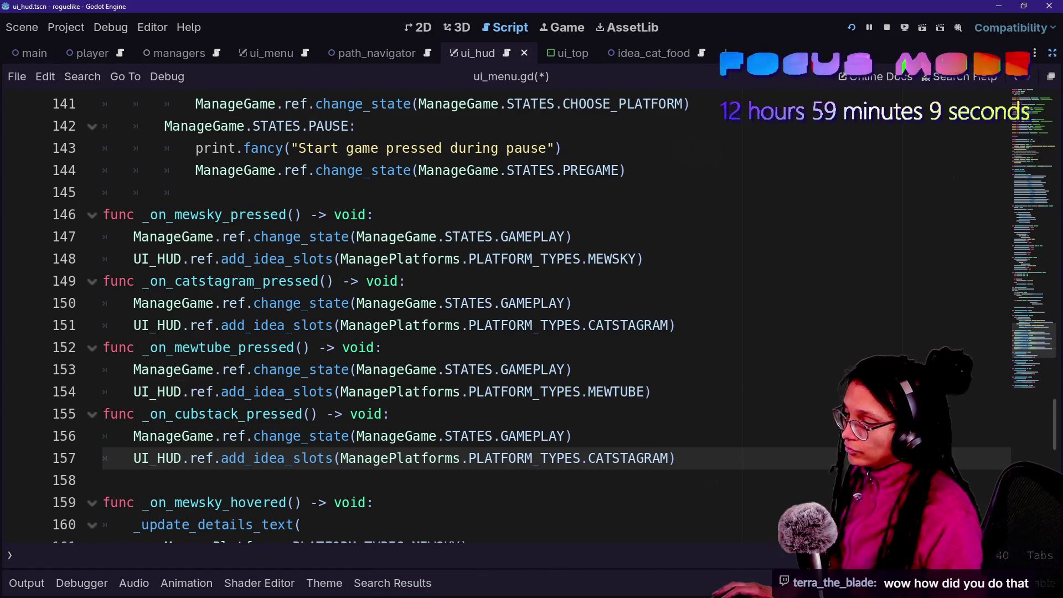
drag(588, 458, 668, 458)
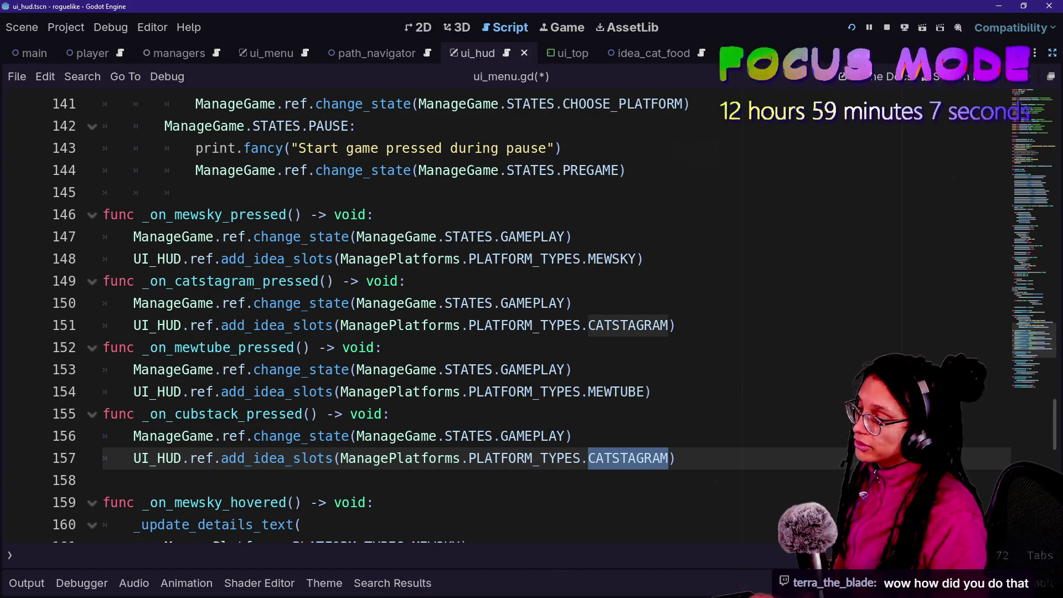
text(CUBSTAC)
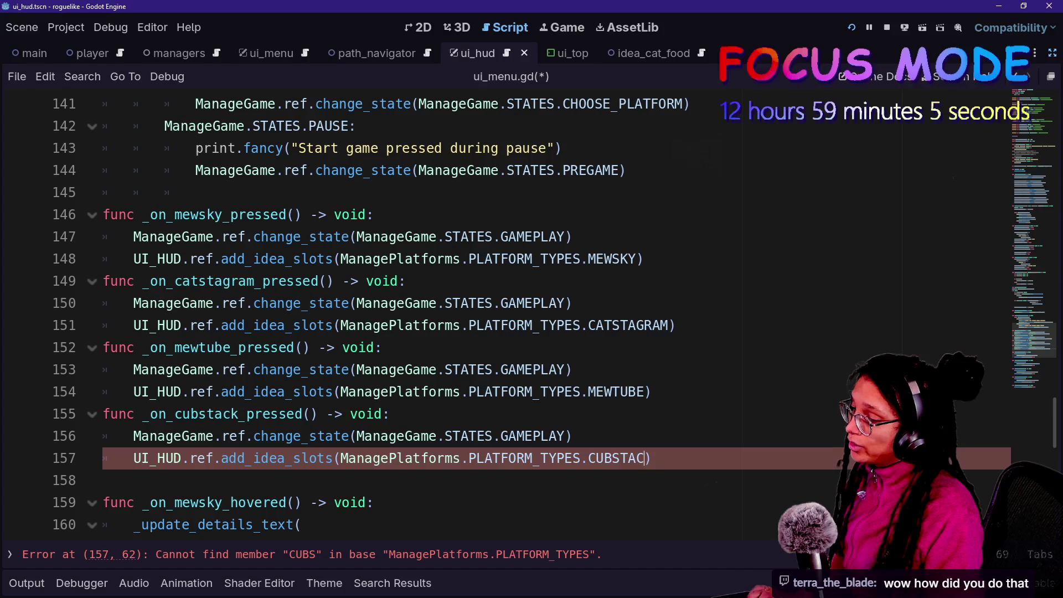
key(ctrl+s)
click(855, 29)
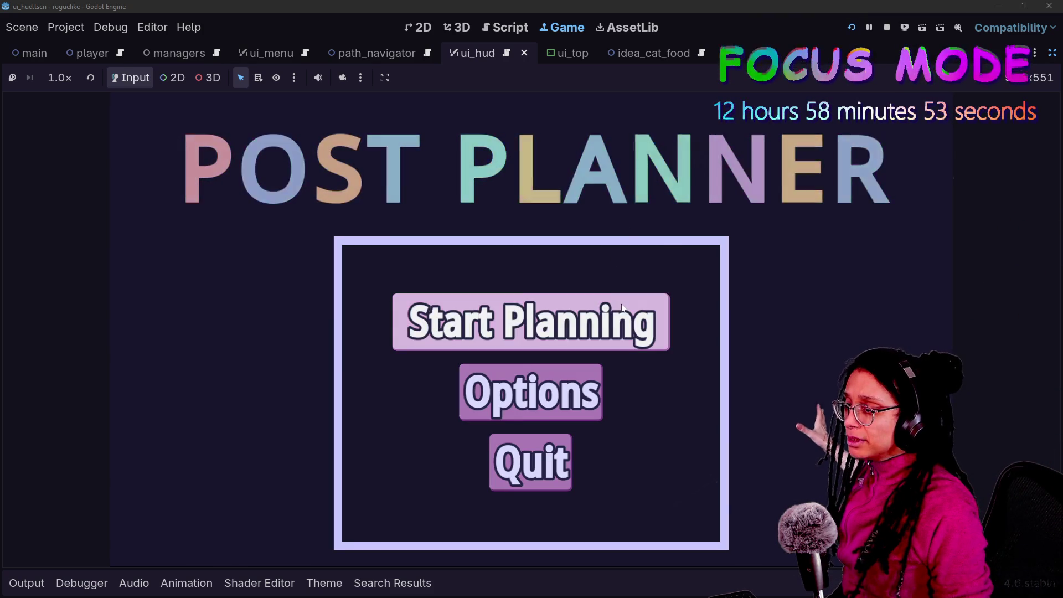
Start planning, pick MewTube, go home to the platform picker, then return to the script.
click(625, 326)
click(424, 408)
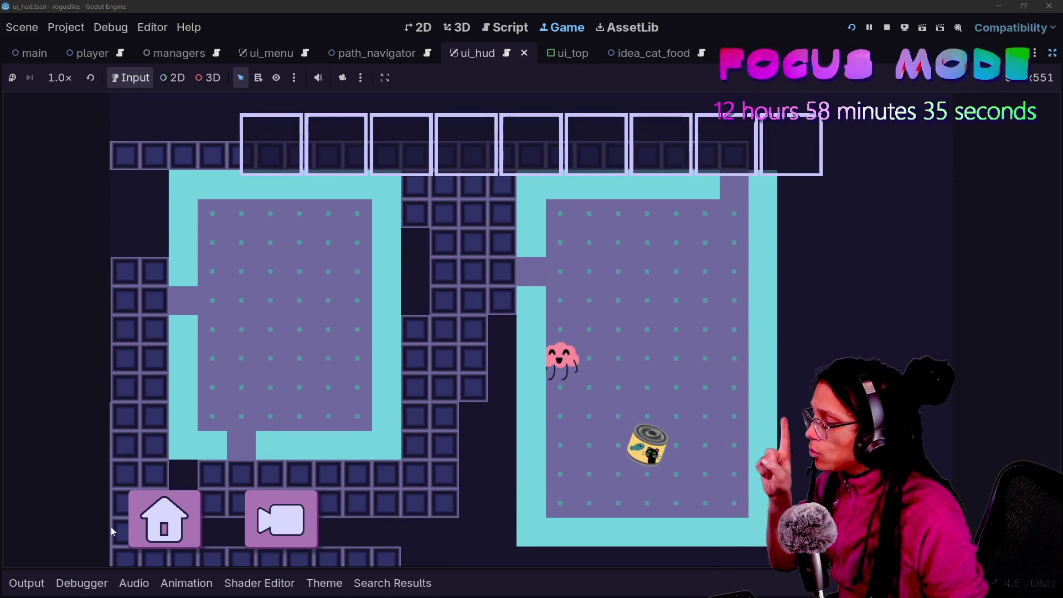
click(153, 524)
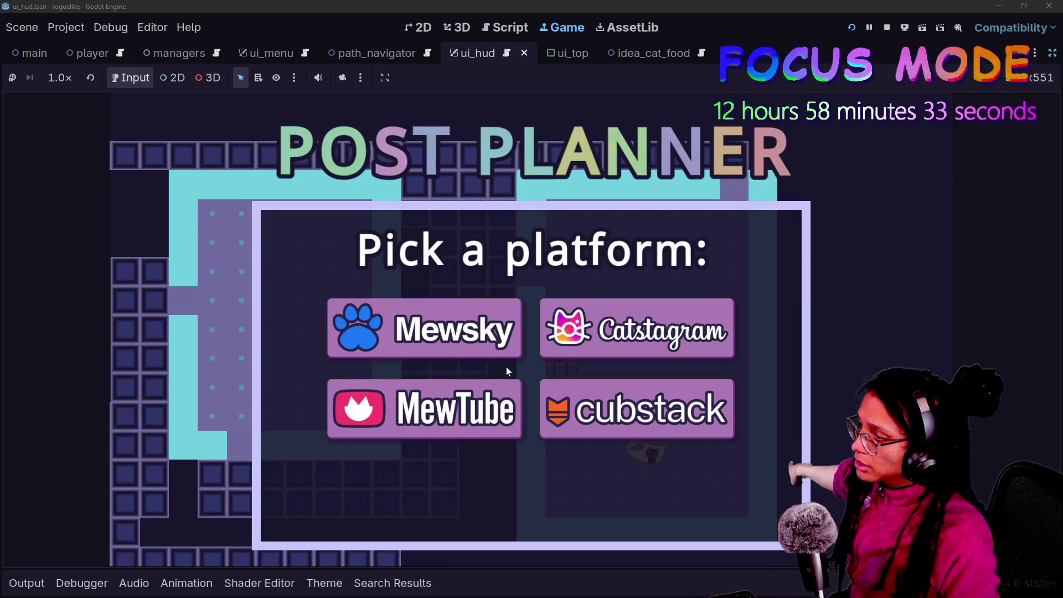
key(ctrl+F3)
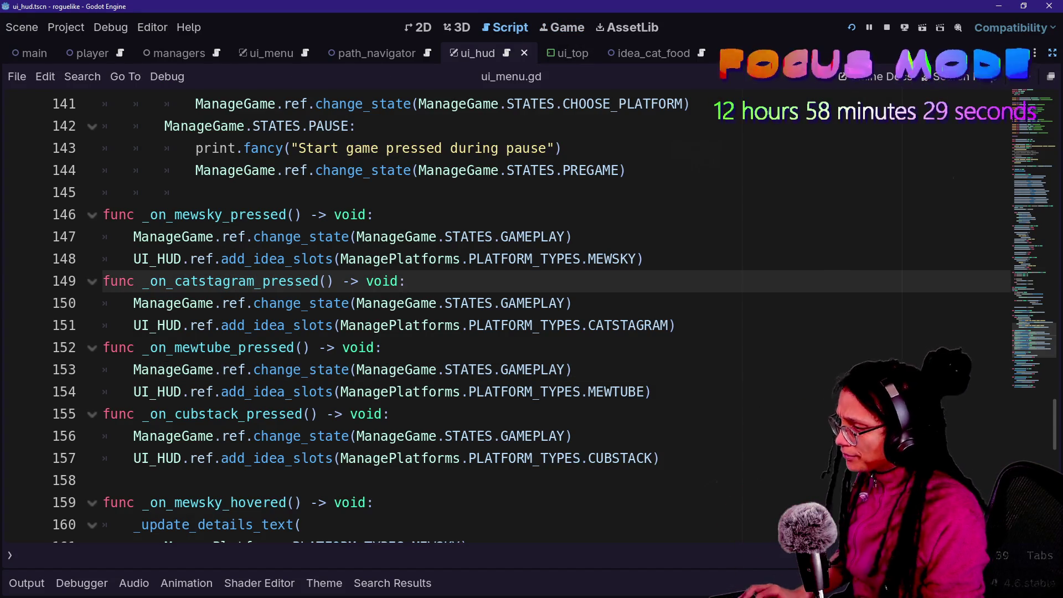
Open ui_hud.gd at line 56, then view the running game's Pick a platform menu.
key(ctrl+alt+o)
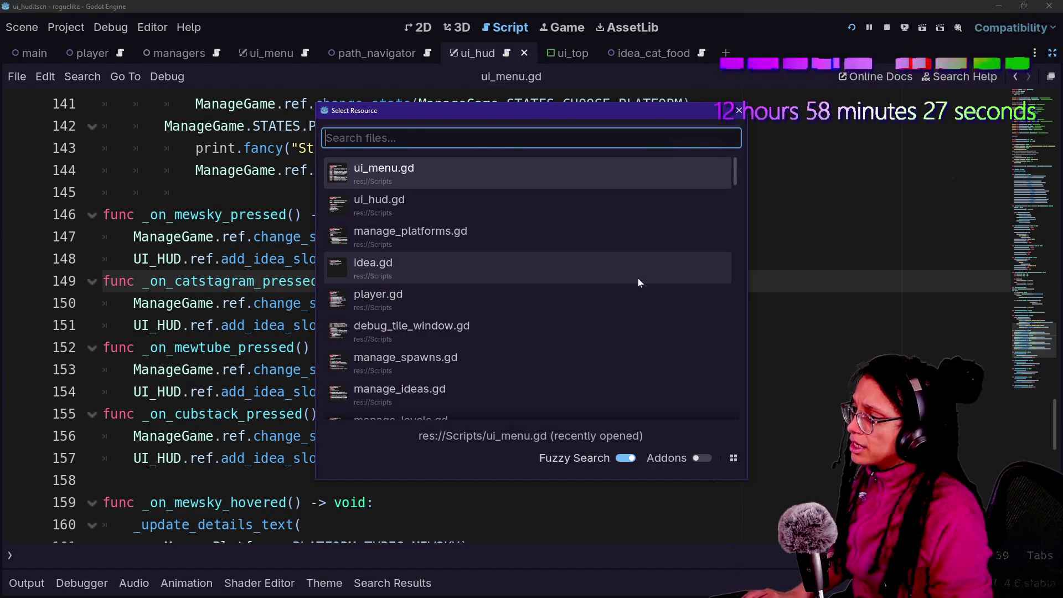
key(Down)
key(Return)
scroll(498, 316, down, 10)
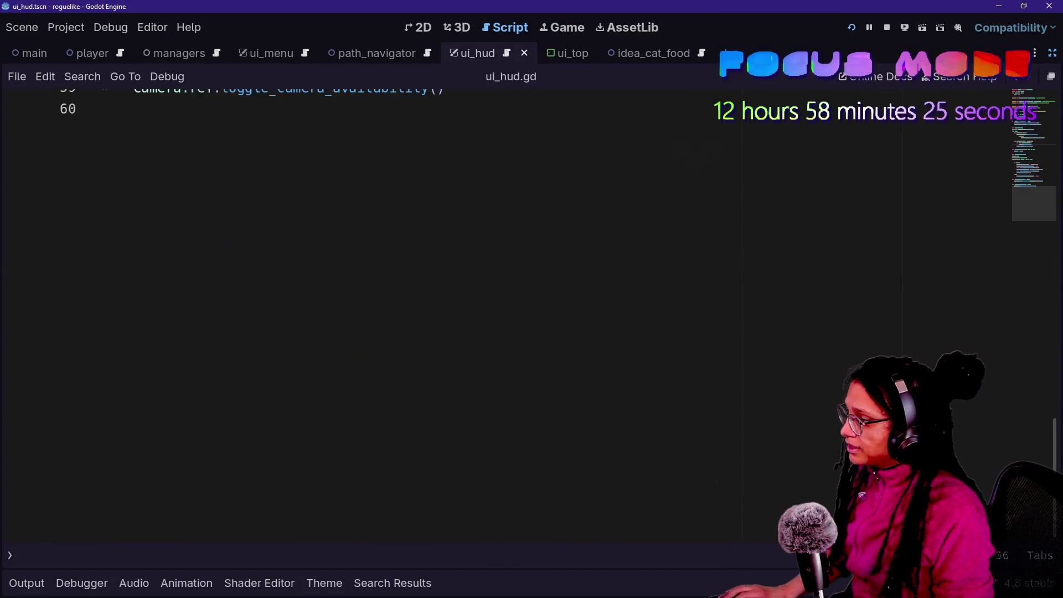
scroll(499, 315, up, 4)
click(548, 285)
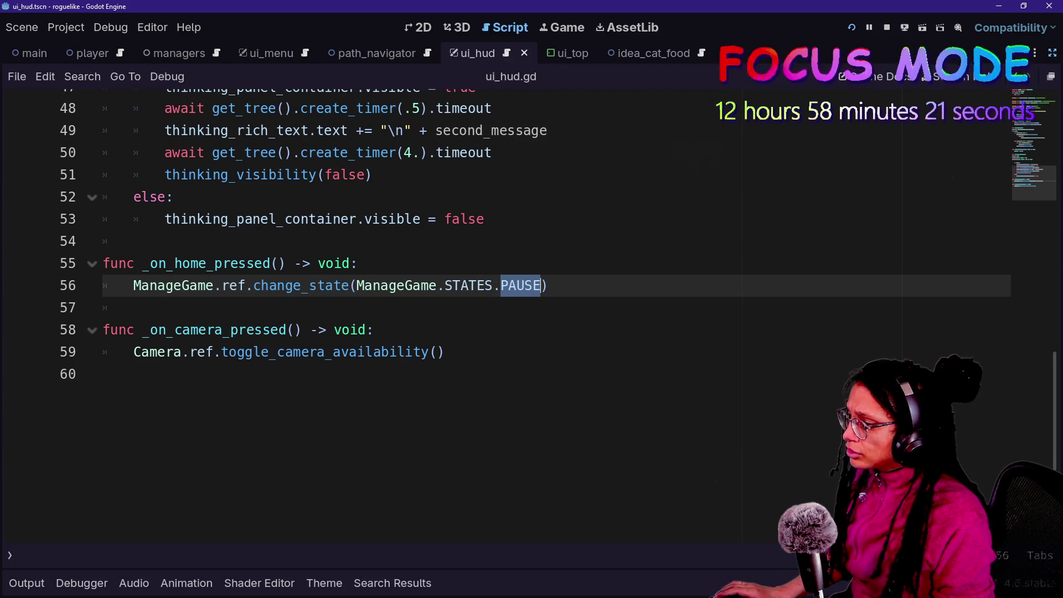
click(551, 26)
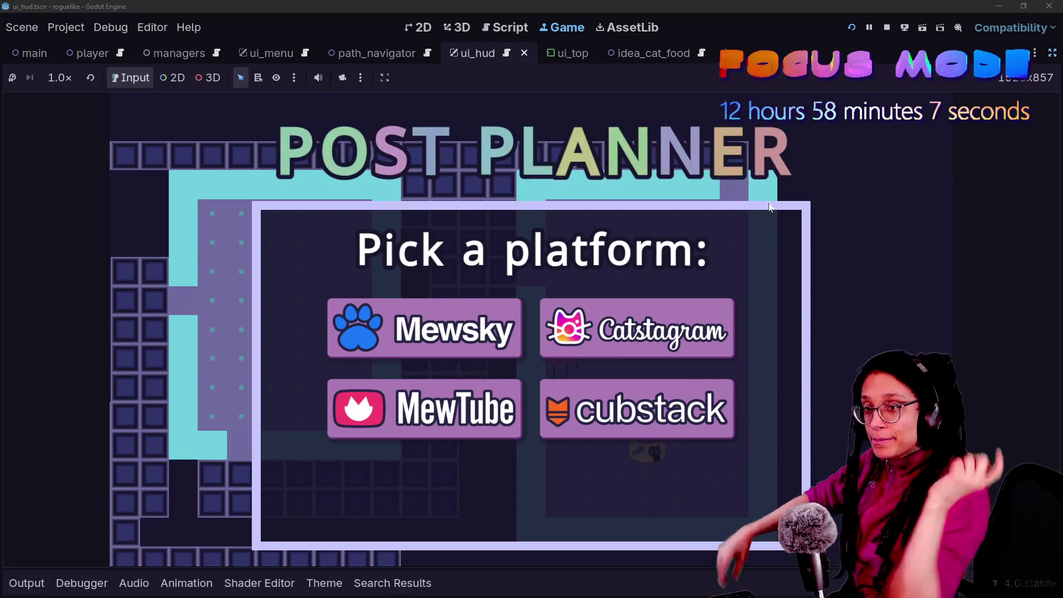
Return to ui_hud.gd and jump to the change_state definition in manage_game.gd.
click(524, 27)
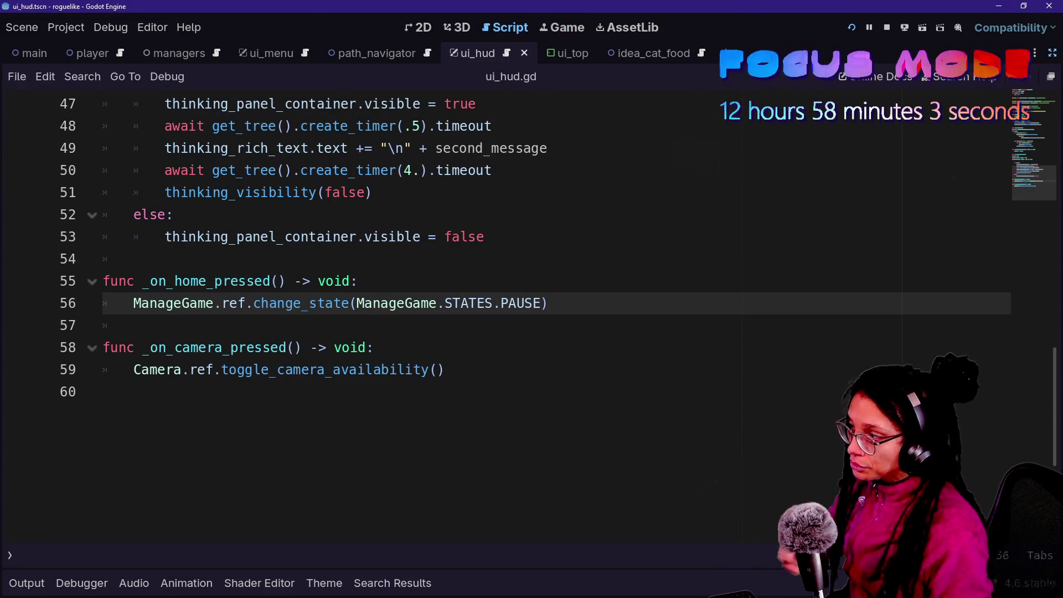
ctrl+click(342, 311)
scroll(531, 319, down, 1)
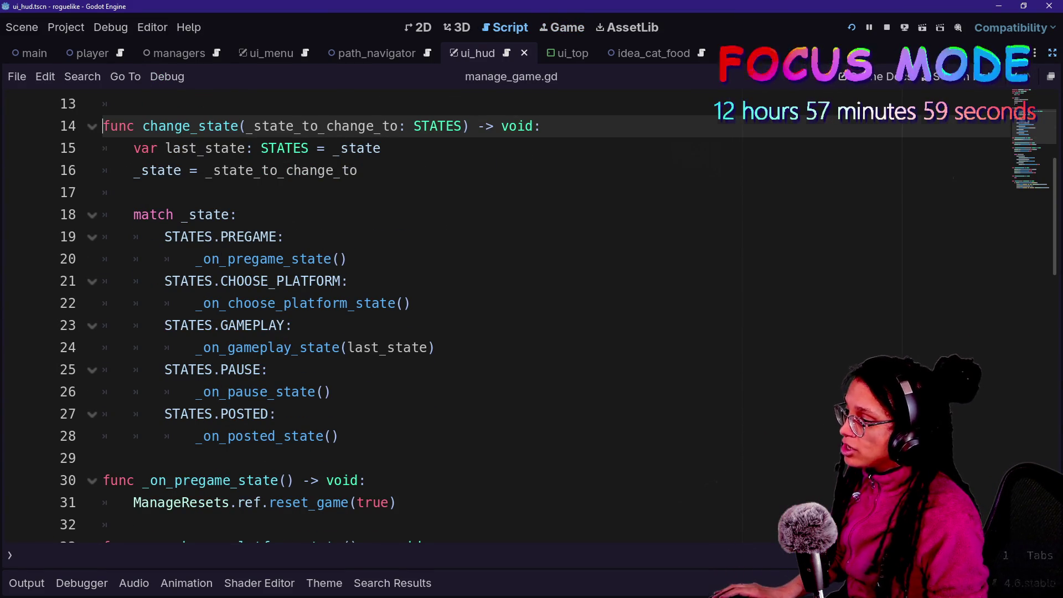
click(428, 348)
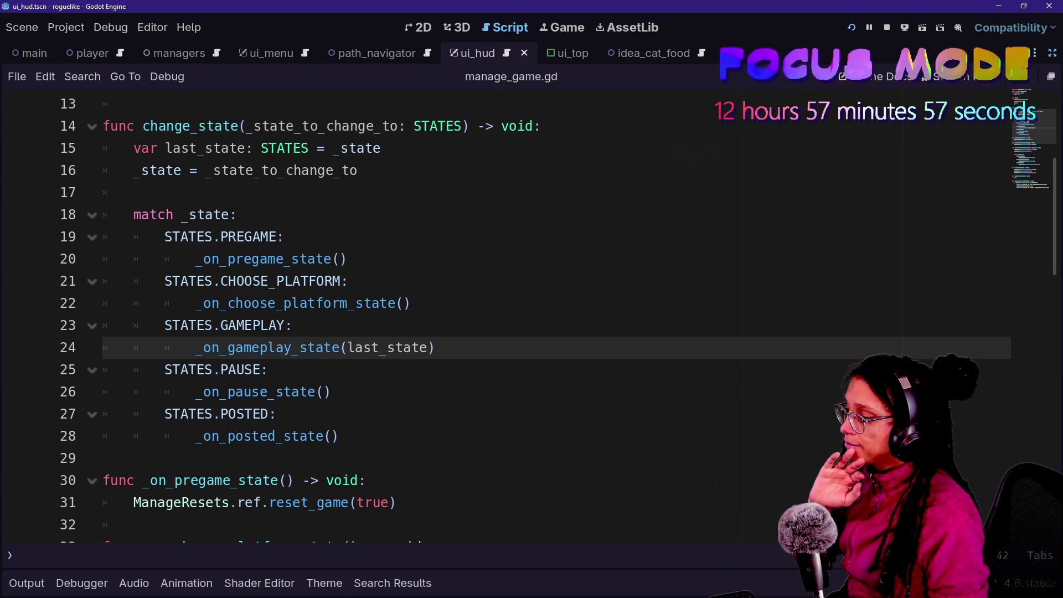
Find the pause state's menu_visibility call on line 49 and jump to its definition in ui_menu.gd.
scroll(507, 316, down, 2)
scroll(507, 316, down, 1)
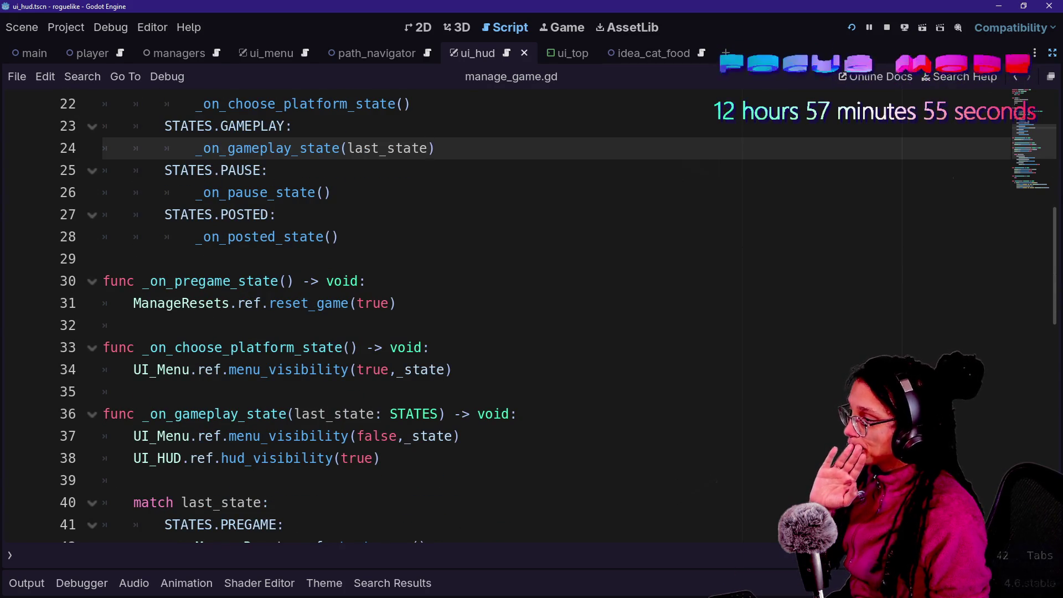
scroll(302, 329, down, 4)
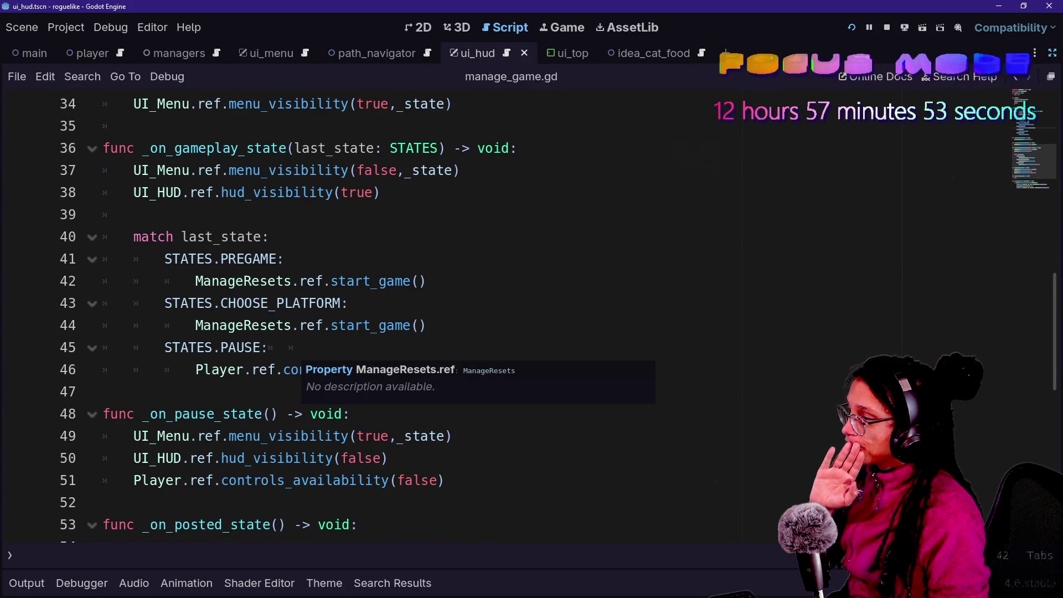
scroll(302, 330, down, 1)
click(429, 369)
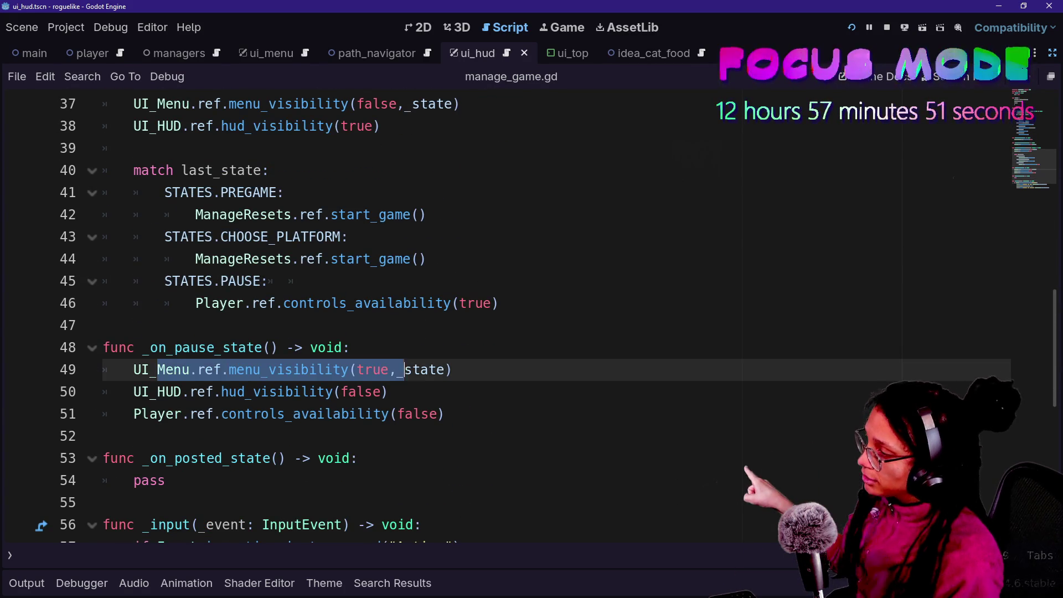
drag(453, 370, 360, 414)
click(453, 369)
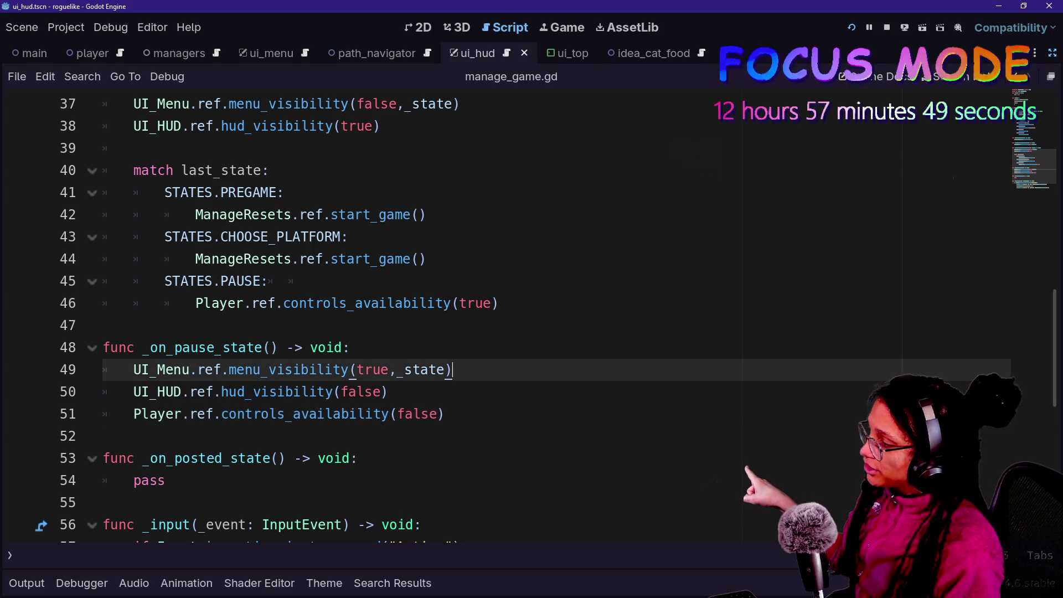
ctrl+click(287, 369)
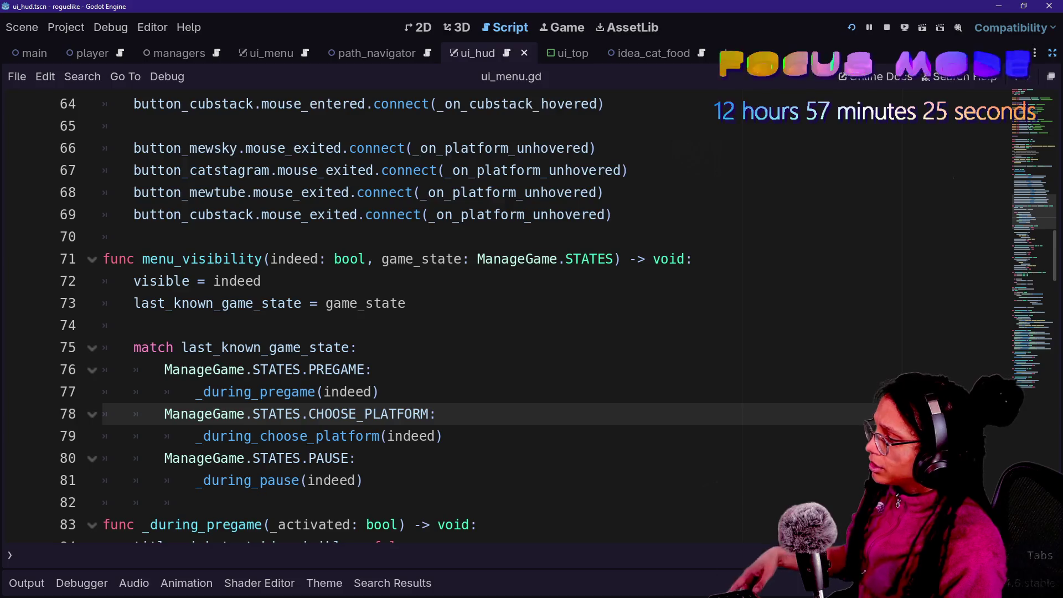
Add blank lines after line 100, below the platform panel visibility settings.
scroll(232, 449, down, 6)
drag(133, 413, 357, 414)
drag(221, 414, 350, 436)
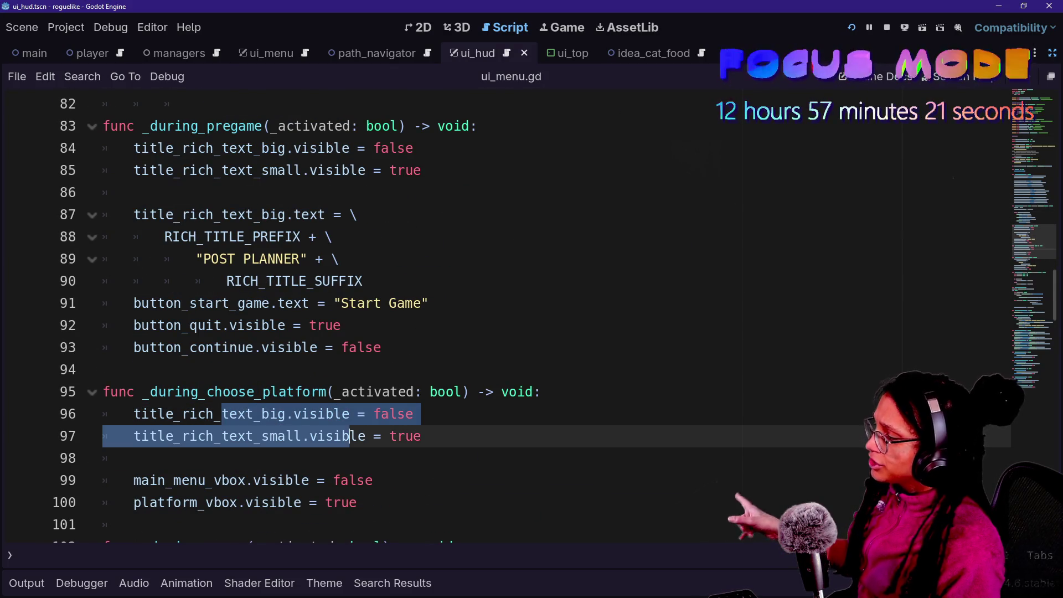
scroll(350, 436, down, 1)
click(221, 414)
click(357, 436)
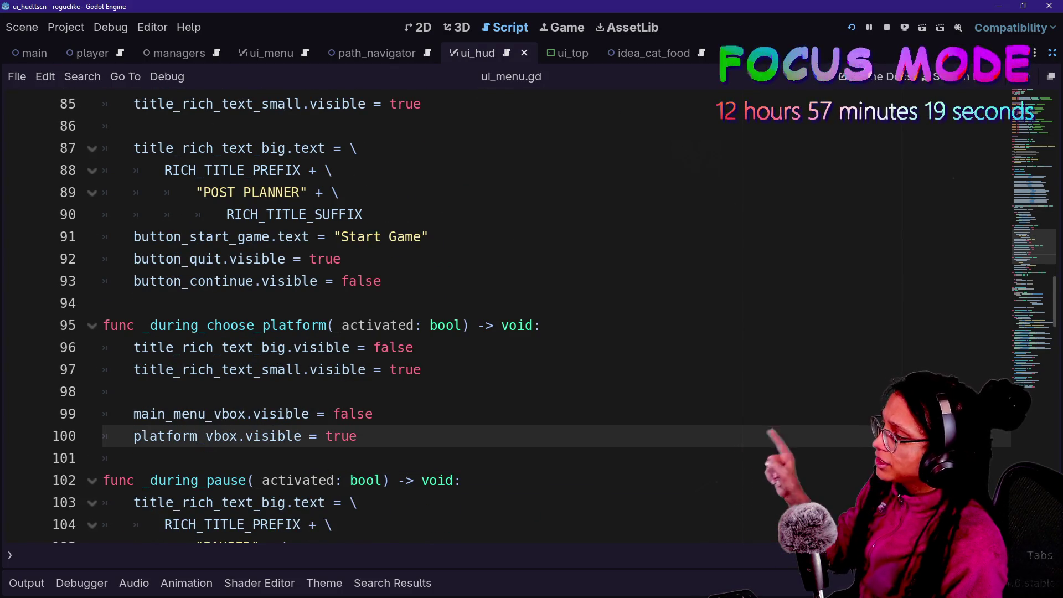
key(Return)
key(Return)
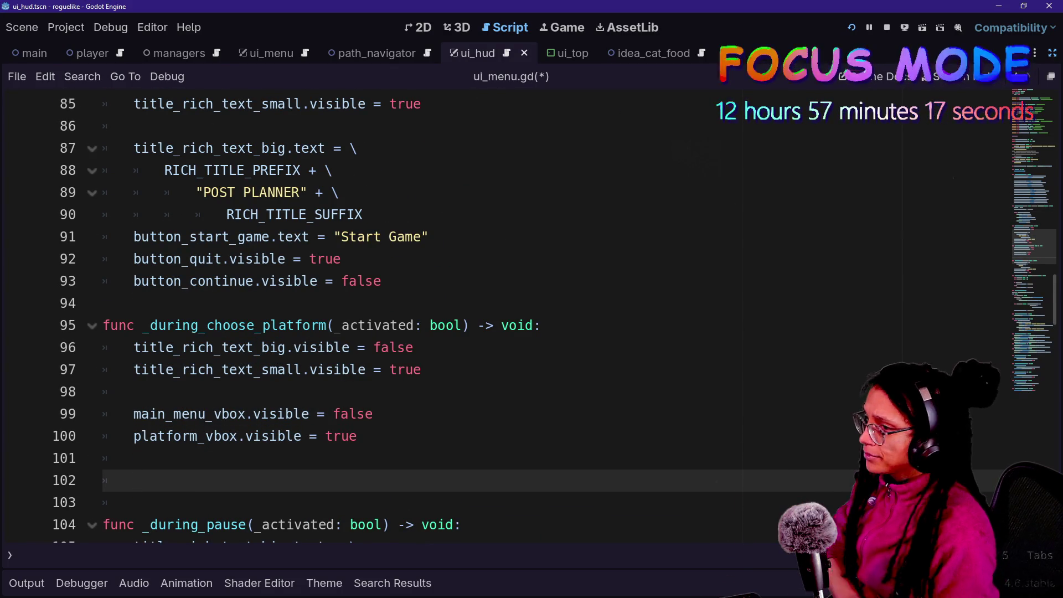
Review the _during_pause function and its PAUSED title line.
scroll(354, 310, down, 4)
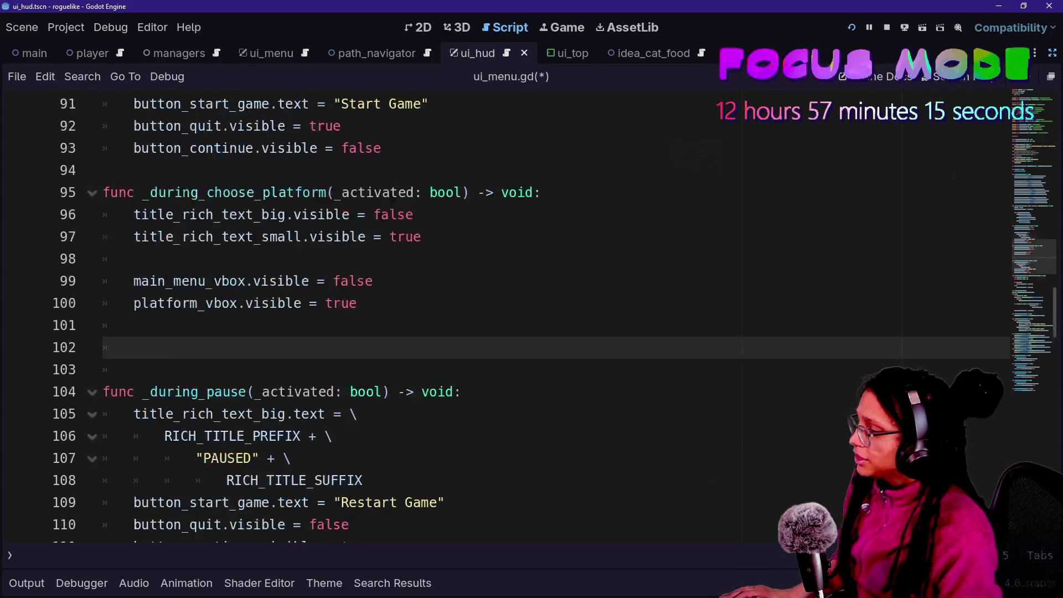
scroll(354, 310, up, 4)
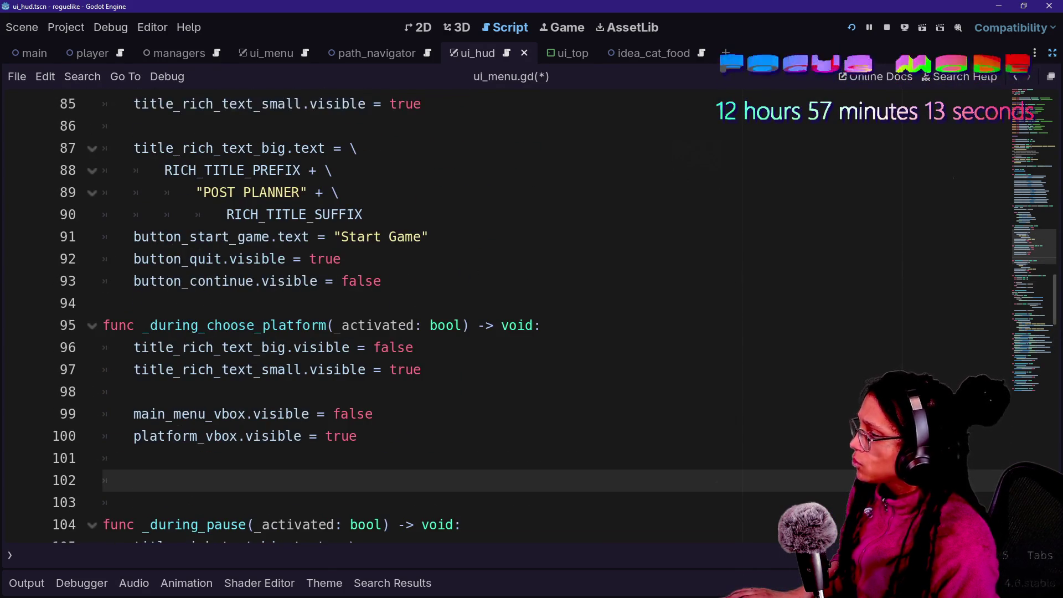
scroll(354, 310, down, 6)
drag(404, 480, 226, 126)
click(291, 192)
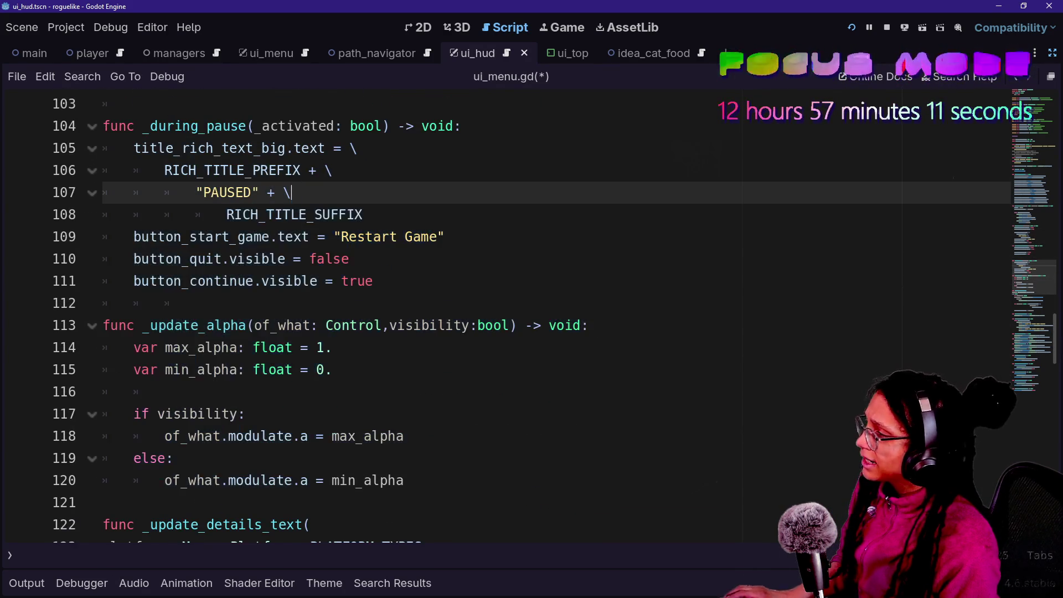
scroll(355, 310, down, 1)
scroll(354, 310, down, 2)
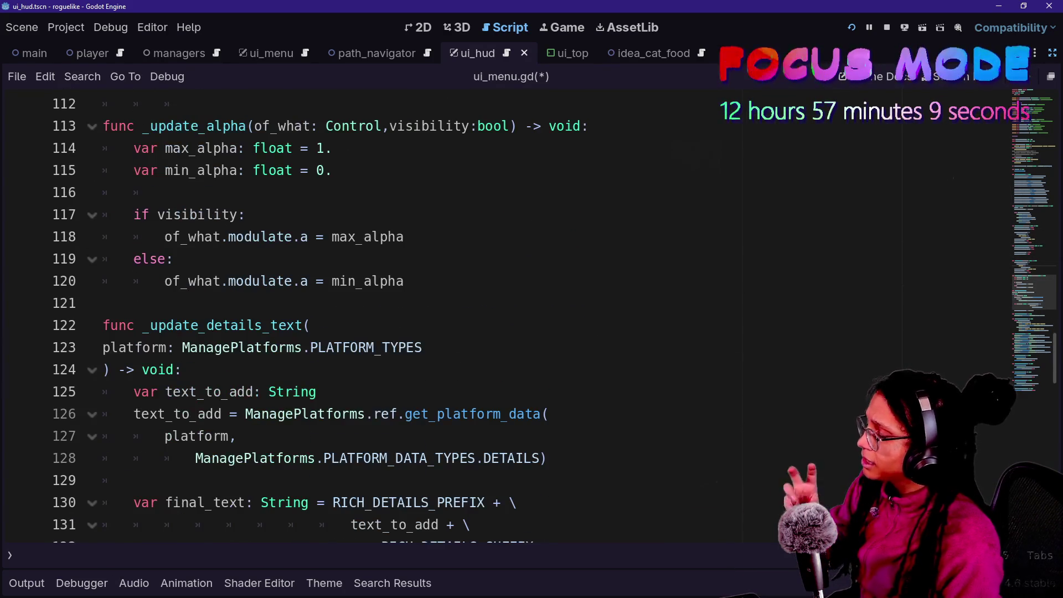
scroll(354, 310, down, 2)
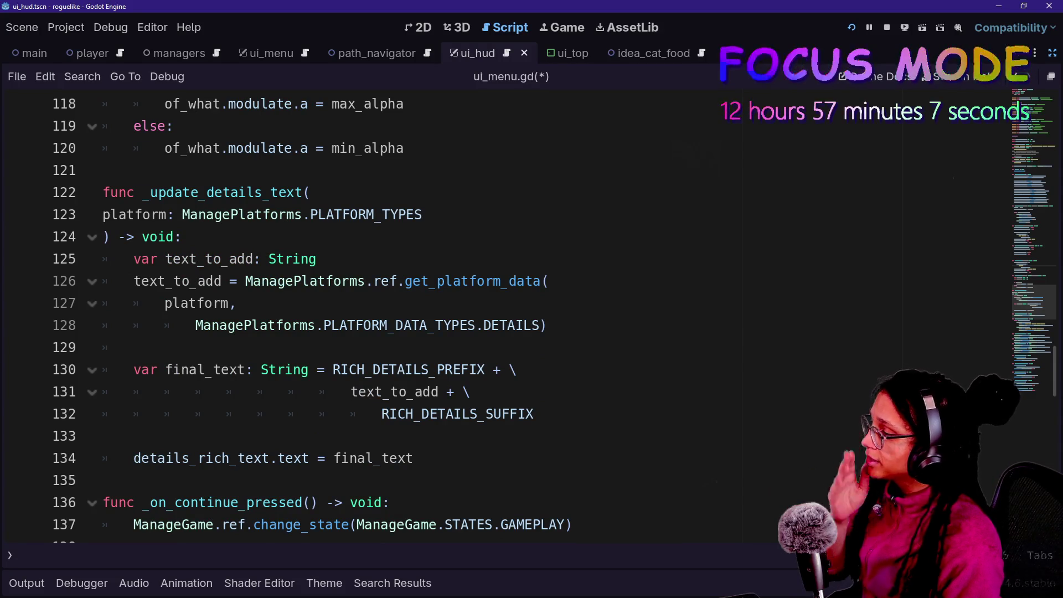
scroll(509, 221, down, 1)
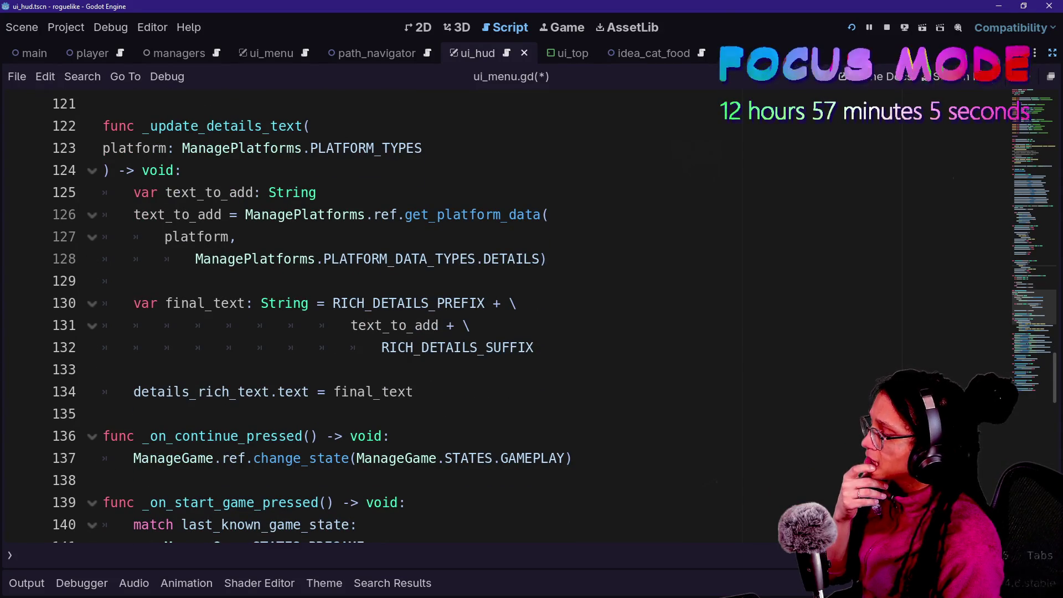
scroll(509, 221, down, 2)
scroll(510, 222, down, 3)
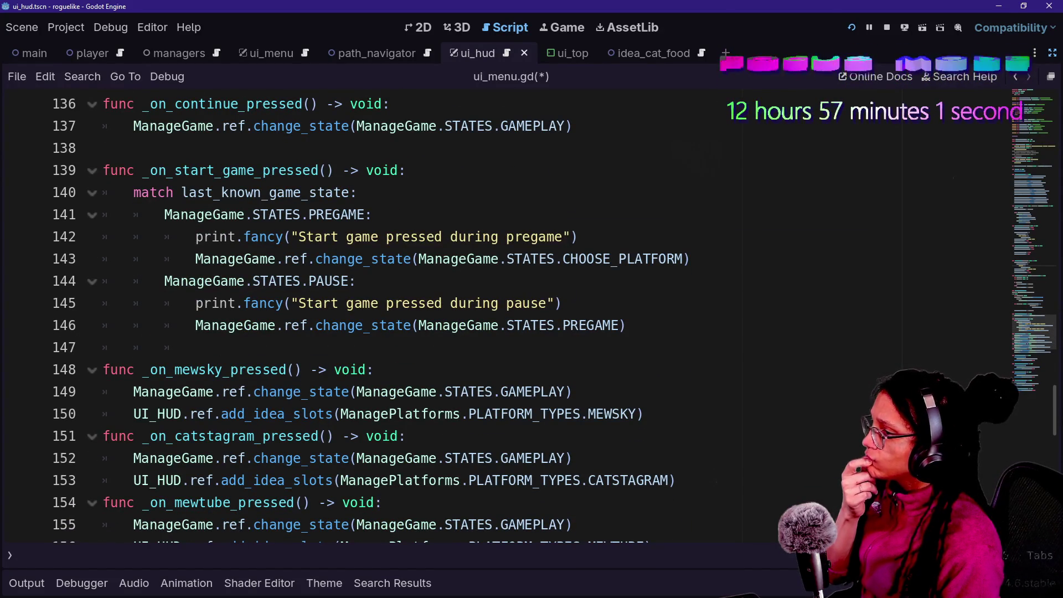
scroll(510, 310, up, 20)
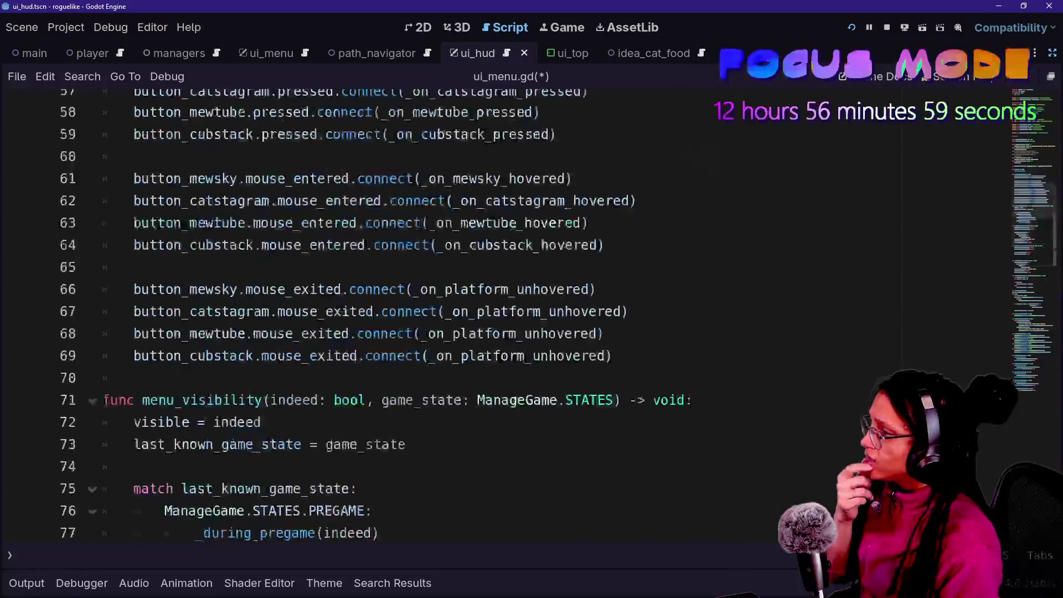
scroll(509, 310, down, 2)
scroll(343, 321, up, 8)
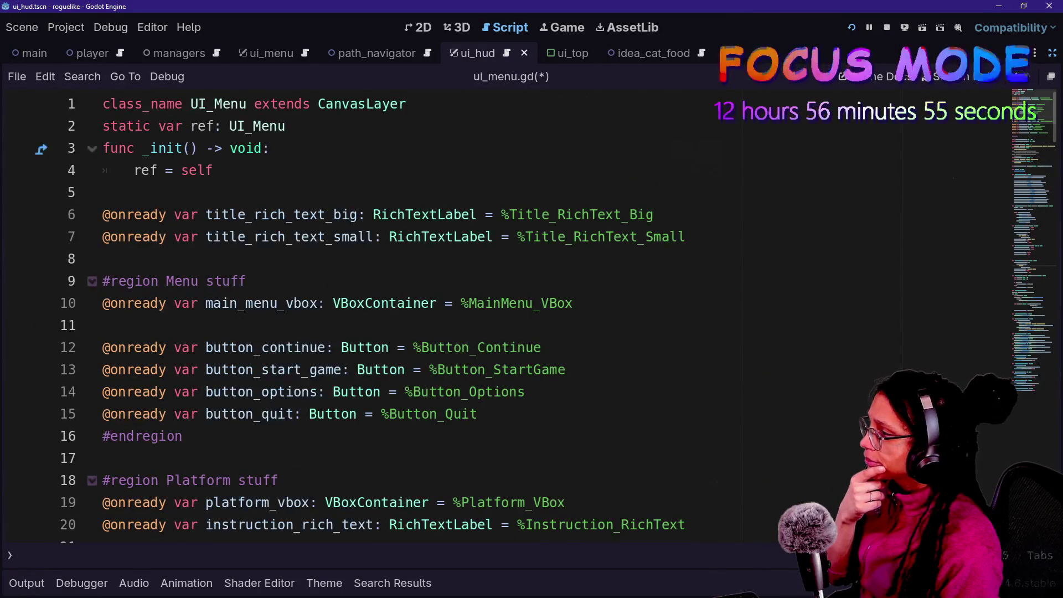
scroll(343, 321, down, 2)
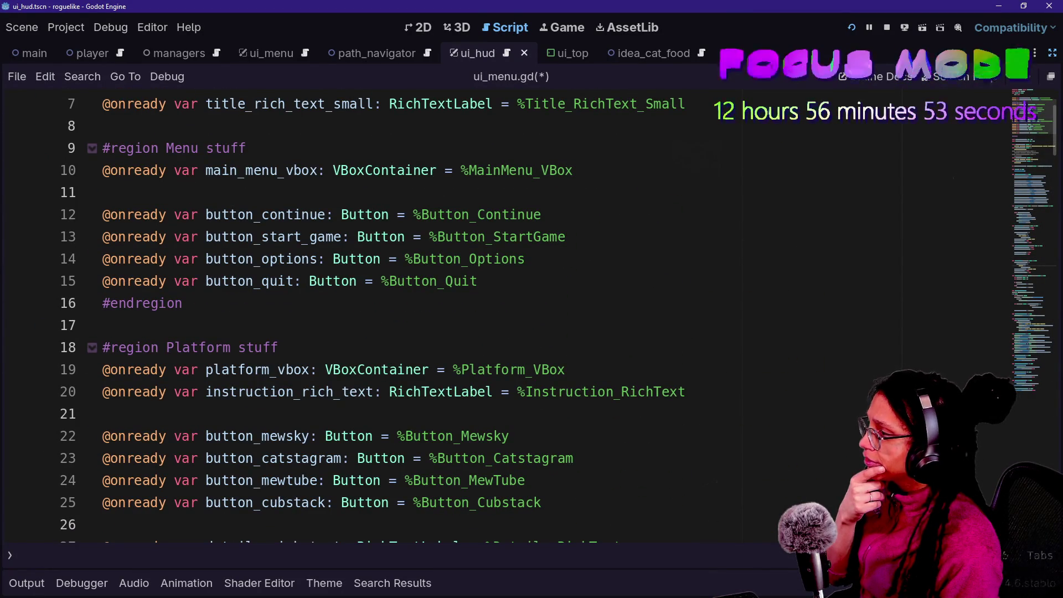
drag(181, 170, 285, 170)
Undo the accidental text move and search the script for 'vbox'.
drag(420, 170, 420, 171)
key(ctrl+z)
key(ctrl+f)
text(vbox)
key(Return)
key(Return)
key(Return)
Delete the extra blank lines above _during_pause, then view the running game's platform menu.
click(374, 281)
mouse_move(357, 303)
mouse_down()
mouse_move(374, 281)
mouse_move(133, 258)
mouse_up()
scroll(387, 305, down, 4)
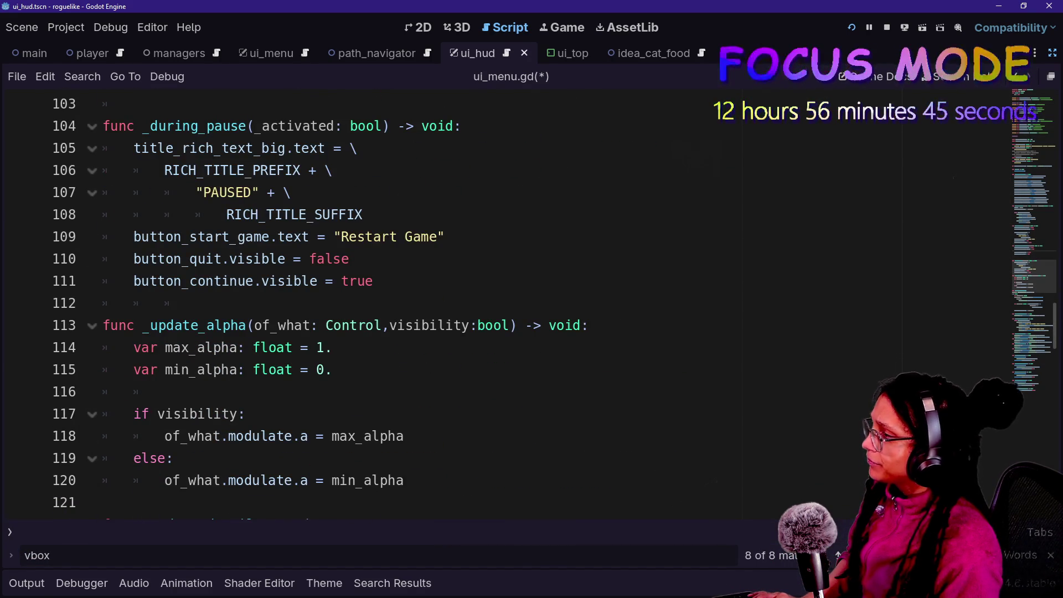
key(ctrl+z)
click(133, 347)
key(Up)
key(BackSpace)
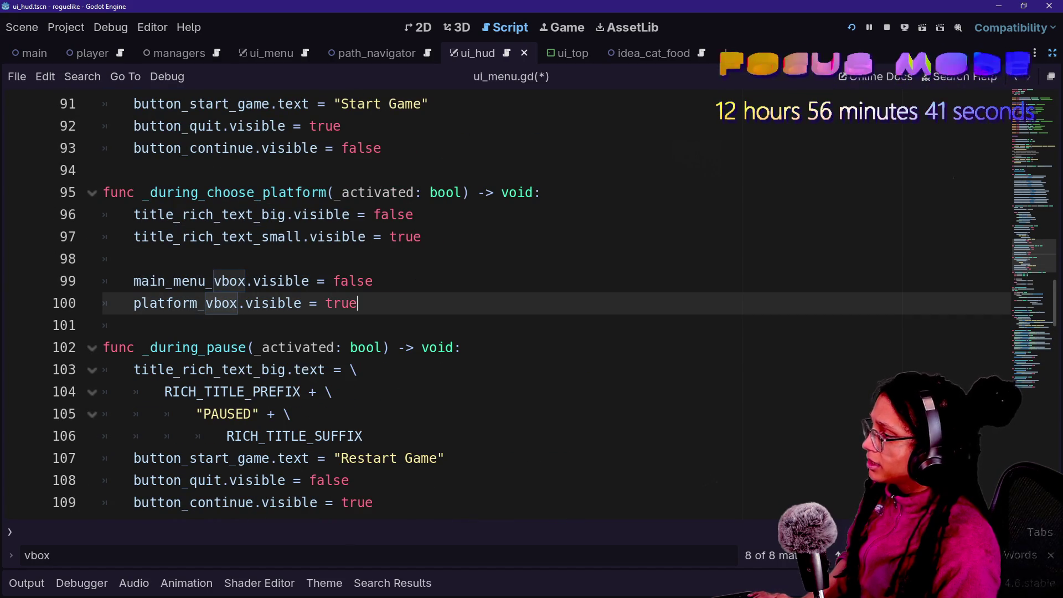
scroll(498, 305, down, 2)
click(357, 236)
click(443, 325)
click(461, 214)
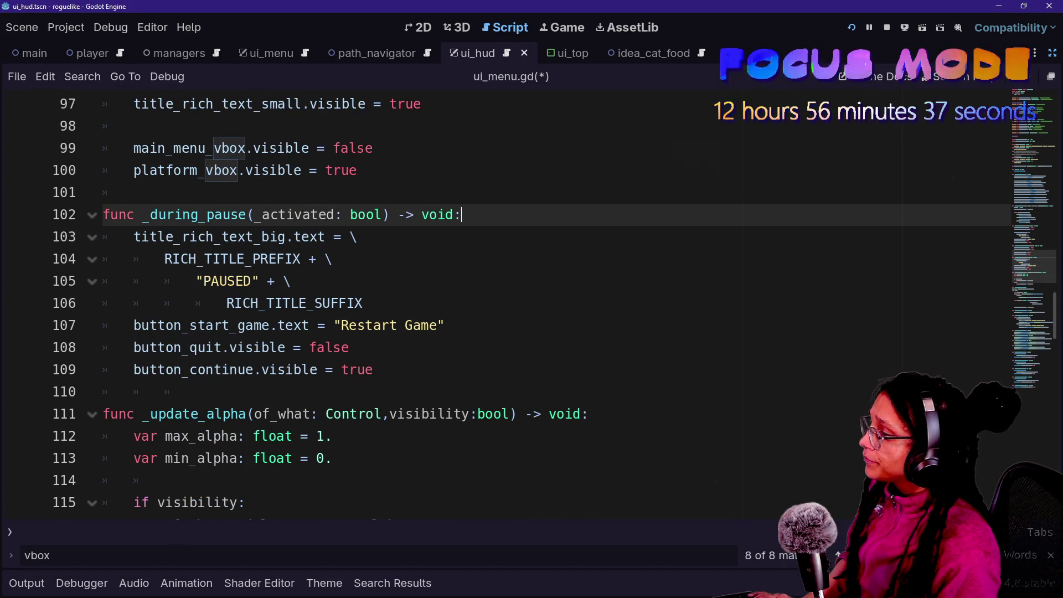
drag(133, 237, 362, 303)
click(559, 28)
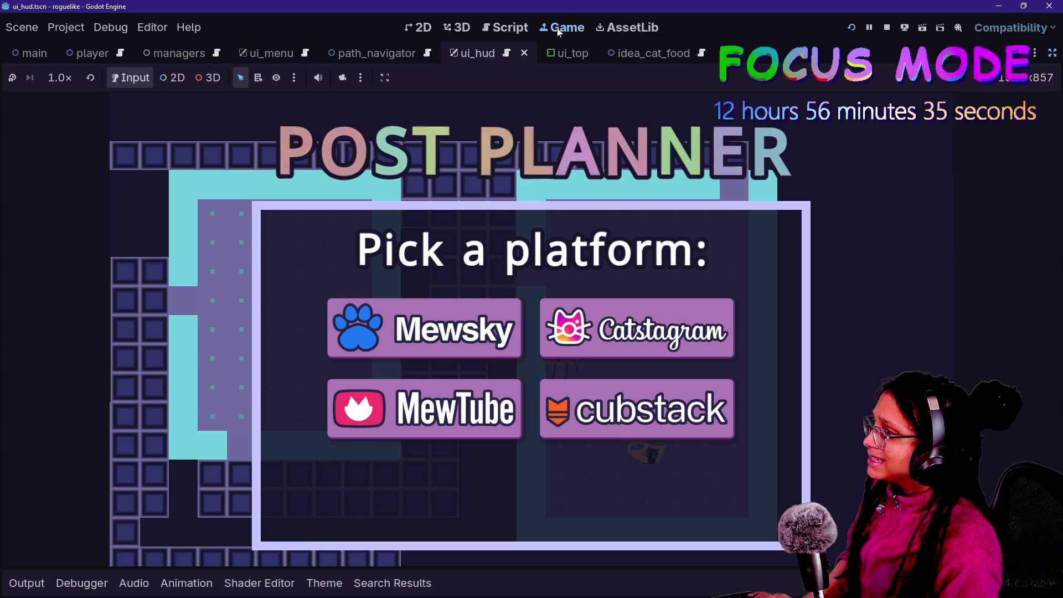
Back in ui_menu.gd, review the CHOOSE_PLATFORM case on lines 78–79, then open Quick Open Script.
click(505, 27)
scroll(498, 305, up, 4)
scroll(498, 304, up, 4)
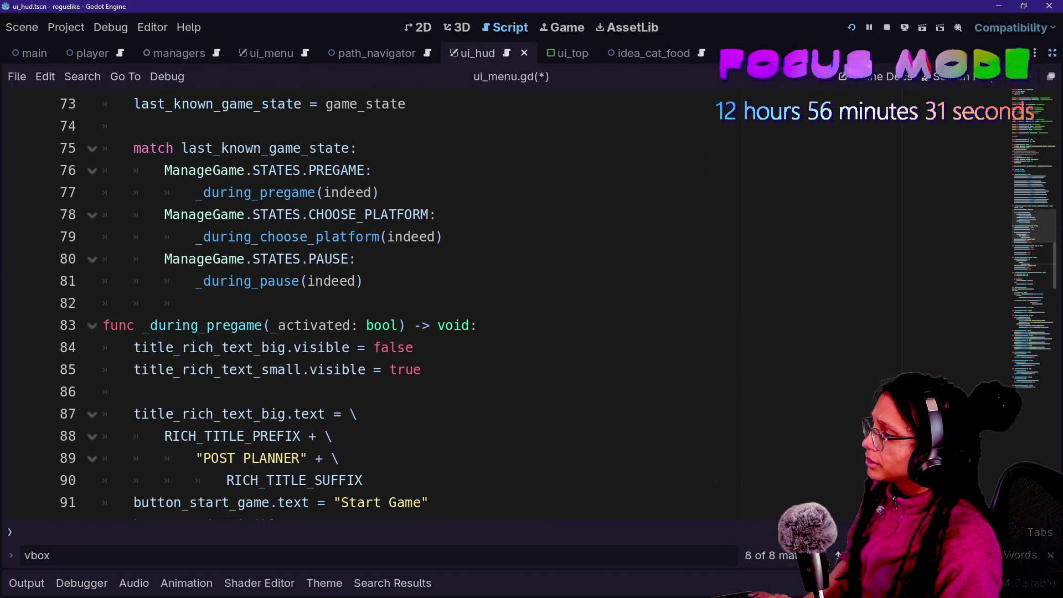
click(429, 214)
key(shift+Home)
key(End)
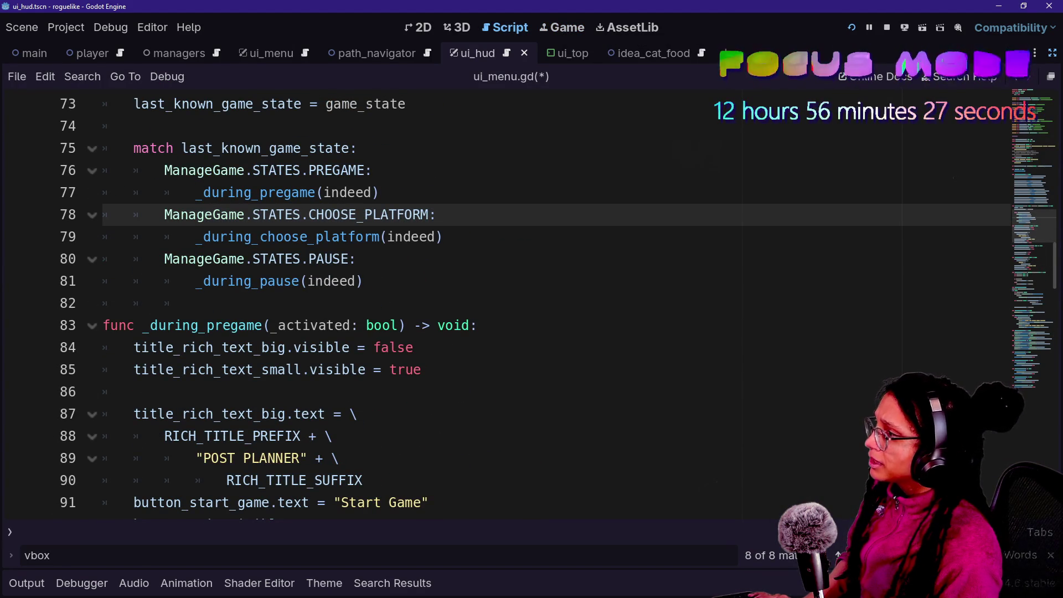
scroll(498, 305, up, 2)
click(401, 237)
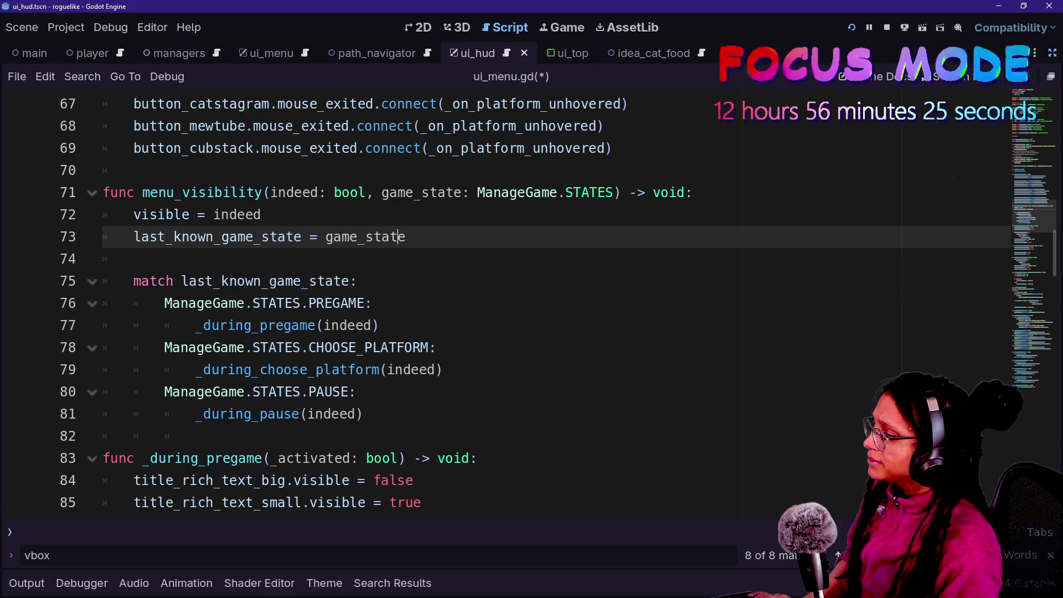
drag(164, 347, 388, 369)
click(195, 435)
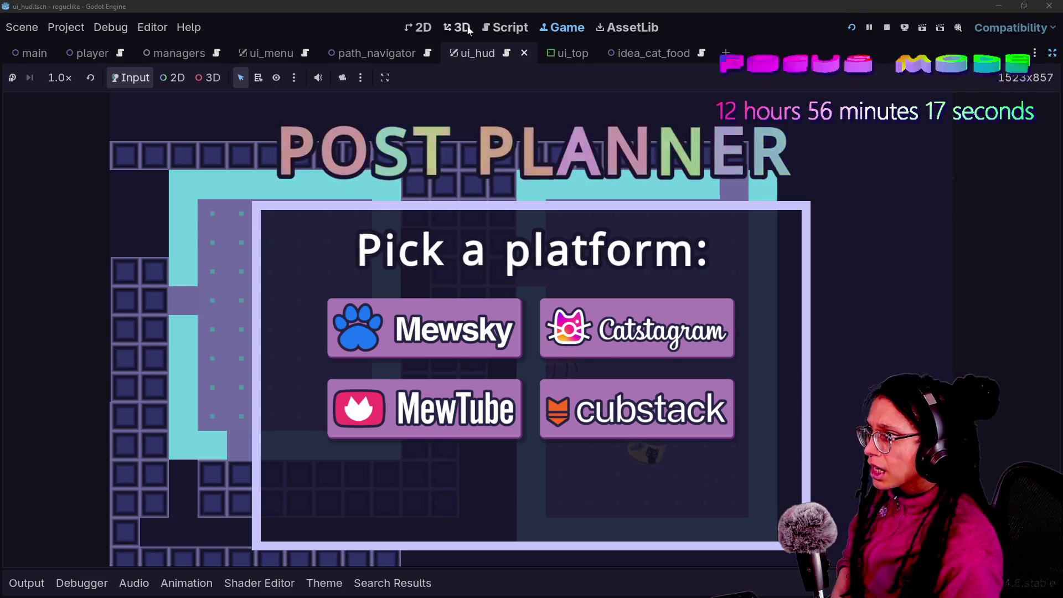
click(505, 27)
key(ctrl+alt+o)
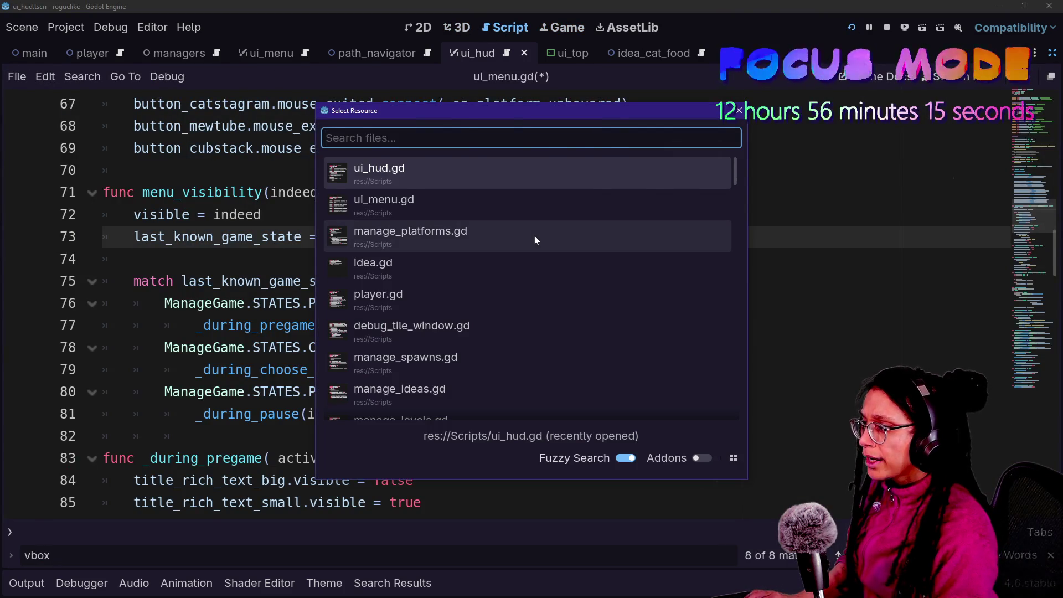
Trace from ui_hud.gd through change_state and _on_pause_state to menu_visibility in ui_menu.gd.
key(Return)
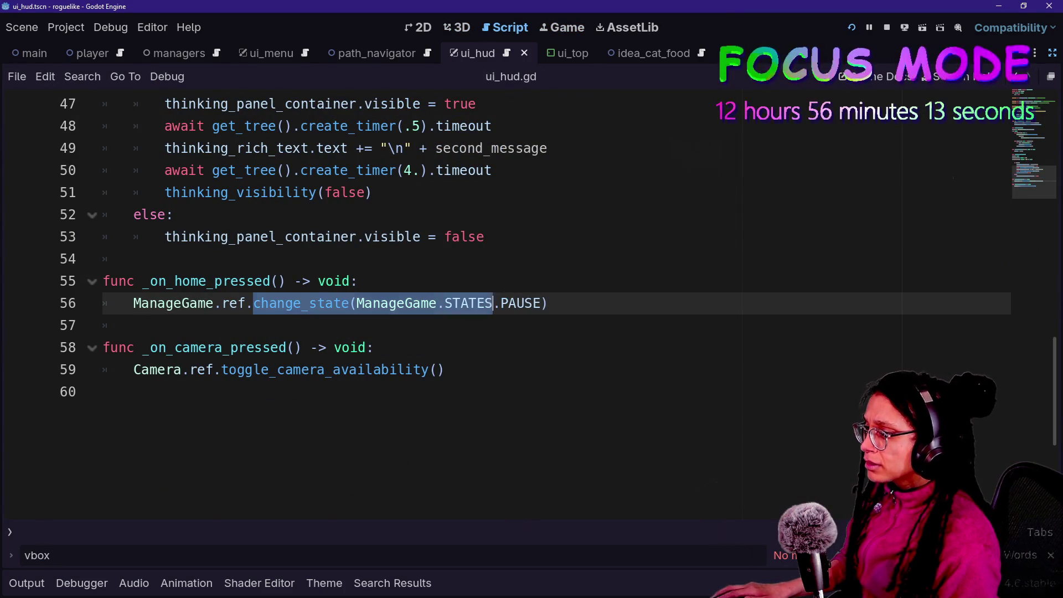
ctrl+click(268, 303)
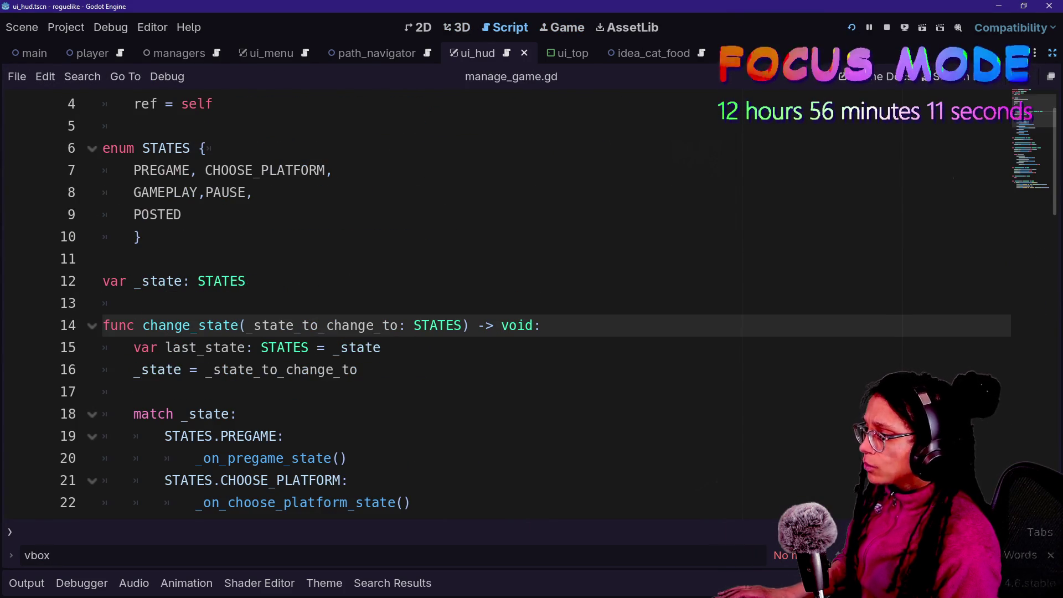
scroll(310, 332, down, 2)
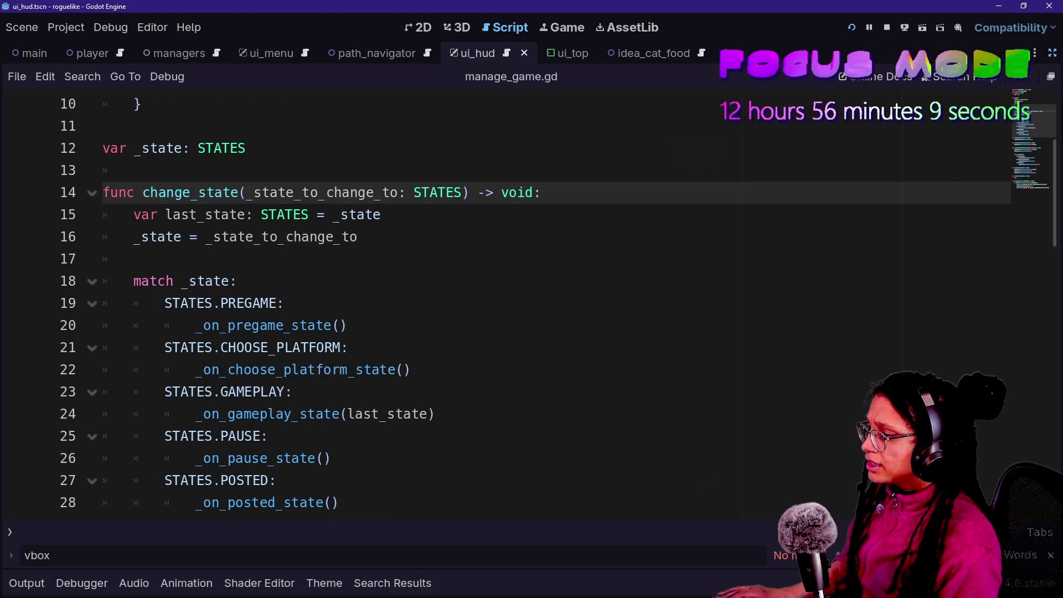
ctrl+click(266, 458)
scroll(102, 275, down, 1)
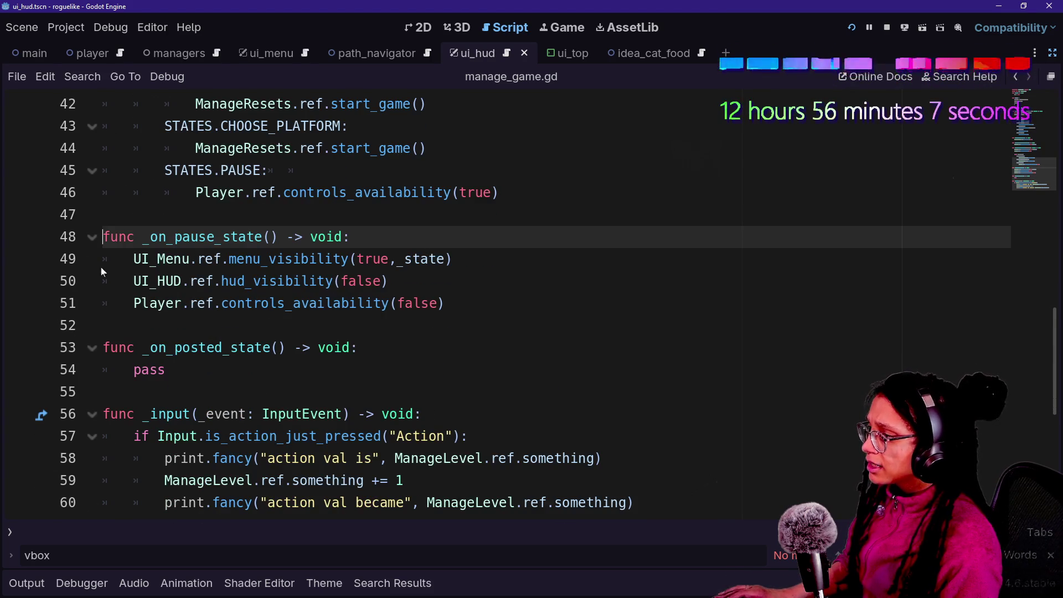
click(145, 259)
click(388, 259)
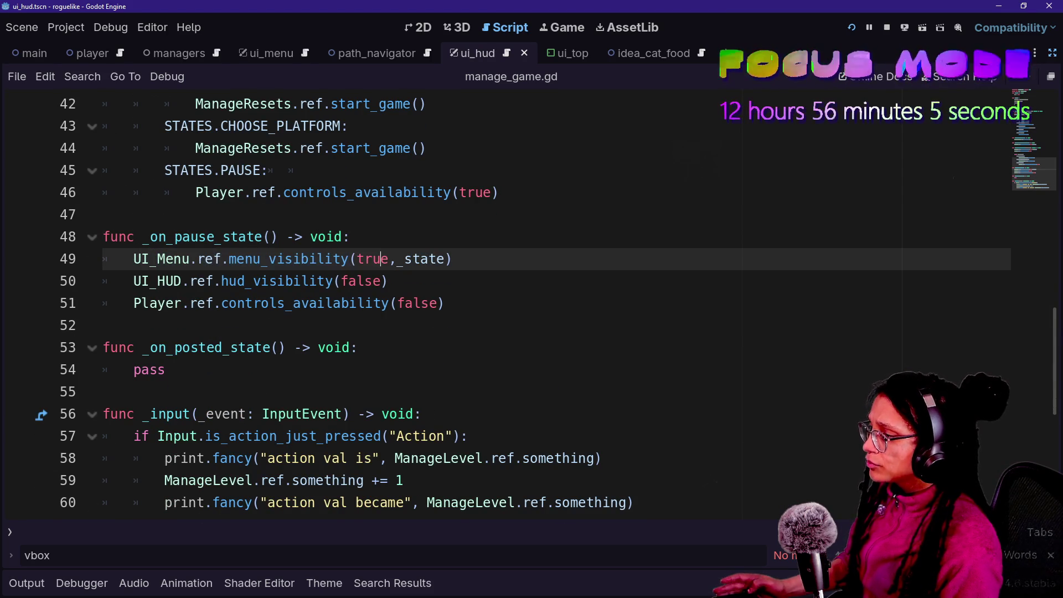
drag(396, 258, 413, 259)
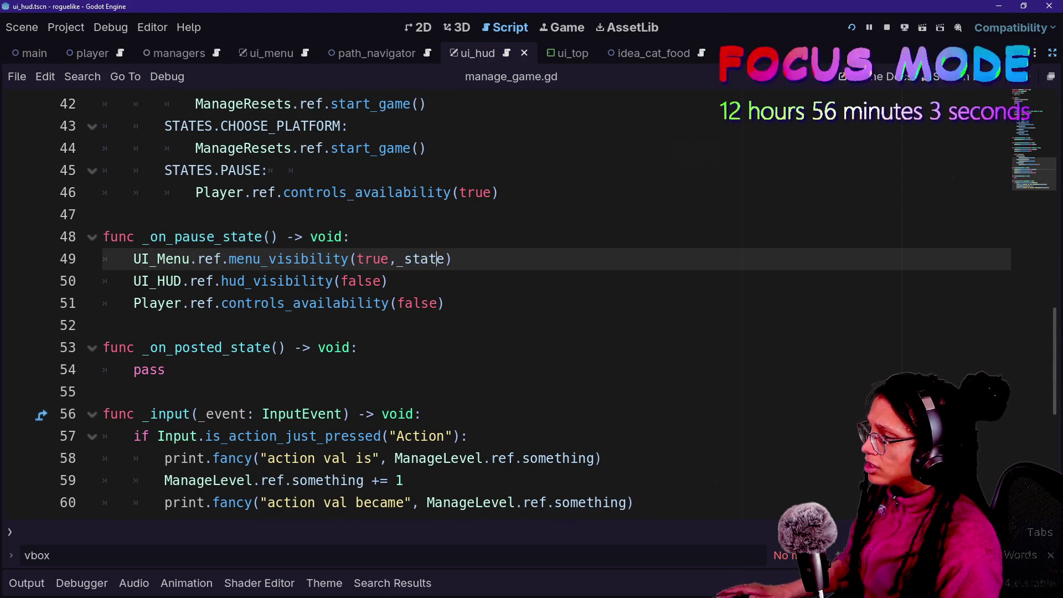
ctrl+click(308, 261)
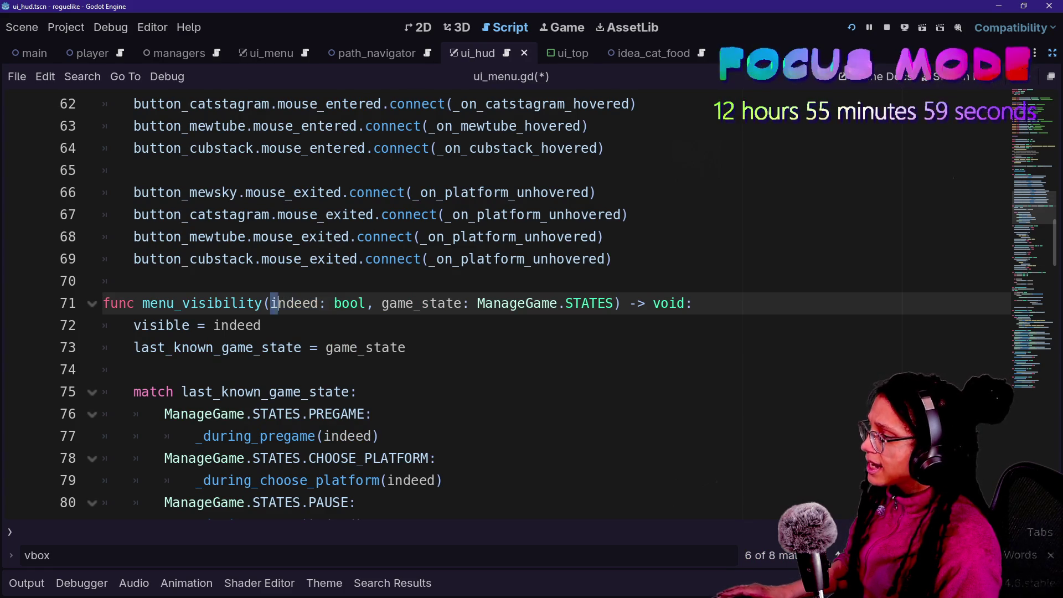
Copy the main_menu_vbox and platform_vbox visibility lines from _during_choose_platform.
click(263, 325)
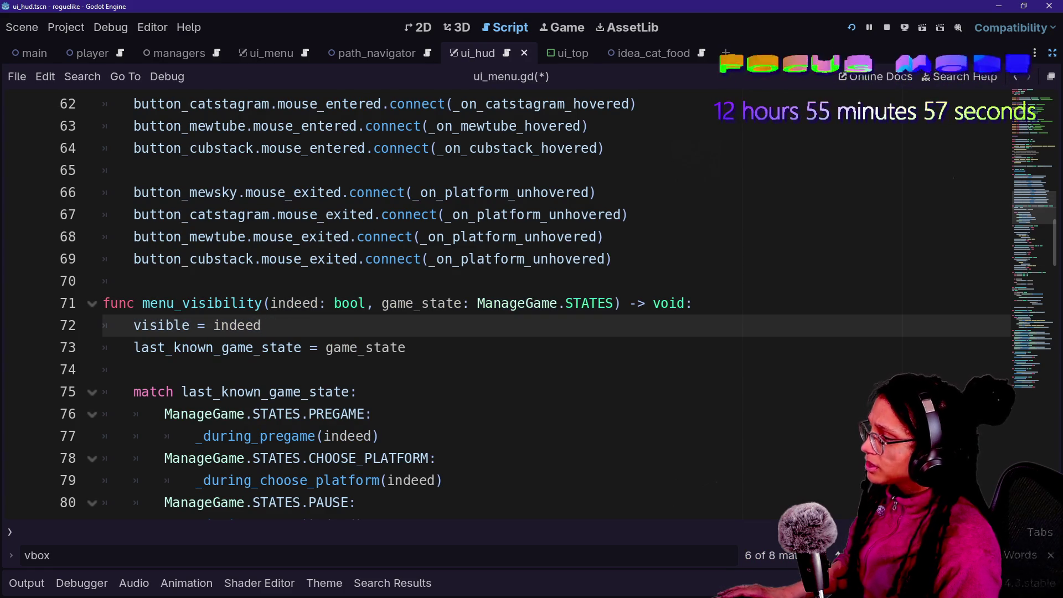
drag(263, 324, 103, 325)
scroll(221, 277, down, 2)
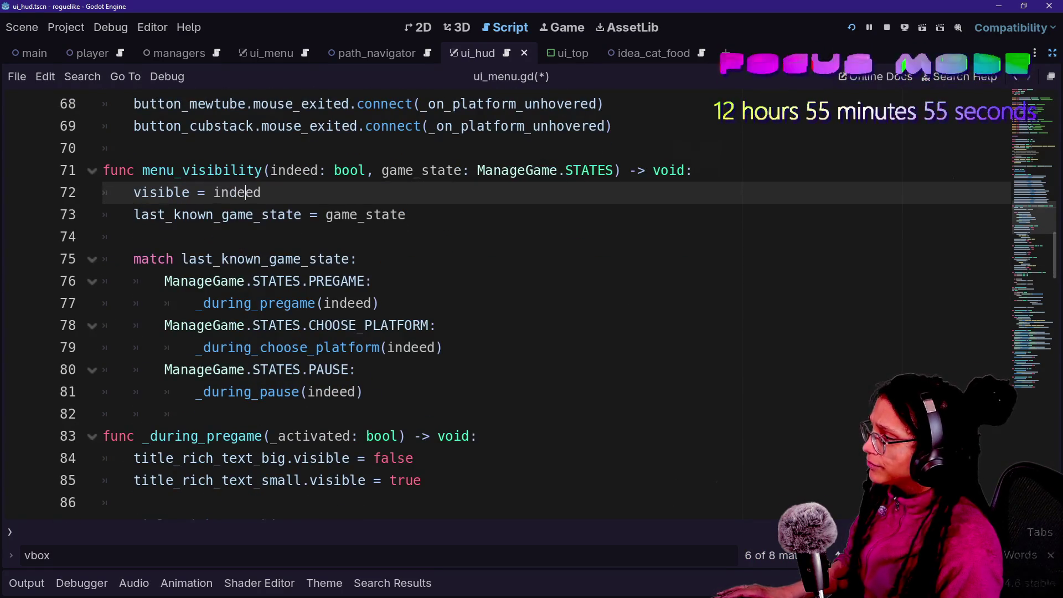
drag(158, 215, 342, 214)
mouse_move(181, 259)
mouse_down()
mouse_move(356, 258)
mouse_move(371, 280)
mouse_up()
mouse_move(366, 280)
mouse_down()
mouse_move(393, 282)
mouse_move(276, 325)
mouse_move(173, 259)
mouse_up()
Paste the two panel visibility lines into _during_pause after line 109.
ctrl+click(241, 392)
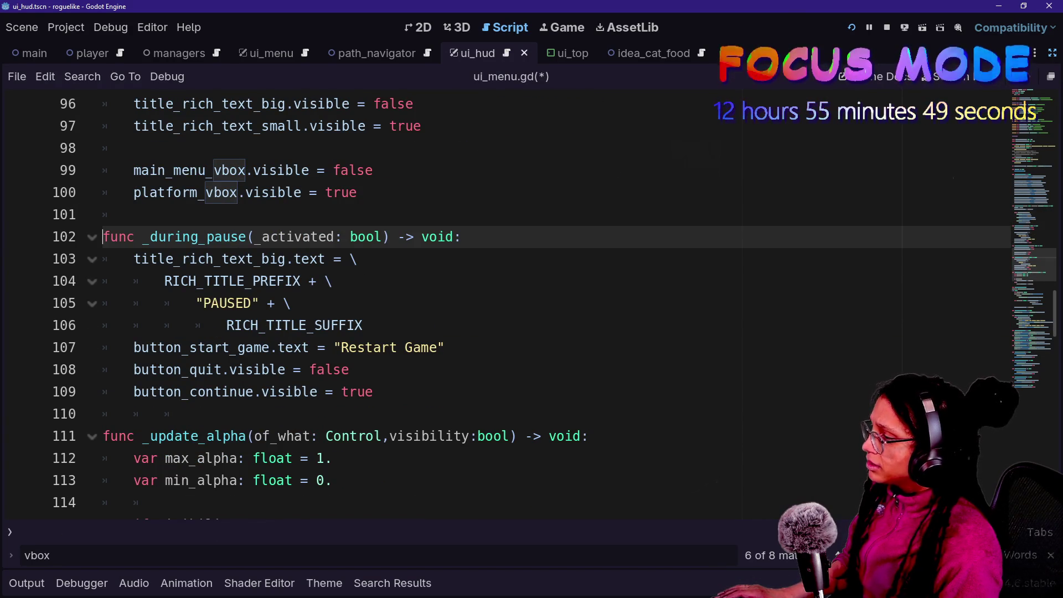
click(374, 391)
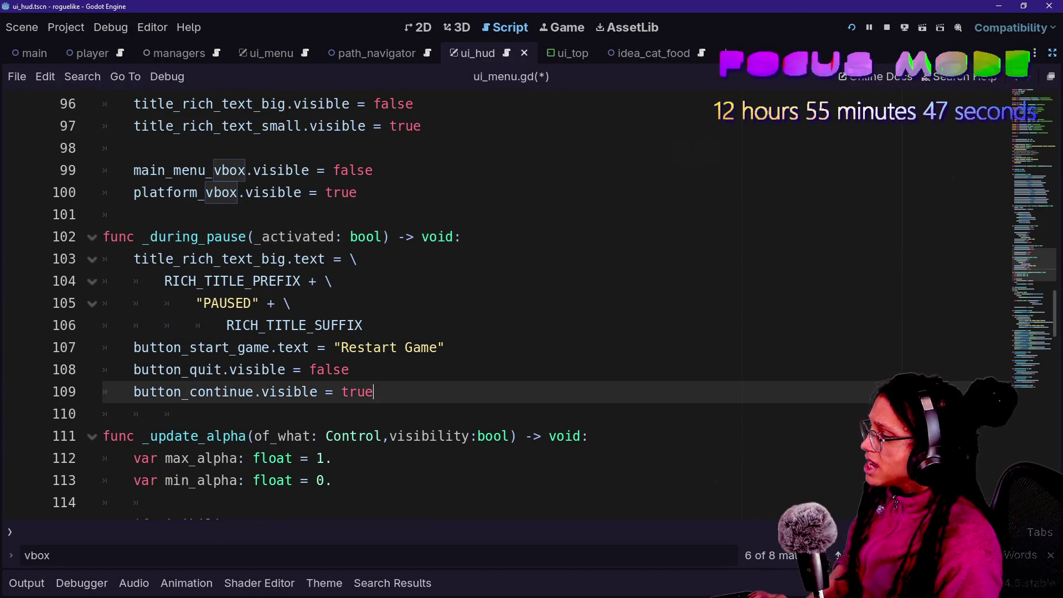
click(326, 347)
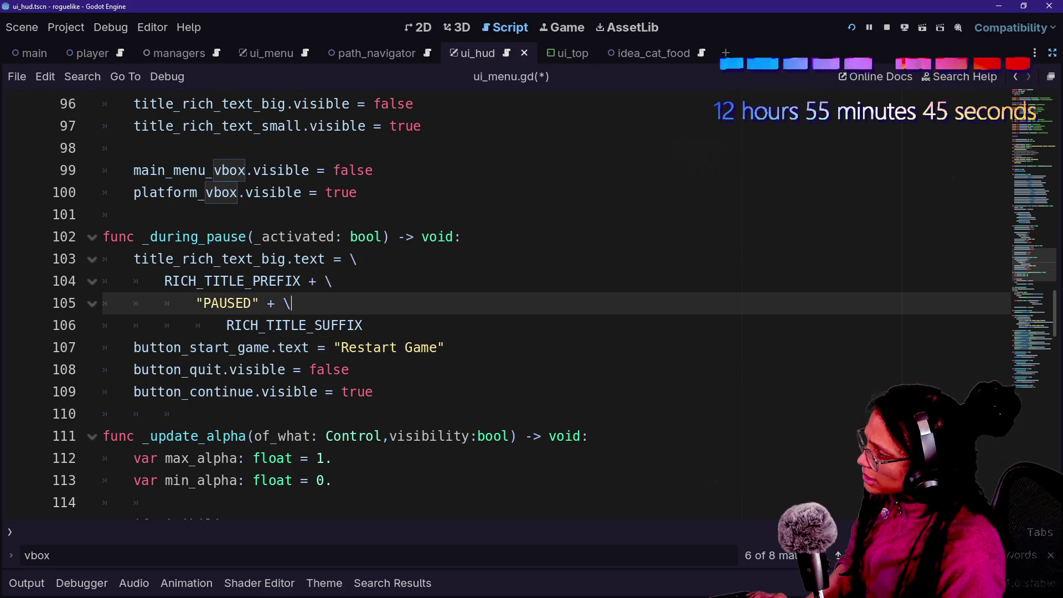
click(307, 325)
click(374, 391)
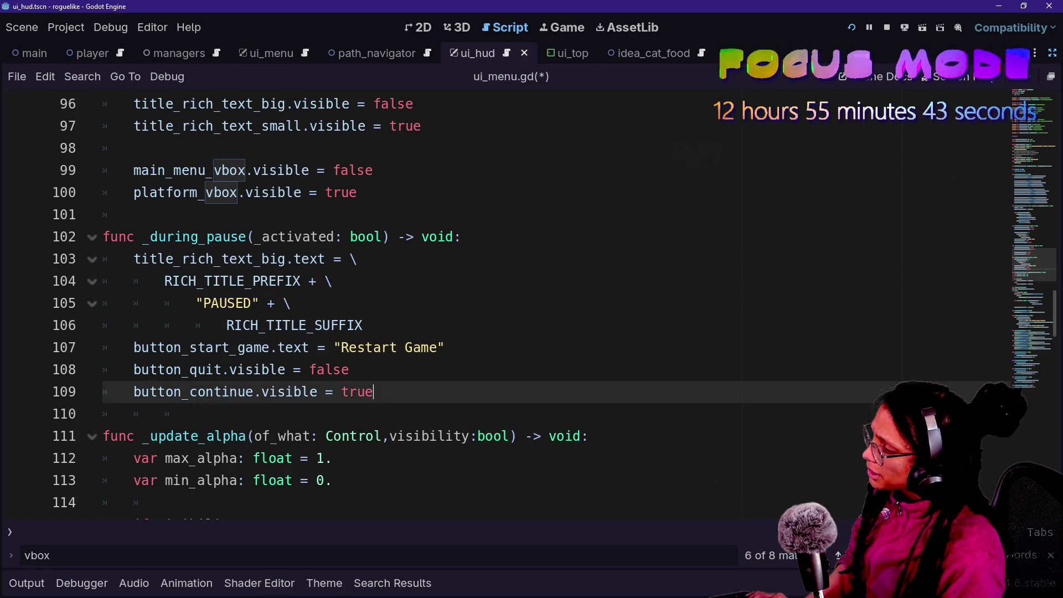
key(Return)
key(Return)
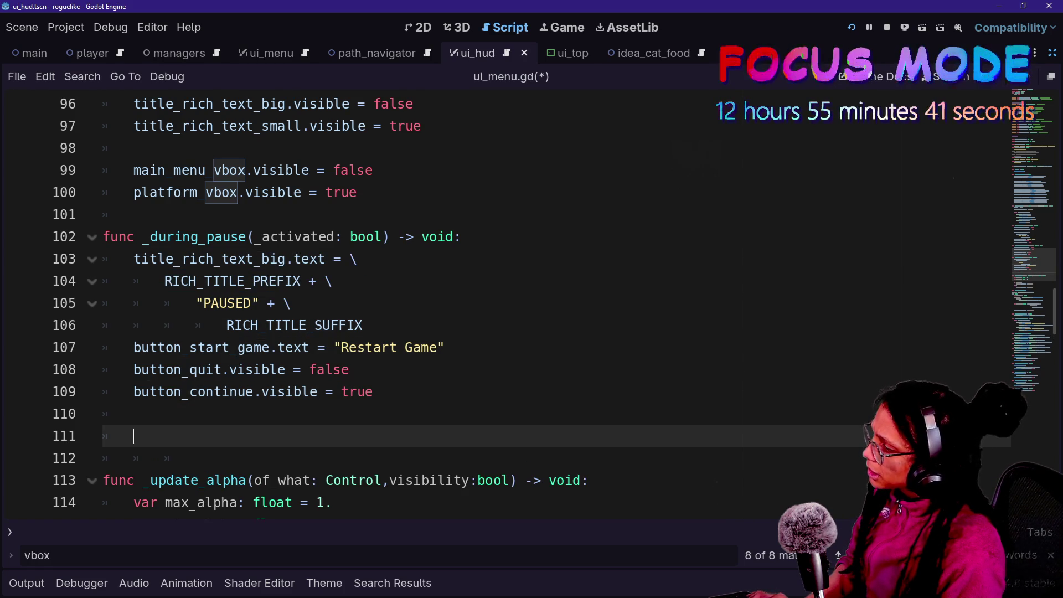
text(main_menu_vbox.visible = false 	platform_vbox.visible = true)
click(135, 436)
key(BackSpace)
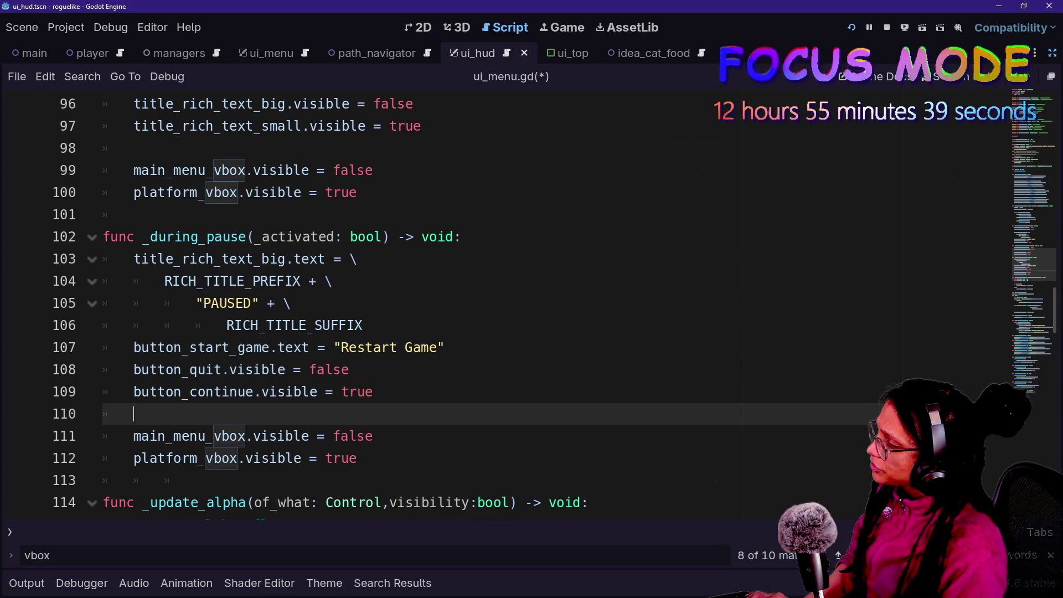
Set main_menu_vbox visible to true and platform_vbox to false, then save ui_menu.gd.
double_click(353, 436)
text(tr)
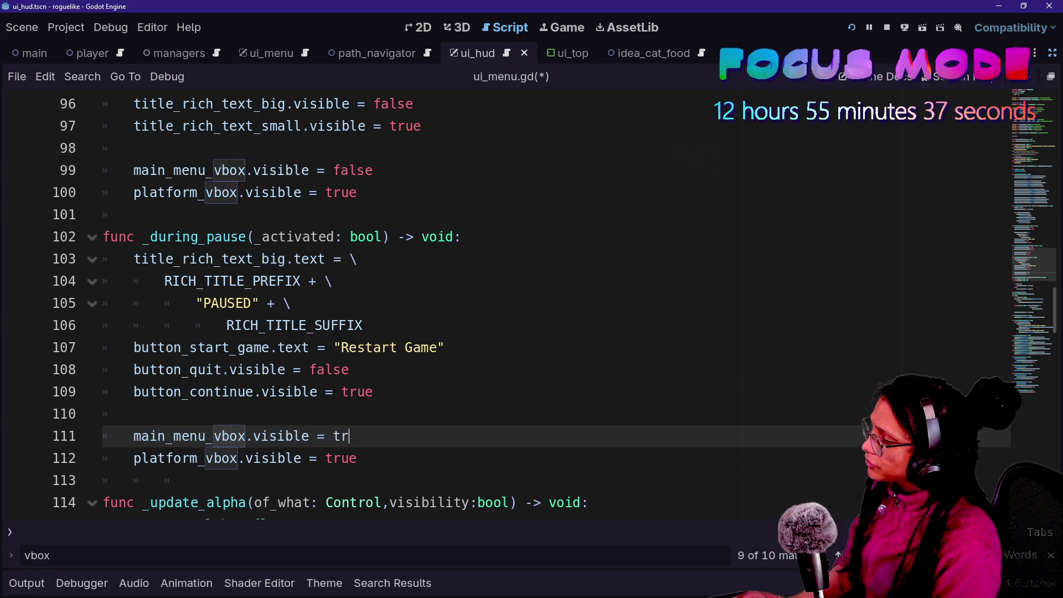
text(ue)
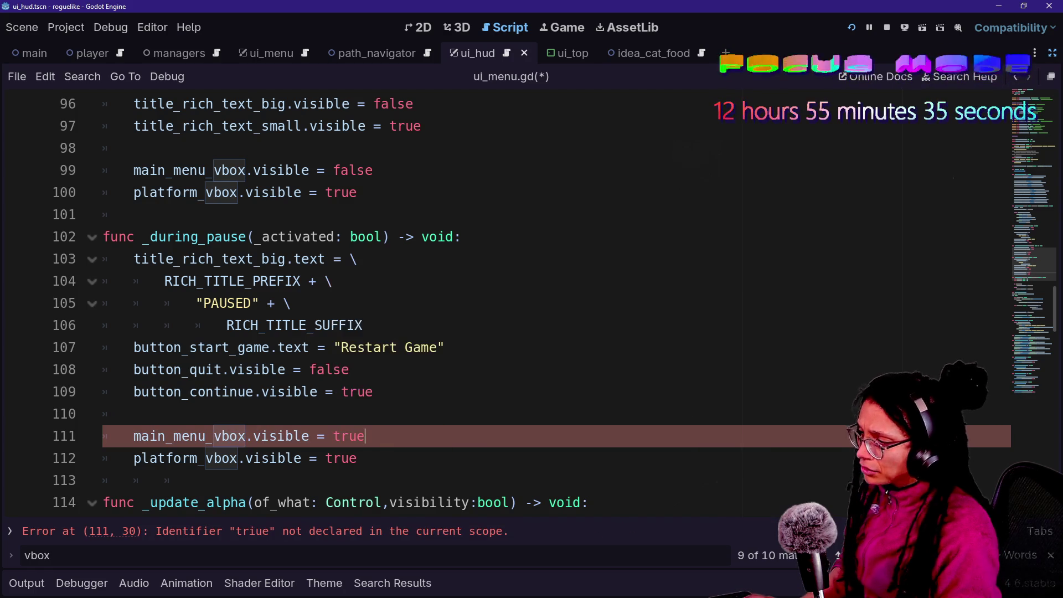
click(341, 458)
key(Return)
click(165, 325)
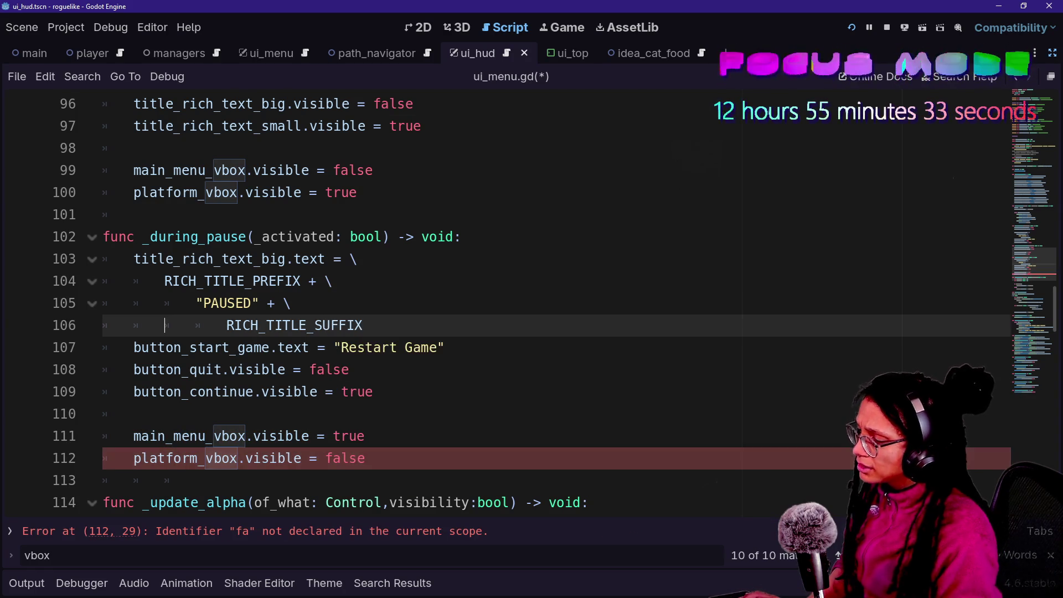
key(ctrl+s)
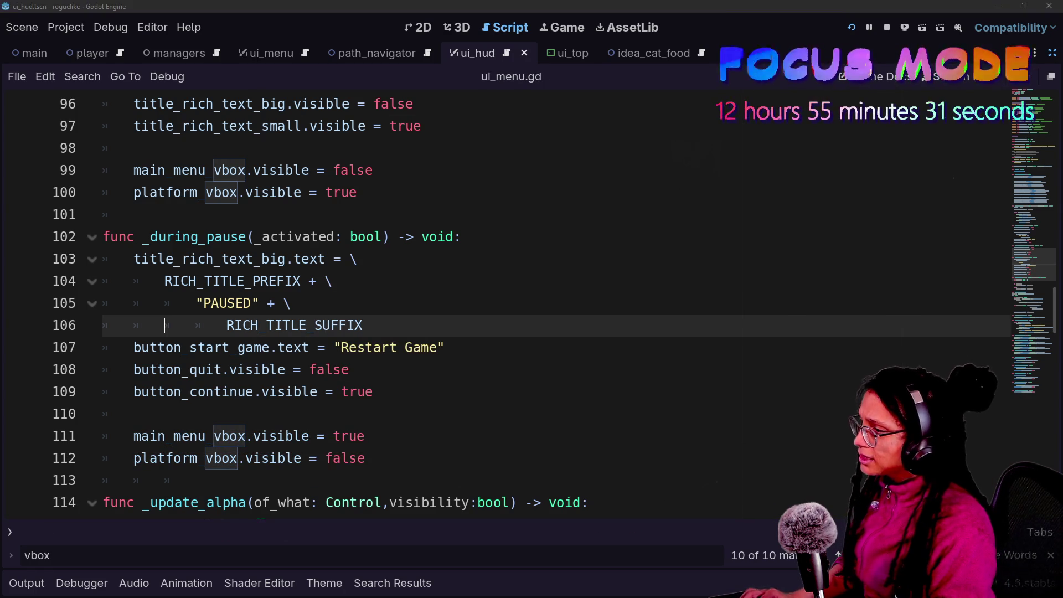
Bring up the Quick Open script search.
key(ctrl+alt+o)
key(Escape)
key(ctrl+alt+o)
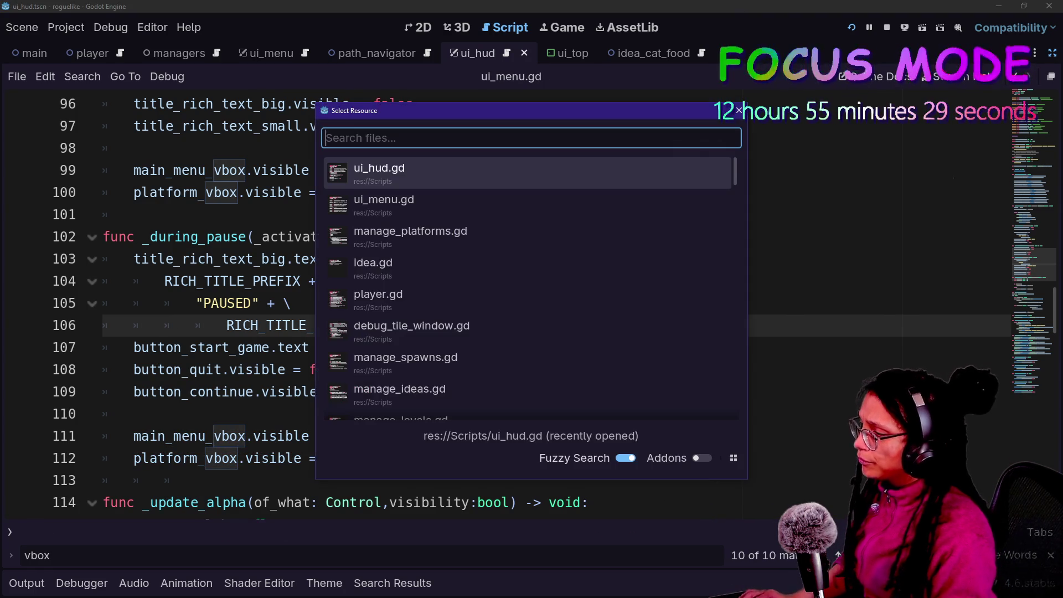
Open manage_game.gd and add a new line below line 16 in change_state.
key(Down)
text(game)
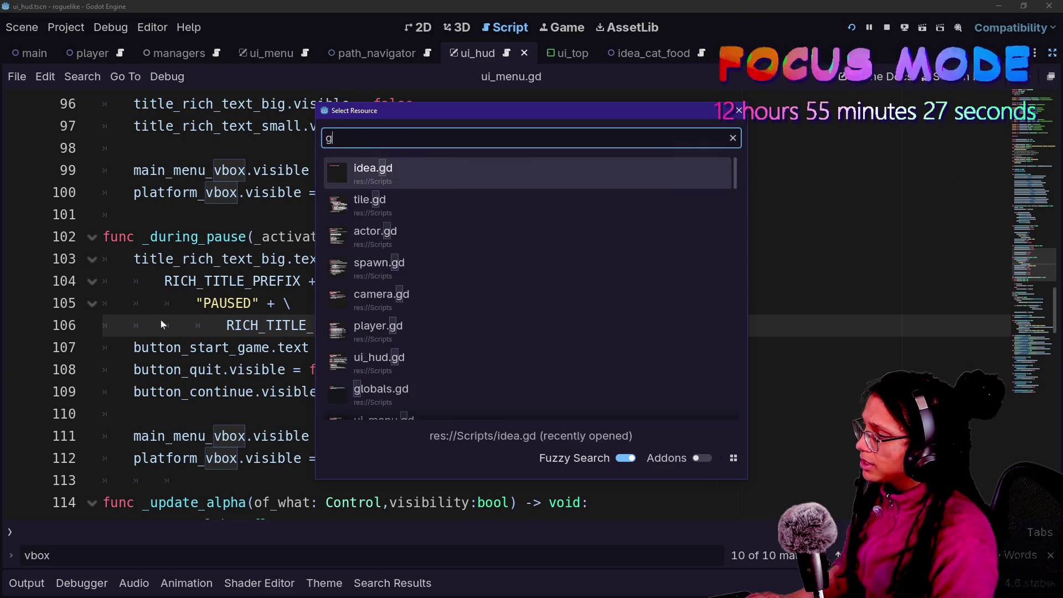
key(Return)
scroll(532, 304, up, 12)
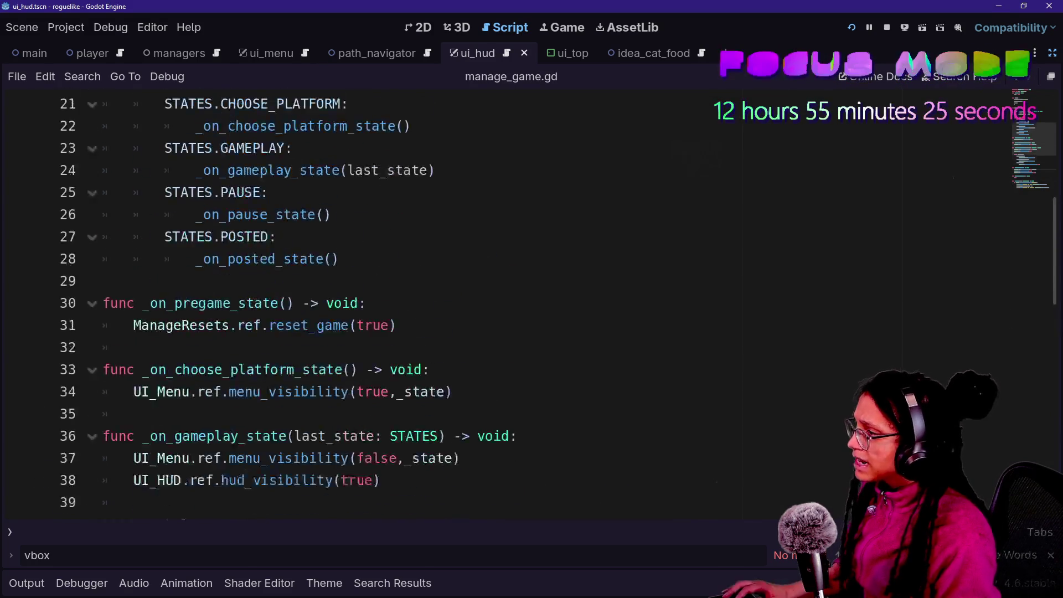
click(358, 391)
scroll(531, 304, down, 1)
key(Return)
key(Return)
Start a print.fancy call with [FFX.HIGHLIGHT] on line 18, enlarging the editor font.
text(v)
key(BackSpace)
key(BackSpace)
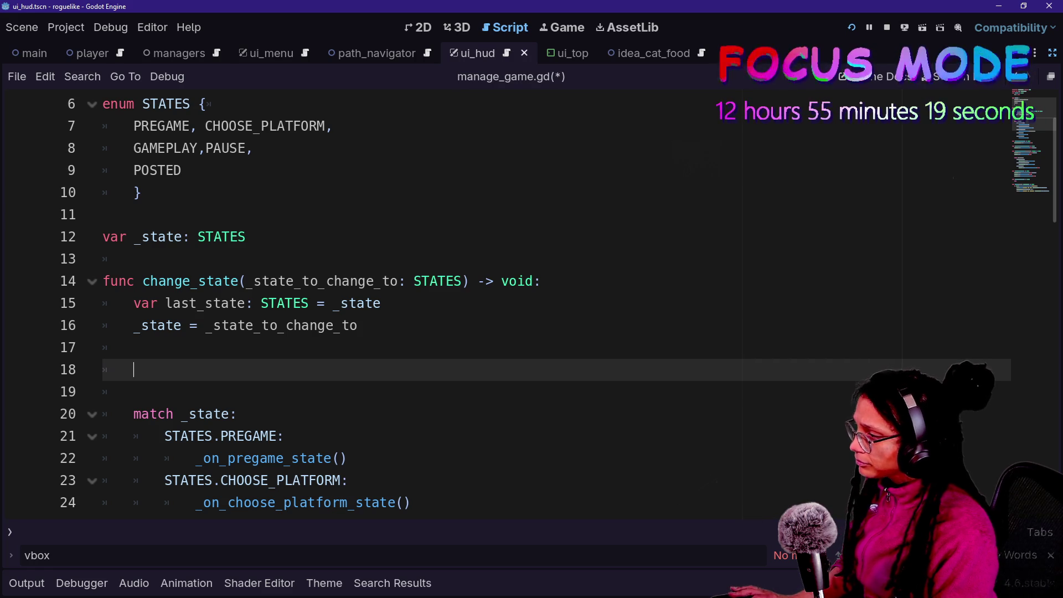
key(Tab)
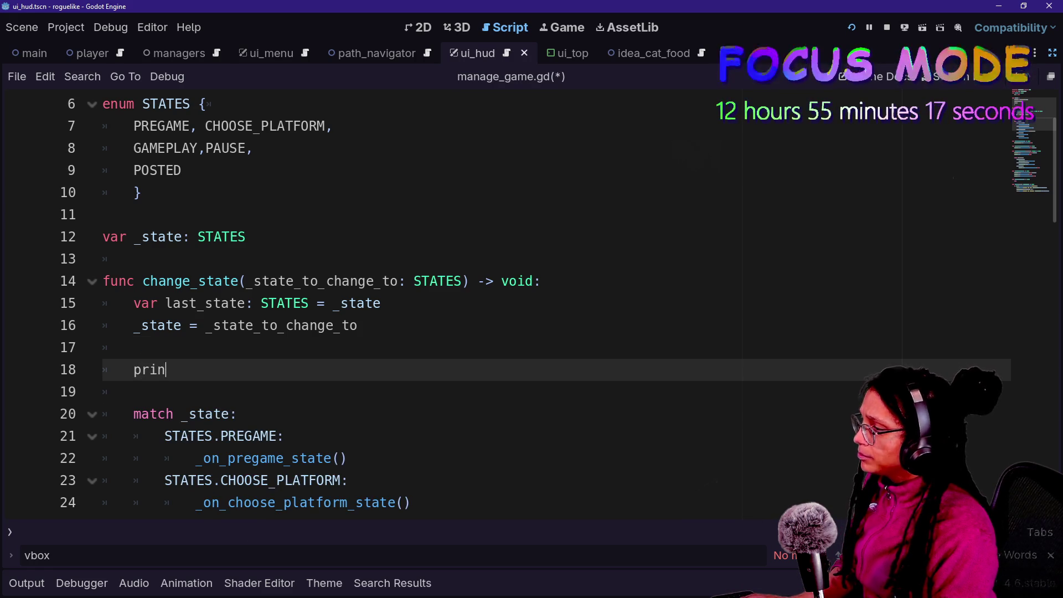
text(t.fancy()
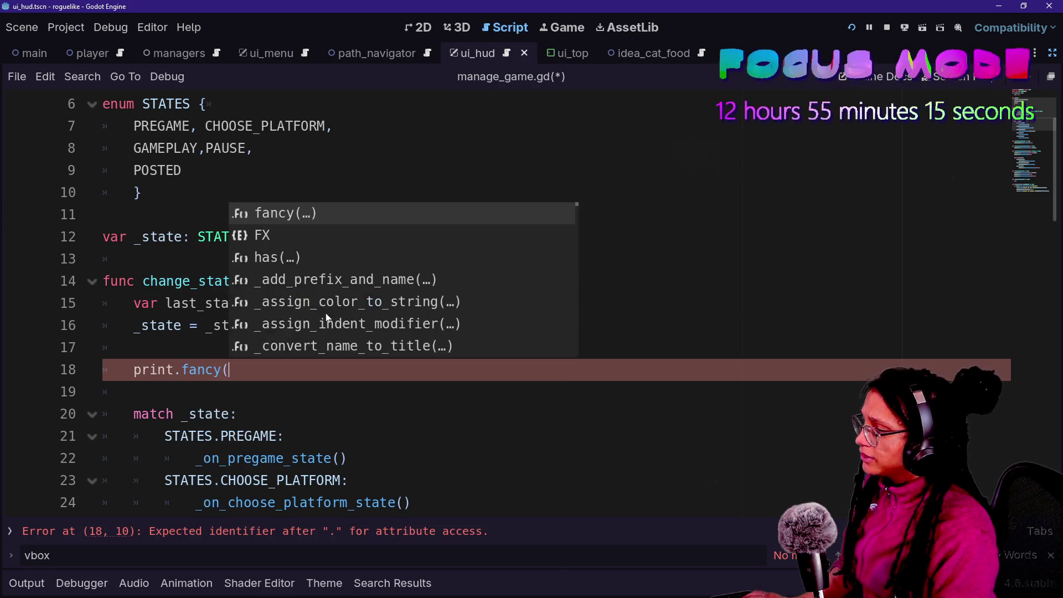
text(p)
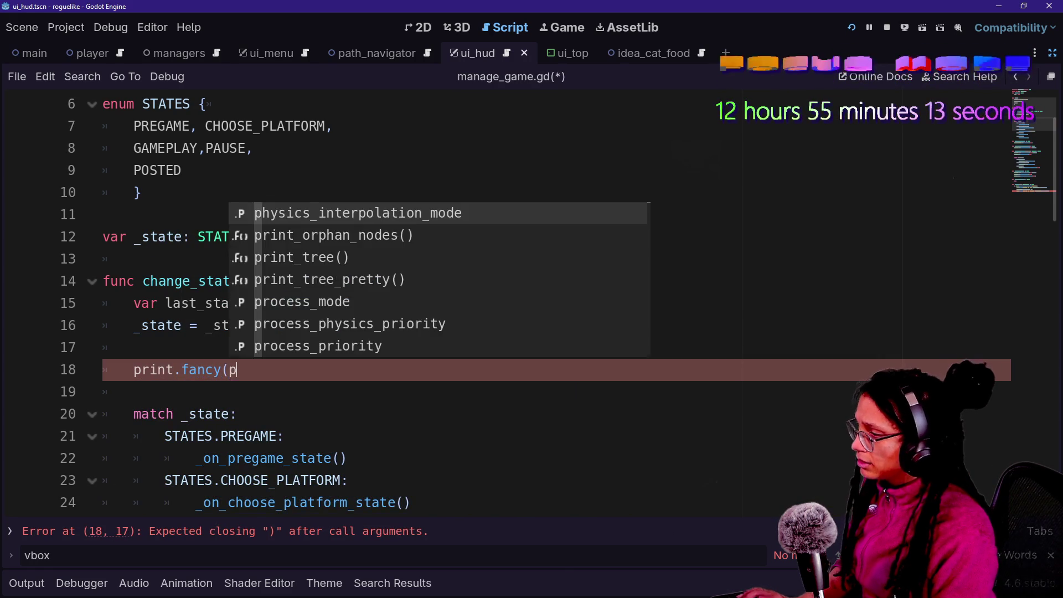
key(BackSpace)
text([)
key(ctrl+equal)
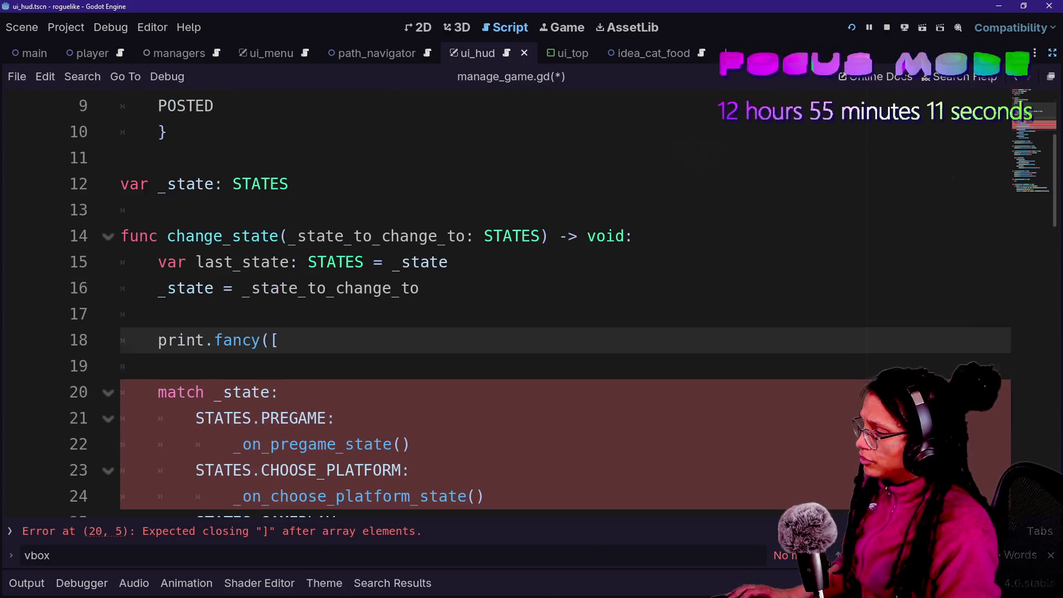
text(FFX.HIGHL)
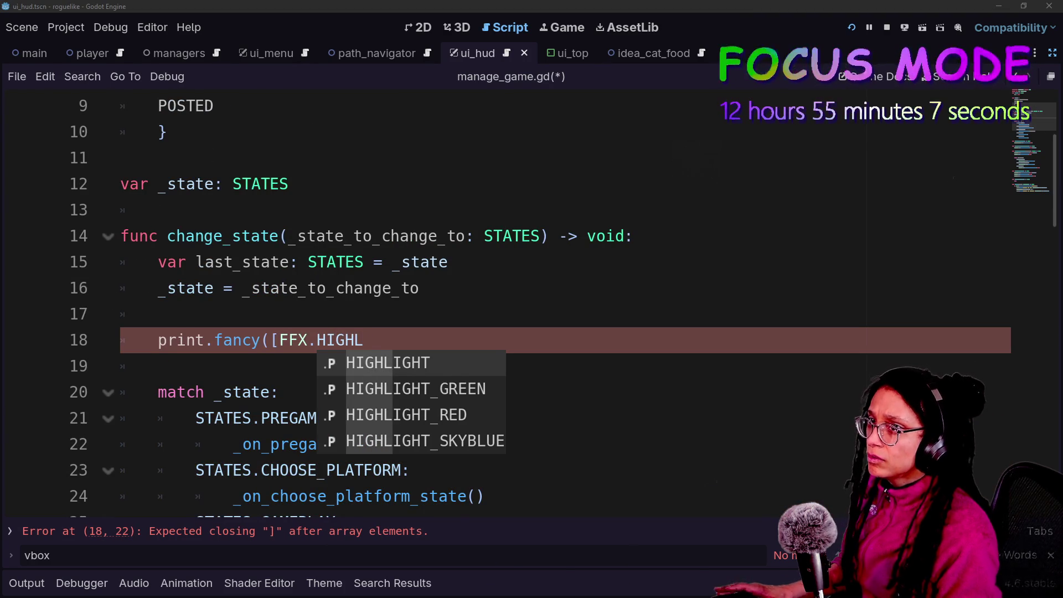
key(Return)
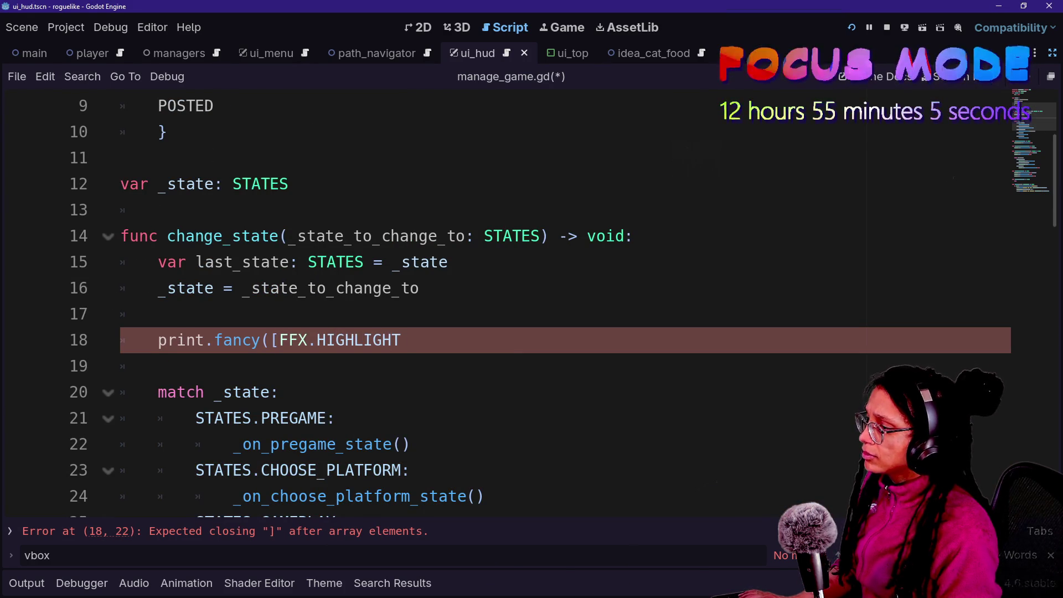
key(BackSpace)
text(],)
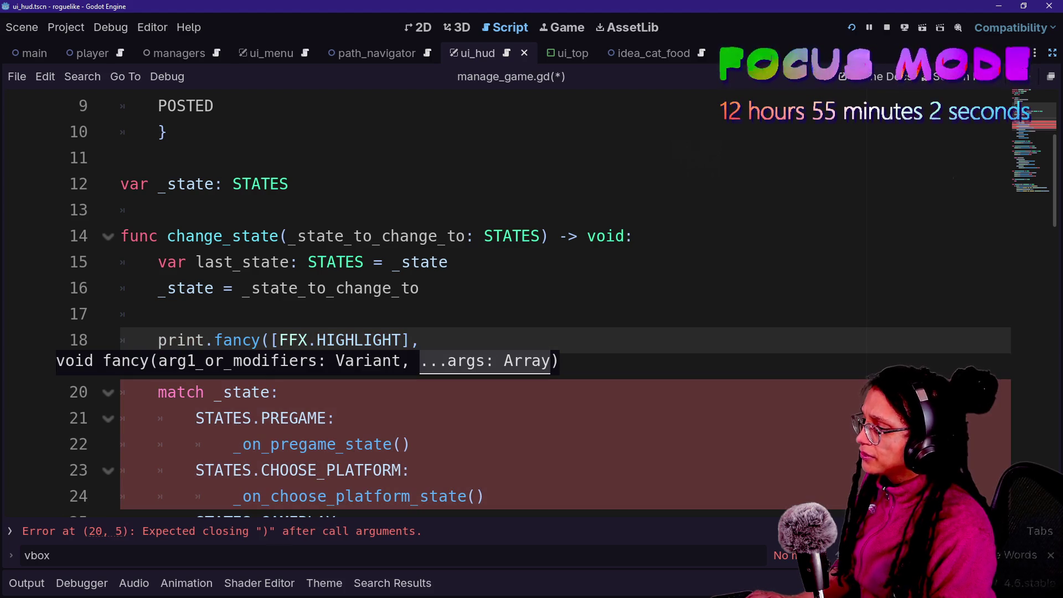
text(")
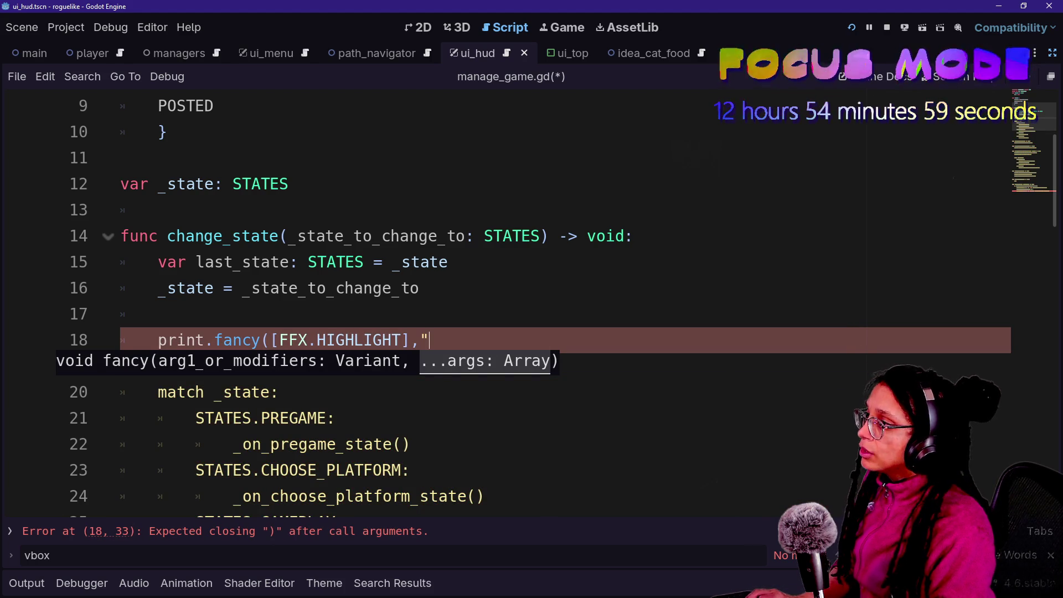
Add the "Game state changed from" message and STATES.find, each argument on its own line.
scroll(498, 299, up, 3)
scroll(498, 299, down, 2)
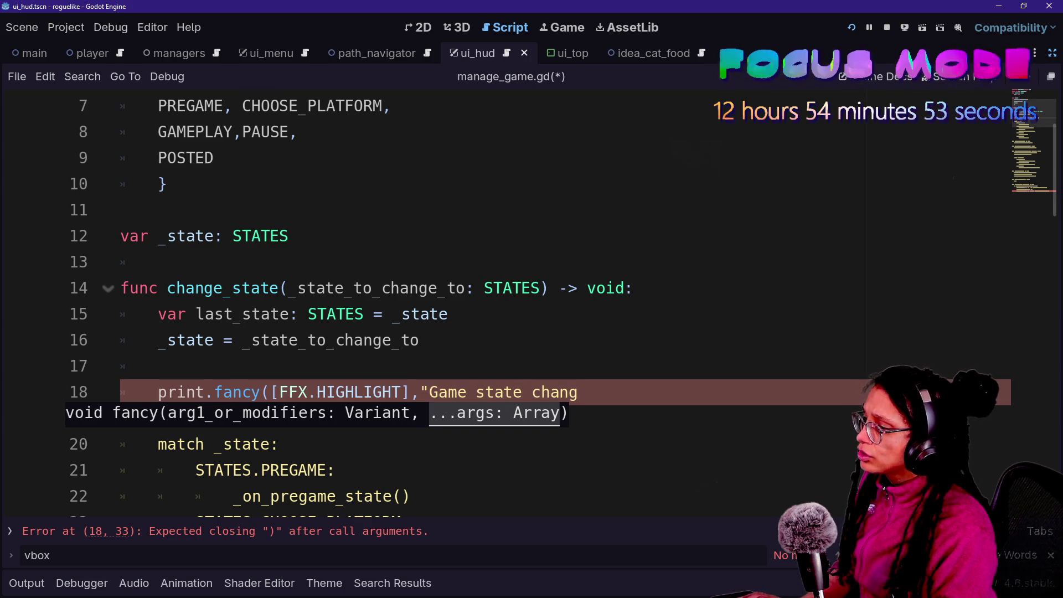
text(ed from",STATES)
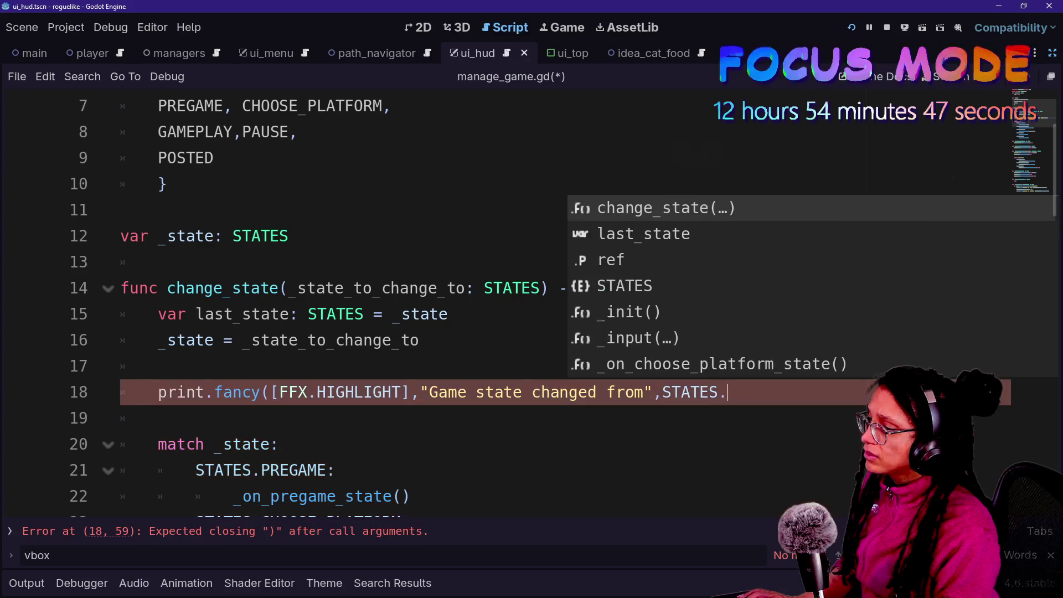
text(.fi)
click(662, 392)
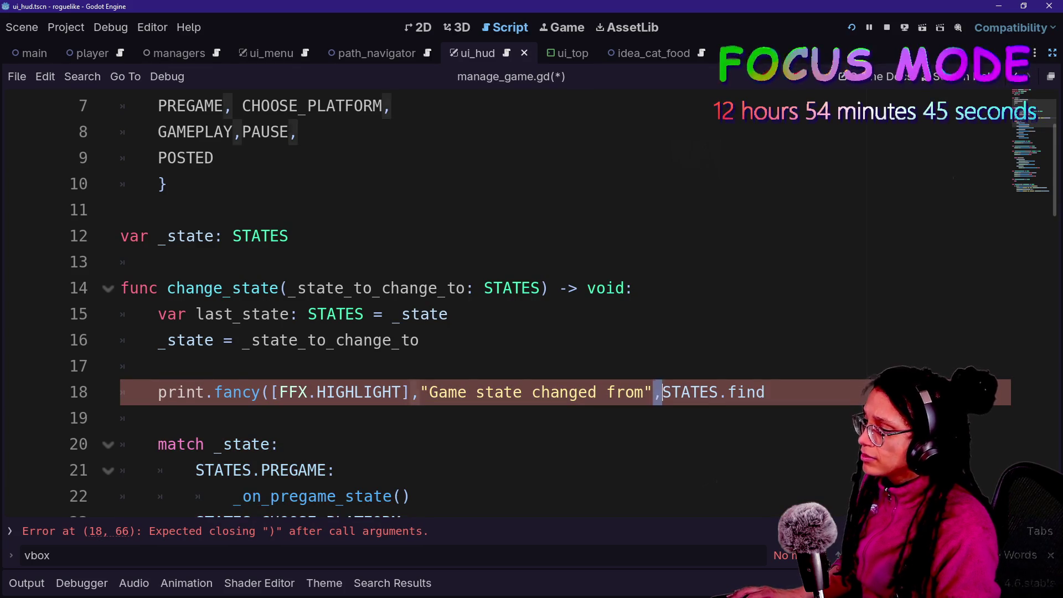
key(BackSpace)
key(Return)
click(419, 392)
key(Return)
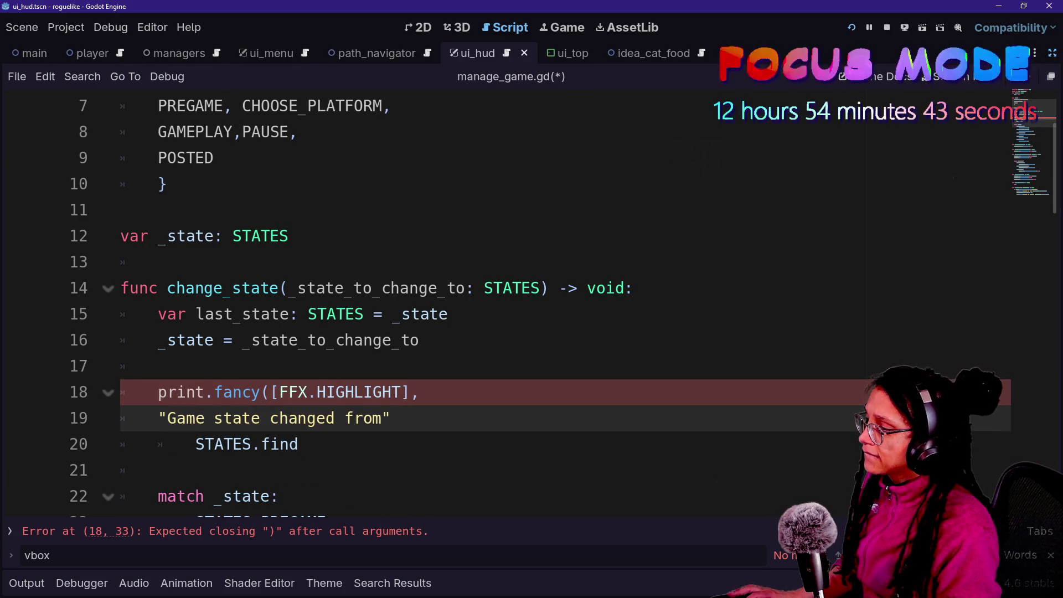
Indent the log message lines and make the first argument STATES.find_key(last_state).
key(Tab)
key(Down)
key(Tab)
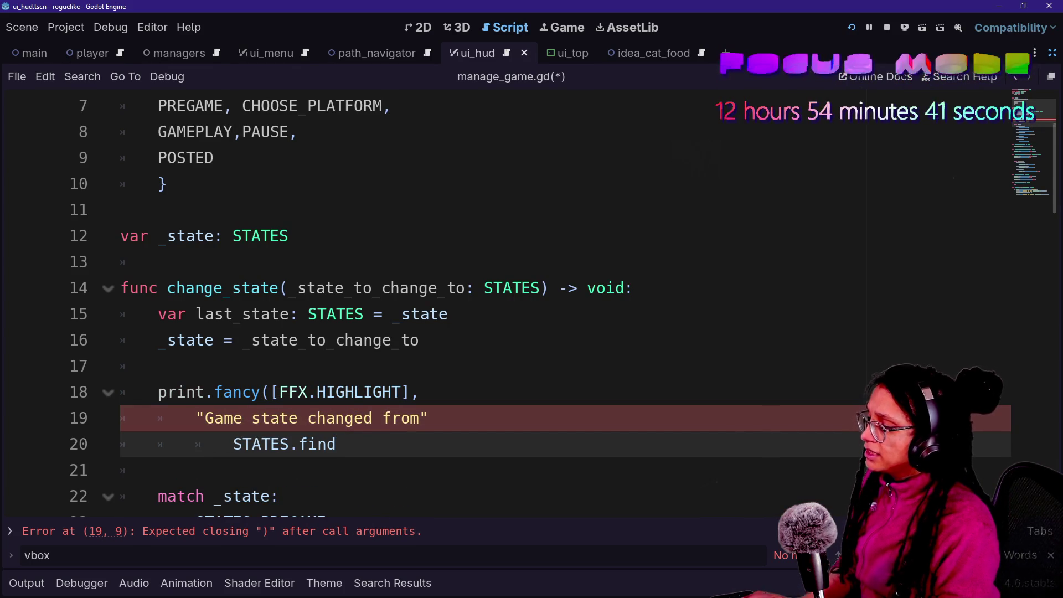
click(429, 418)
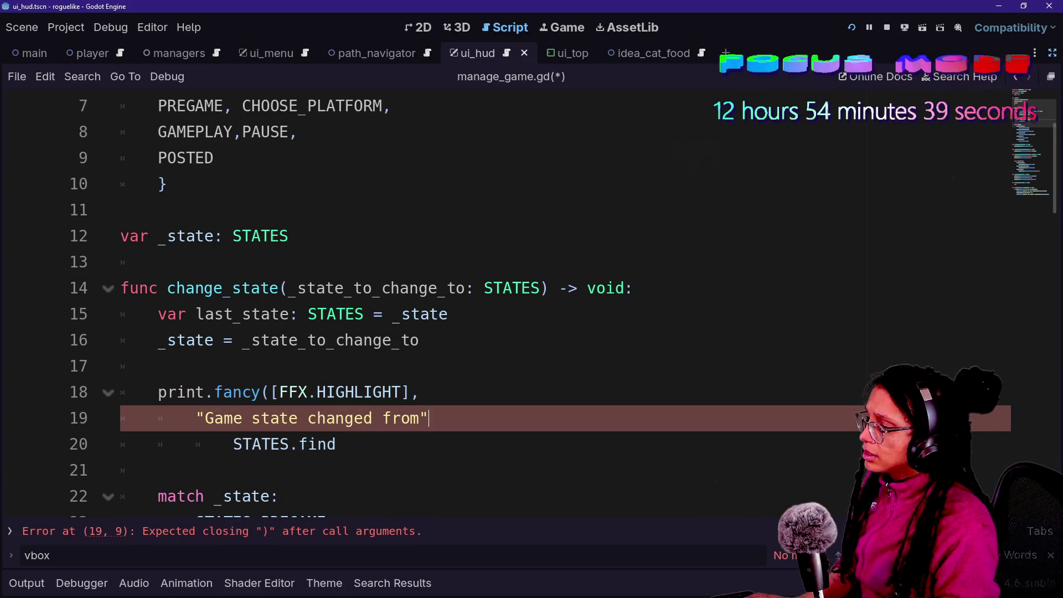
text(,)
click(336, 444)
text(_ket)
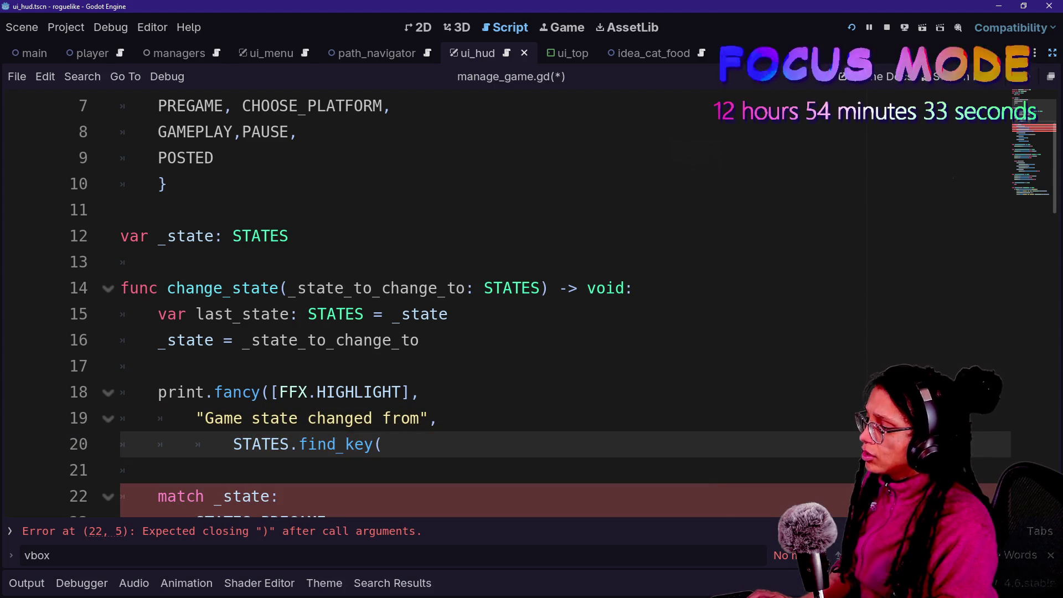
text(last)
key(Return)
Finish the arguments with STATES.find_key(_state), save manage_game.gd, and run the project.
text())
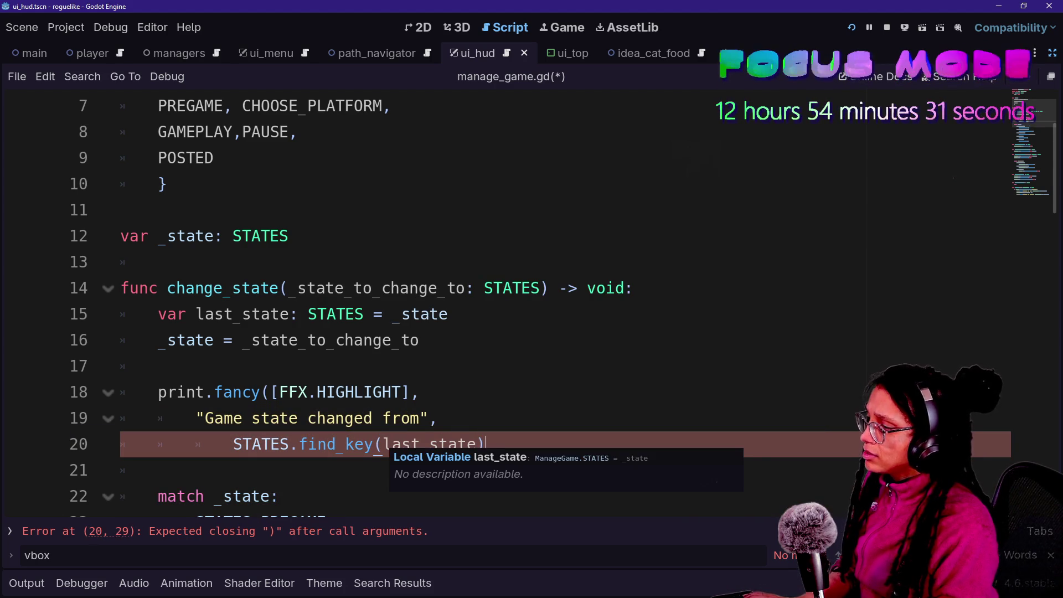
text(,)
key(Return)
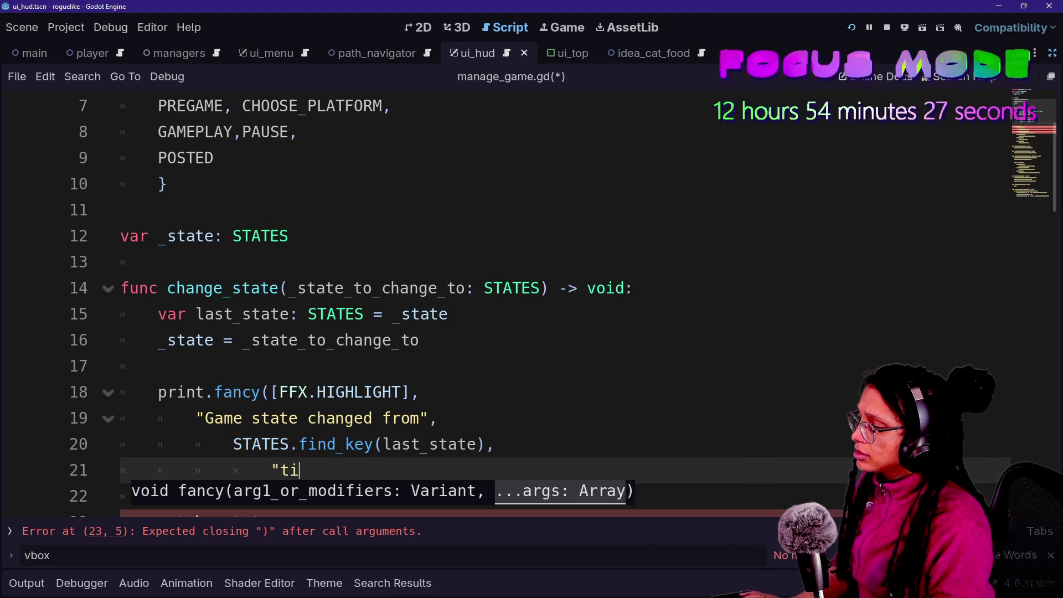
text(,)
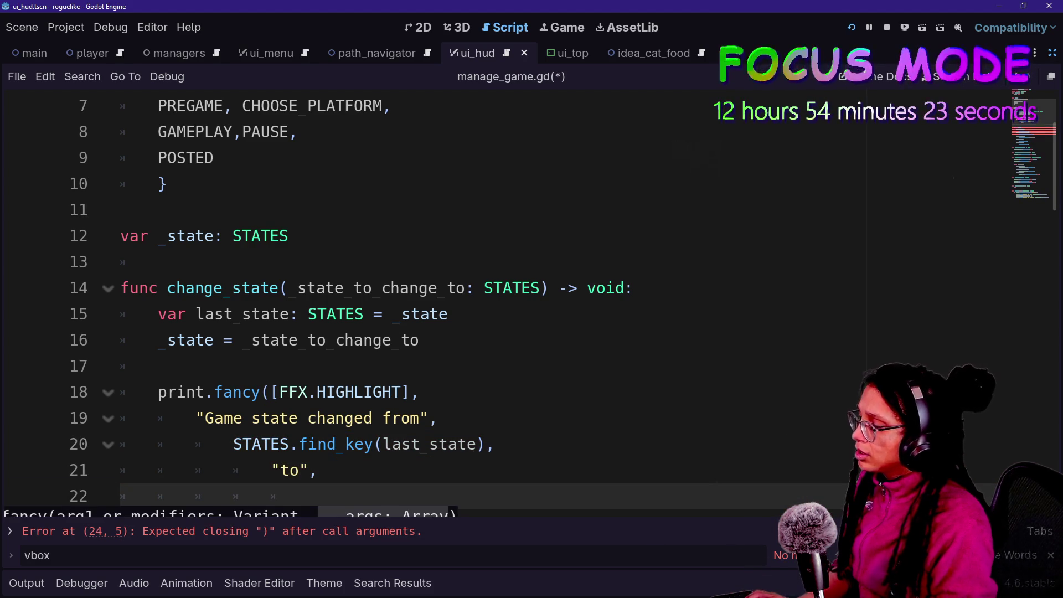
text(.)
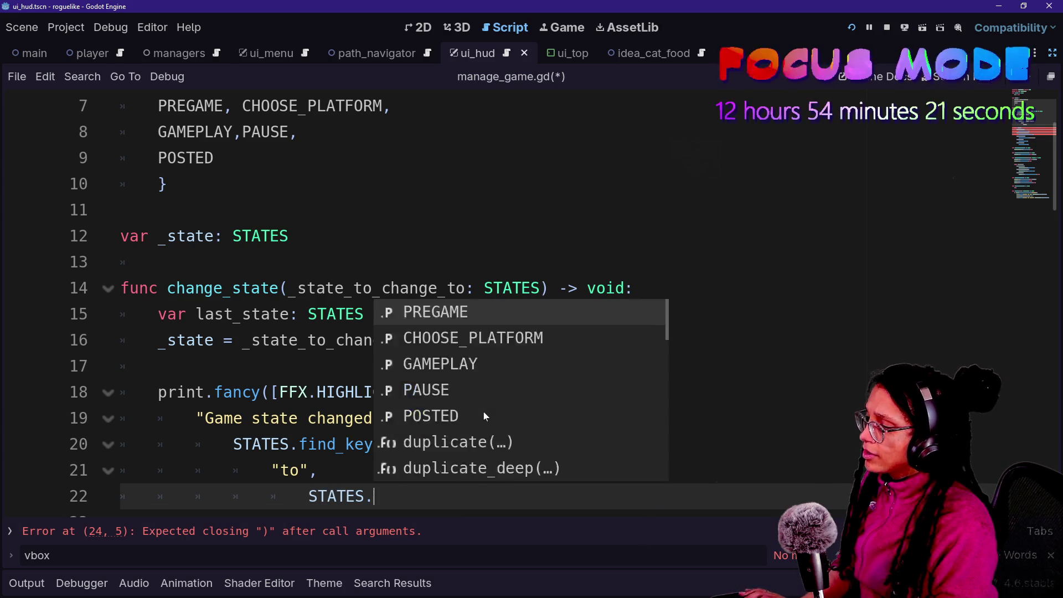
text(f)
key(Return)
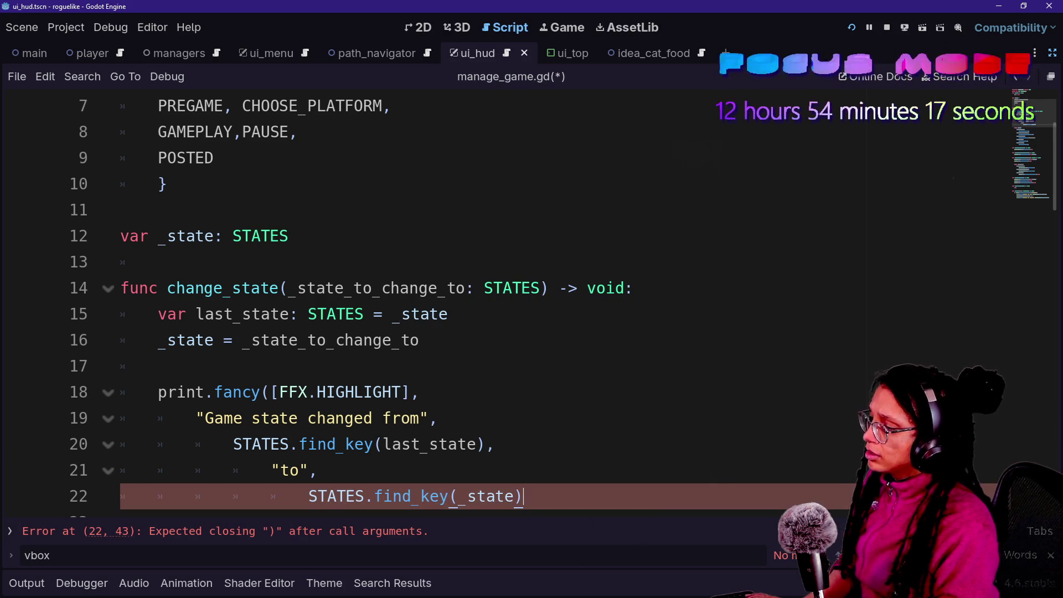
scroll(531, 299, down, 1)
key(ctrl+s)
click(850, 26)
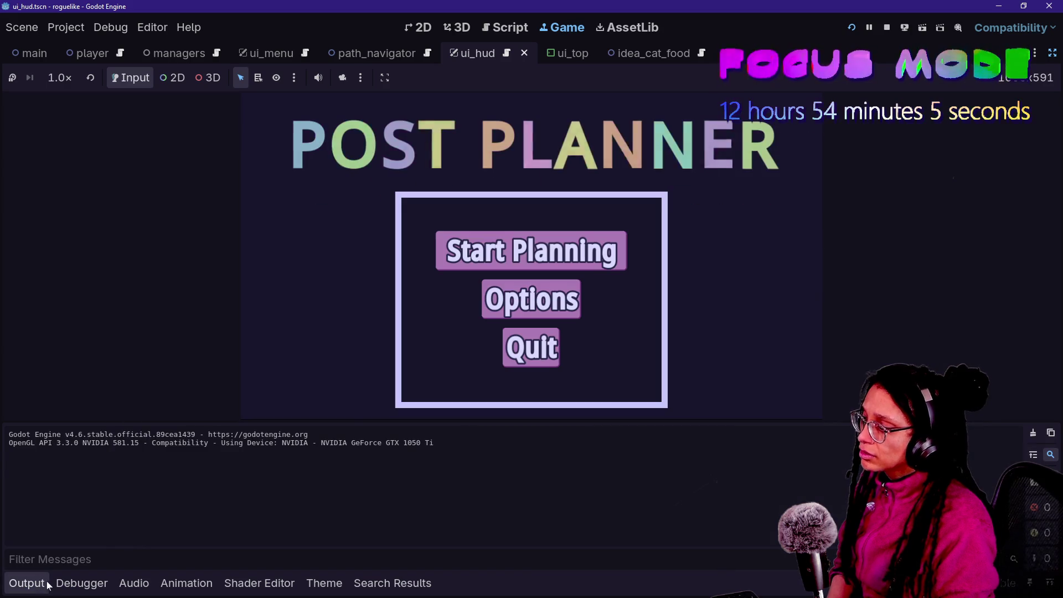
Start planning, choose the Mewsky platform, and check the GAMEPLAY state-change log.
key(Return)
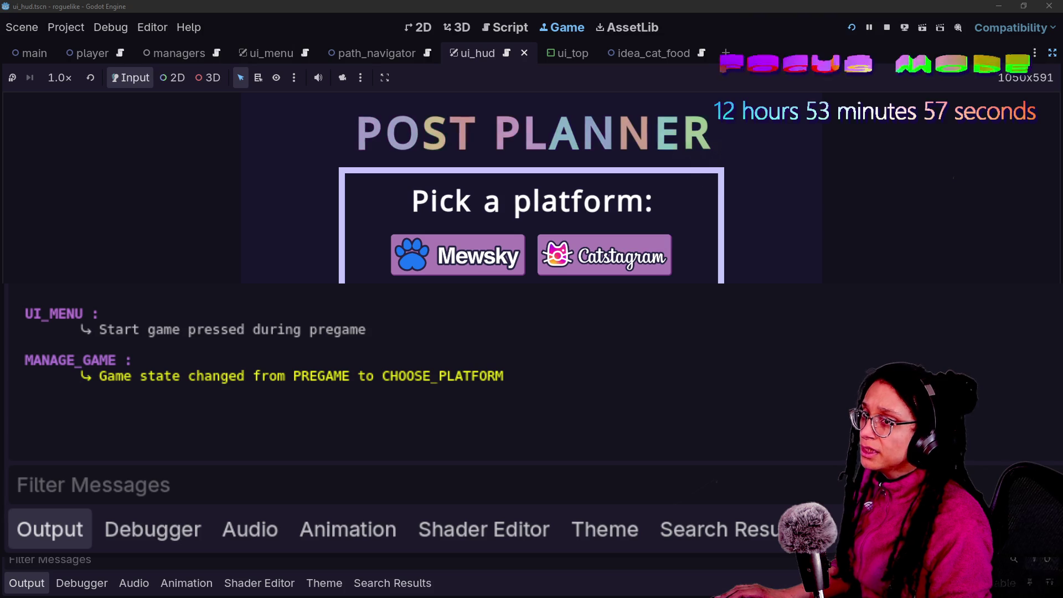
click(457, 256)
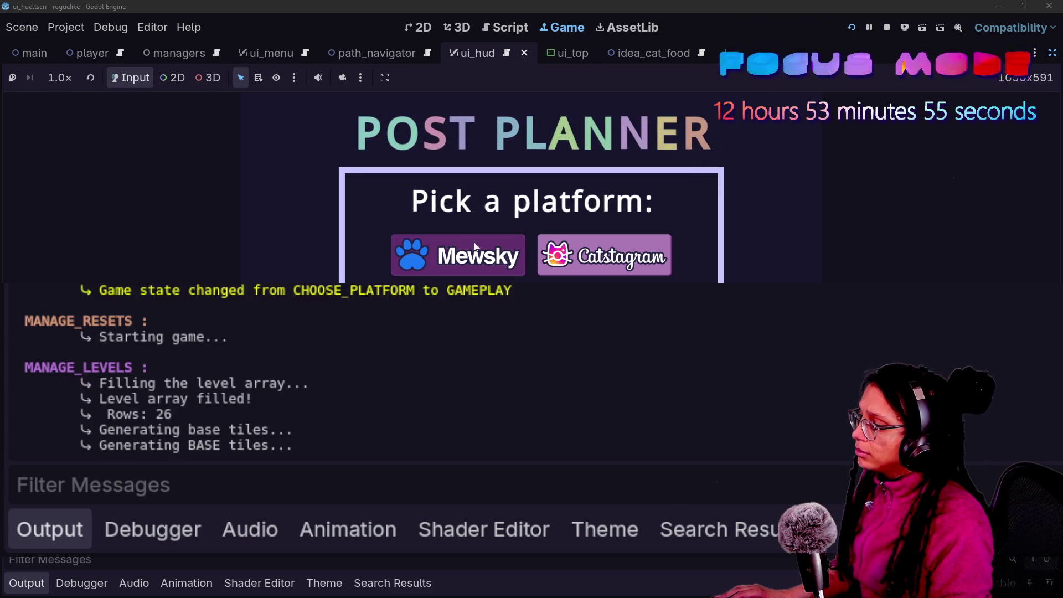
scroll(145, 351, up, 15)
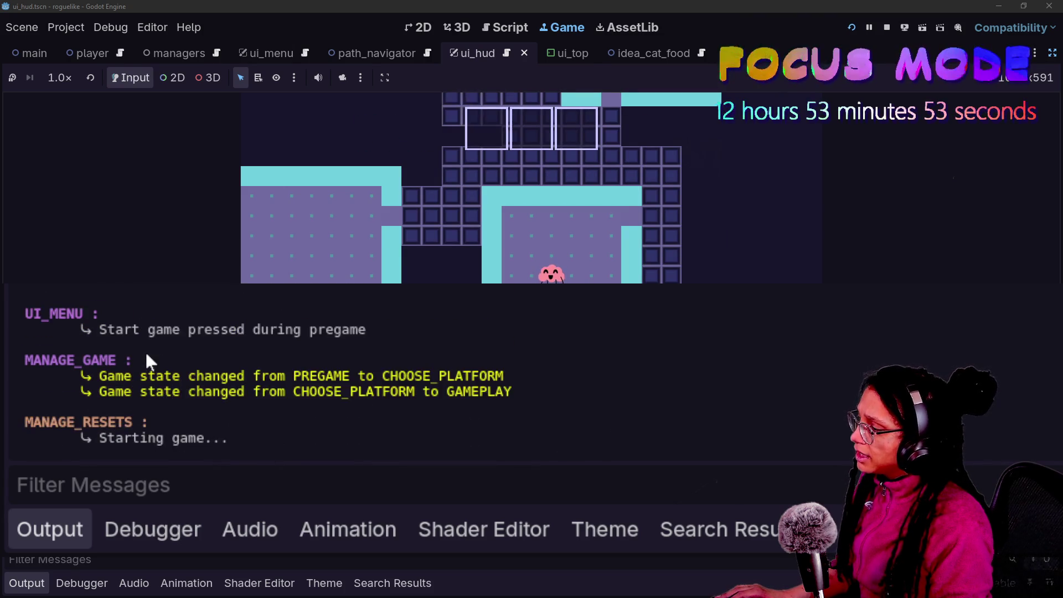
drag(122, 364, 423, 364)
click(458, 363)
Pause the game, confirm the GAMEPLAY to PAUSE log line, then return to manage_game.gd.
click(582, 259)
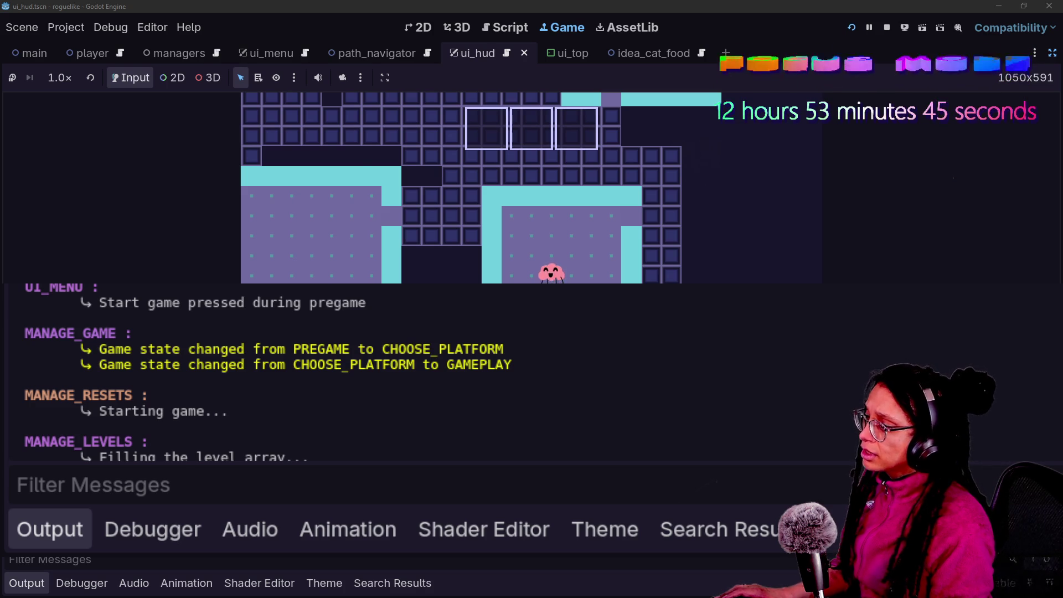
key(Escape)
scroll(299, 367, down, 5)
scroll(299, 378, down, 10)
mouse_move(111, 449)
mouse_down()
mouse_move(424, 448)
mouse_move(308, 451)
mouse_up()
click(458, 450)
click(308, 451)
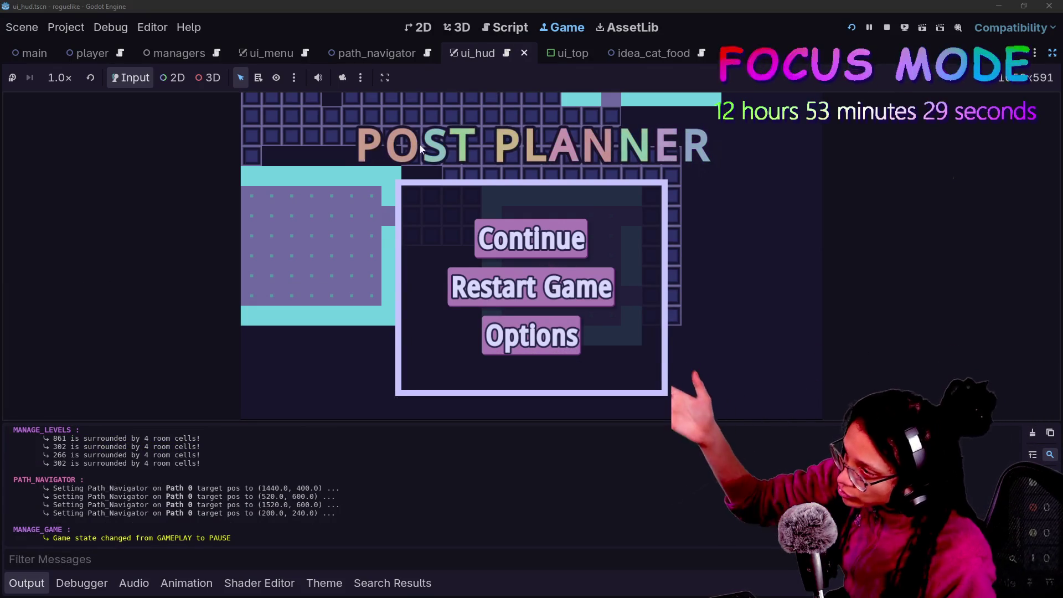
key(ctrl+F3)
key(ctrl+j)
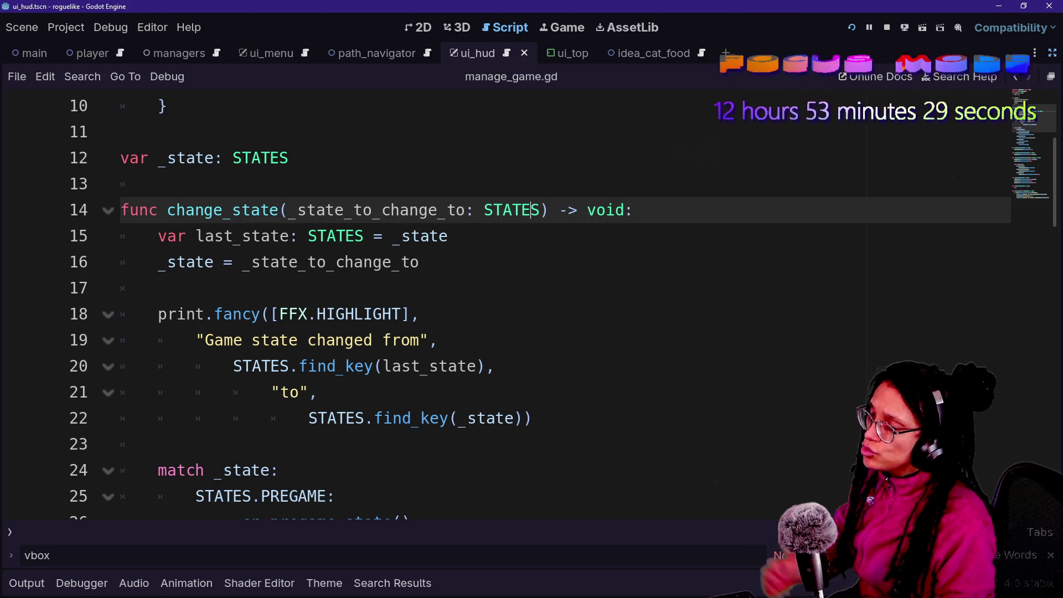
Scroll through manage_game.gd, then open the Quick Open script list with Ctrl+Alt+O.
key(Up)
key(Up)
key(Up)
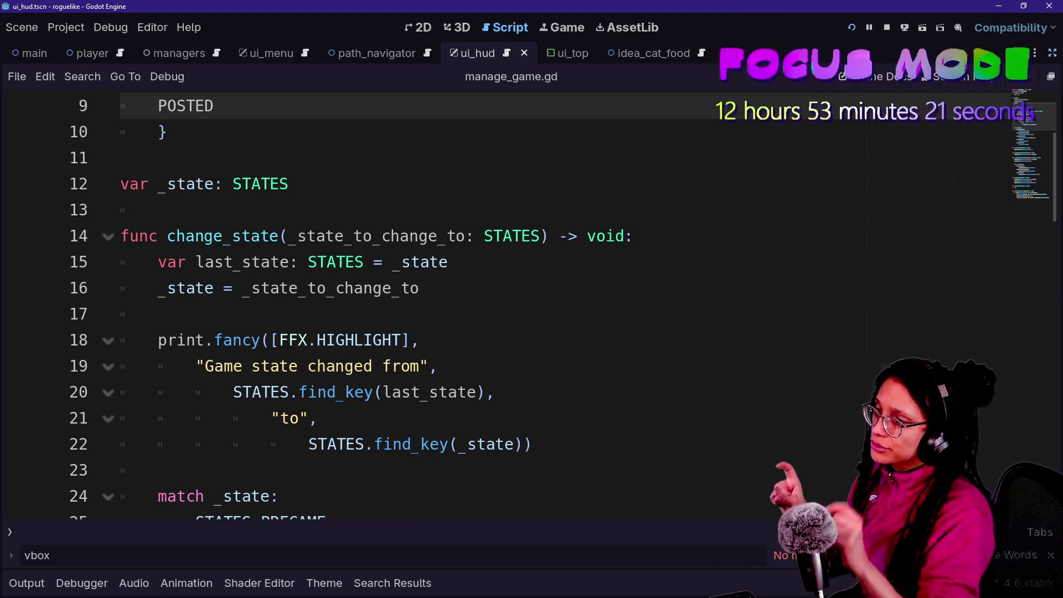
scroll(387, 305, down, 10)
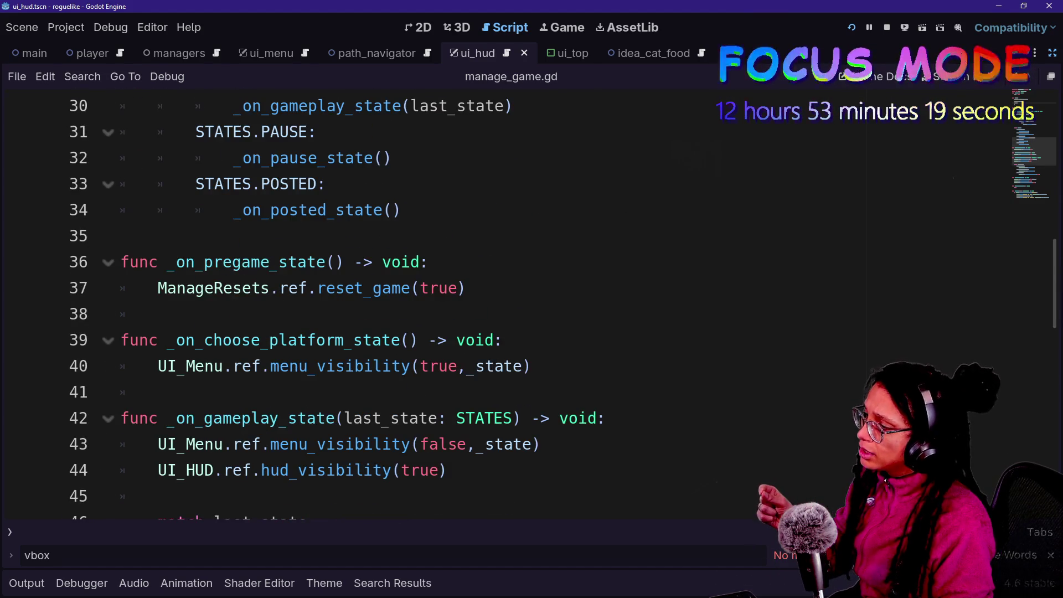
scroll(387, 305, down, 2)
scroll(388, 305, down, 4)
scroll(387, 305, up, 14)
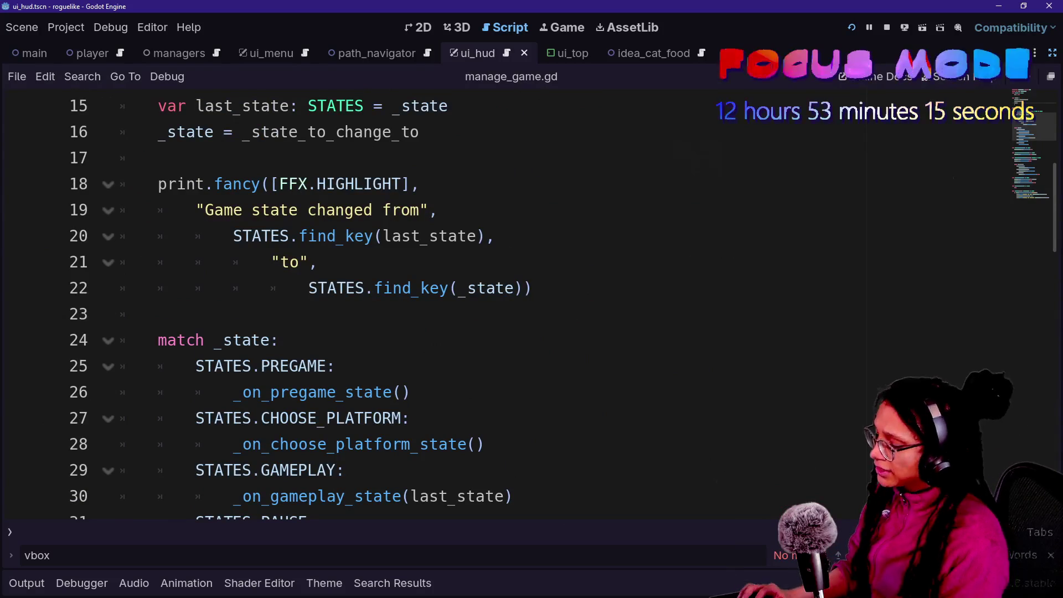
key(ctrl+alt+o)
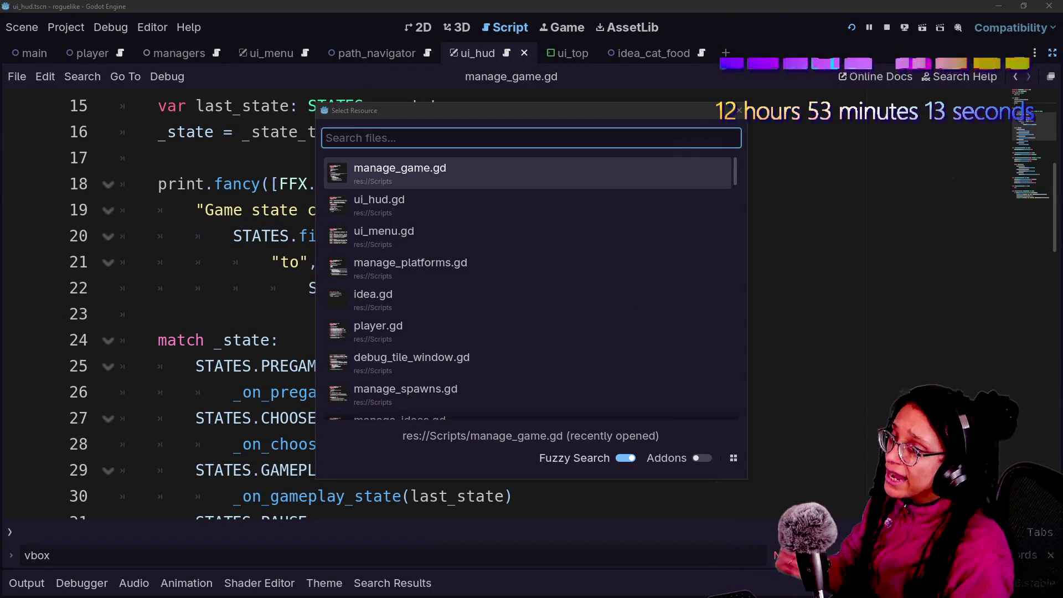
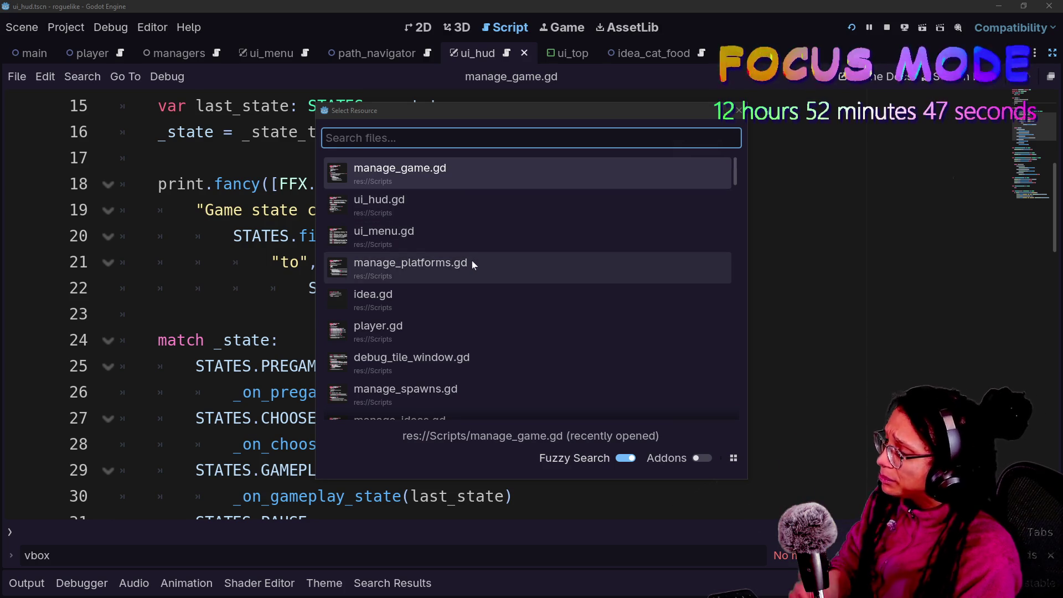
Open ui_menu.gd from Quick Open and place the caret on blank line 98 near the pause code.
click(450, 227)
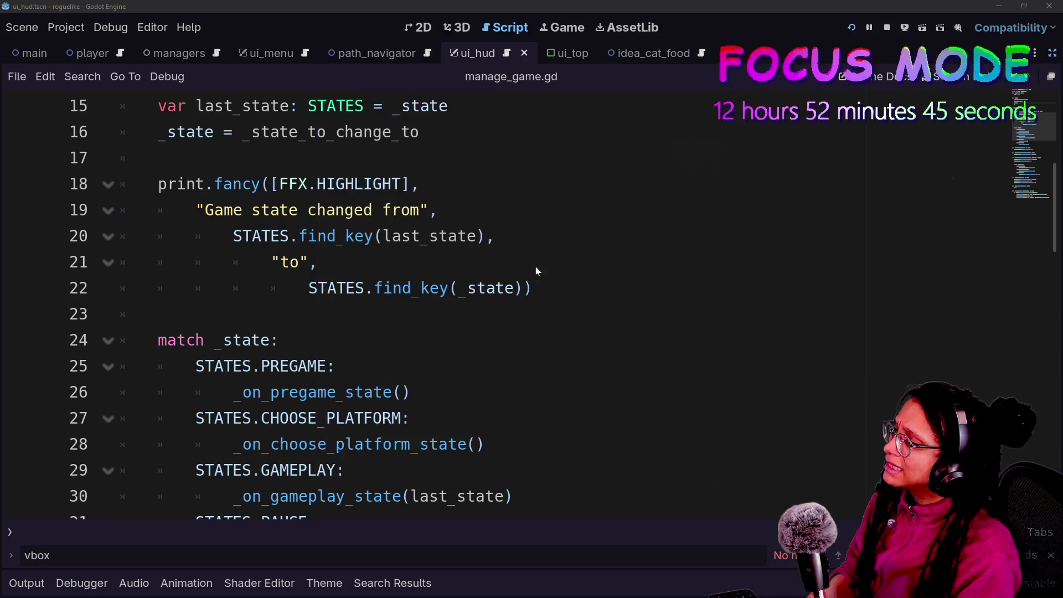
scroll(498, 305, down, 2)
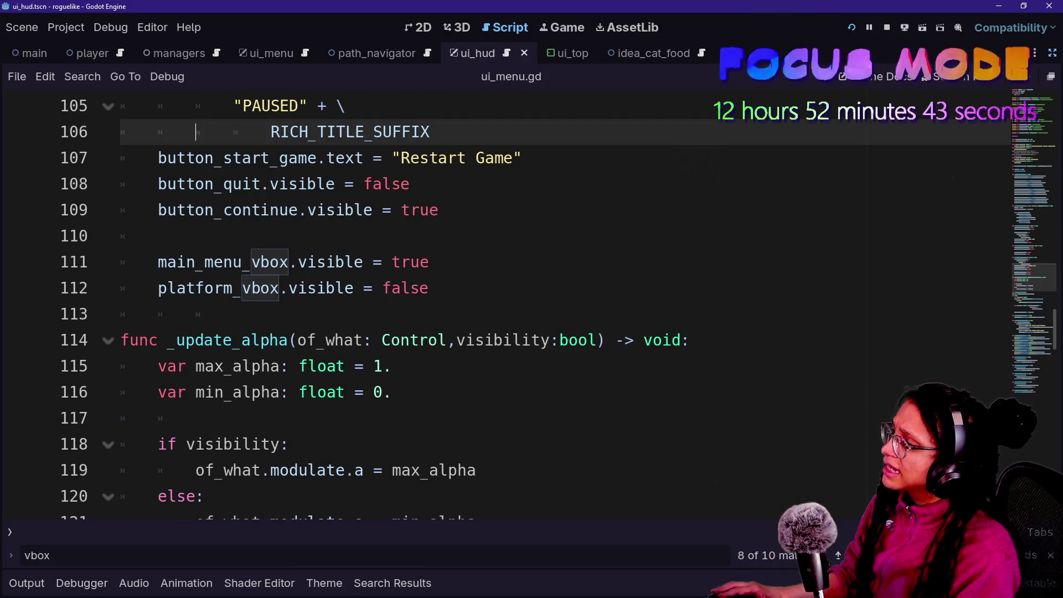
drag(157, 184, 430, 158)
click(279, 210)
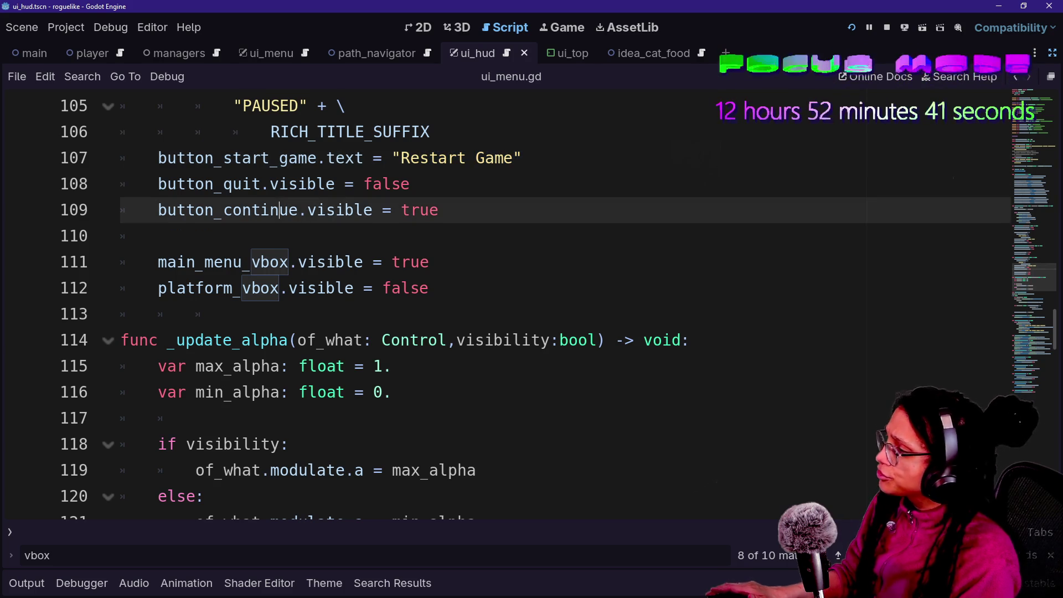
scroll(261, 338, down, 6)
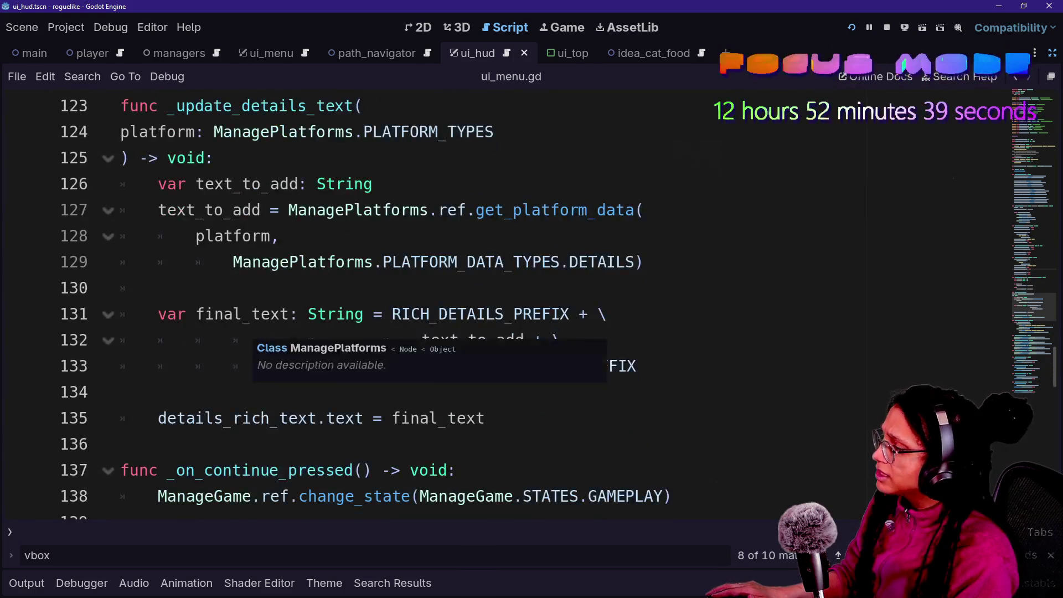
scroll(260, 337, up, 3)
scroll(260, 332, up, 7)
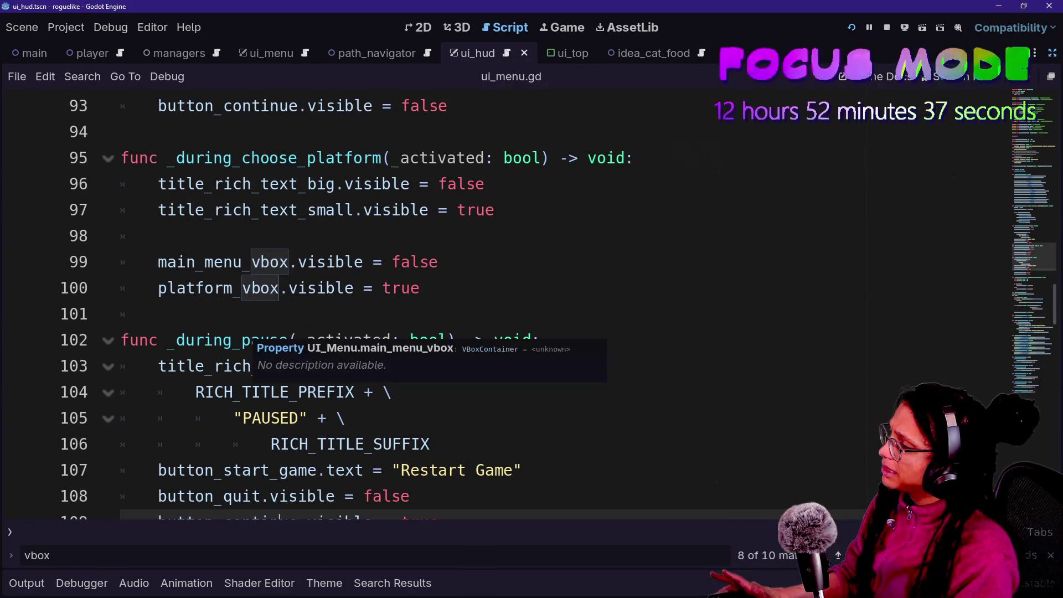
click(158, 236)
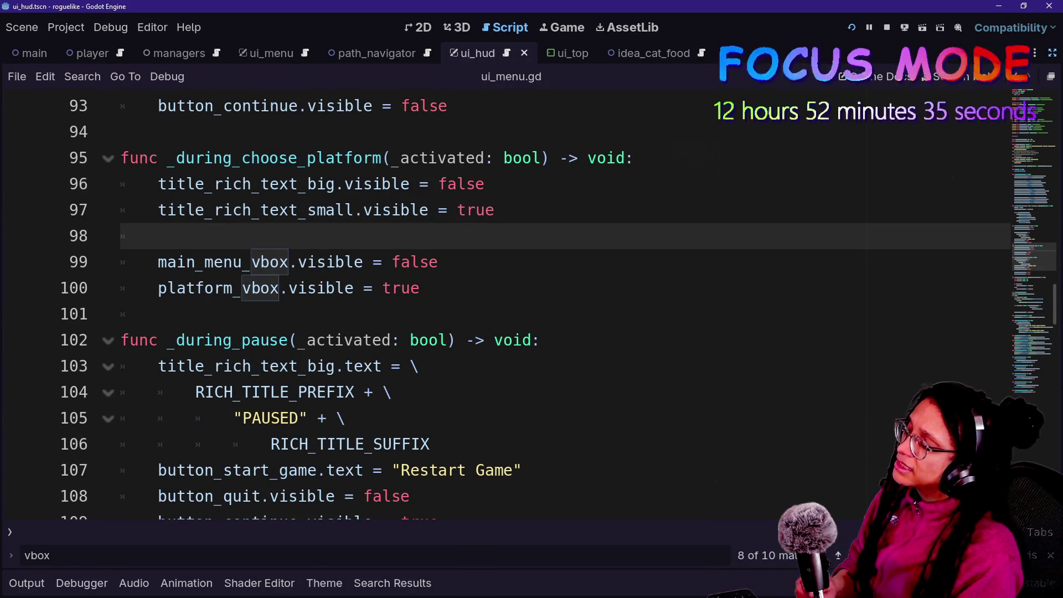
click(555, 28)
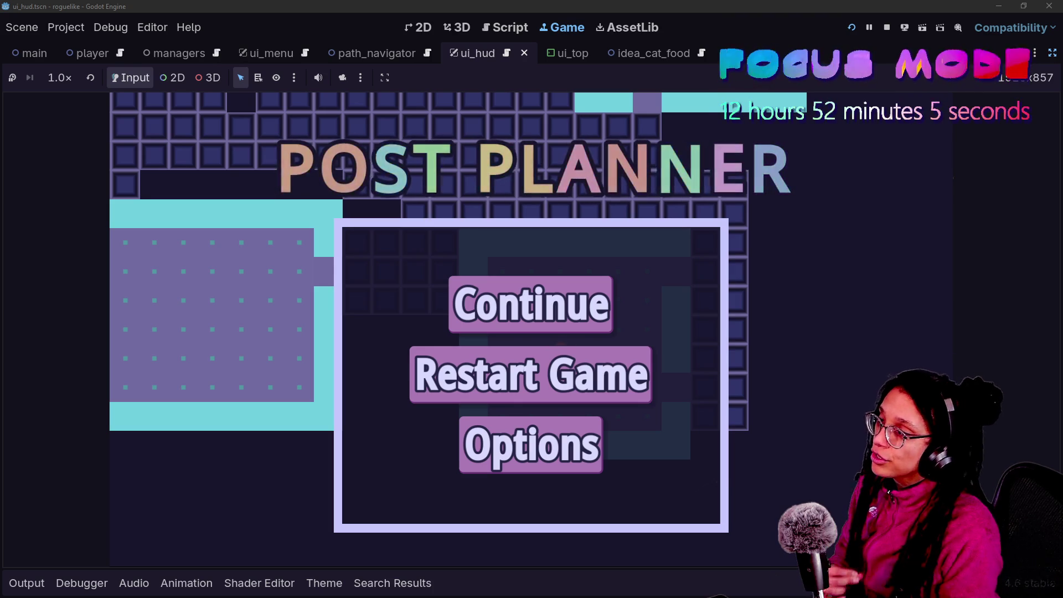
key(ctrl+F3)
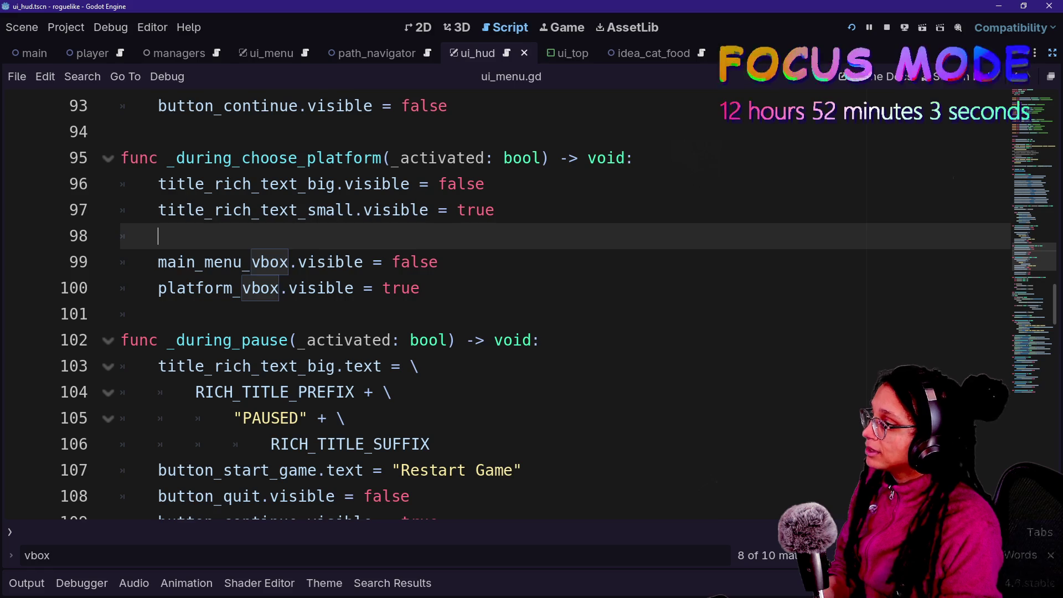
Search the script for 'big' and copy the title visibility lines from _during_pregame.
key(Down)
key(Down)
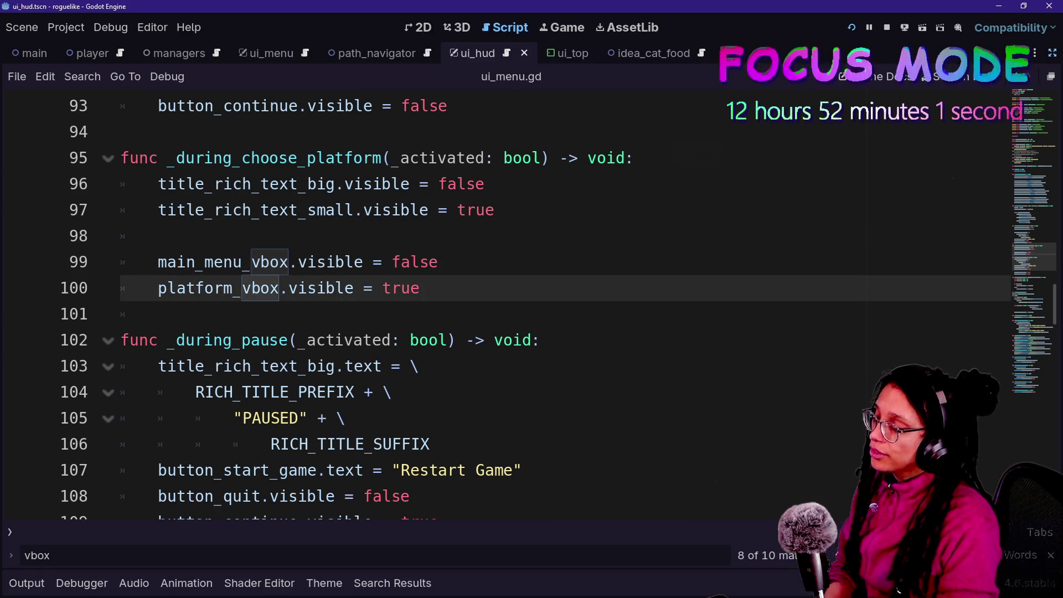
key(Down)
key(Down)
key(Up)
key(Up)
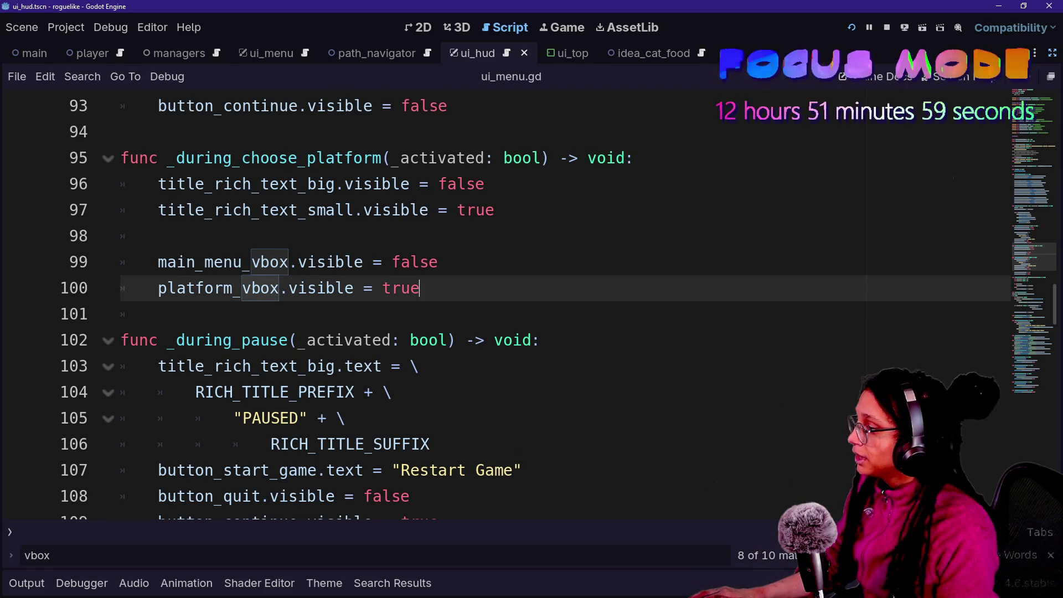
scroll(509, 305, down, 2)
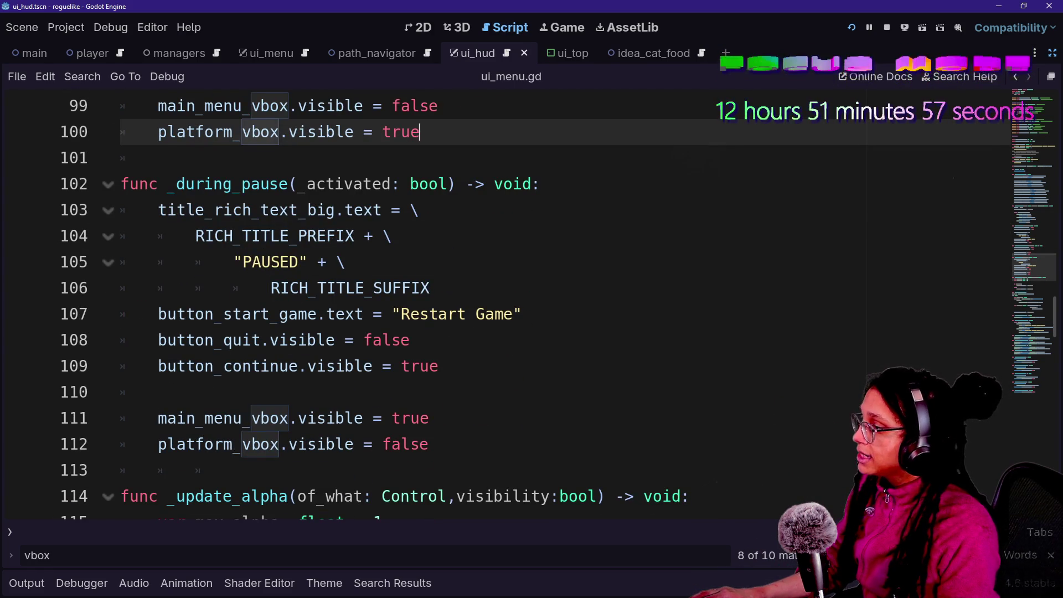
click(138, 391)
key(ctrl+f)
text(big)
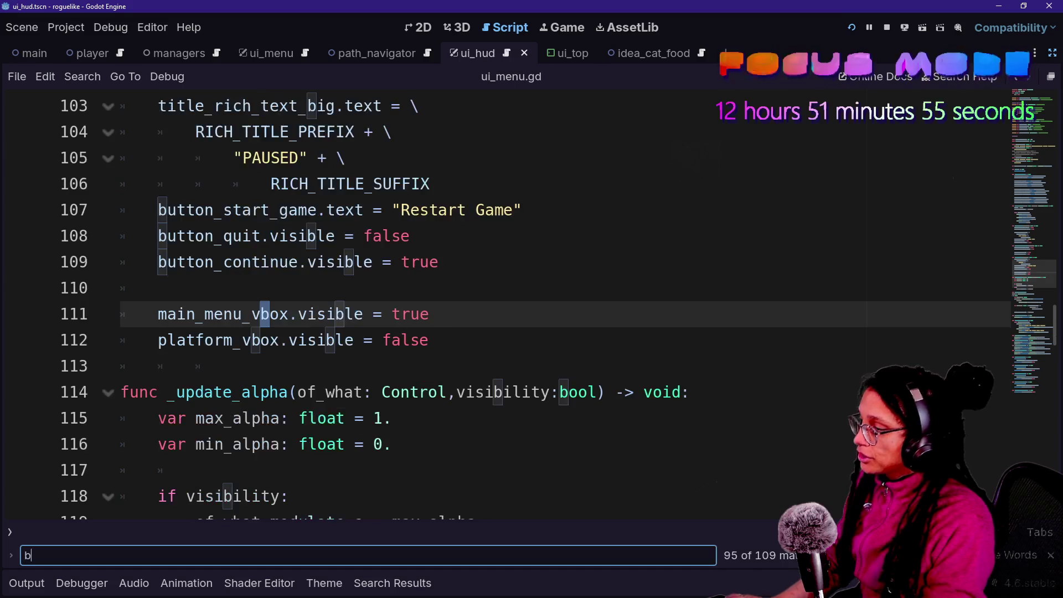
key(Return)
key(Return)
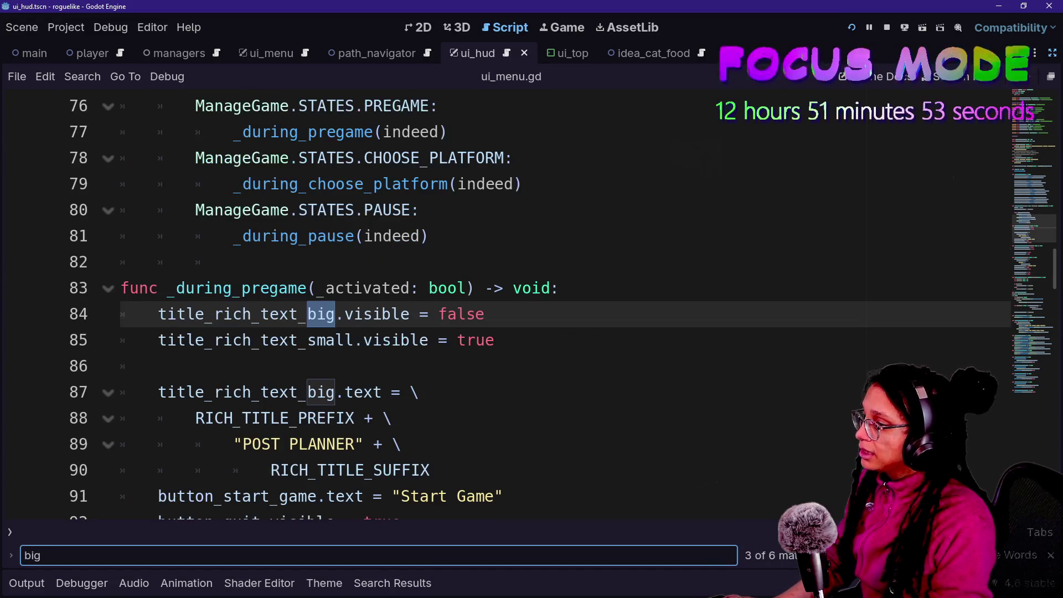
click(156, 366)
click(494, 340)
shift+click(559, 288)
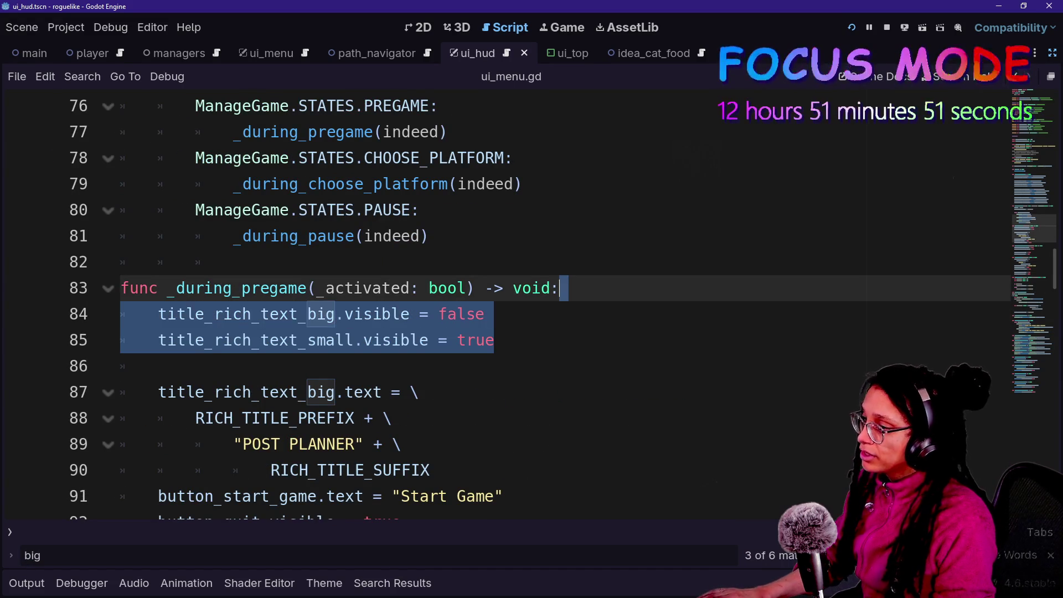
Paste the title visibility lines into _during_pause after line 112.
scroll(357, 394, down, 6)
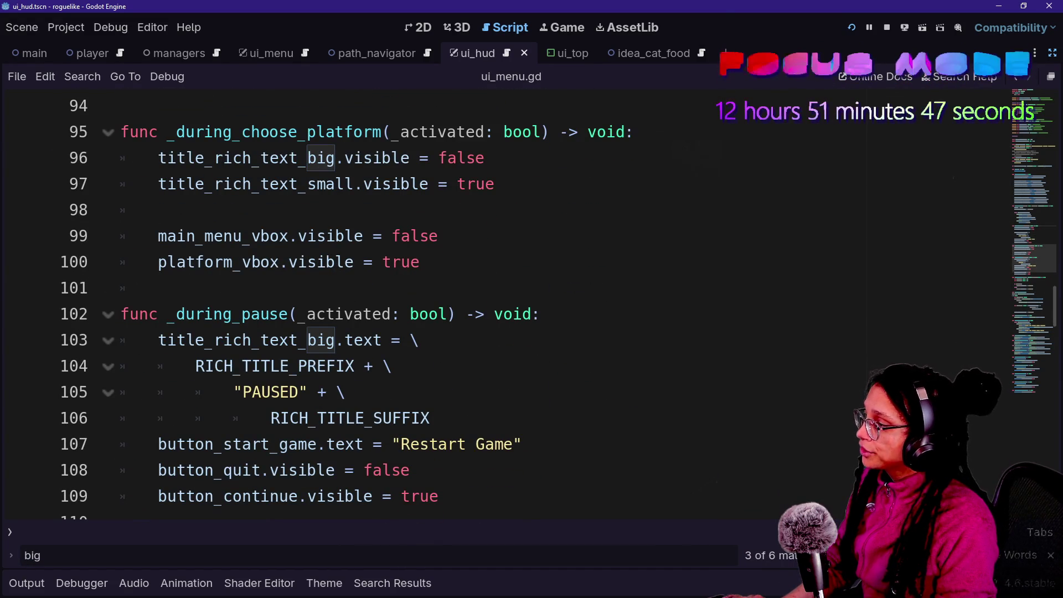
scroll(532, 299, down, 1)
click(540, 236)
click(438, 418)
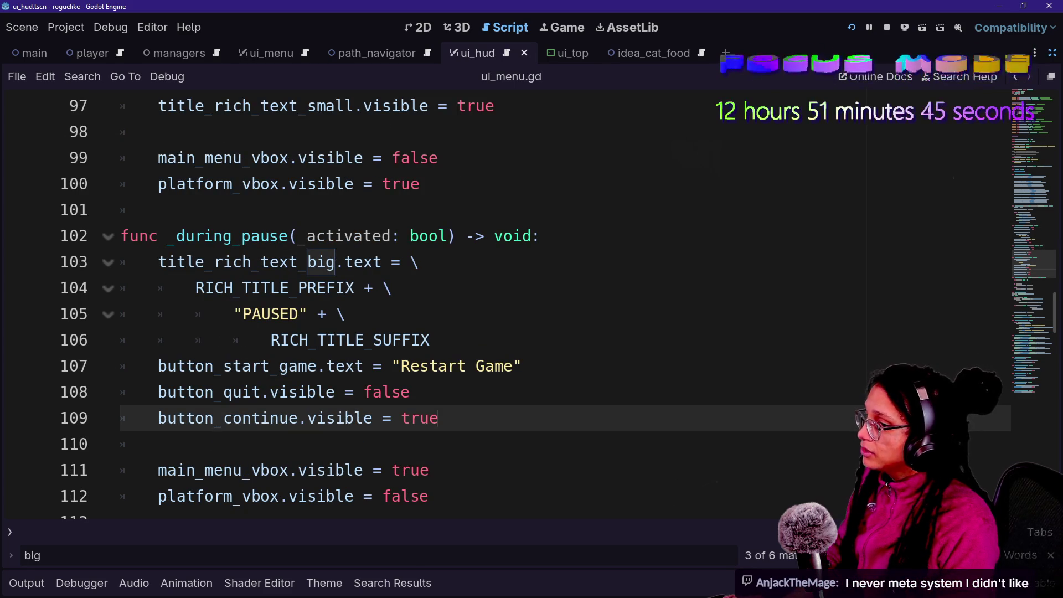
click(540, 235)
text(title_rich_text_big.visible = false 	title_rich_text_small.visible = true)
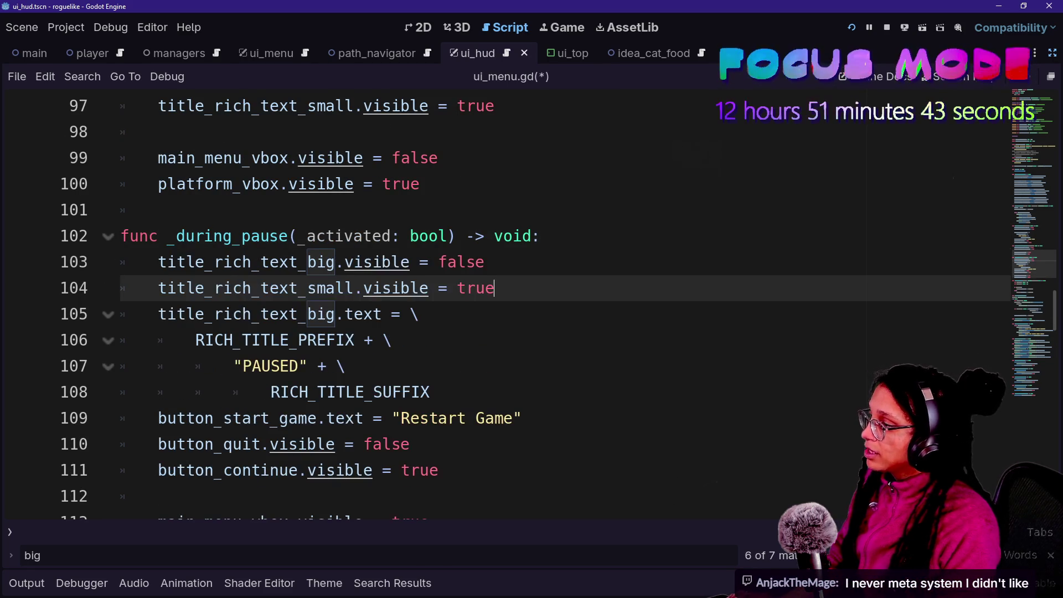
key(ctrl+z)
scroll(354, 290, down, 2)
click(429, 339)
text(title_rich_text_big.visible = false 	title_rich_text_small.visible = true)
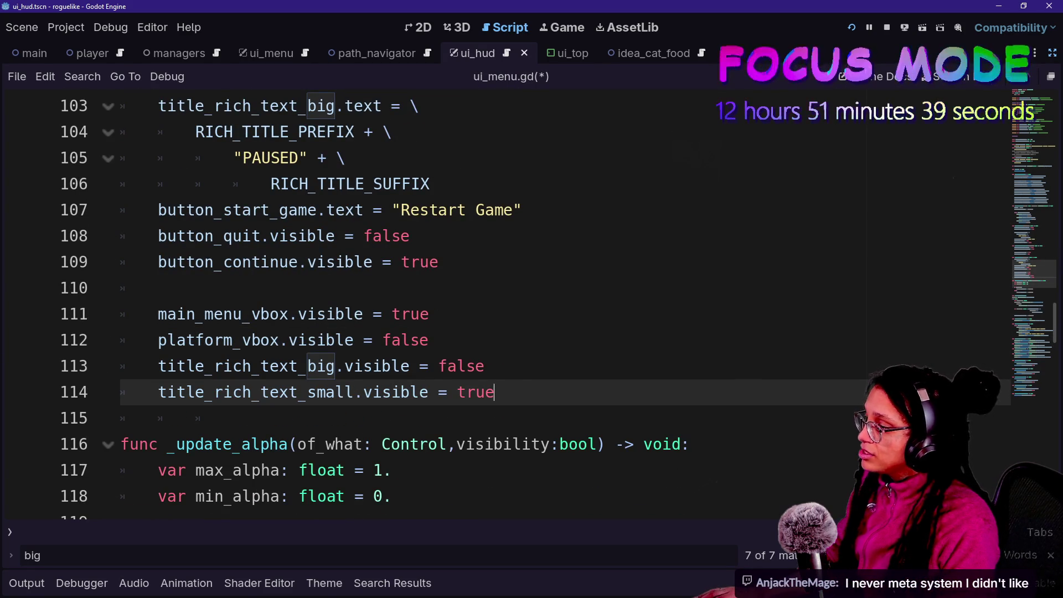
Set title_rich_text_big.visible to true and title_rich_text_small.visible to false.
click(457, 366)
text(a)
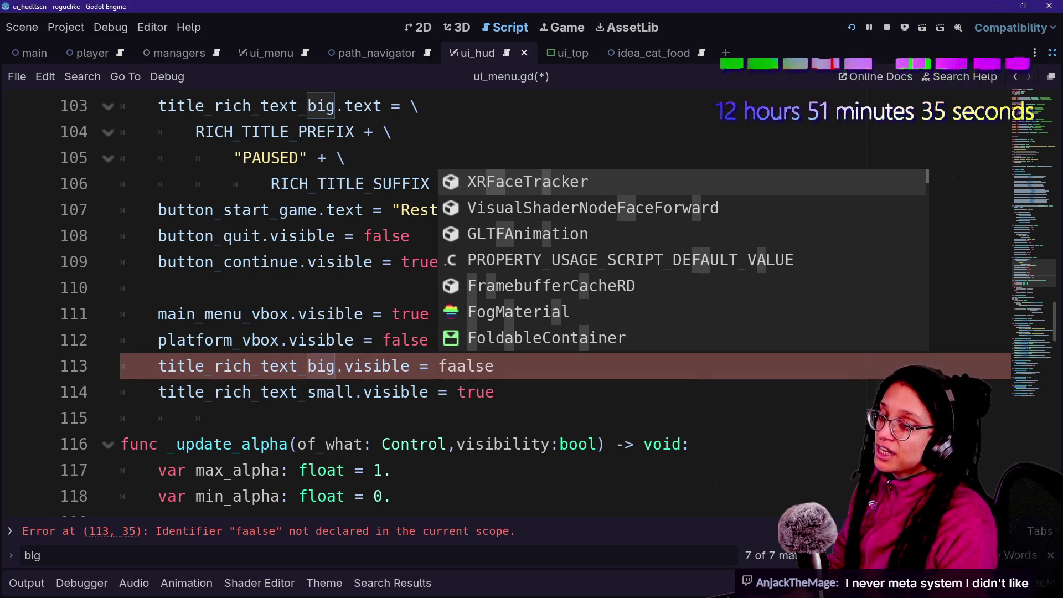
key(BackSpace)
key(BackSpace)
key(Delete)
key(Delete)
key(Delete)
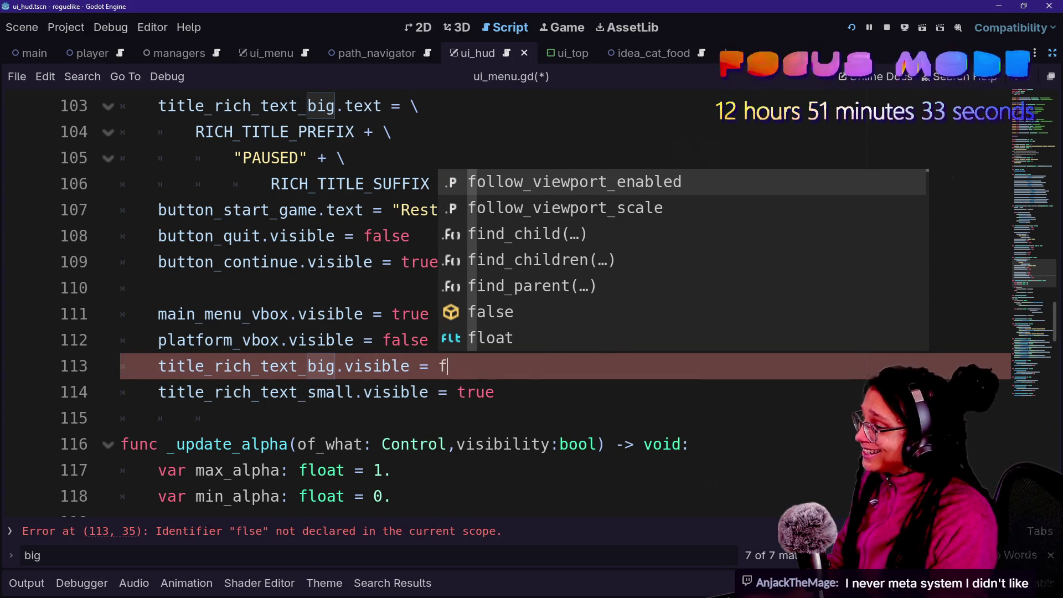
key(BackSpace)
text(true)
click(495, 392)
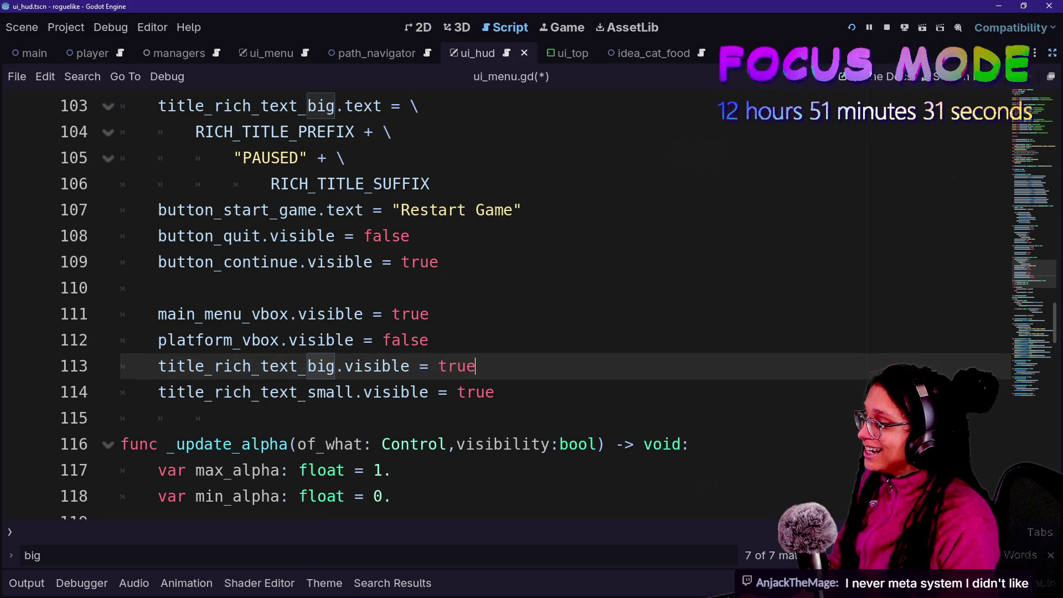
text(fals)
key(BackSpace)
text(lse)
key(Escape)
Save ui_menu.gd and run the project to test the pause menu.
key(Up)
key(Up)
key(Up)
key(ctrl+s)
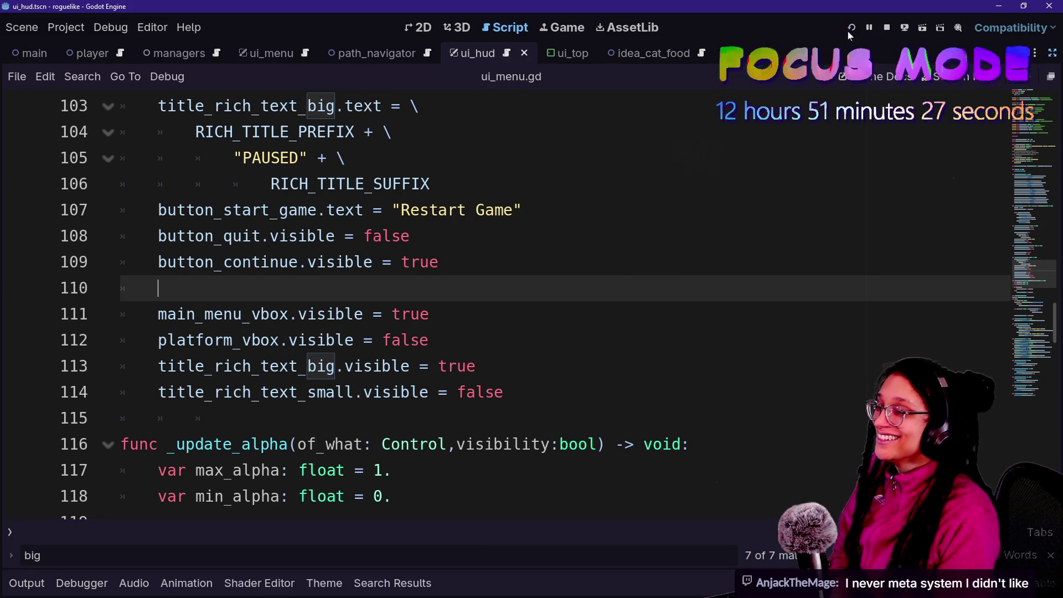
click(851, 28)
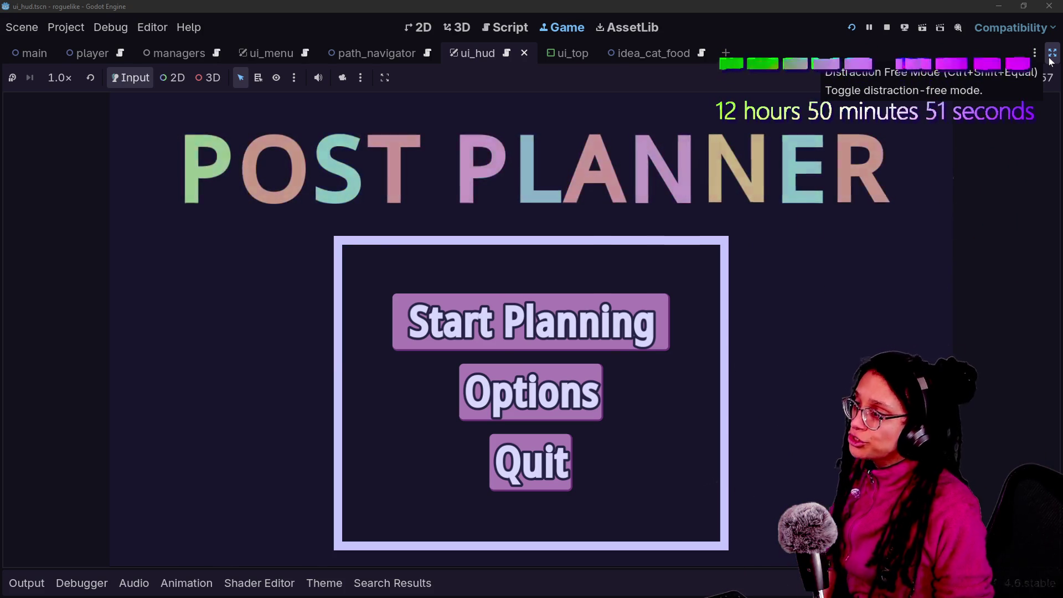
Turn off Distraction Free Mode so the editor docks return around the running game.
click(1051, 55)
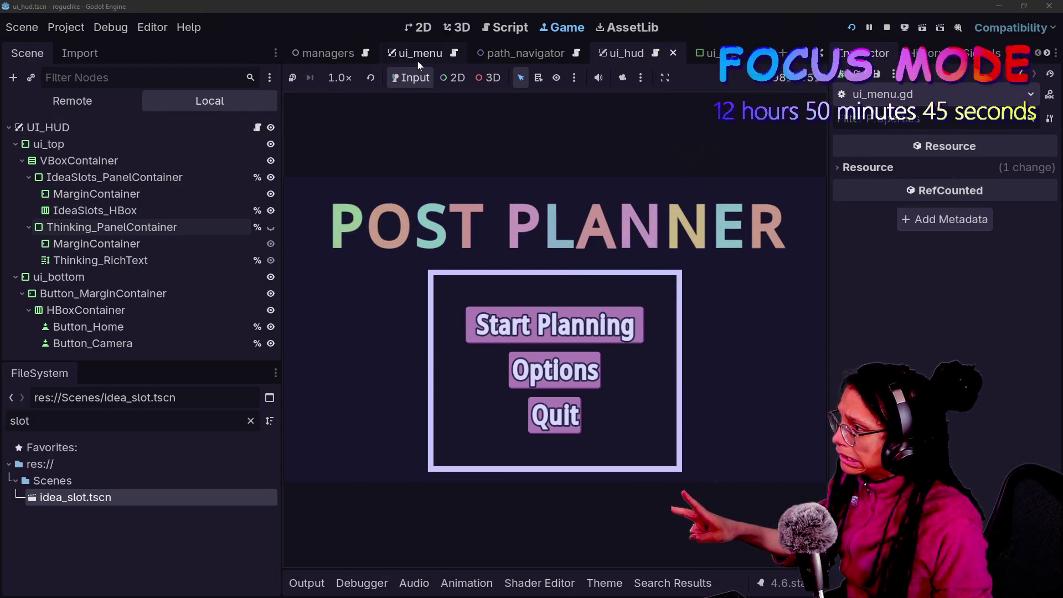
In the ui_menu scene, compare the big and small POST PLANNER titles, keeping Title_RichText_Big visible.
click(403, 57)
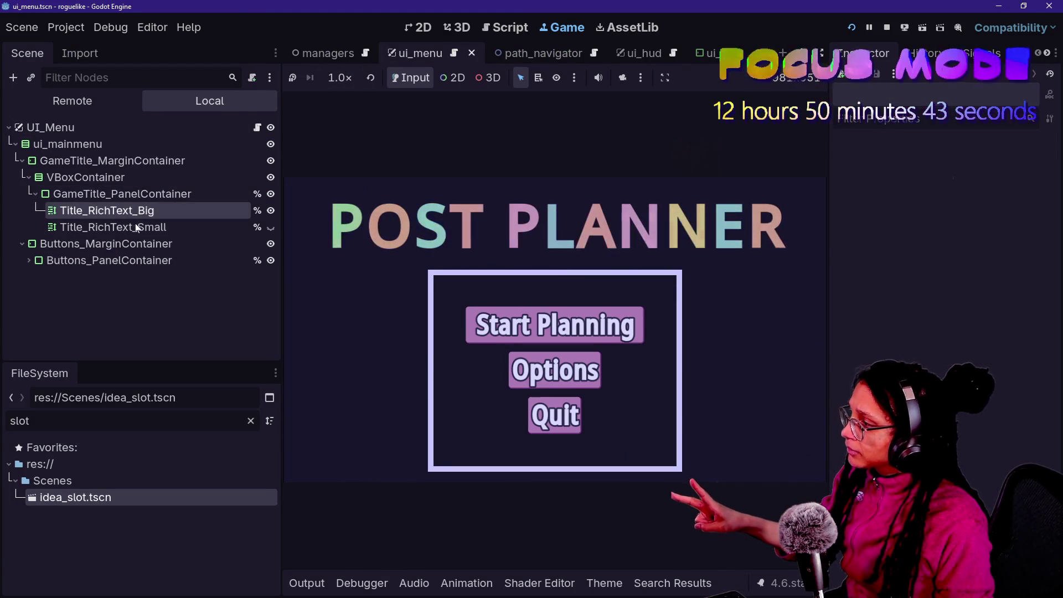
click(136, 226)
click(165, 210)
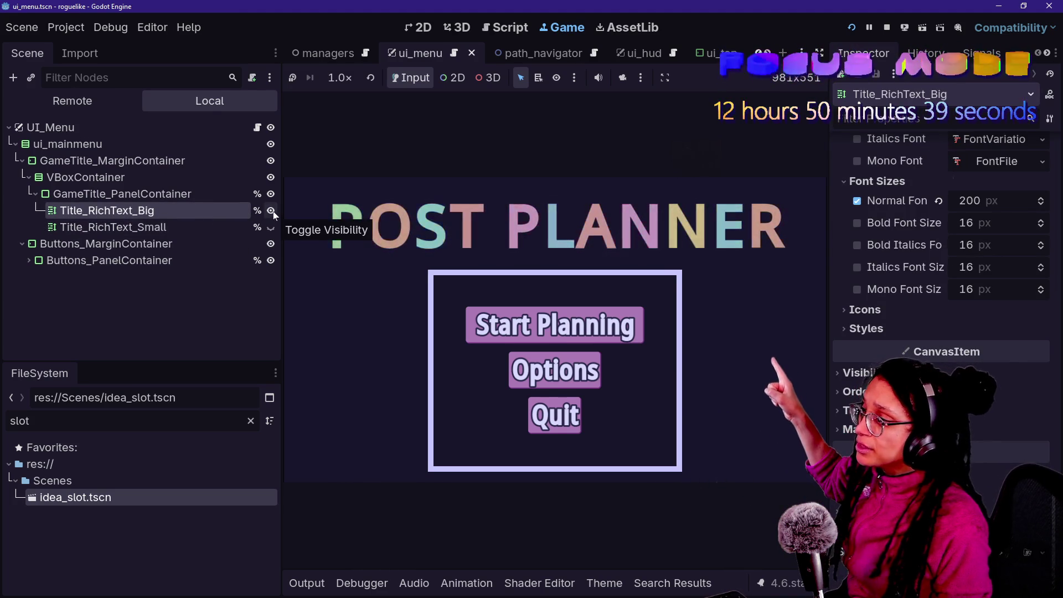
click(271, 211)
click(271, 227)
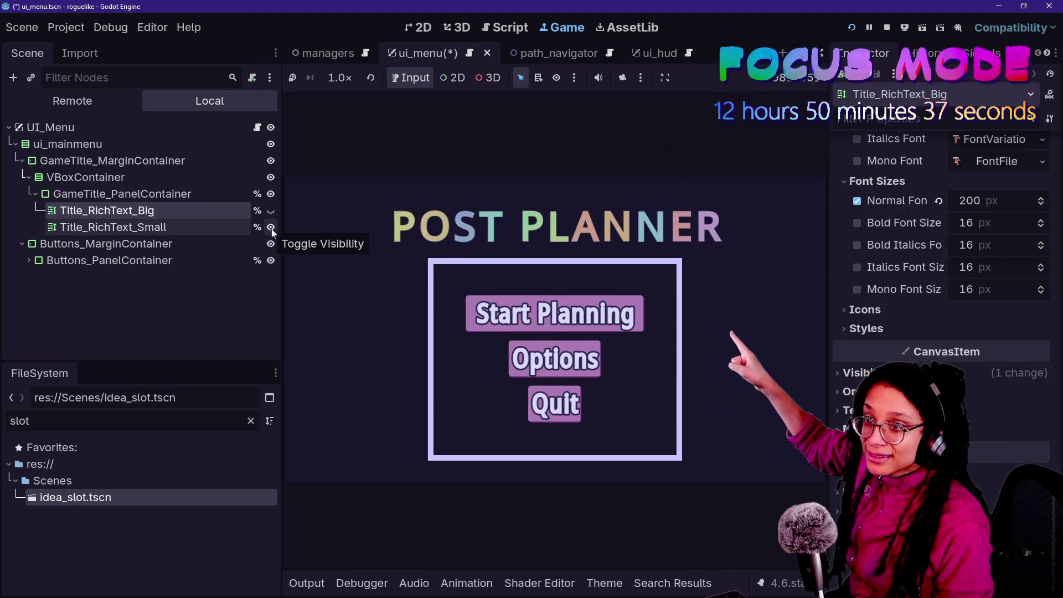
click(271, 227)
click(271, 211)
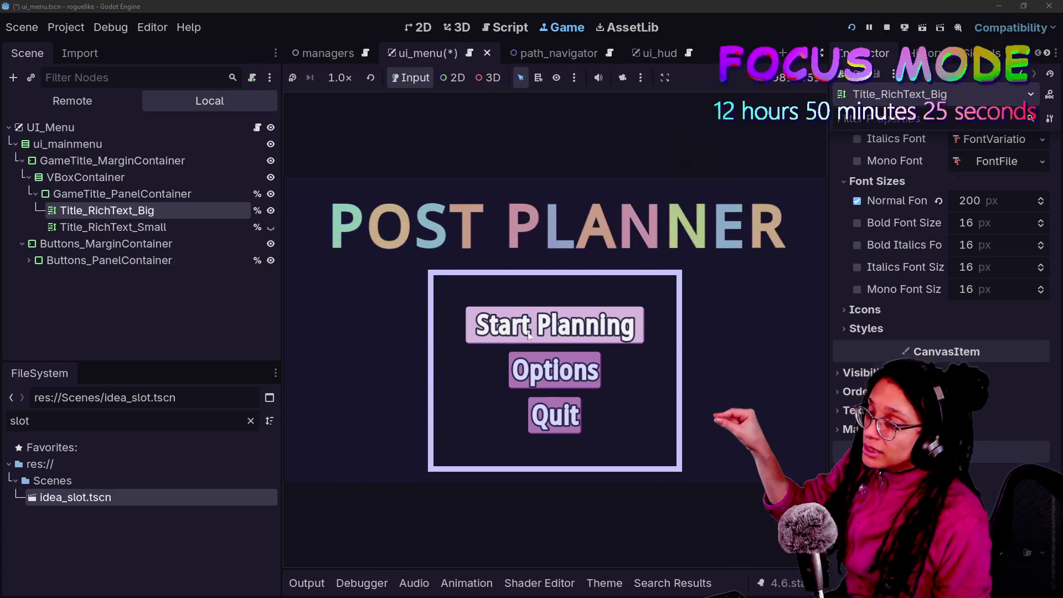
Start planning on Mewsky, compare the PAUSED titles on the pause menu, then restart the game.
click(482, 324)
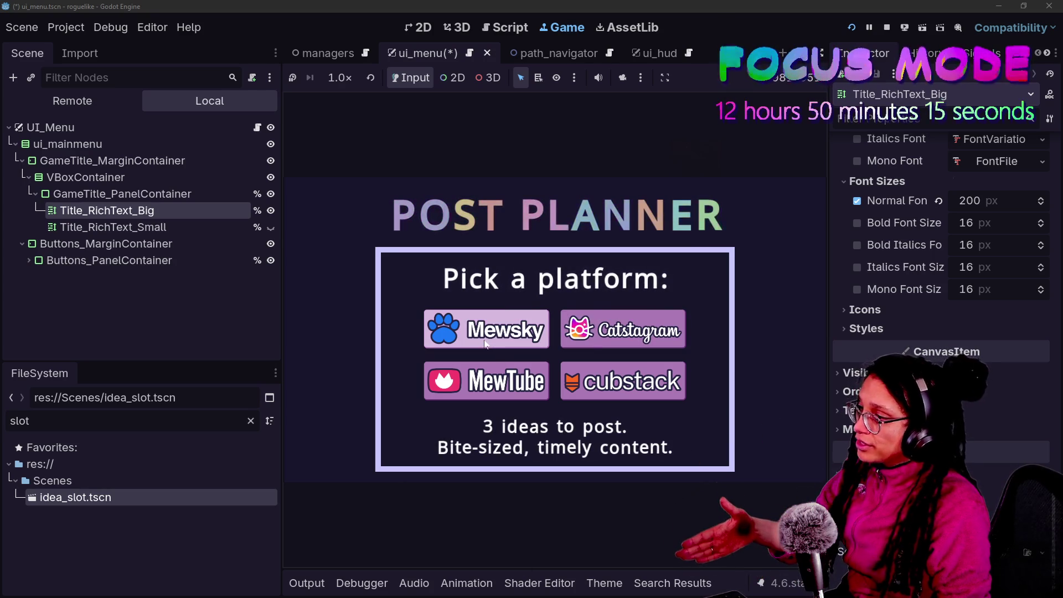
click(485, 342)
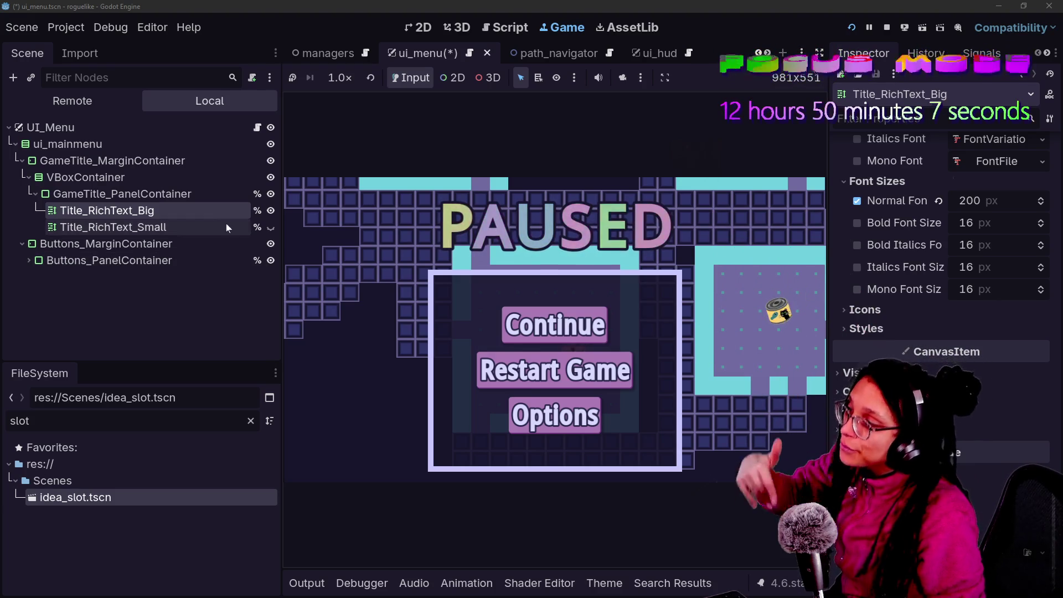
click(271, 211)
click(271, 227)
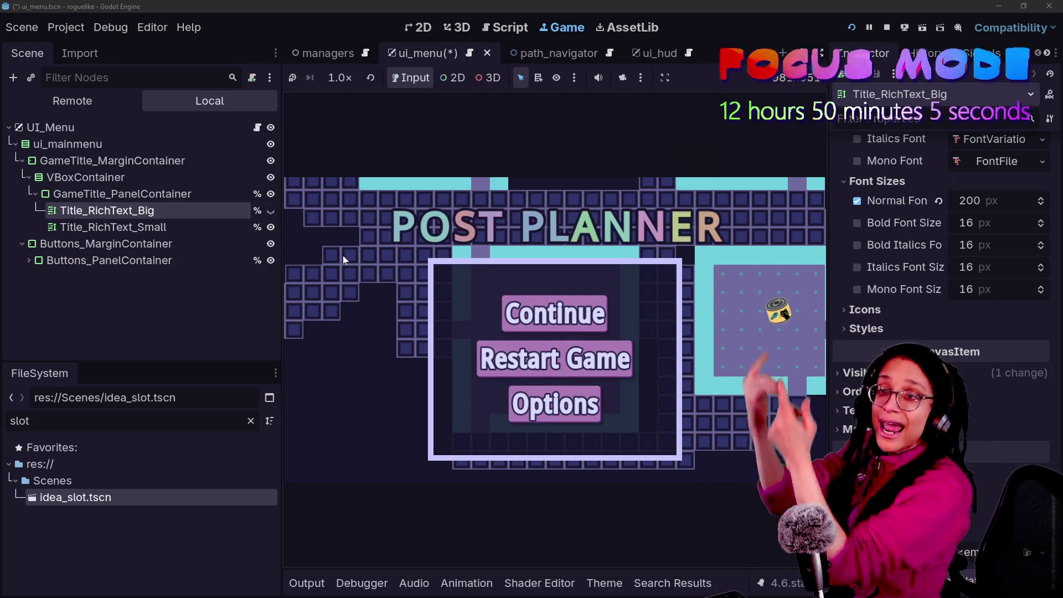
click(271, 227)
click(271, 210)
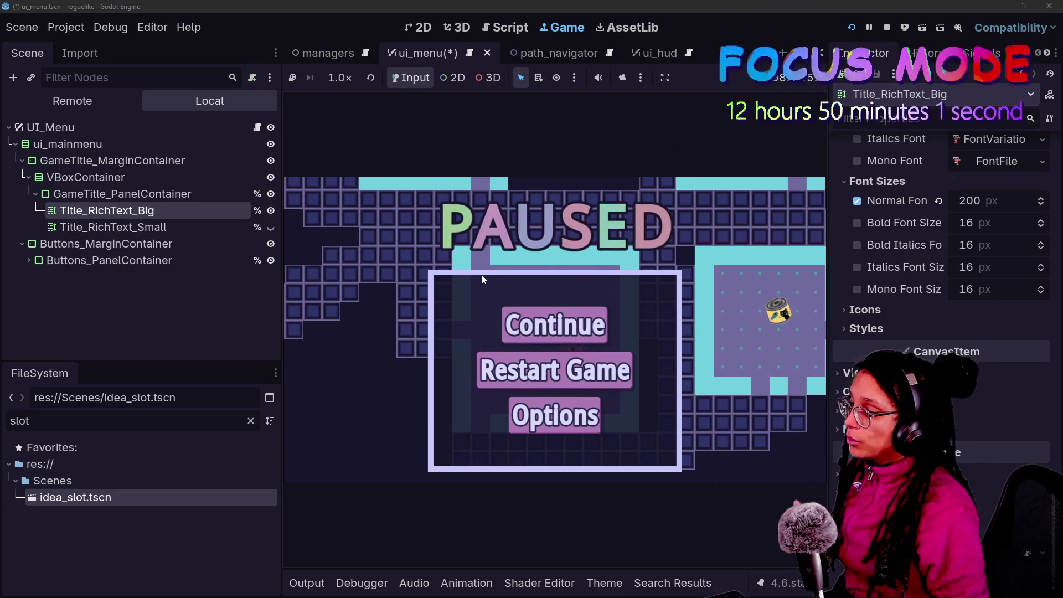
click(555, 370)
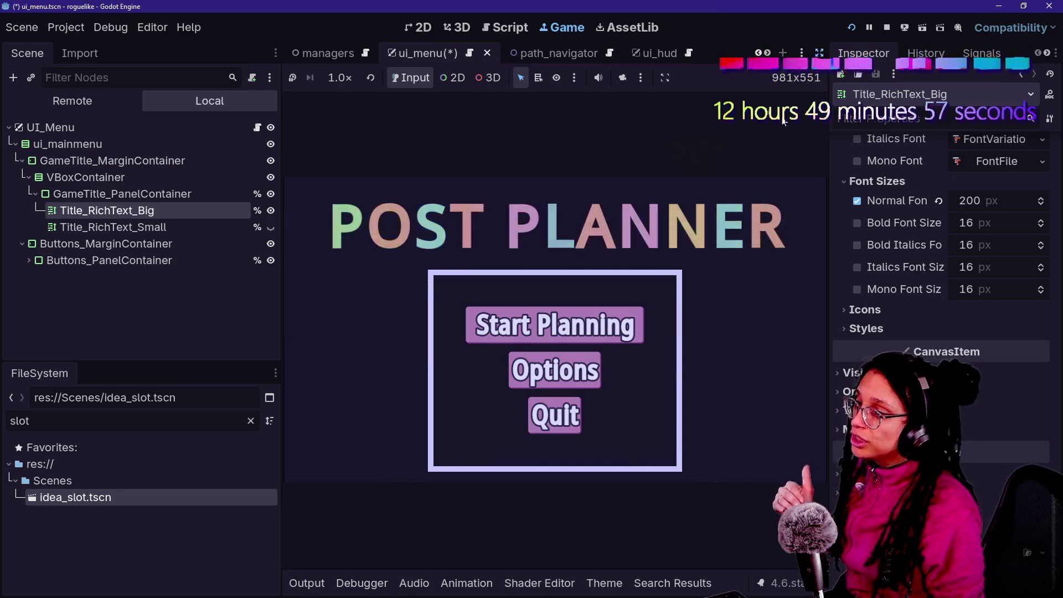
Let the game view fill the window, start a MewTube planning run, then stop the game.
key(ctrl+shift+F11)
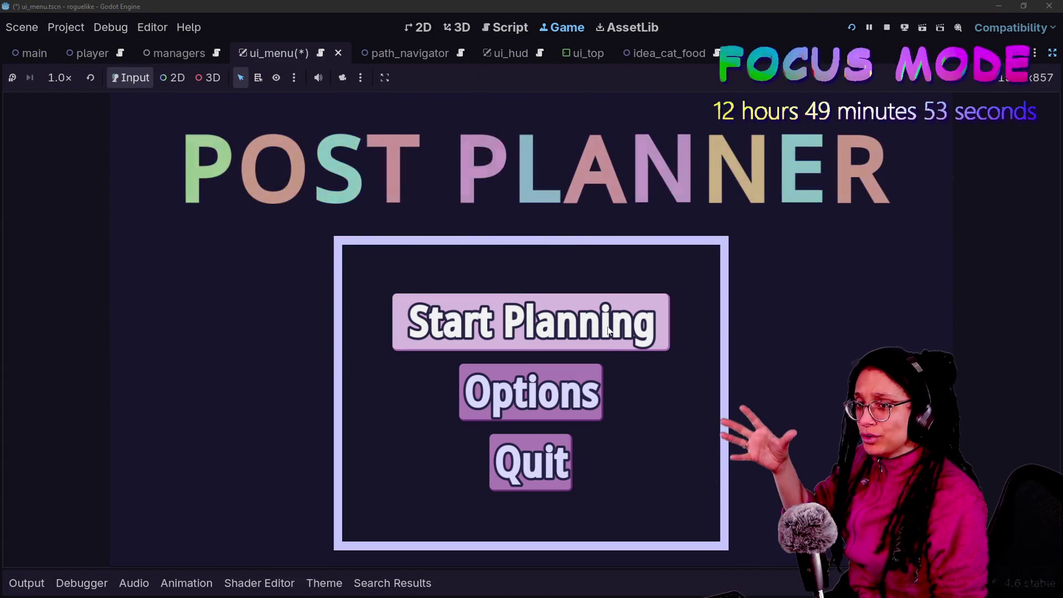
click(634, 338)
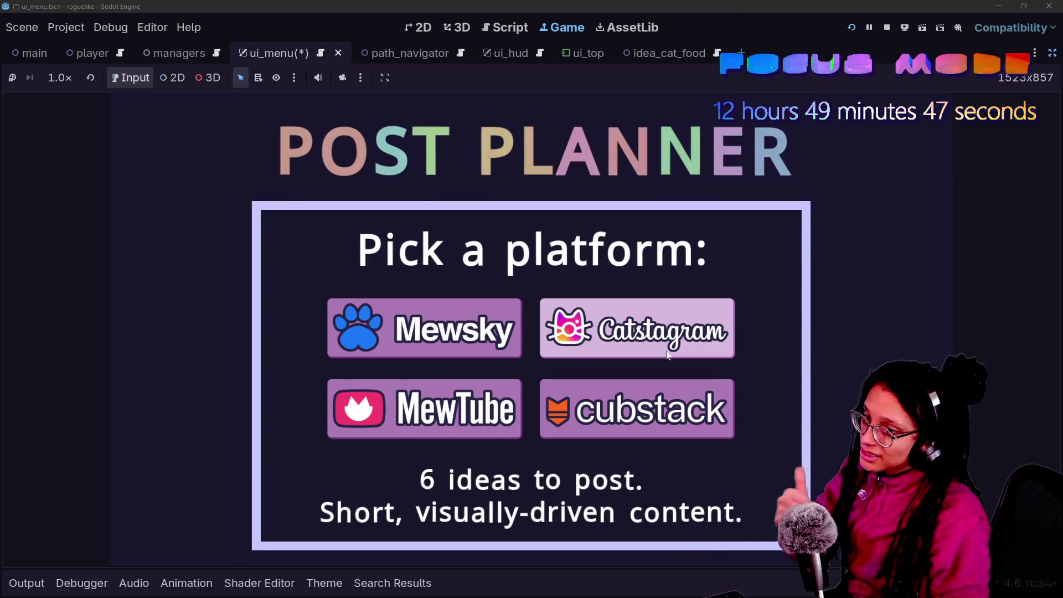
click(423, 425)
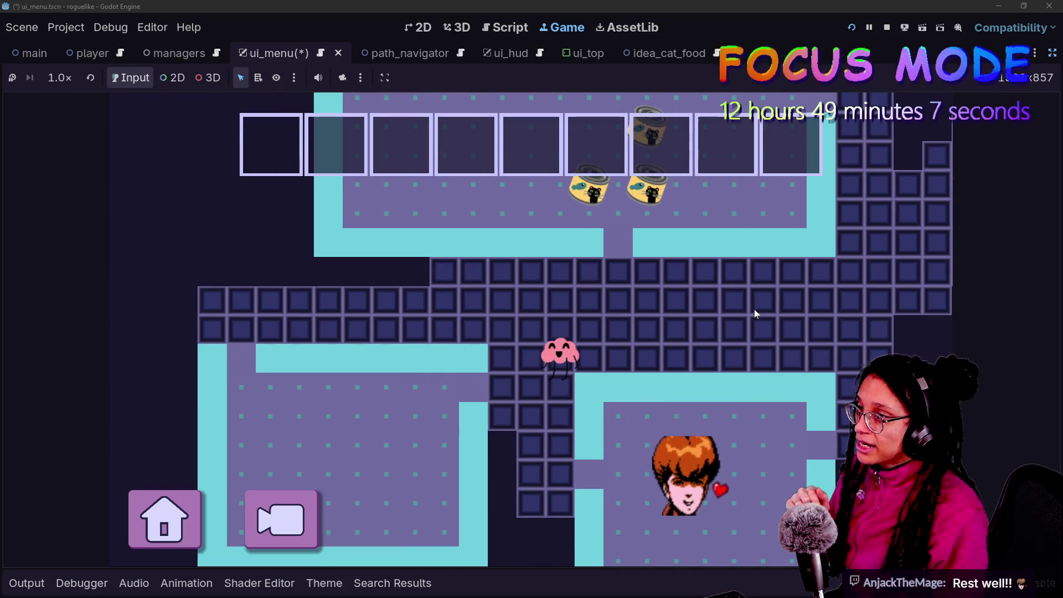
click(884, 29)
Save the ui_menu scene and switch to the stream chat window.
key(ctrl+s)
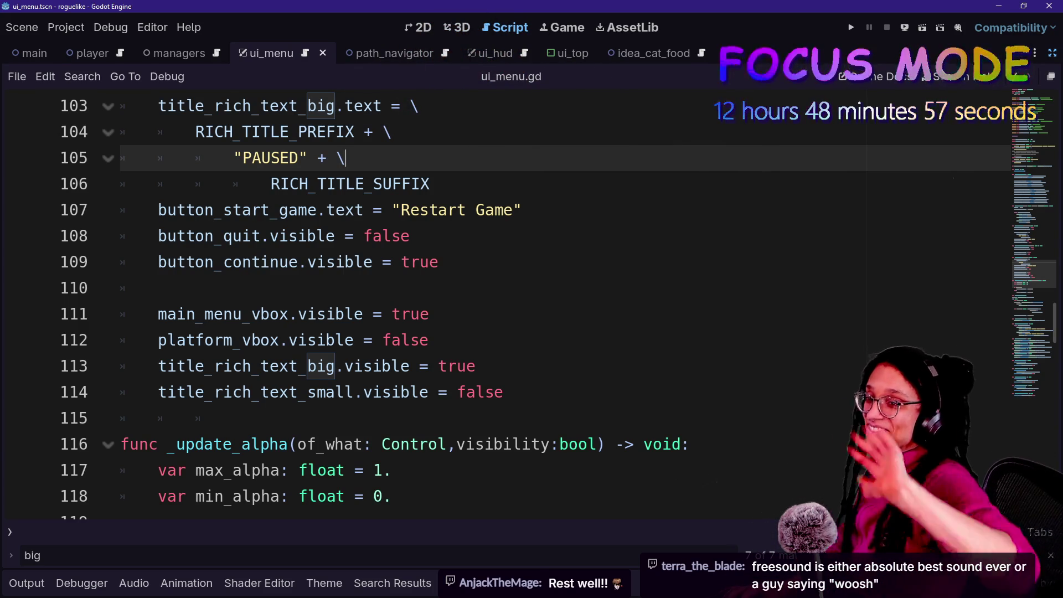
key(alt+Tab)
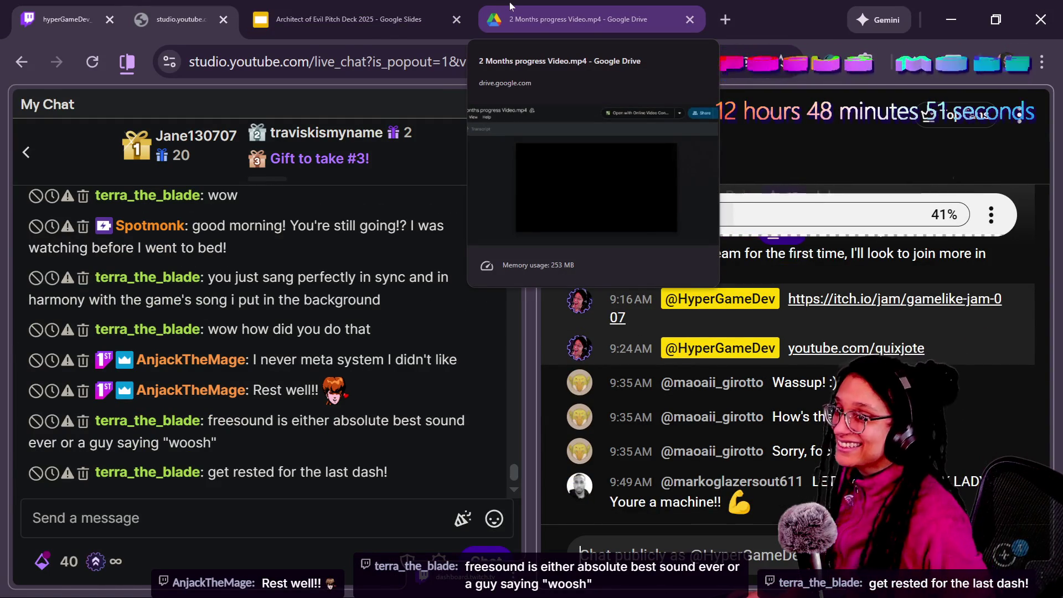
Switch to the Chrome window showing manage_stats.gd on GitHub.
key(alt+Tab)
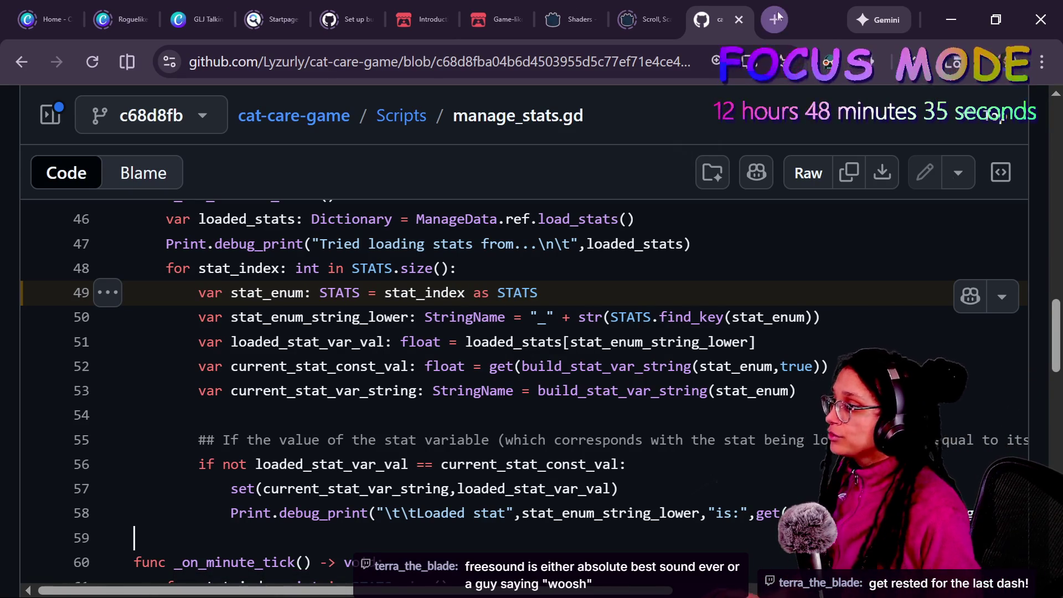
Open a new tab and go to youtube.com.
click(775, 19)
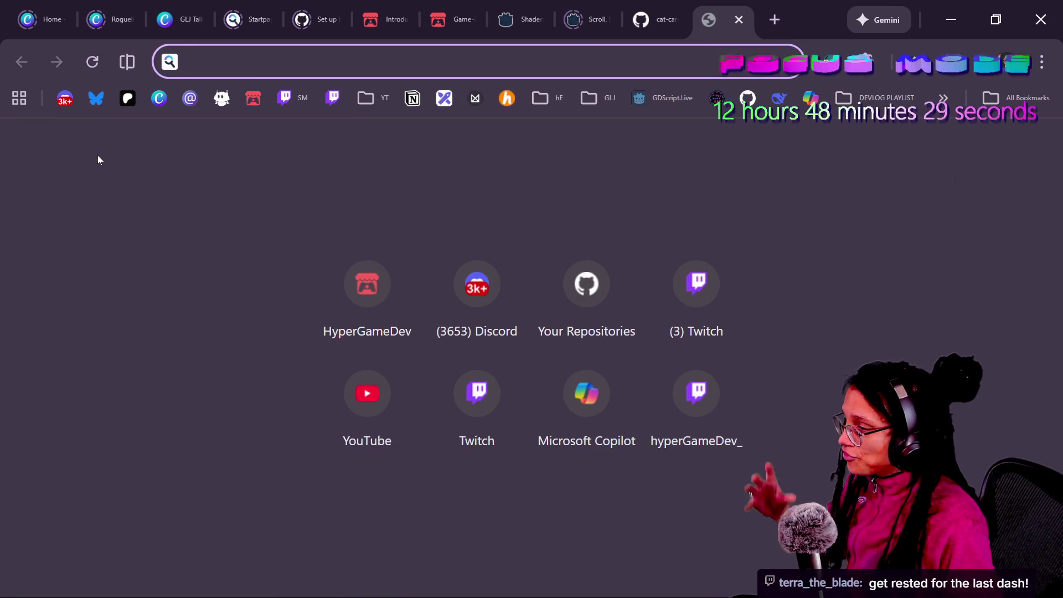
text(youtu)
key(Return)
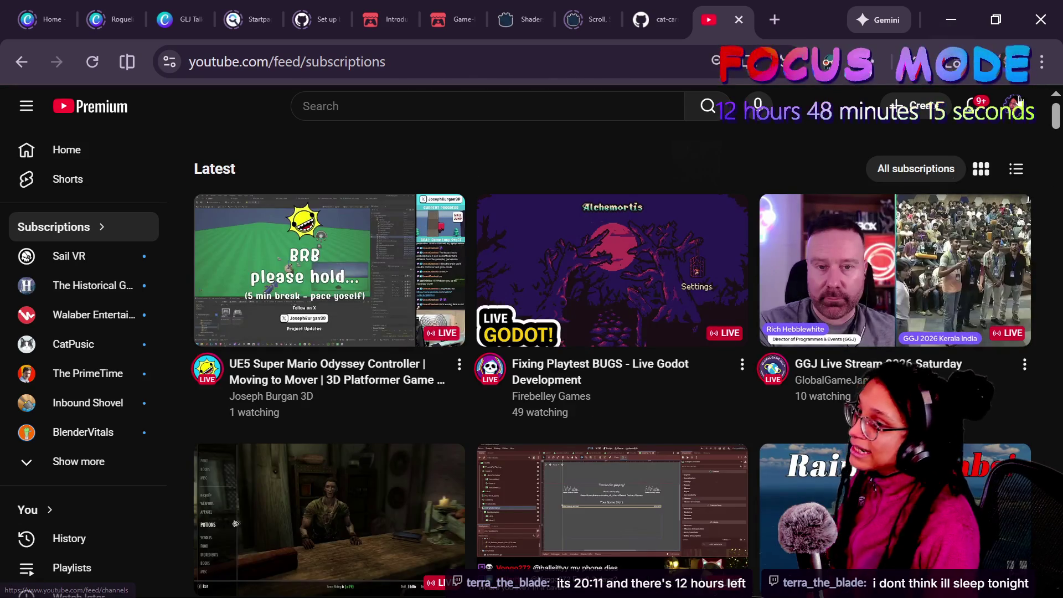
Open the GGJ Live Stream 2026 Saturday video, like it, and turn on all channel notifications.
mouse_move(1056, 118)
mouse_down()
mouse_move(1056, 132)
mouse_move(1056, 118)
mouse_up()
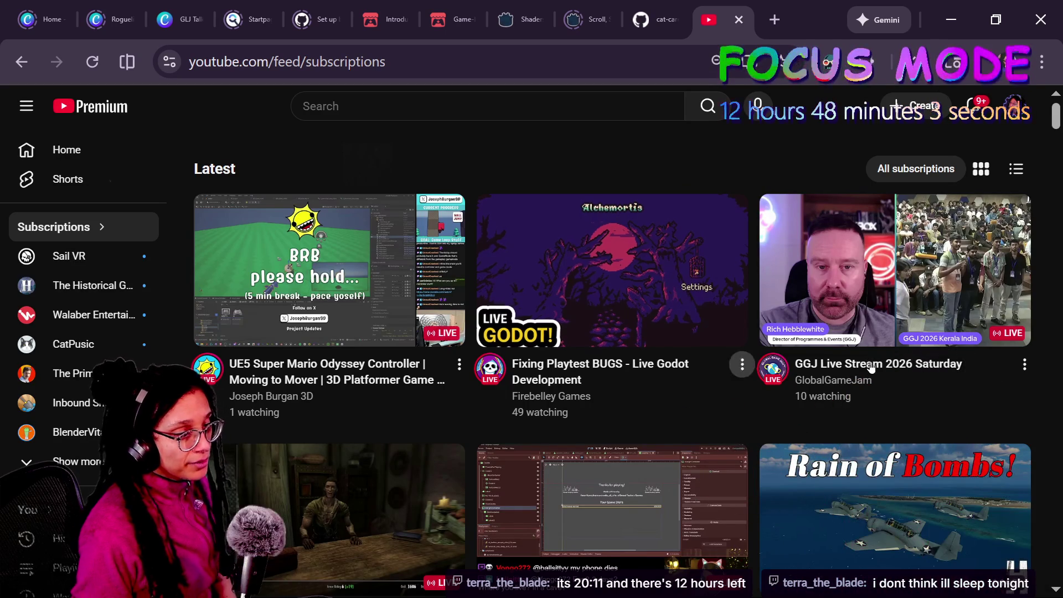
click(921, 415)
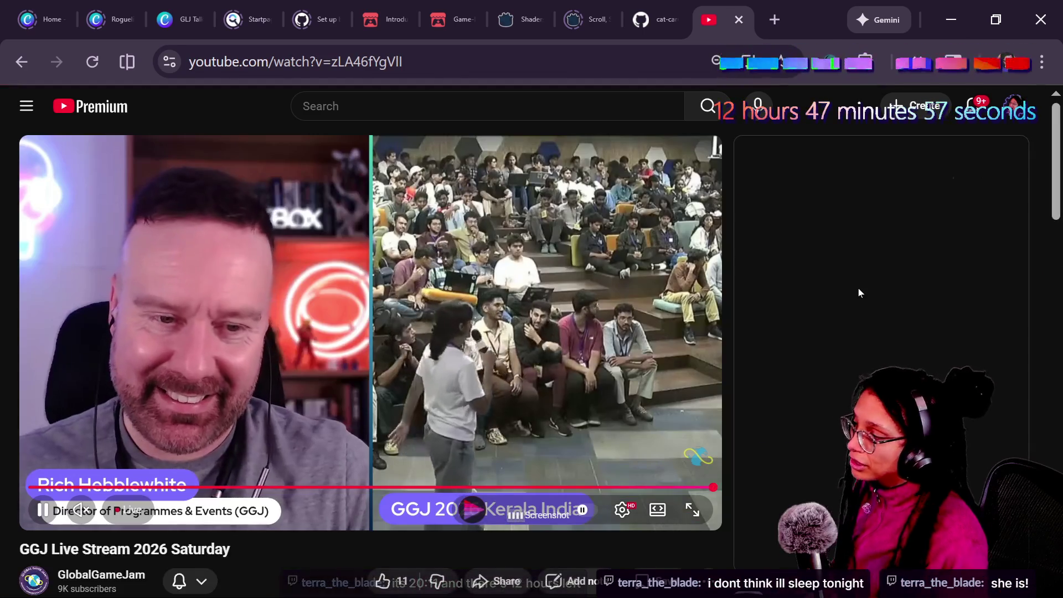
scroll(291, 565, down, 4)
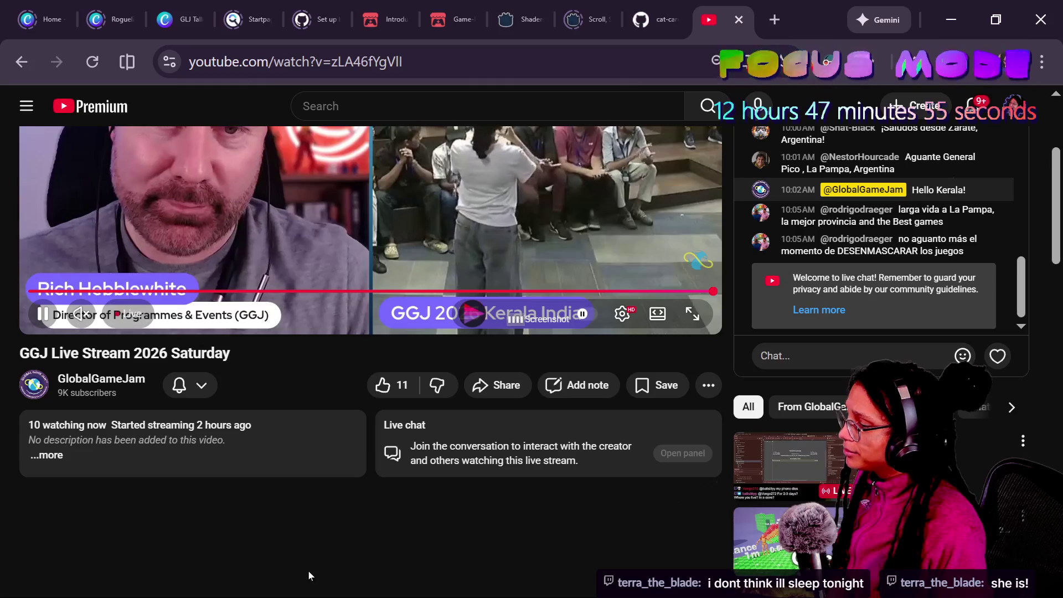
scroll(218, 482, up, 4)
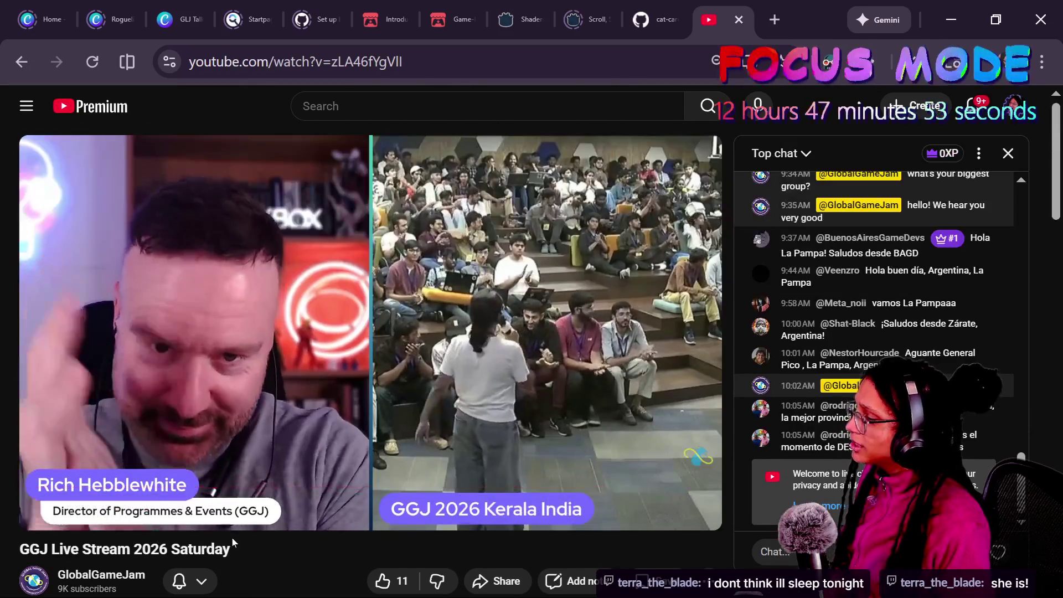
scroll(267, 580, down, 2)
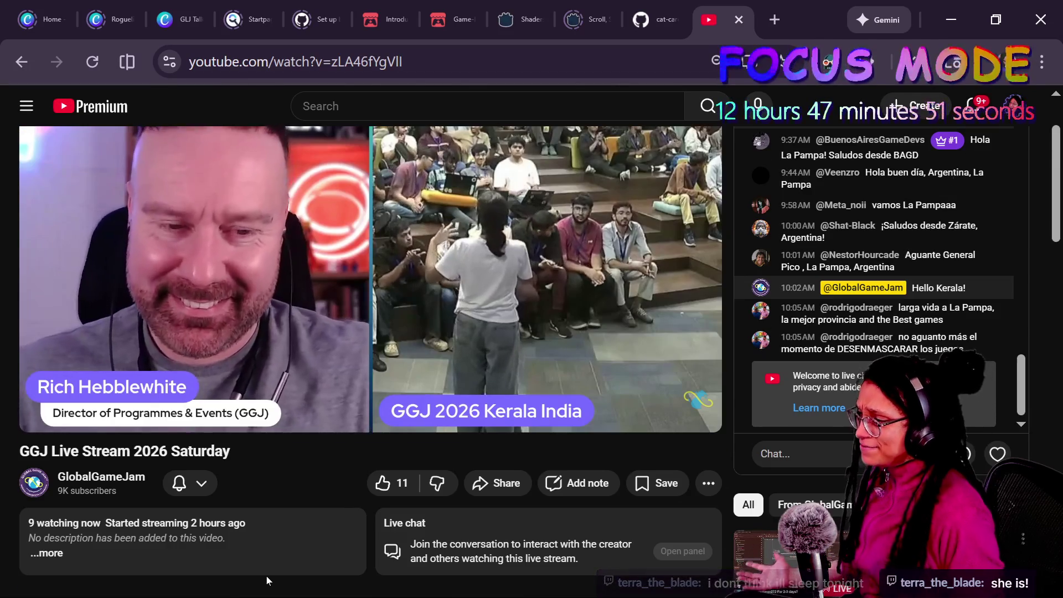
click(382, 483)
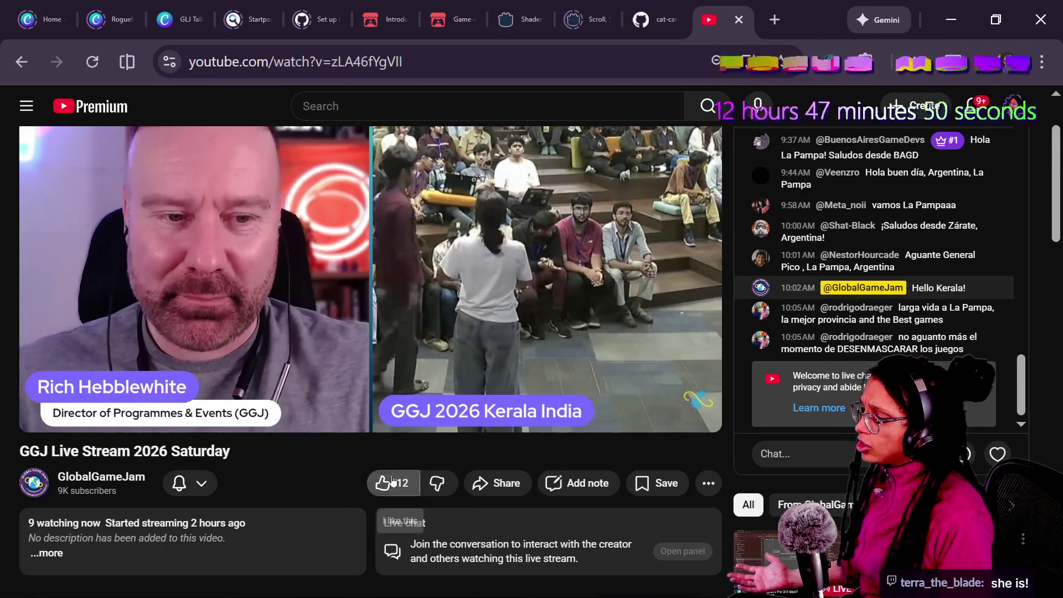
click(216, 482)
click(260, 487)
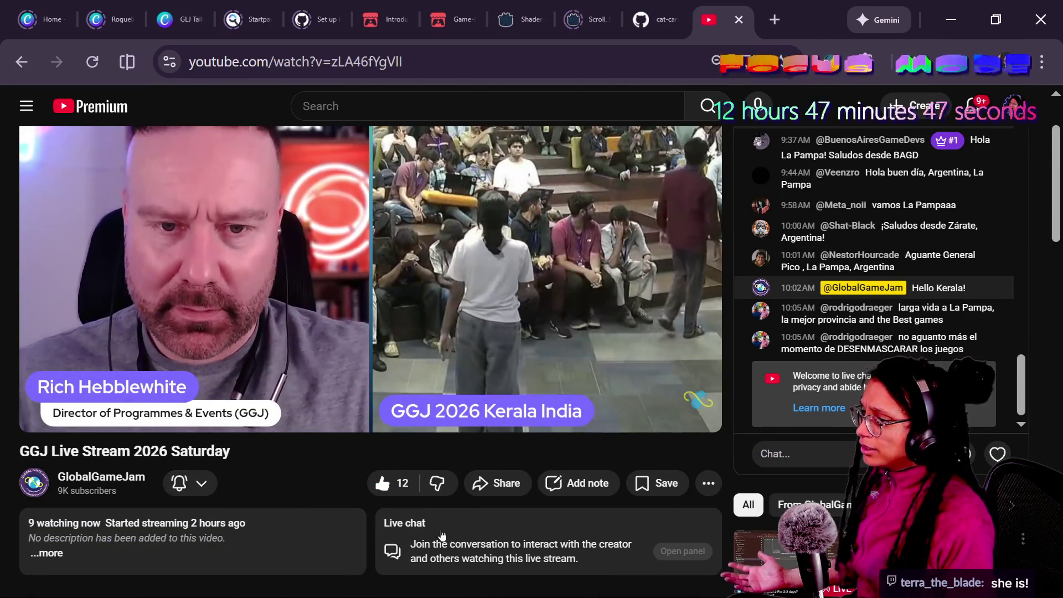
scroll(410, 538, up, 2)
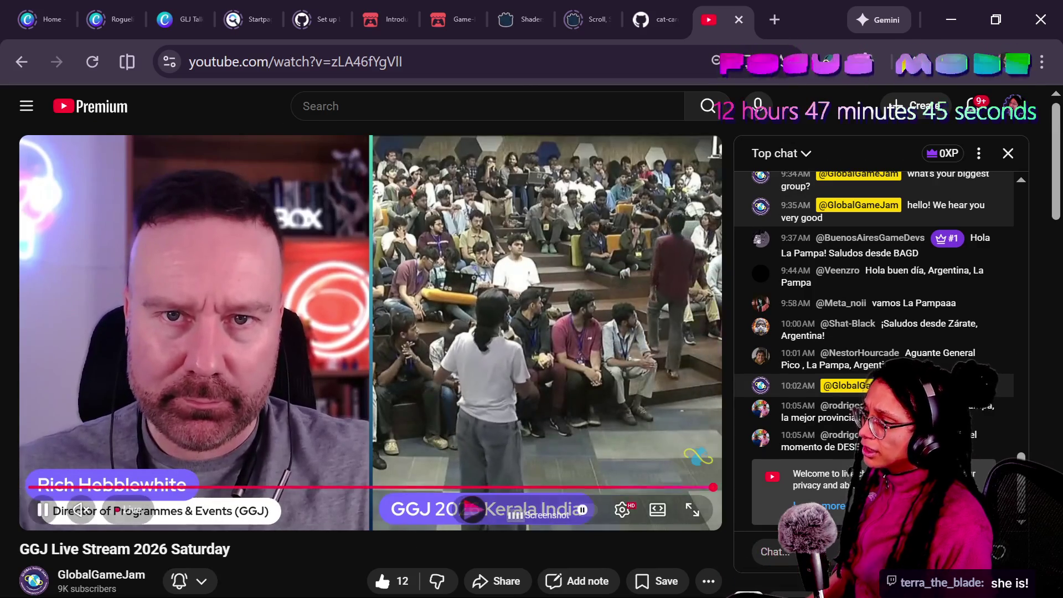
Return to the subscriptions feed and open the Game Dev and Chill live stream.
click(21, 61)
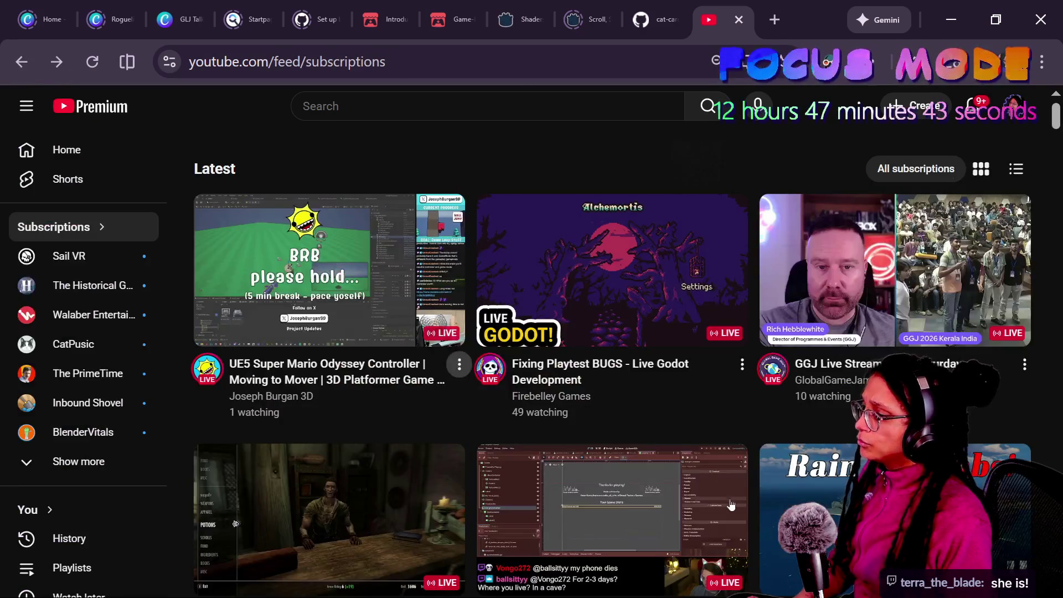
scroll(726, 496, down, 2)
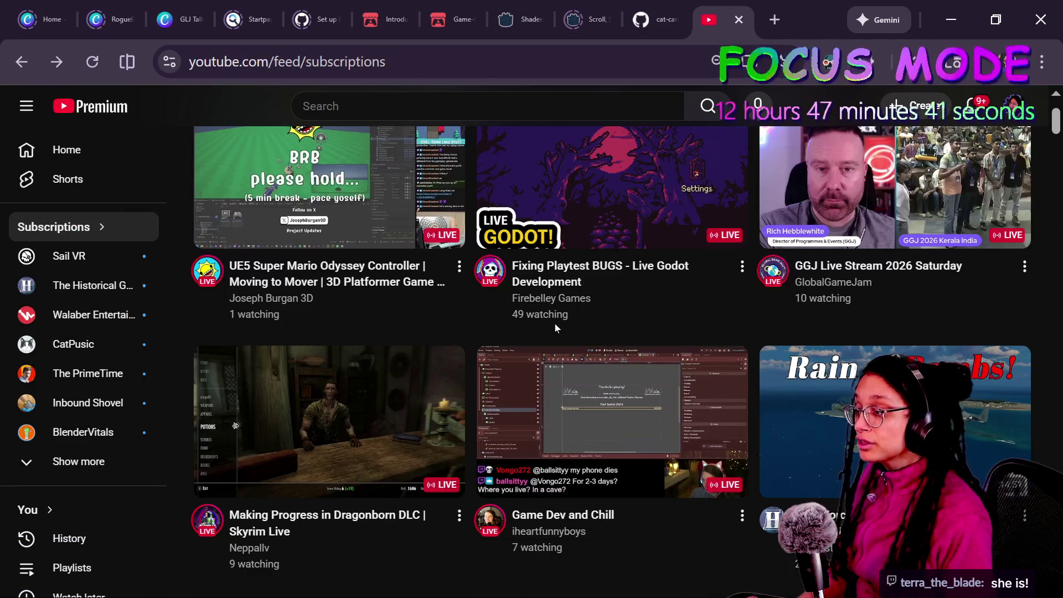
scroll(555, 323, down, 2)
scroll(583, 431, up, 4)
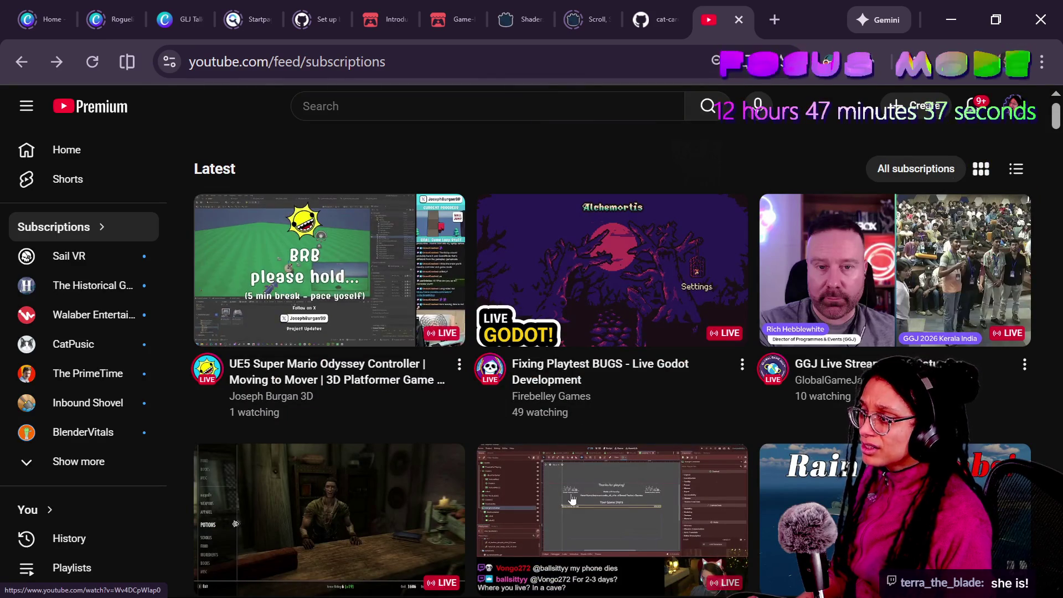
scroll(602, 499, down, 4)
mouse_move(591, 301)
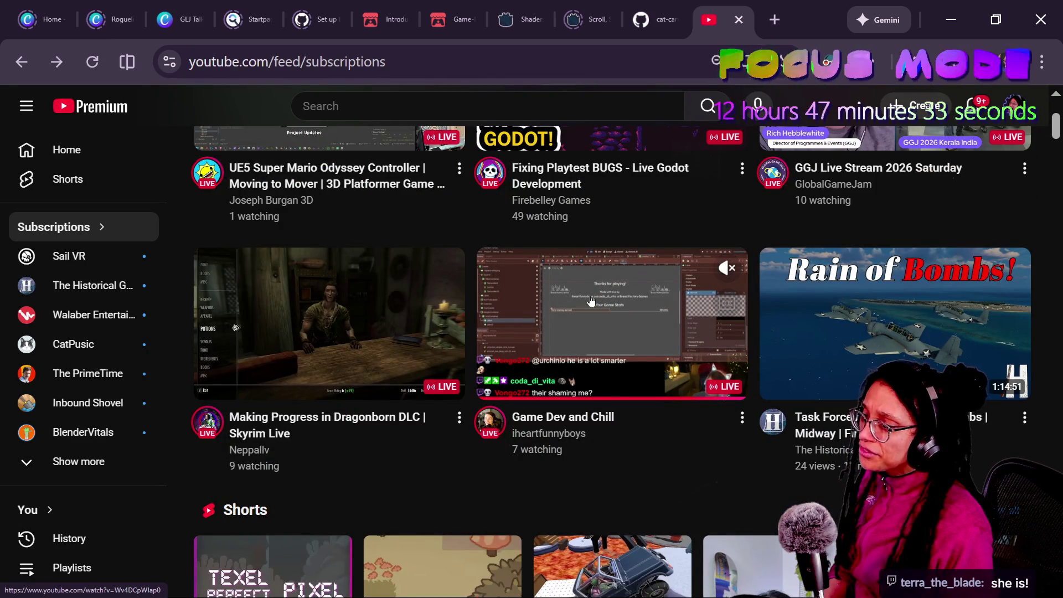
click(681, 235)
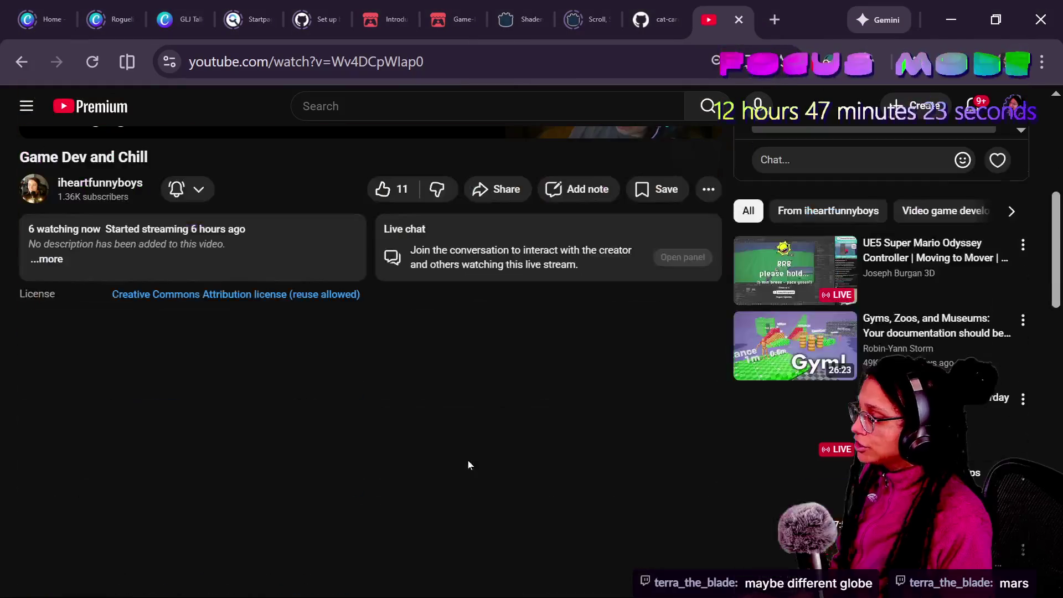
scroll(187, 467, up, 5)
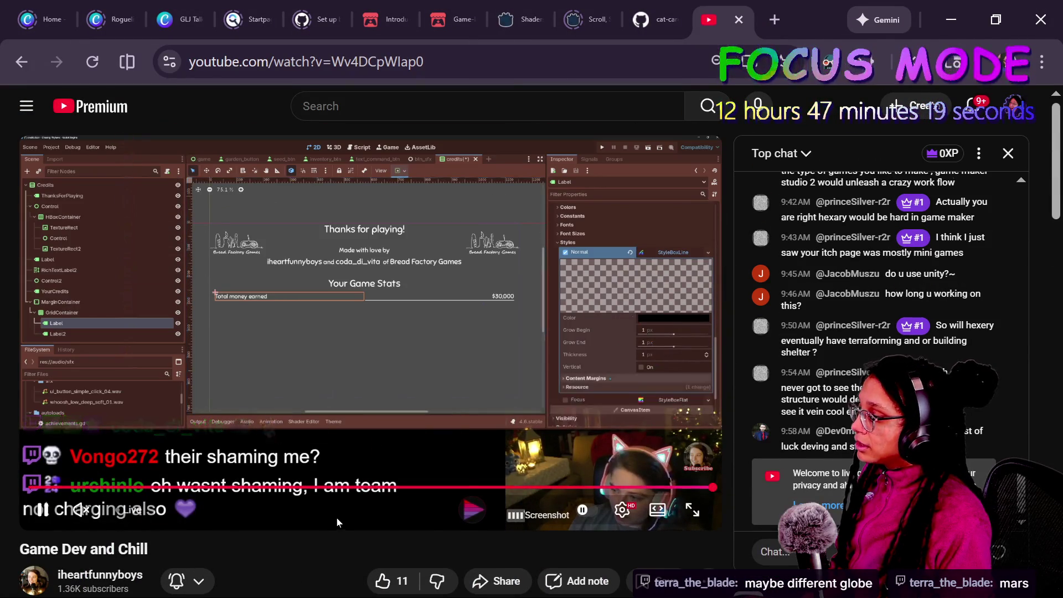
scroll(334, 524, down, 2)
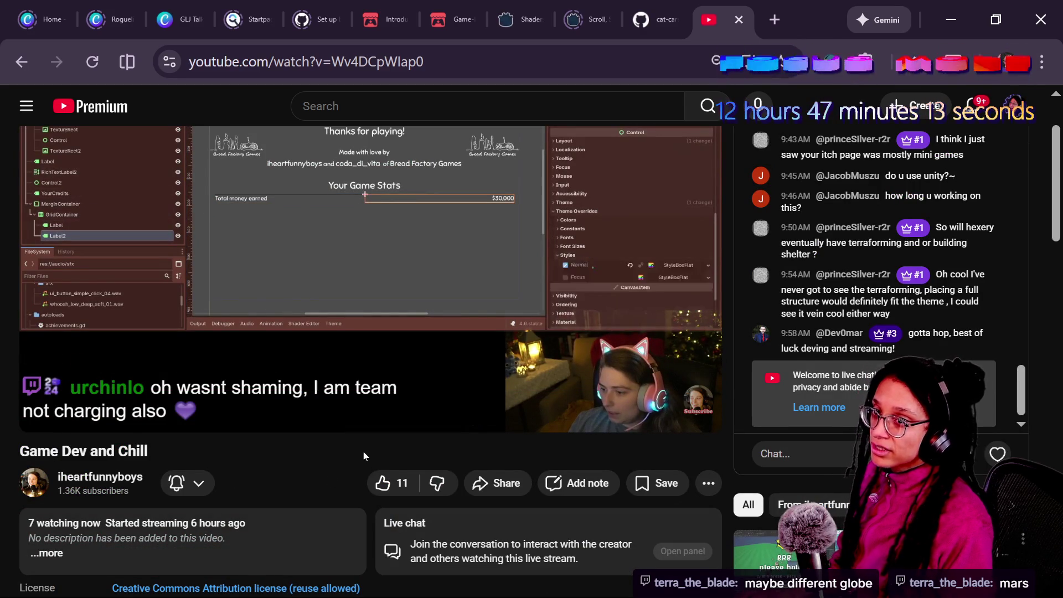
key(alt+Tab)
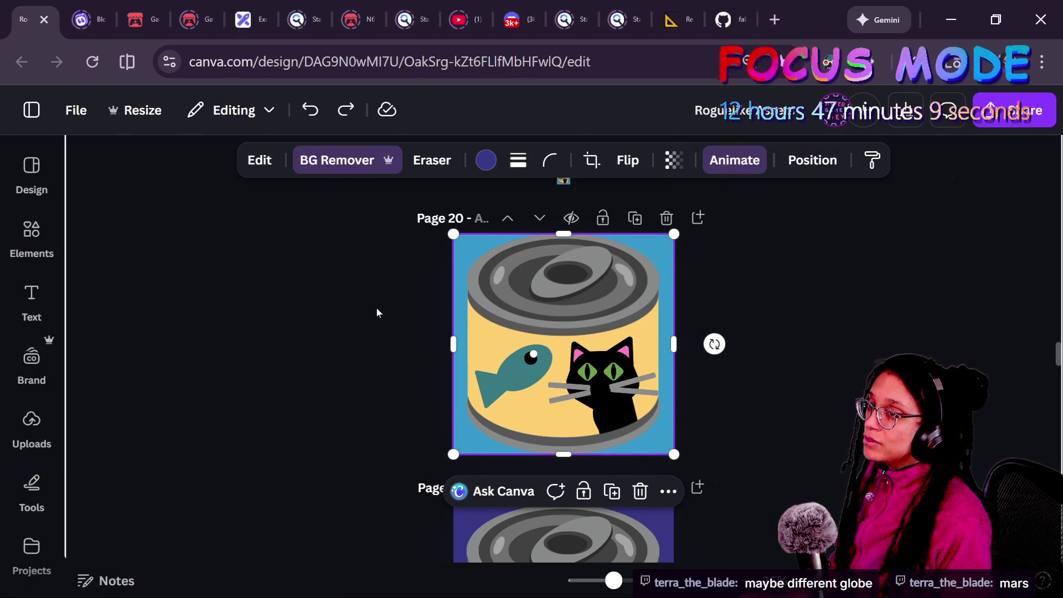
Switch to the browser window with the live chats.
key(alt+Tab)
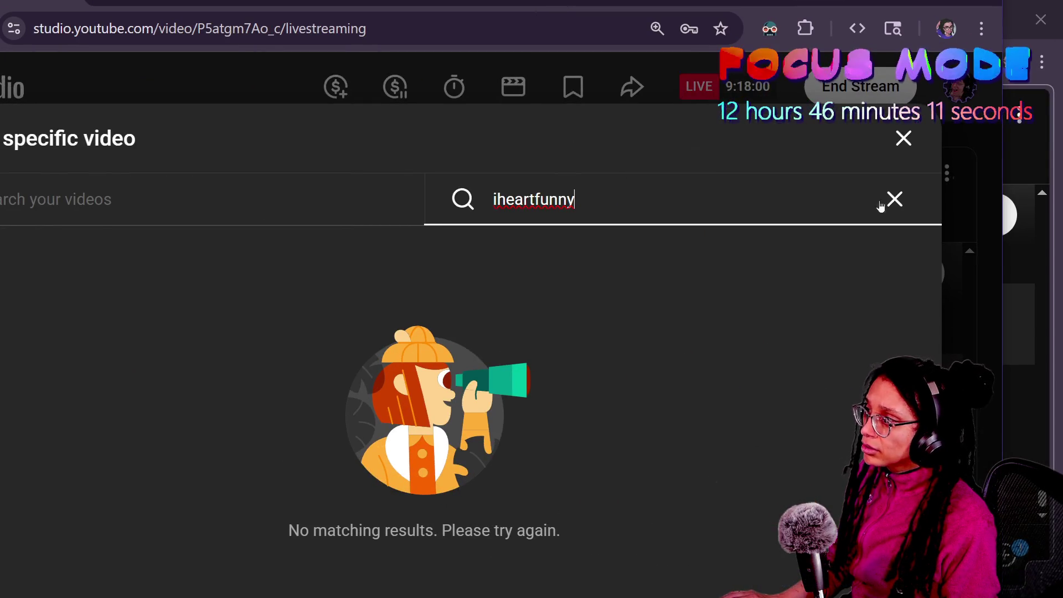
Clear the video search, pick Game Dev and Chill as the redirect target, and save.
key(ctrl+a)
key(BackSpace)
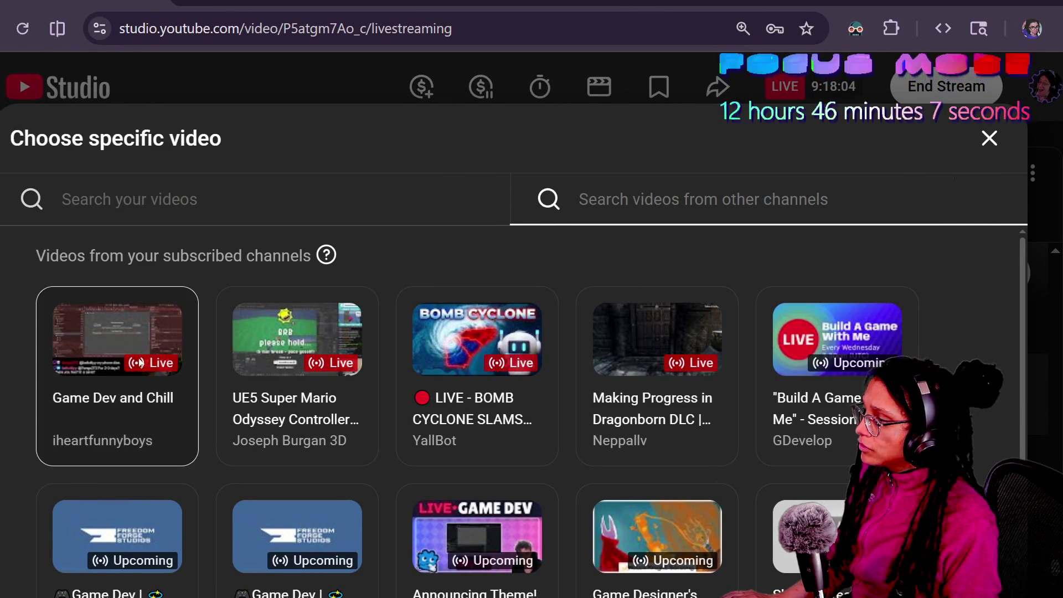
click(188, 407)
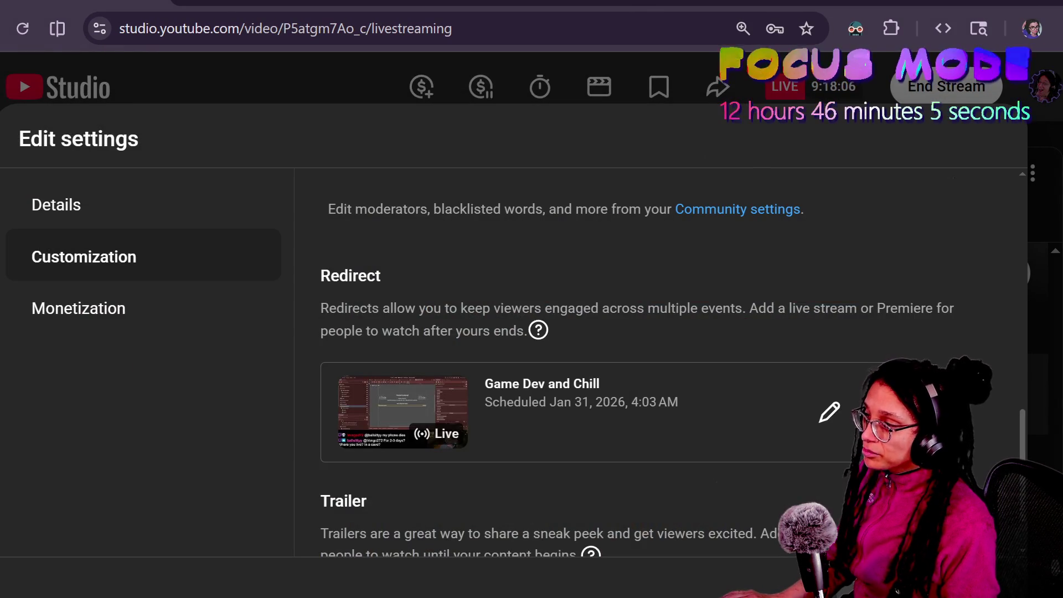
click(985, 577)
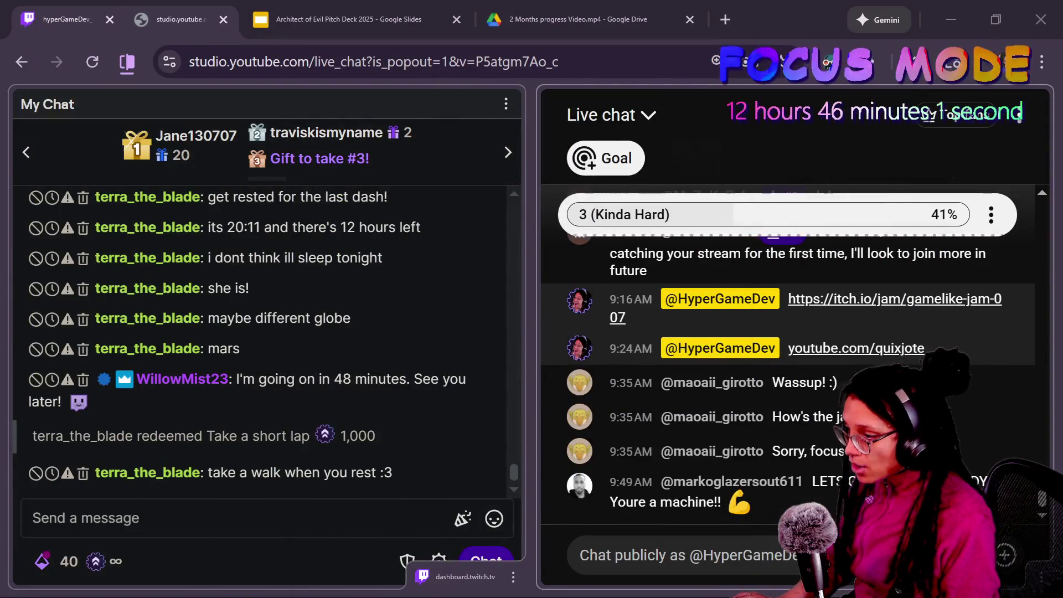
Create a Twitch raid to the Game Dev and Chill channel with /raid.
click(167, 517)
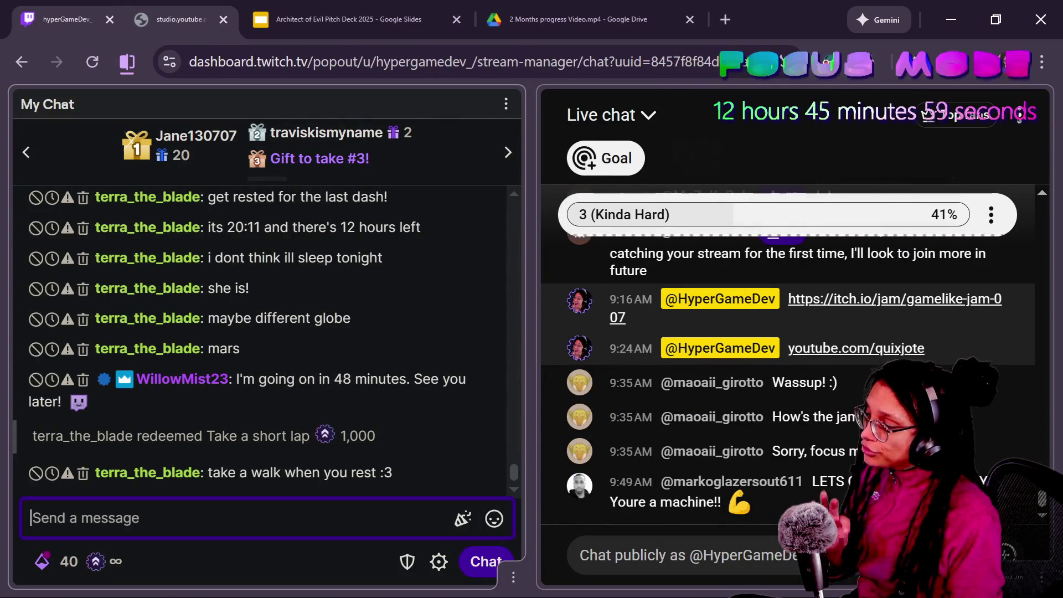
text(/raid )
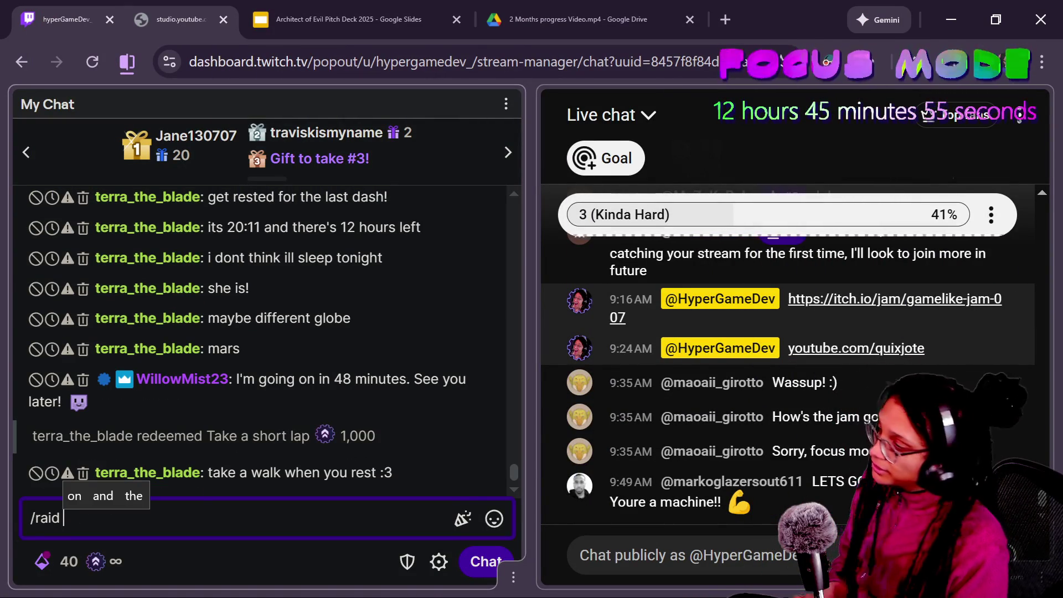
text(ihe)
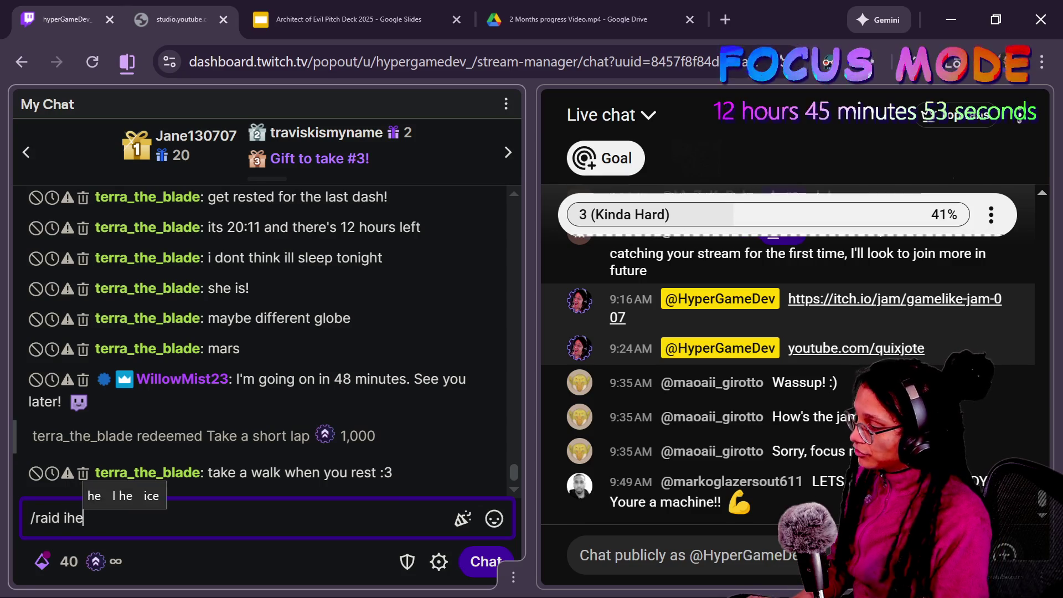
text(artfunnyboys)
key(Return)
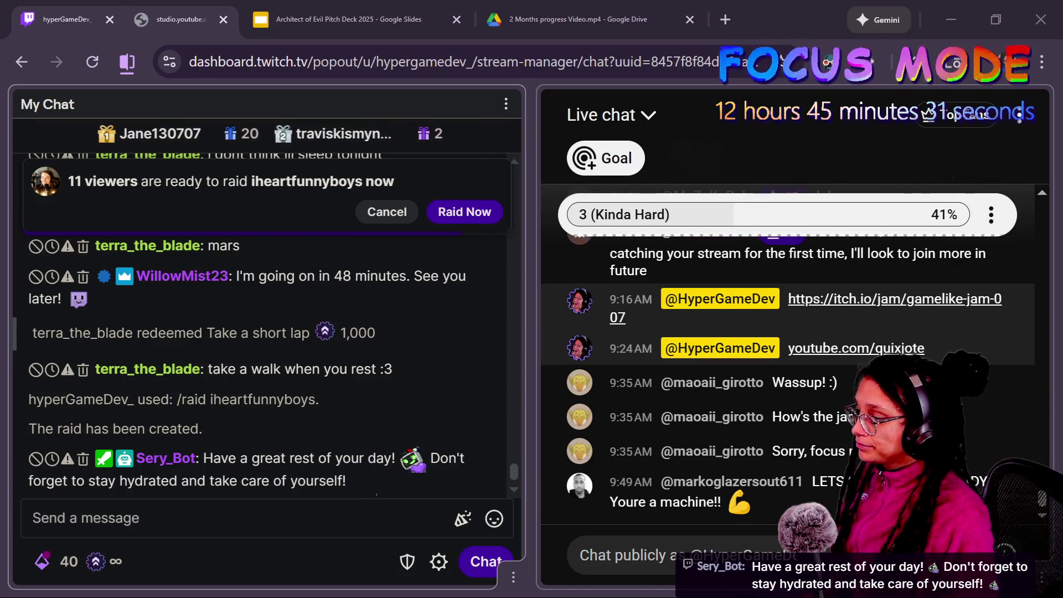
Post the HYPER DOUBLE PLATFORM hype message from clipboard history in Twitch and YouTube chats.
click(354, 526)
key(super+v)
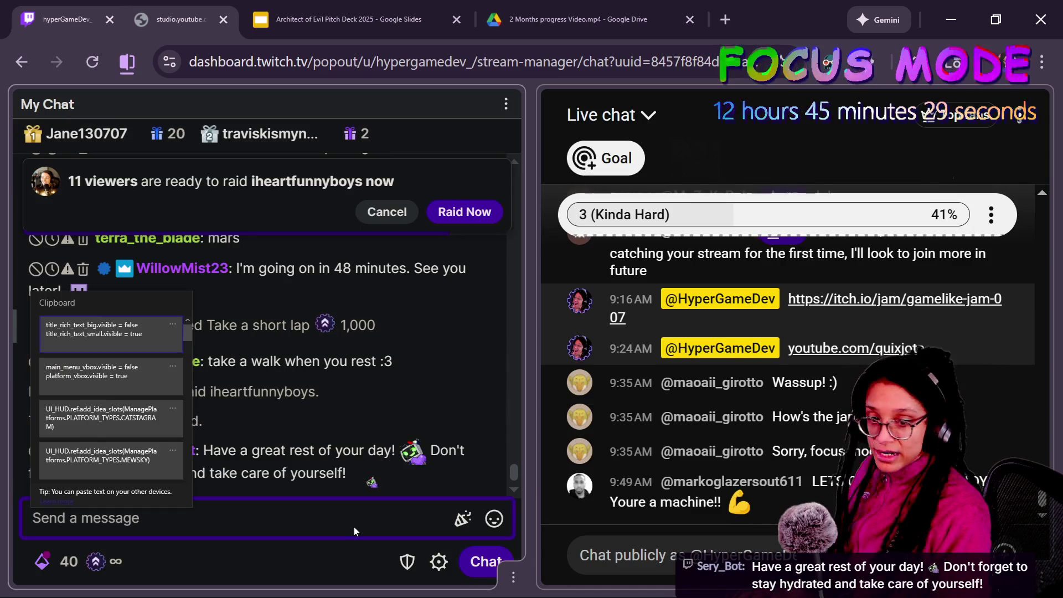
drag(181, 333, 175, 419)
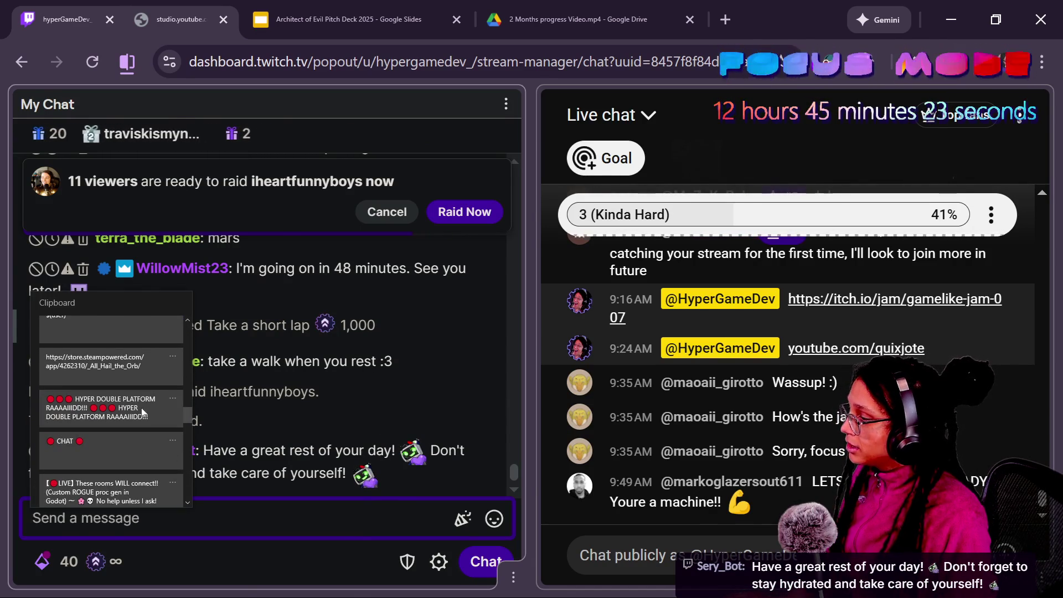
click(111, 382)
key(ctrl+a)
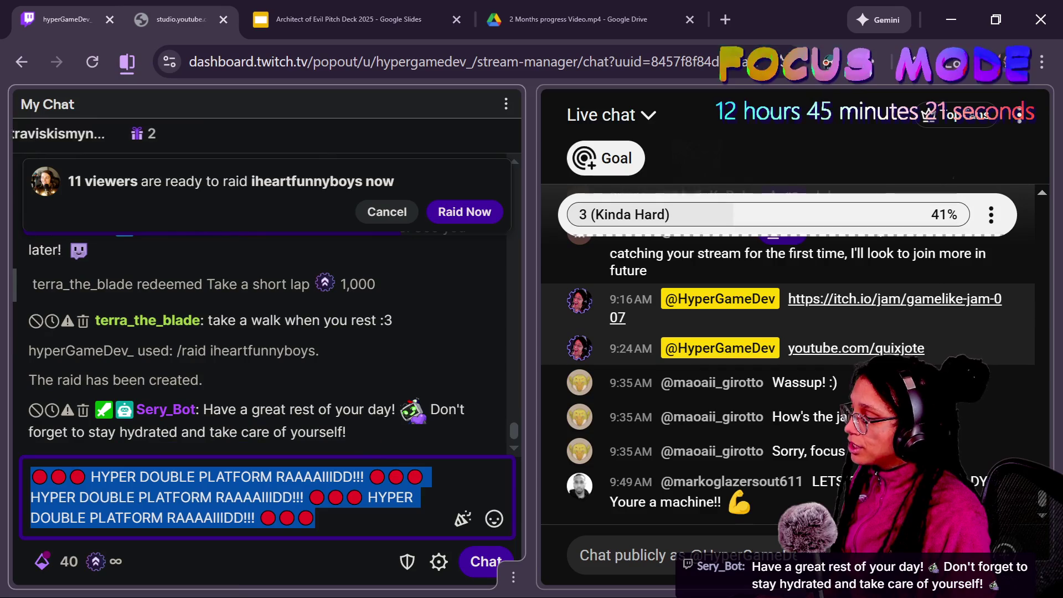
key(ctrl+c)
key(alt+Tab)
key(ctrl+v)
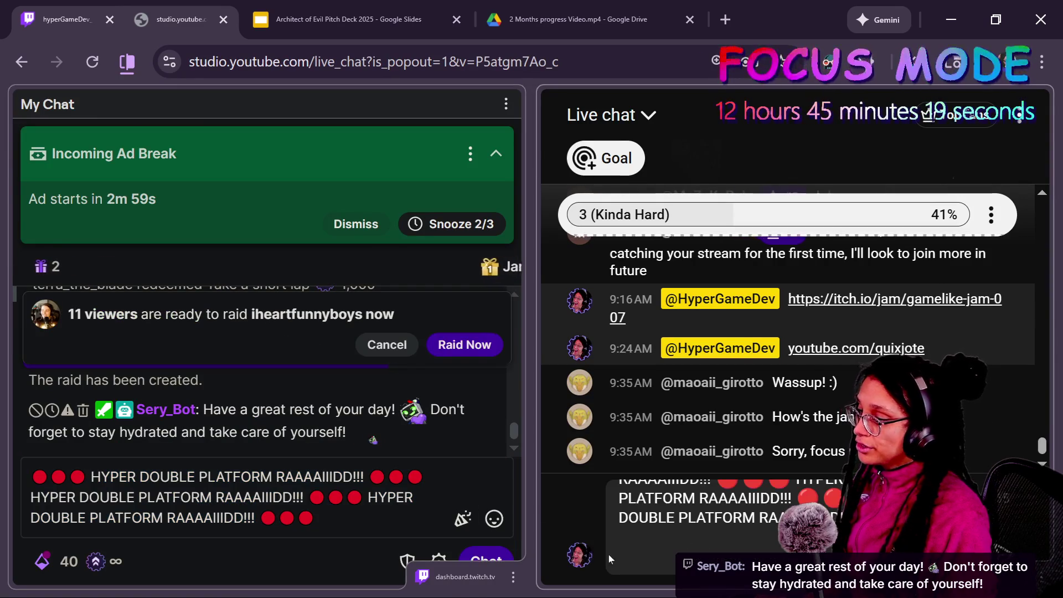
key(alt+Tab)
key(Return)
key(alt+Tab)
key(Return)
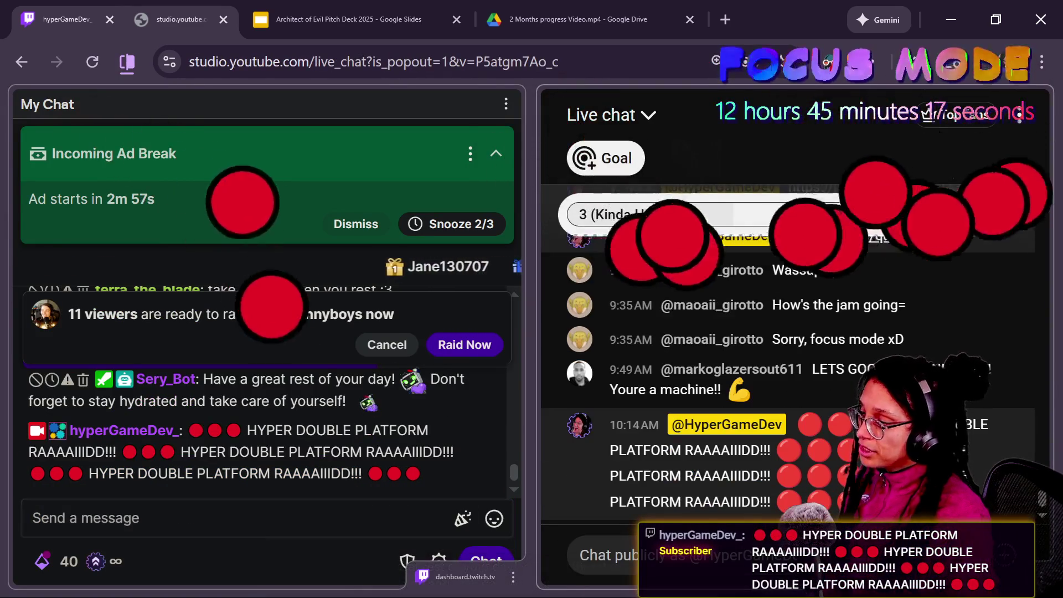
key(alt+Tab)
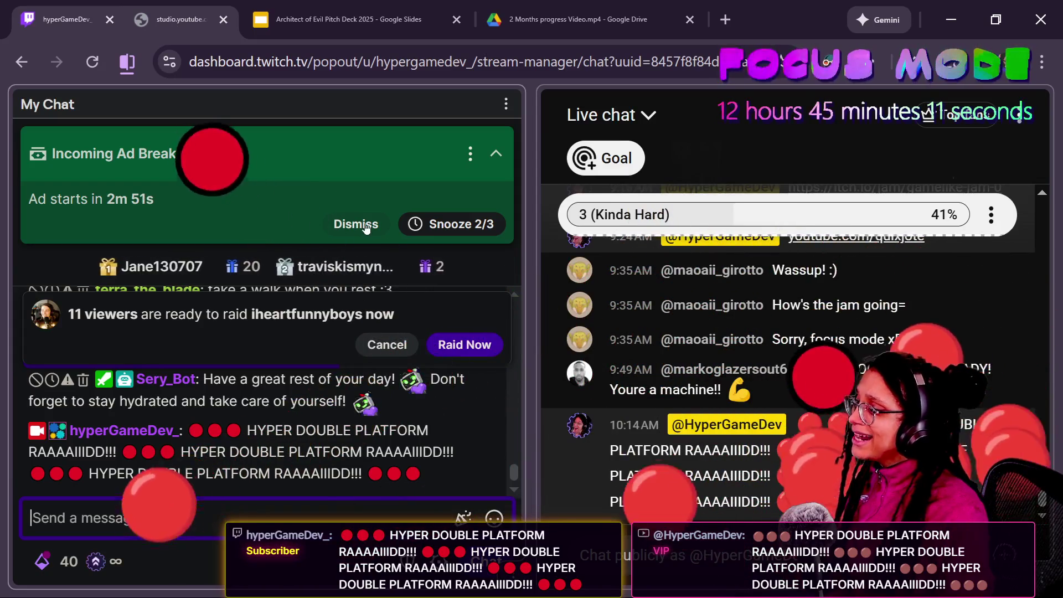
Dismiss the ad break notice and run the game from Godot.
click(368, 224)
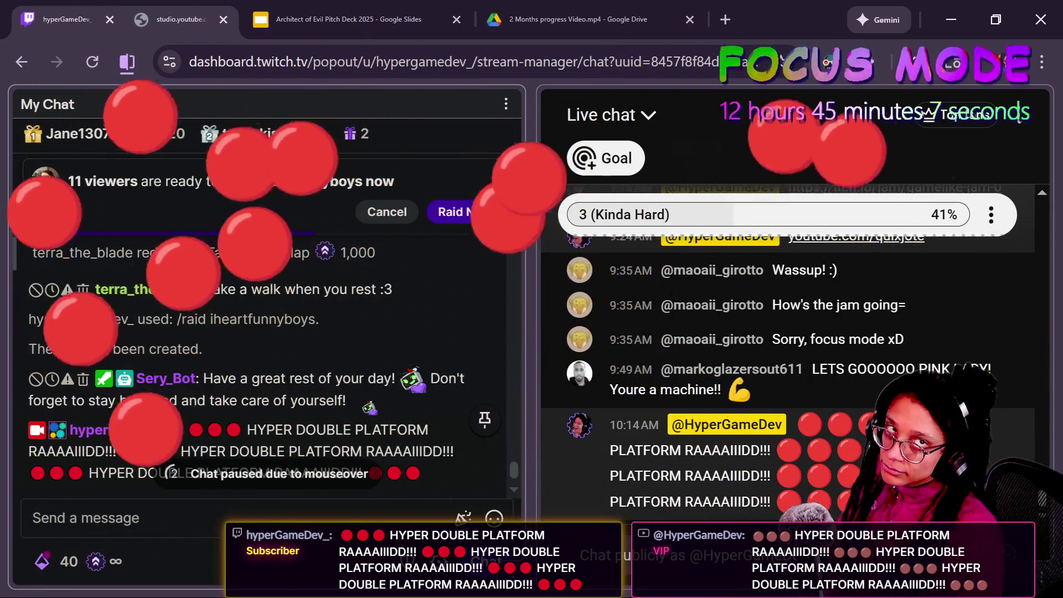
key(alt+Tab)
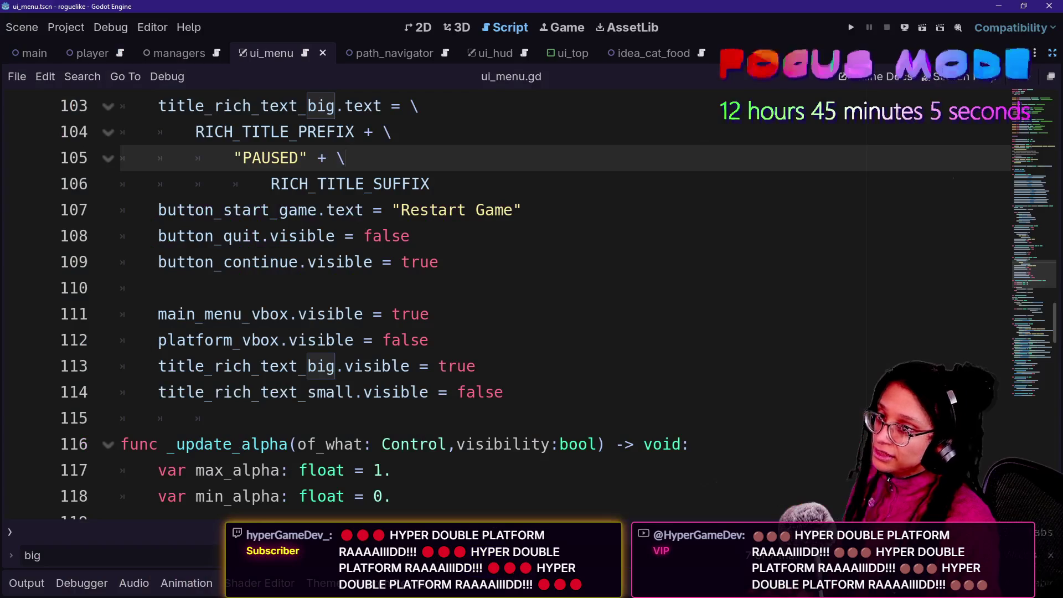
click(853, 29)
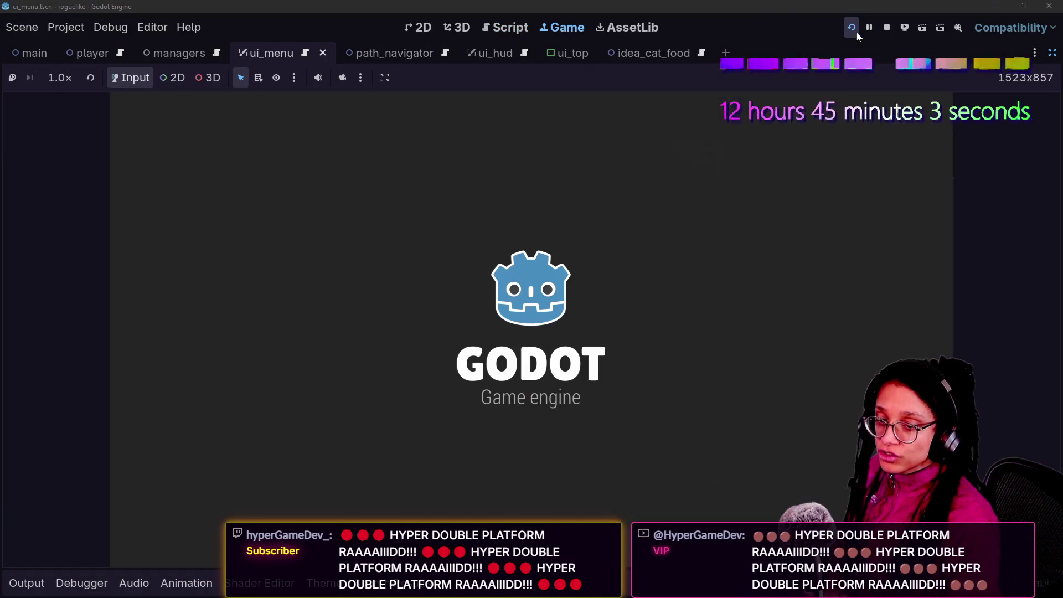